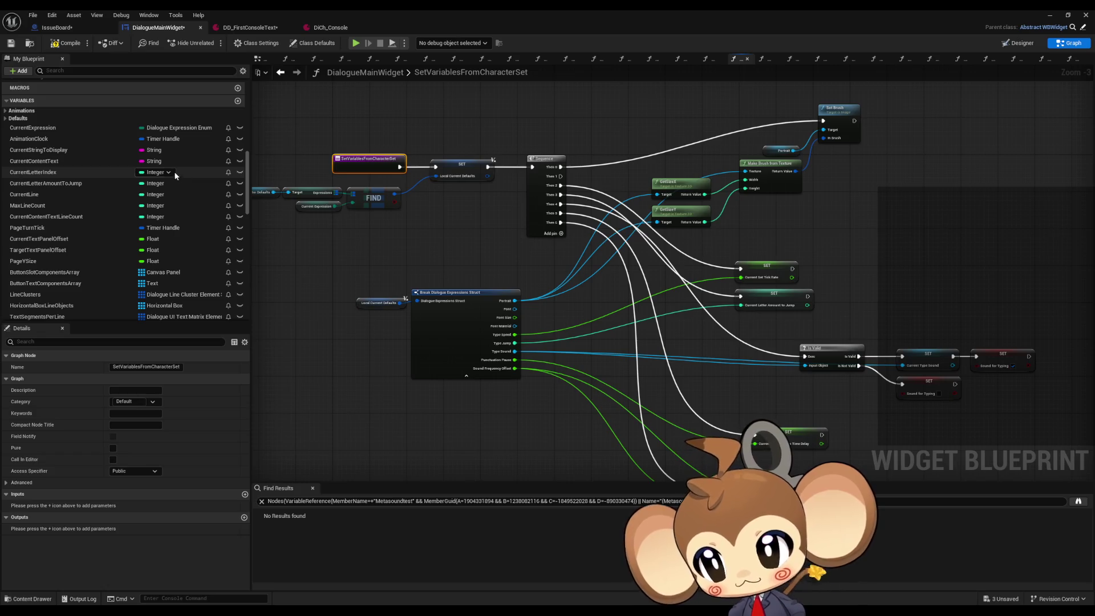
- Open the ResetTagDefaults function graph and bring its nodes into view
scroll(160, 171, "up", 5)
scroll(117, 175, "up", 3)
double_click(63, 180)
left_click_drag(354, 186, 376, 255)
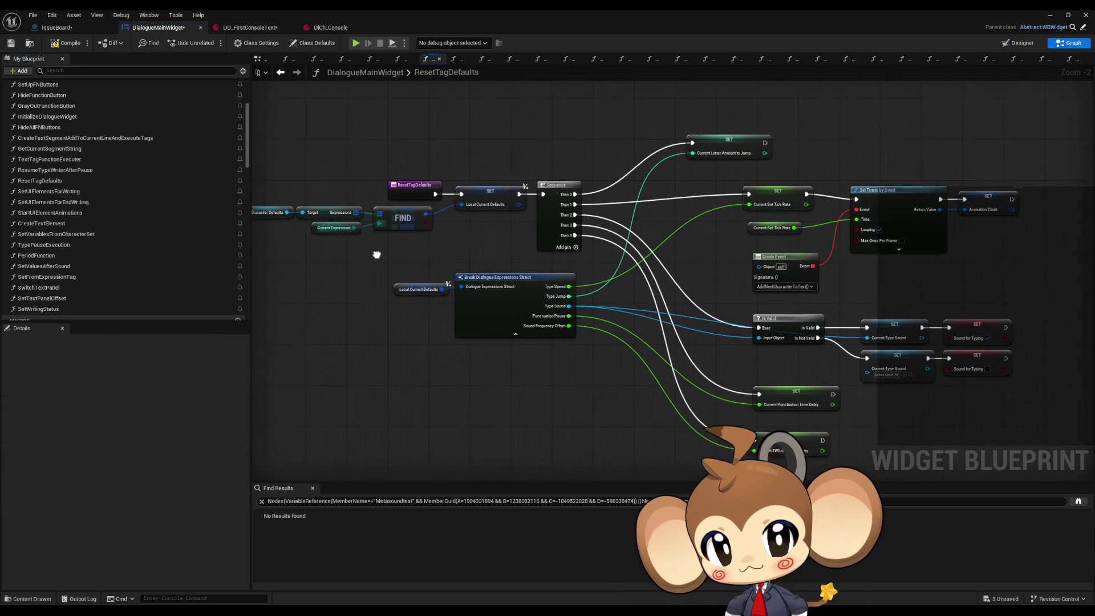
left_click_drag(486, 425, 493, 394)
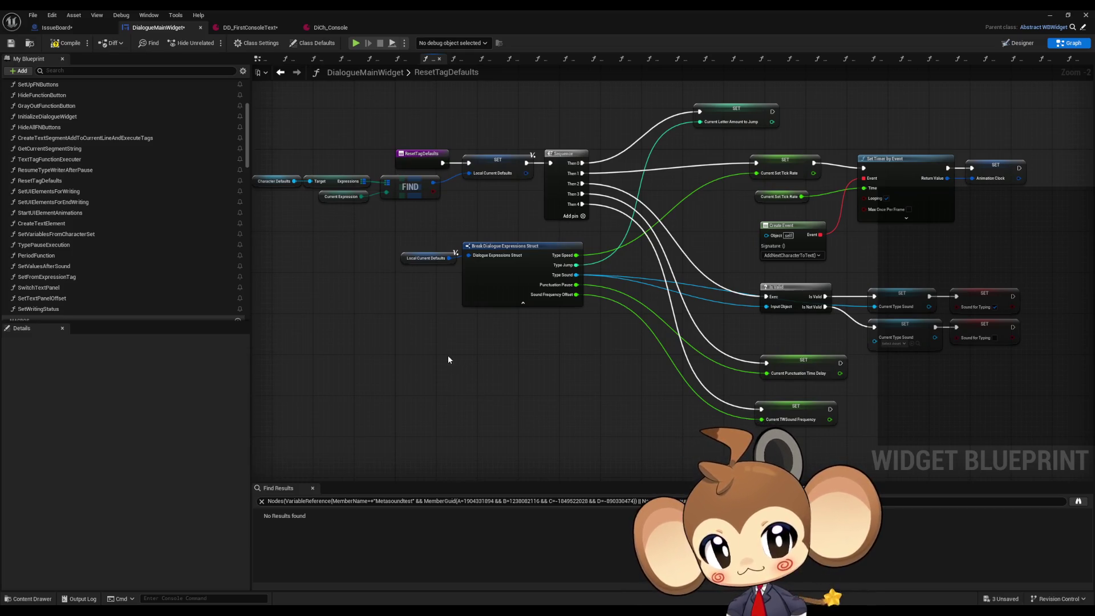
left_click_drag(447, 354, 469, 345)
- Add an unconnected Branch node below the existing nodes, then start a new variable NoTagReset
right_click(459, 366)
type("if")
key("Return")
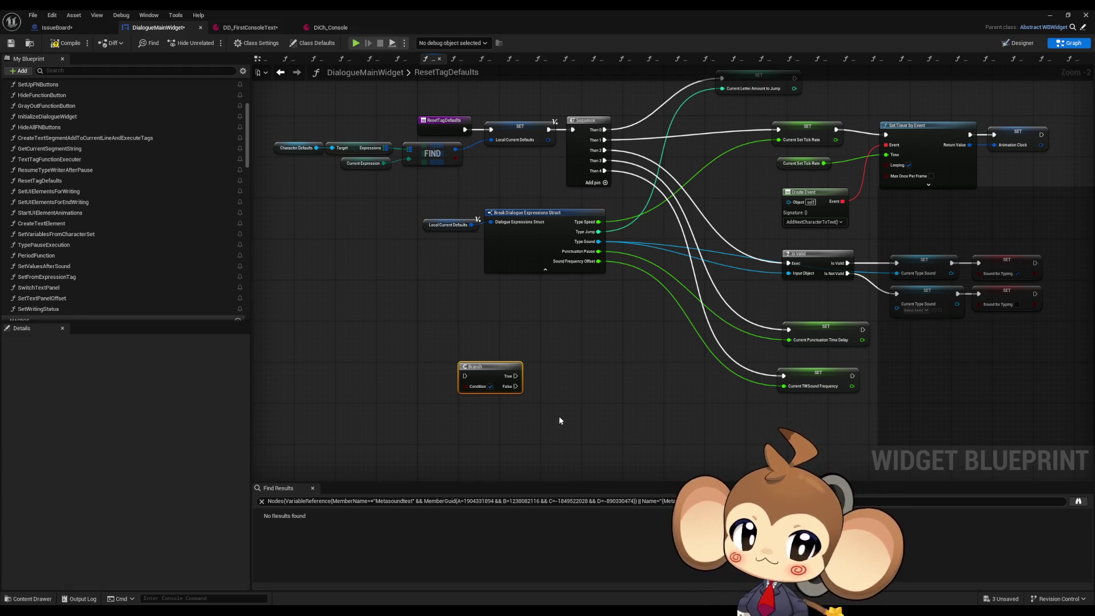
left_click_drag(523, 383, 583, 395)
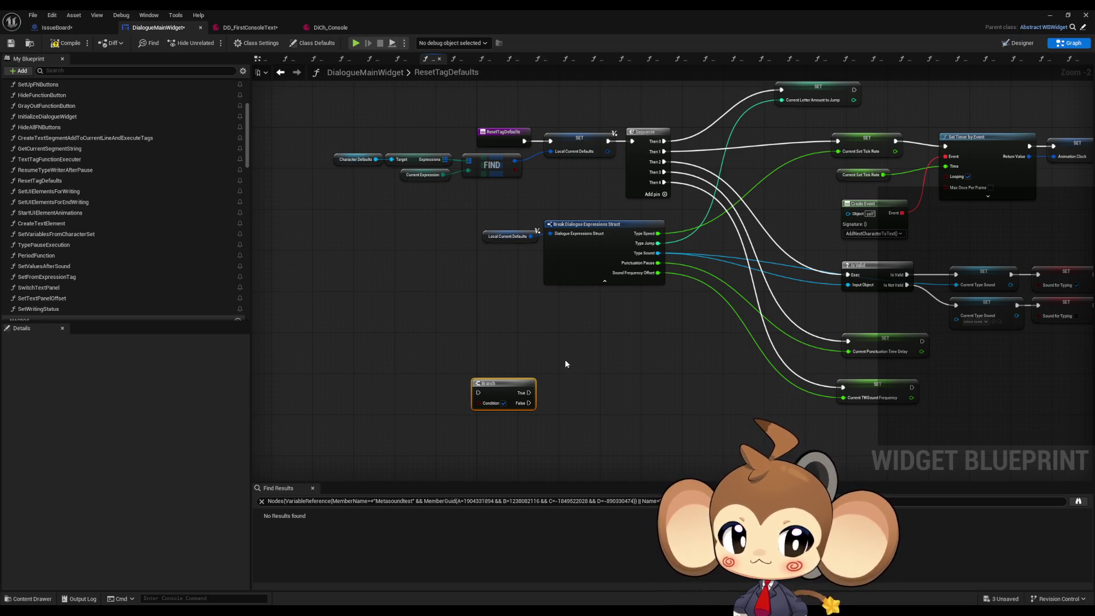
left_click_drag(567, 364, 521, 366)
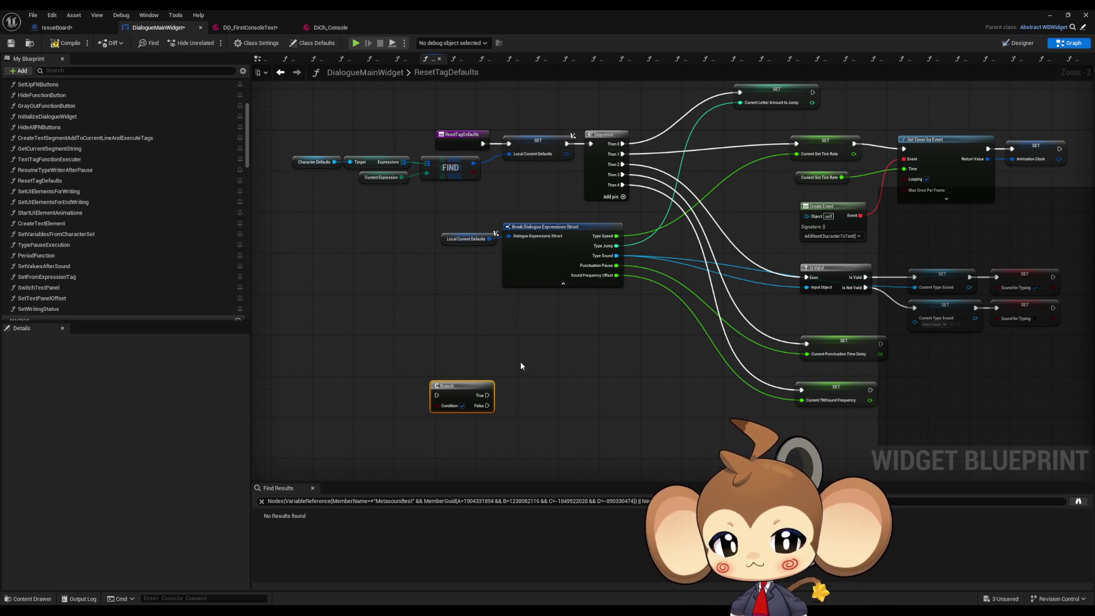
left_click_drag(502, 367, 410, 280)
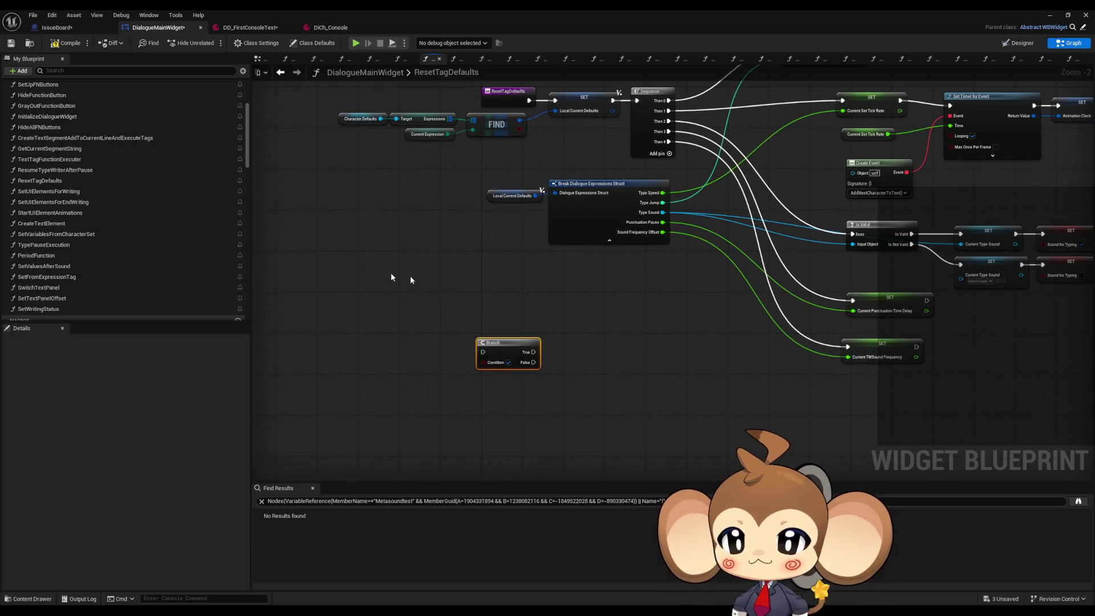
mouse_move(246, 163)
left_mouse_down()
mouse_move(243, 265)
mouse_move(248, 196)
left_mouse_up()
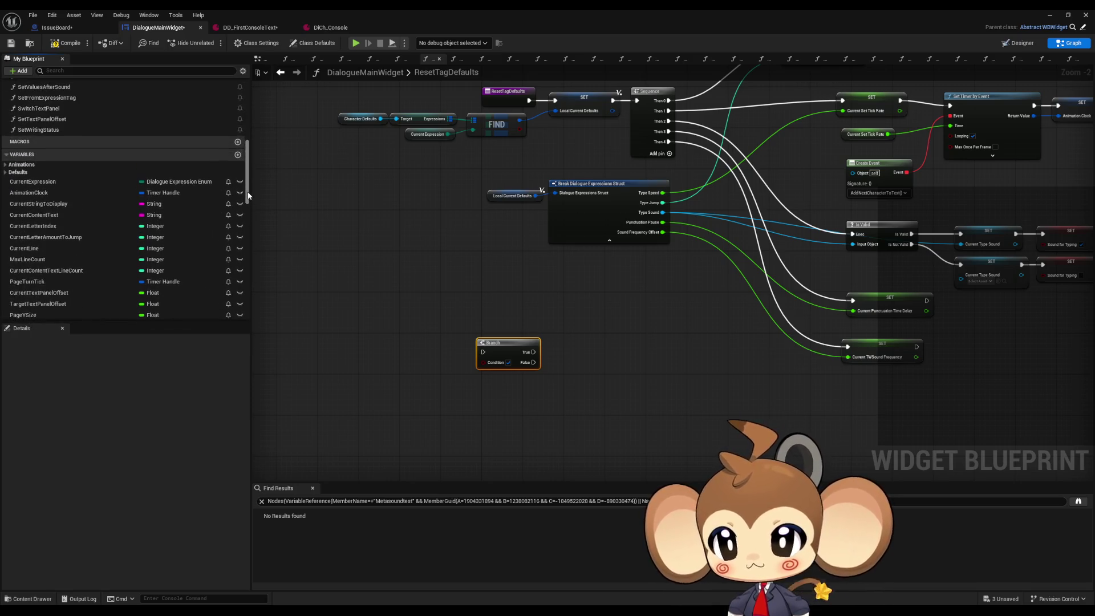
left_click(238, 154)
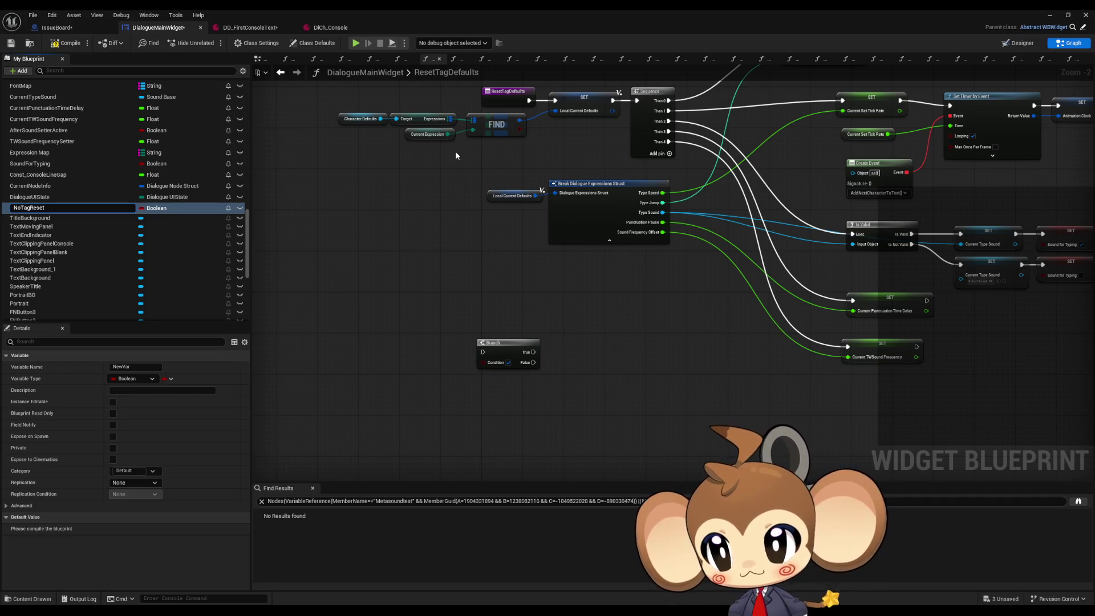
- Name the variable NoTagResetMap, make it a String array, and drag it into the graph
type("ap")
key("Return")
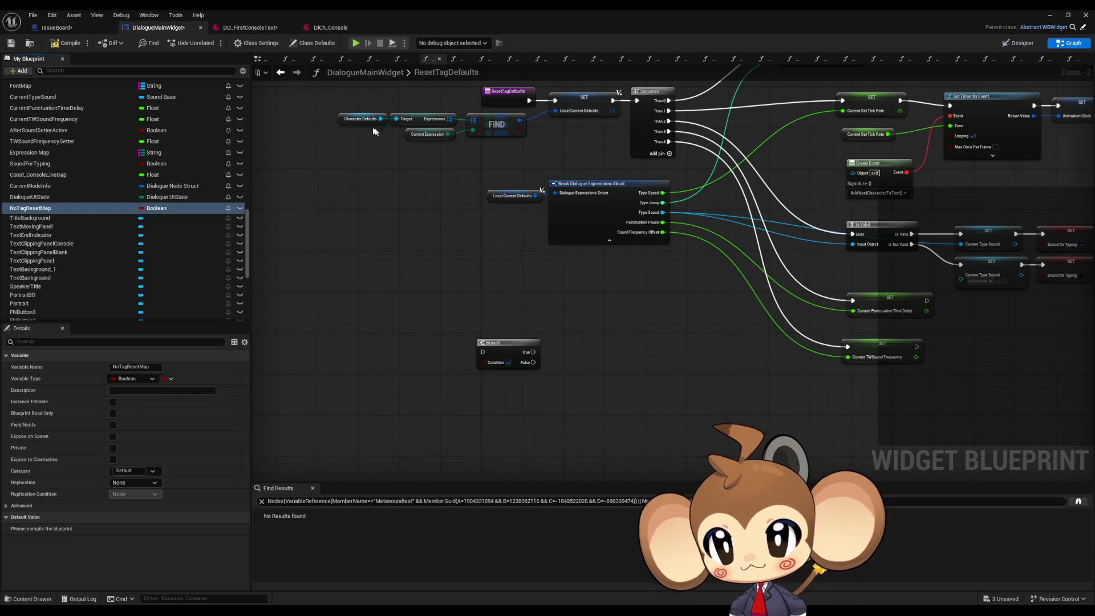
left_click(135, 381)
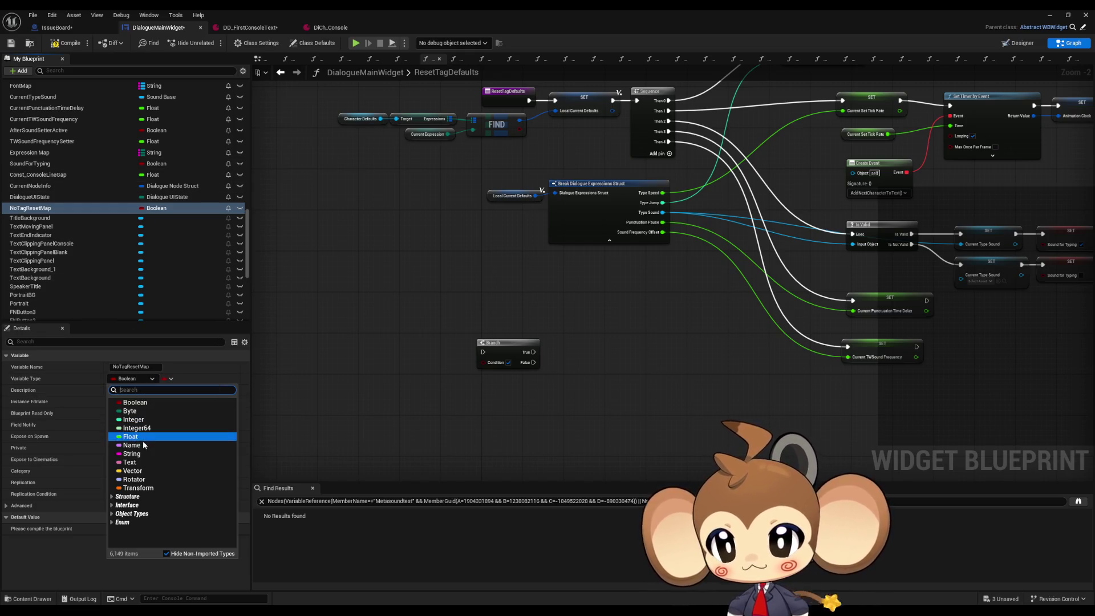
left_click(160, 453)
left_click(167, 379)
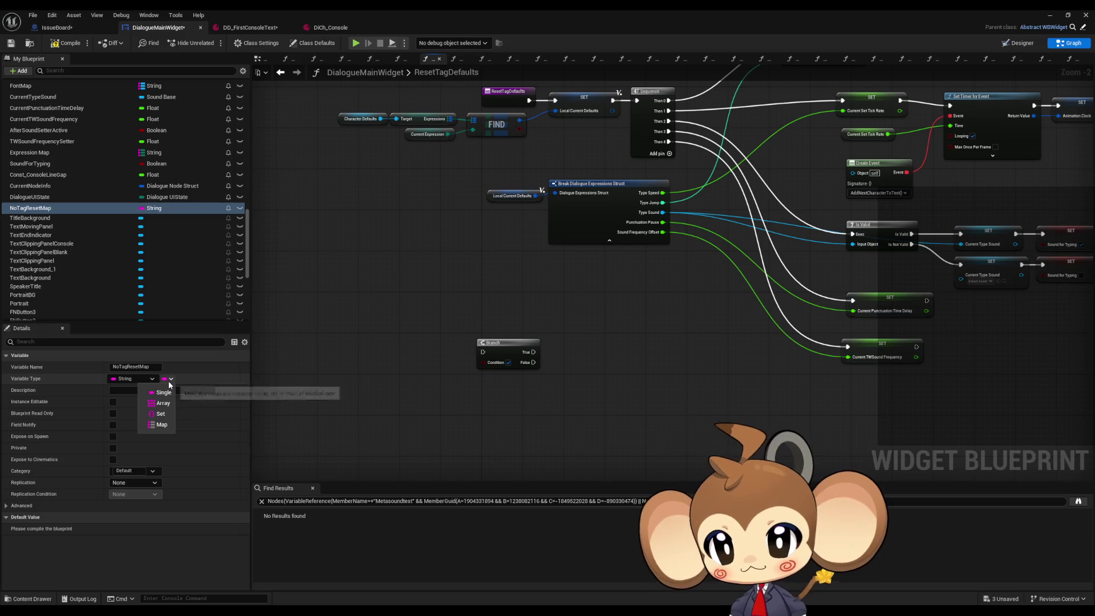
left_click(157, 428)
left_click(201, 379)
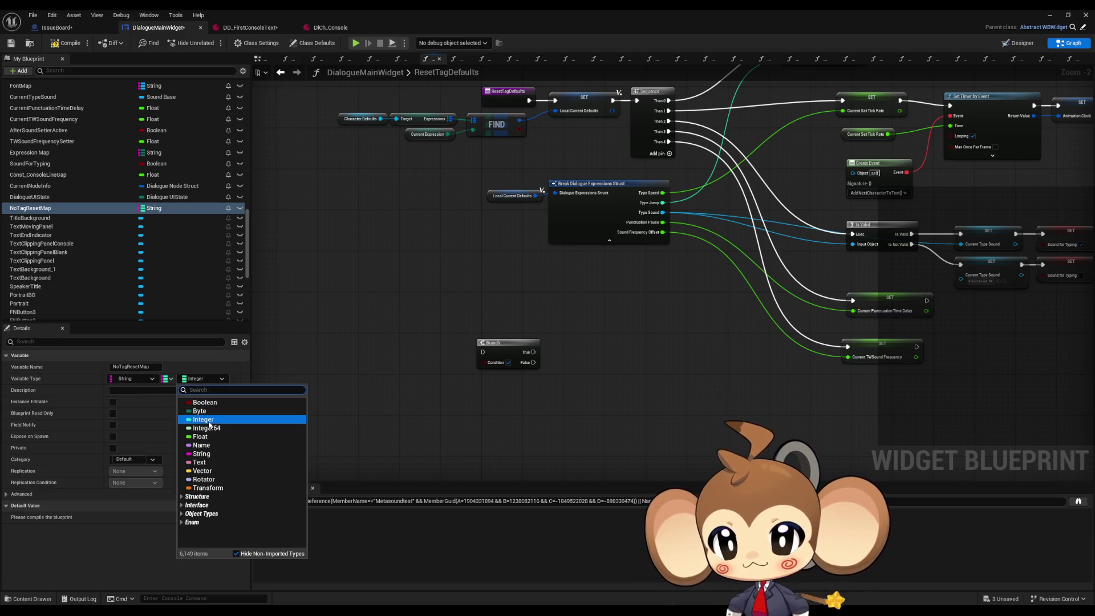
left_click(375, 303)
left_click(167, 378)
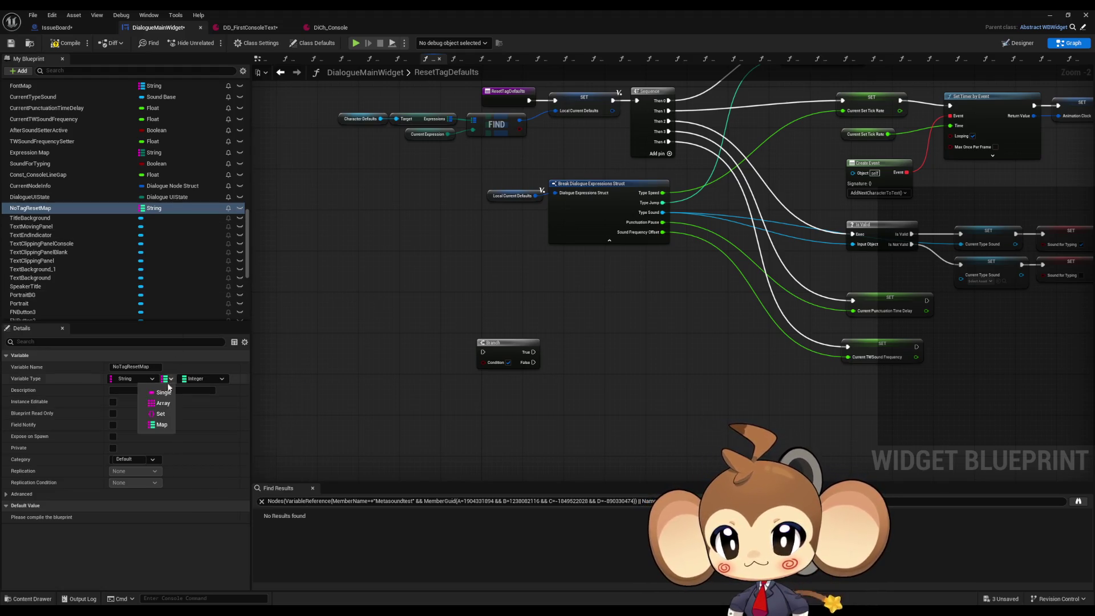
left_click(171, 404)
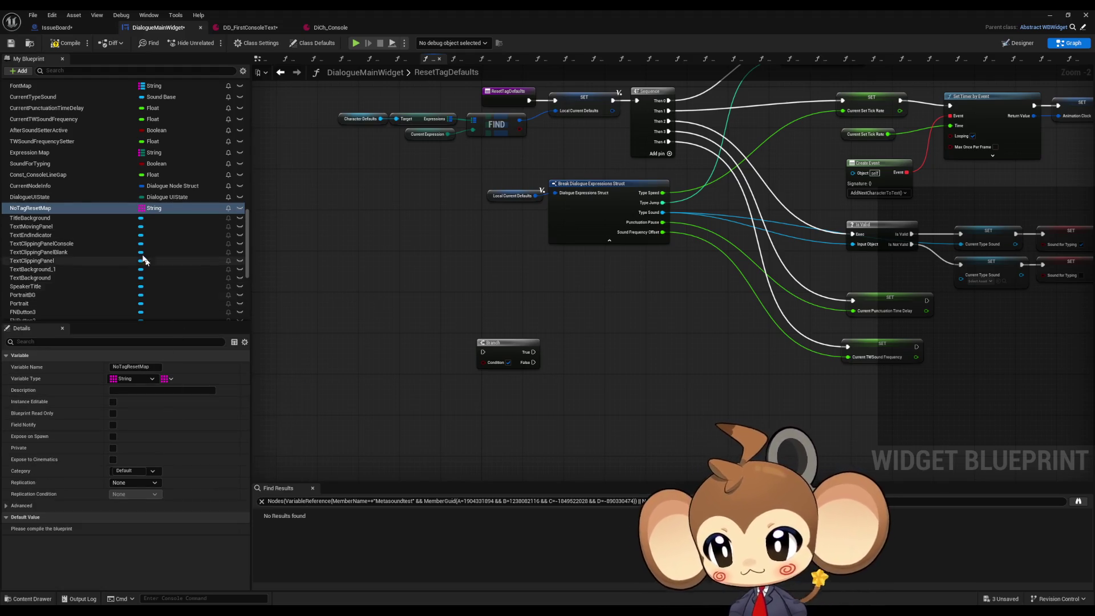
mouse_move(33, 208)
left_mouse_down()
mouse_move(359, 391)
mouse_move(322, 401)
mouse_move(366, 402)
left_mouse_up()
- Add a NoTagResetMap getter with a Contains "sound" check feeding the first Branch's condition
left_click(345, 410)
type("contains")
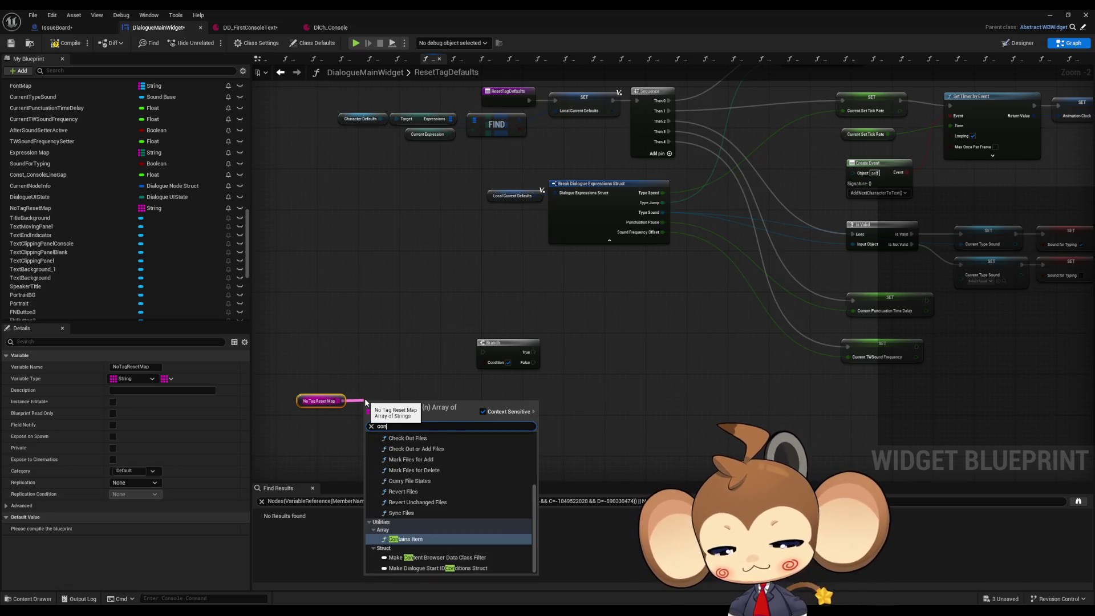
key("Return")
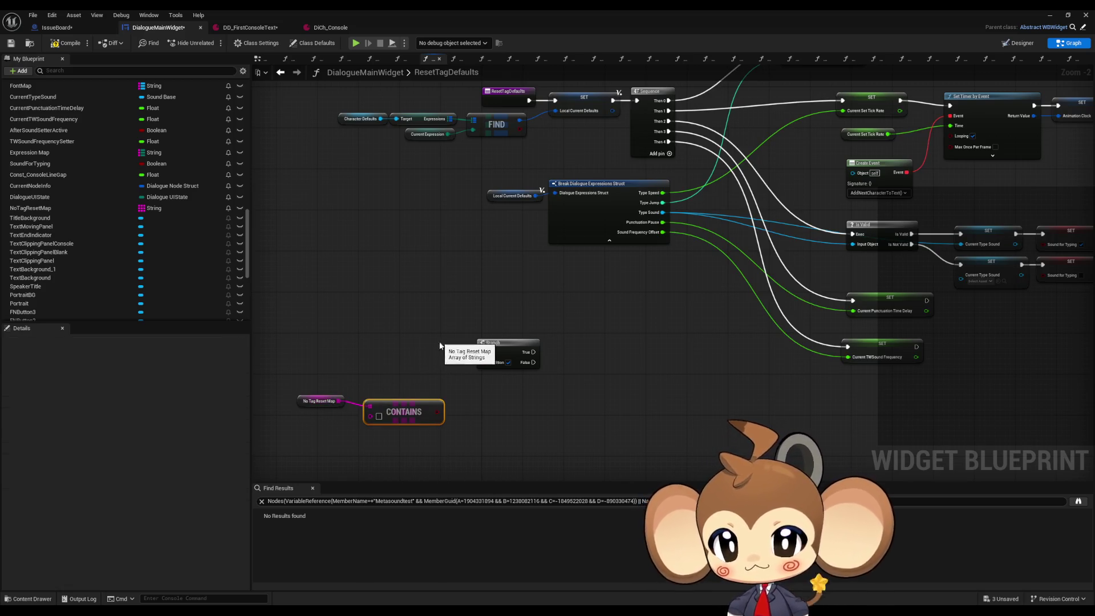
left_click(421, 347)
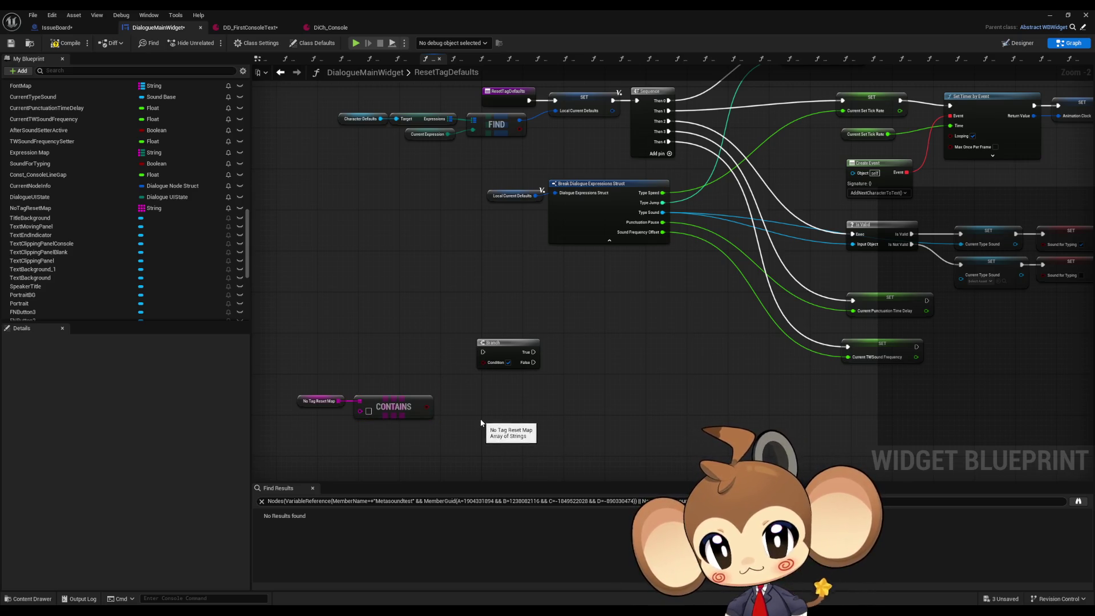
left_click_drag(480, 423, 481, 435)
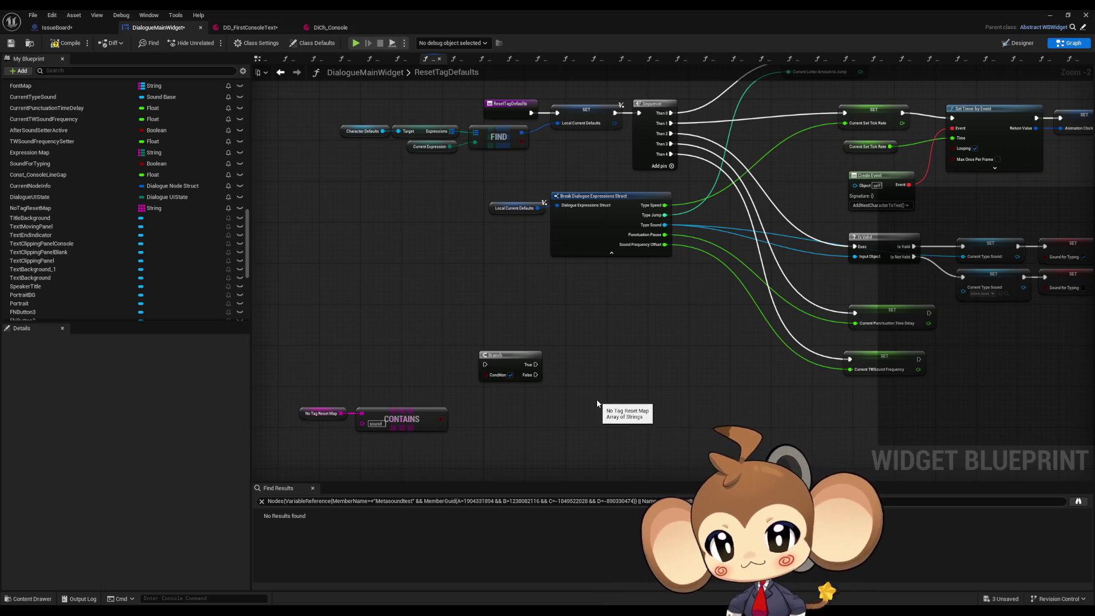
left_click(376, 423)
left_click_drag(441, 422, 486, 375)
- Rearrange the nodes and add a second Branch on the first Branch's False output
mouse_move(325, 399)
left_mouse_down()
mouse_move(393, 427)
mouse_move(367, 410)
left_mouse_up()
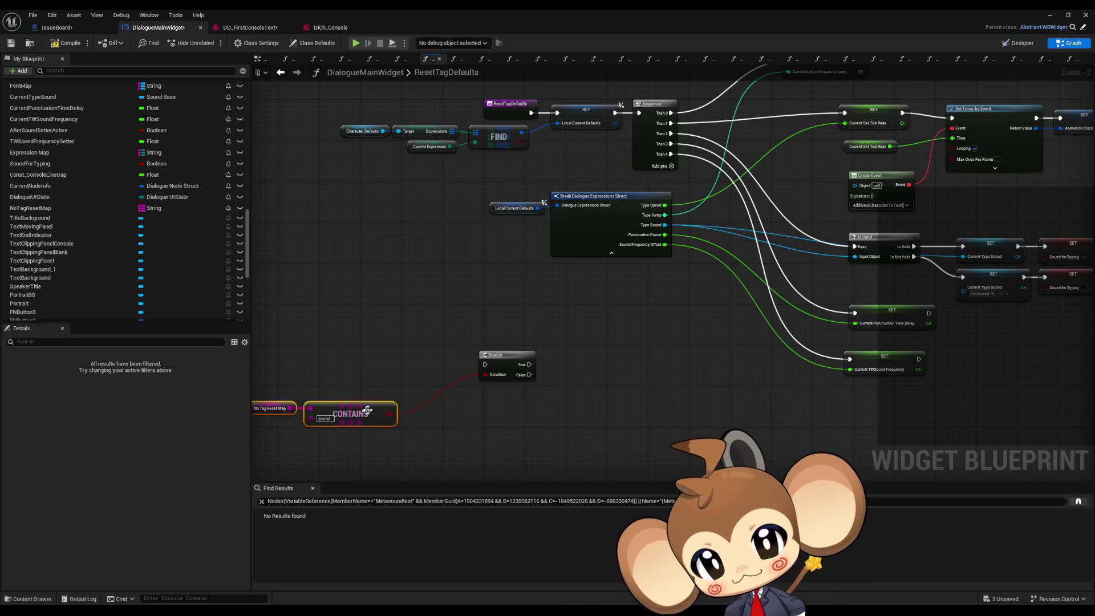
left_click_drag(512, 363, 450, 370)
left_click_drag(480, 420, 546, 396)
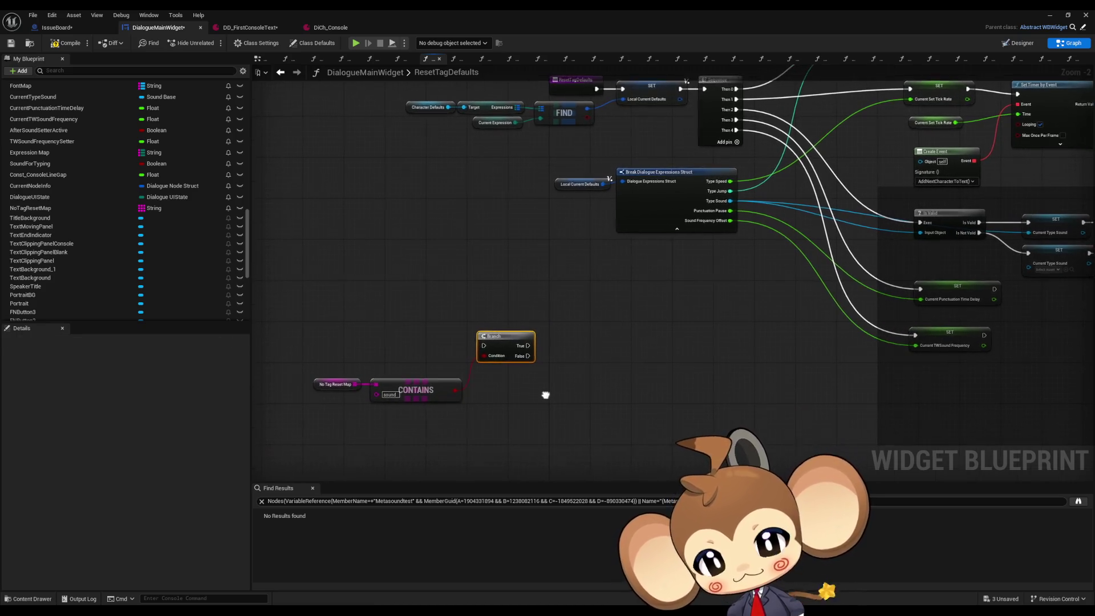
left_click_drag(527, 355, 598, 402)
type("branch")
key("Return")
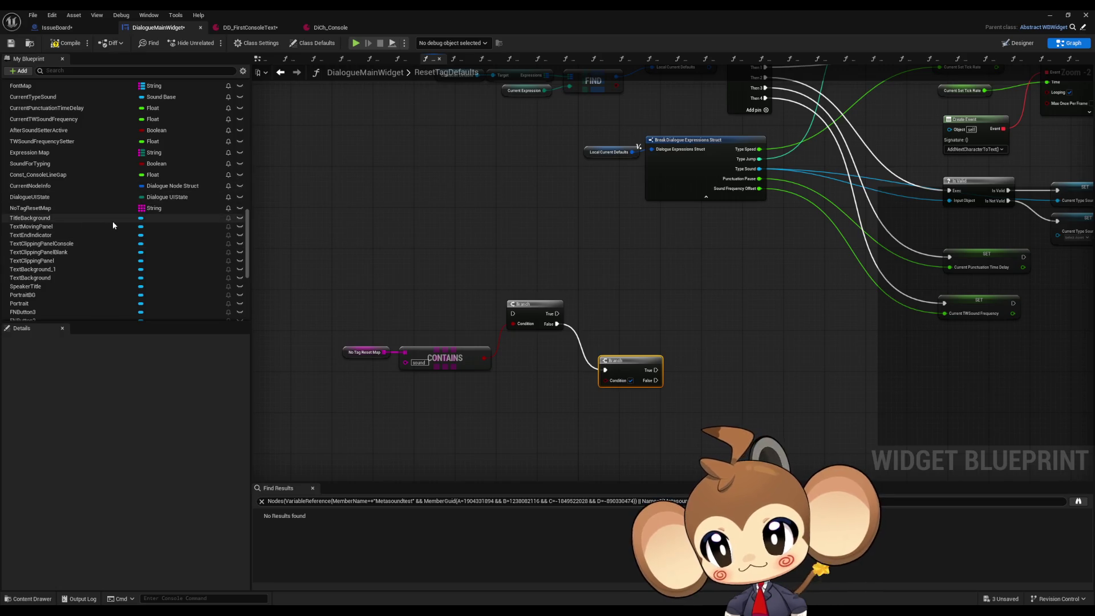
- Create a new variable NewDefault and drag it into the graph
scroll(122, 219, "up", 3)
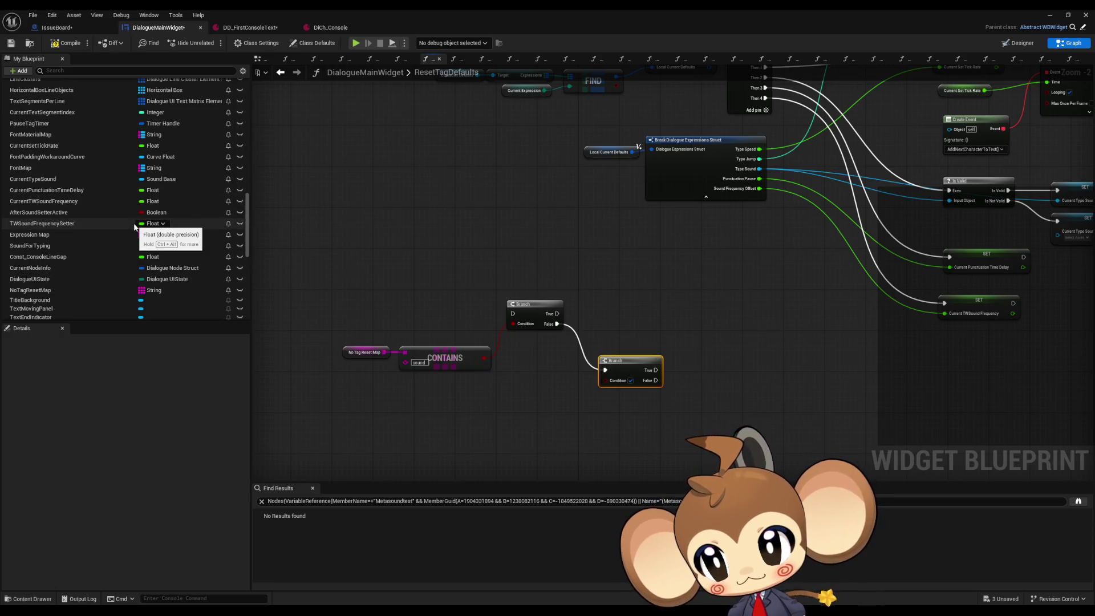
scroll(135, 227, "up", 8)
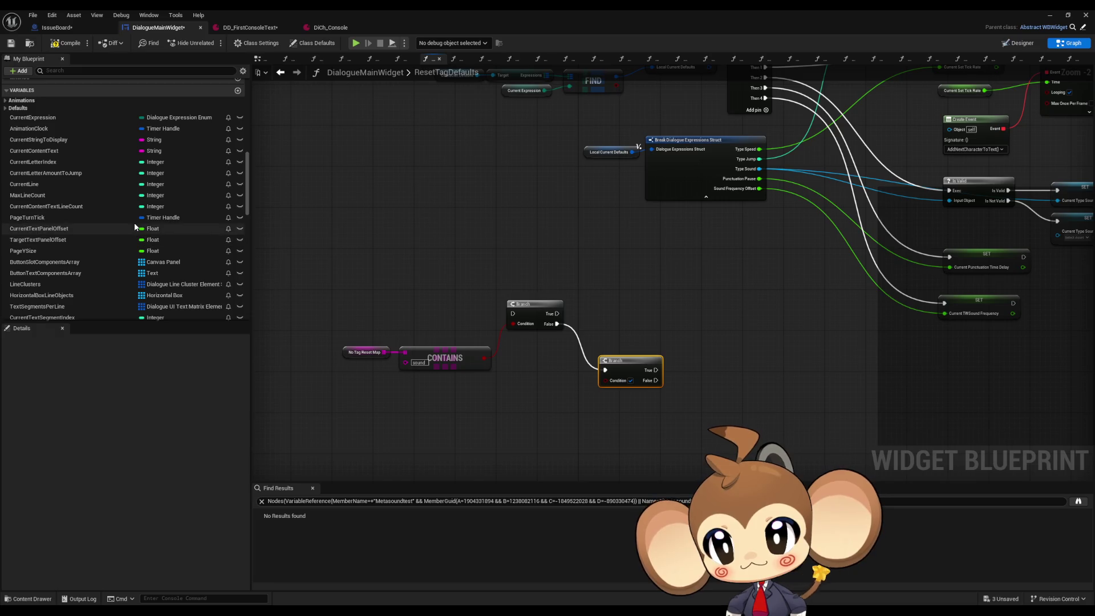
left_click(238, 158)
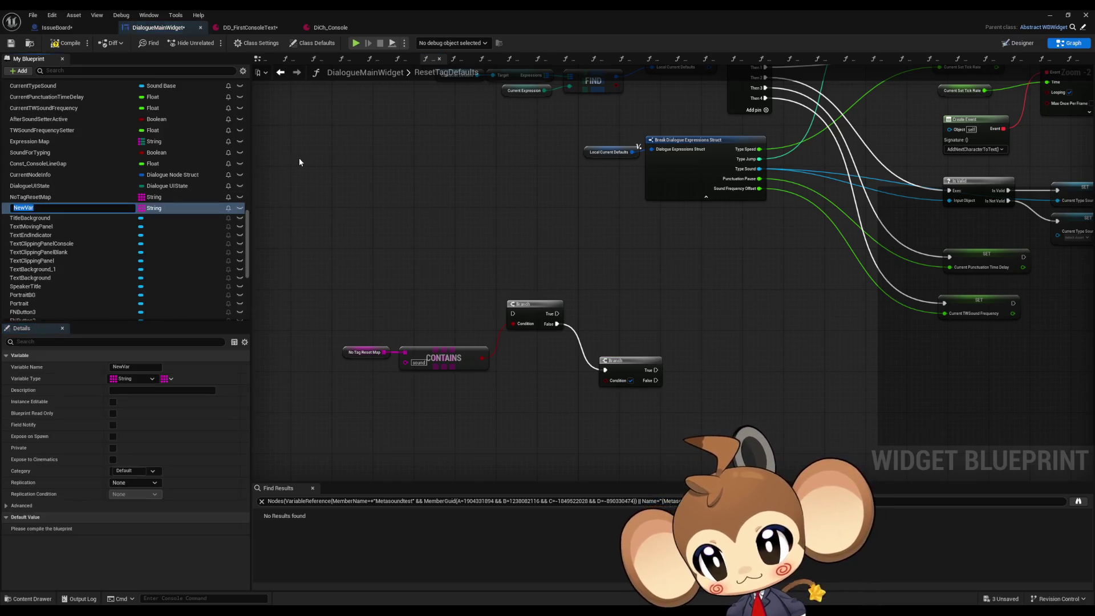
type("Default")
key("Return")
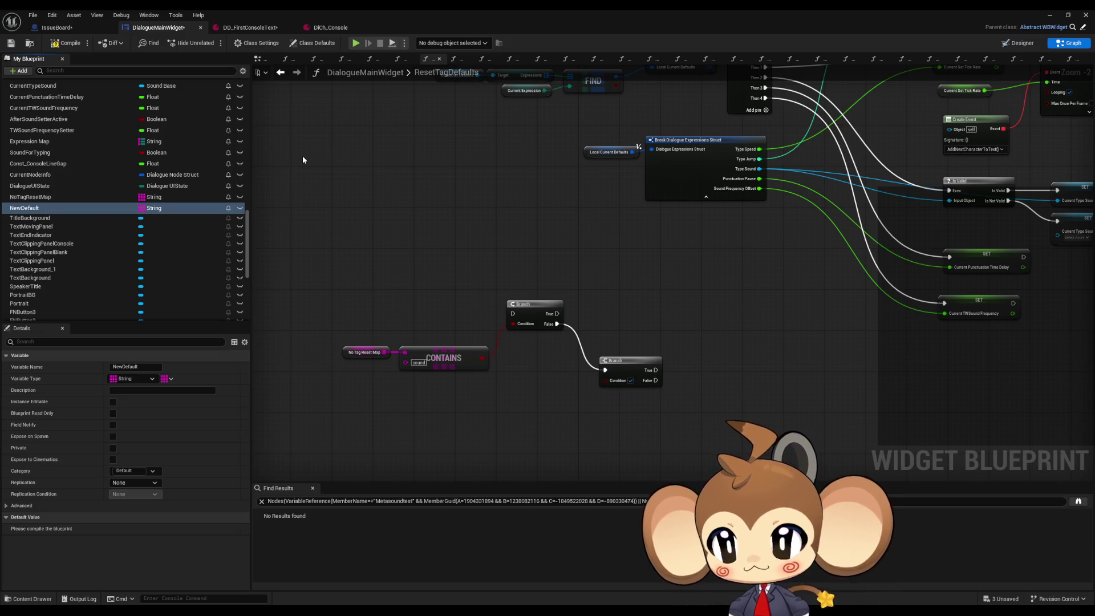
mouse_move(28, 207)
left_mouse_down()
mouse_move(428, 421)
mouse_move(350, 408)
mouse_move(412, 403)
left_mouse_up()
- Add a NewDefault Contains "sound" check driving the second Branch's condition, then tidy the layout
left_click(364, 417)
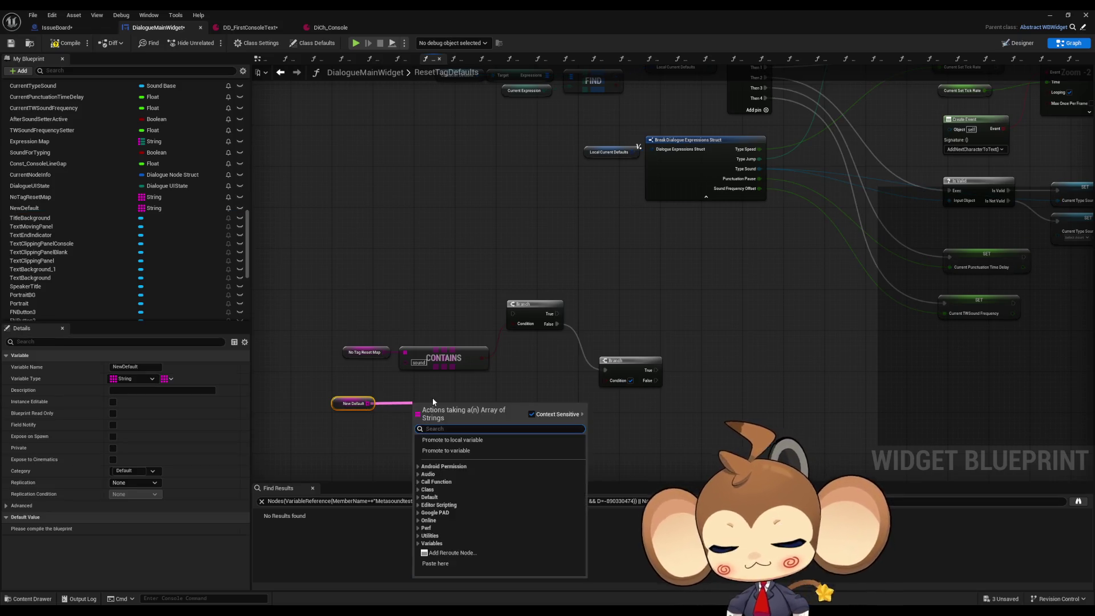
type("contains")
key("Return")
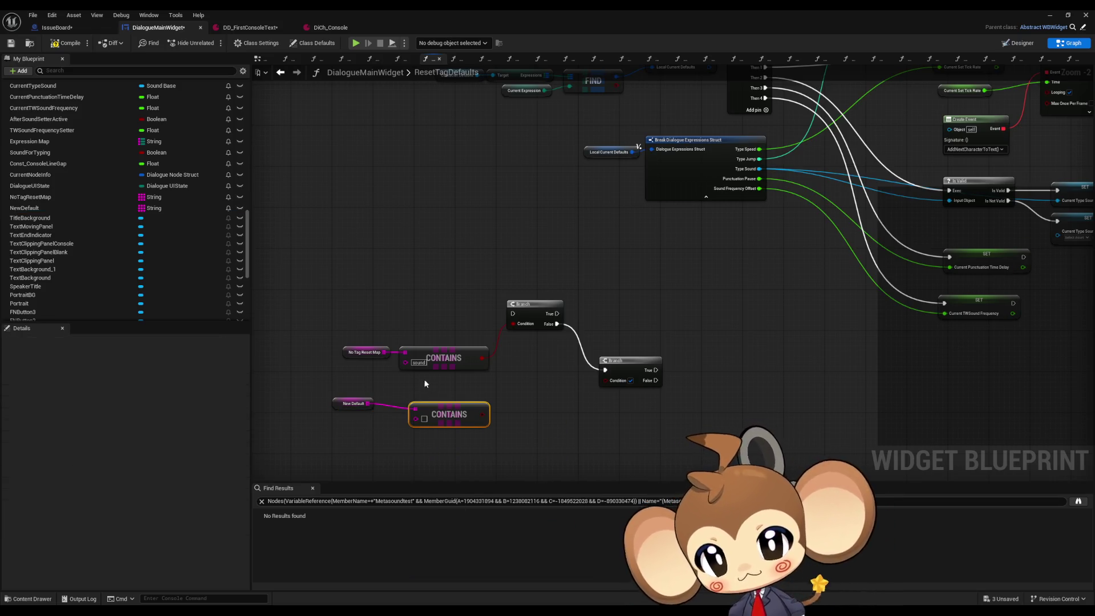
left_click(424, 419)
type("sound")
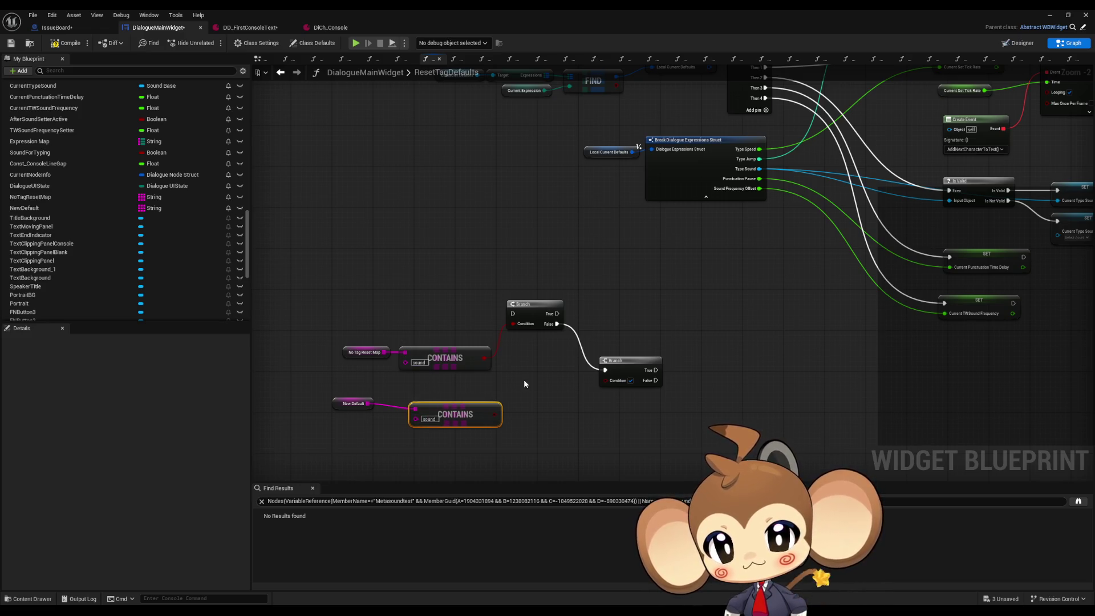
left_click_drag(494, 415, 605, 380)
left_click_drag(349, 405, 380, 411)
left_click(616, 372)
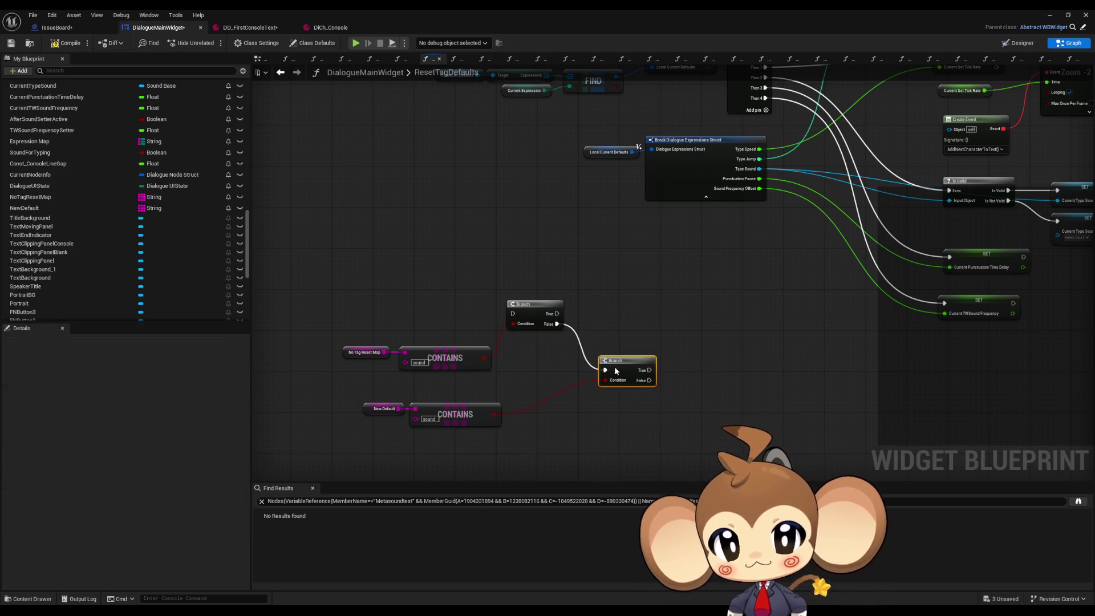
left_click_drag(615, 371, 611, 372)
left_click(647, 392)
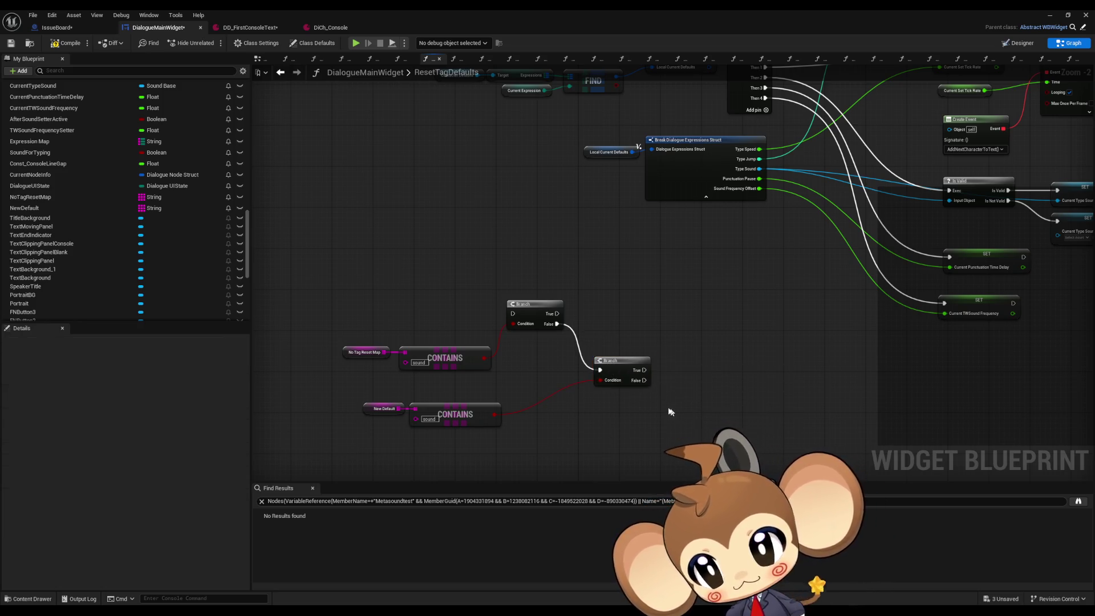
mouse_move(717, 343)
left_mouse_down()
mouse_move(570, 379)
mouse_move(552, 411)
left_mouse_up()
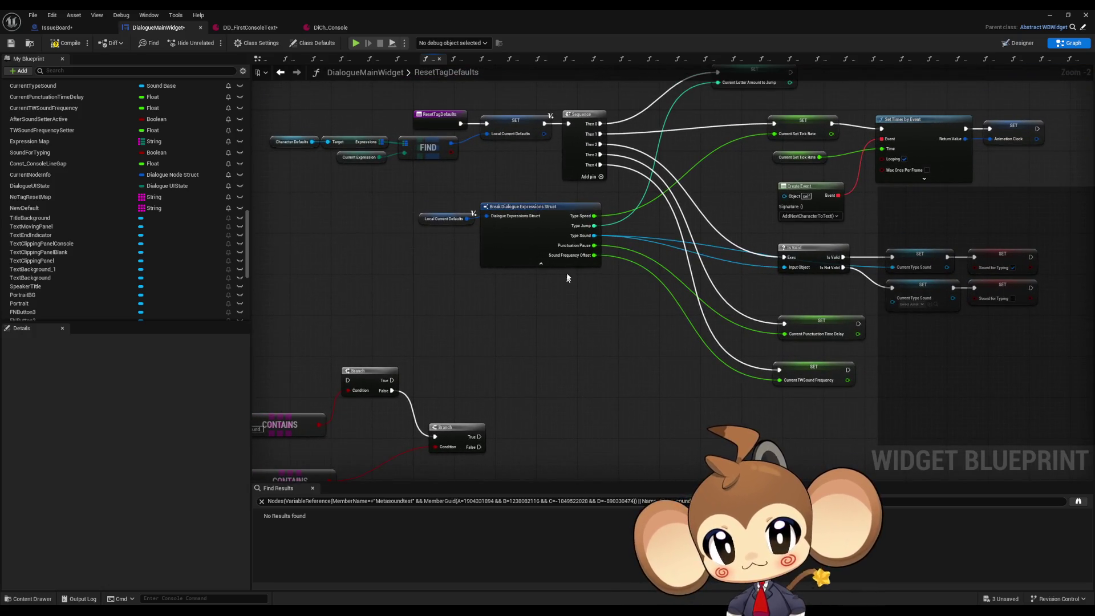
- Wire the second Branch's False output to the Is Valid check's exec input
mouse_move(478, 448)
left_mouse_down()
mouse_move(795, 283)
mouse_move(784, 258)
left_mouse_up()
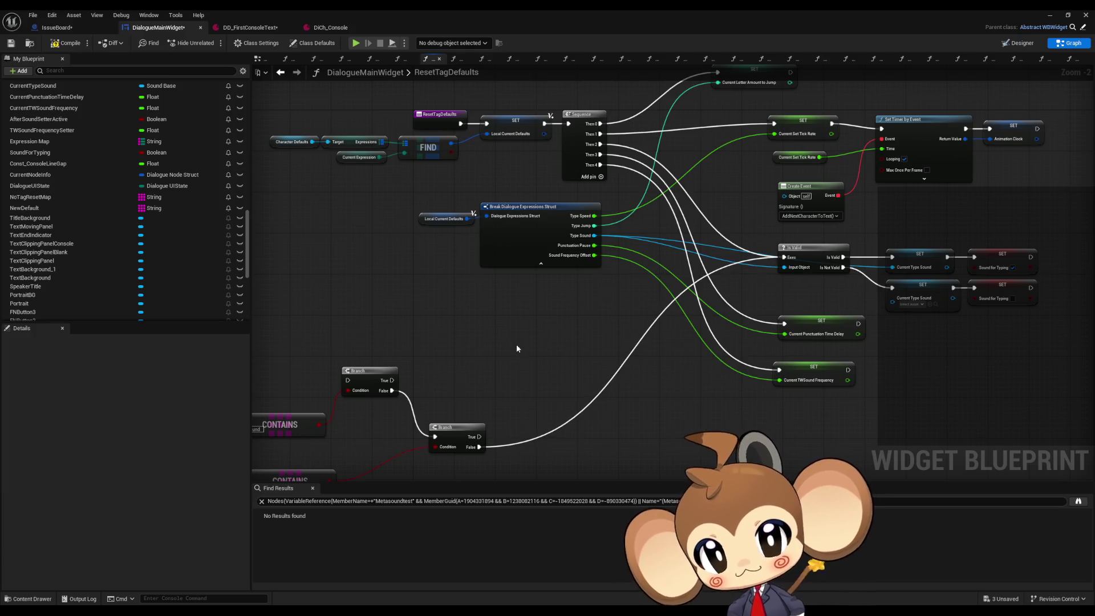
scroll(173, 211, "up", 2)
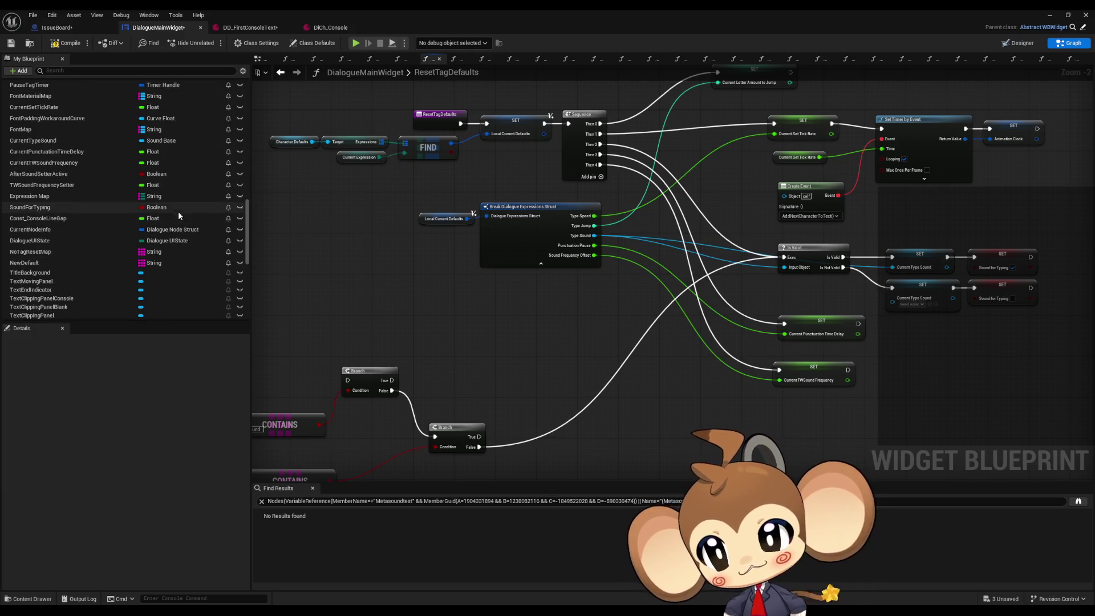
scroll(178, 215, "down", 5)
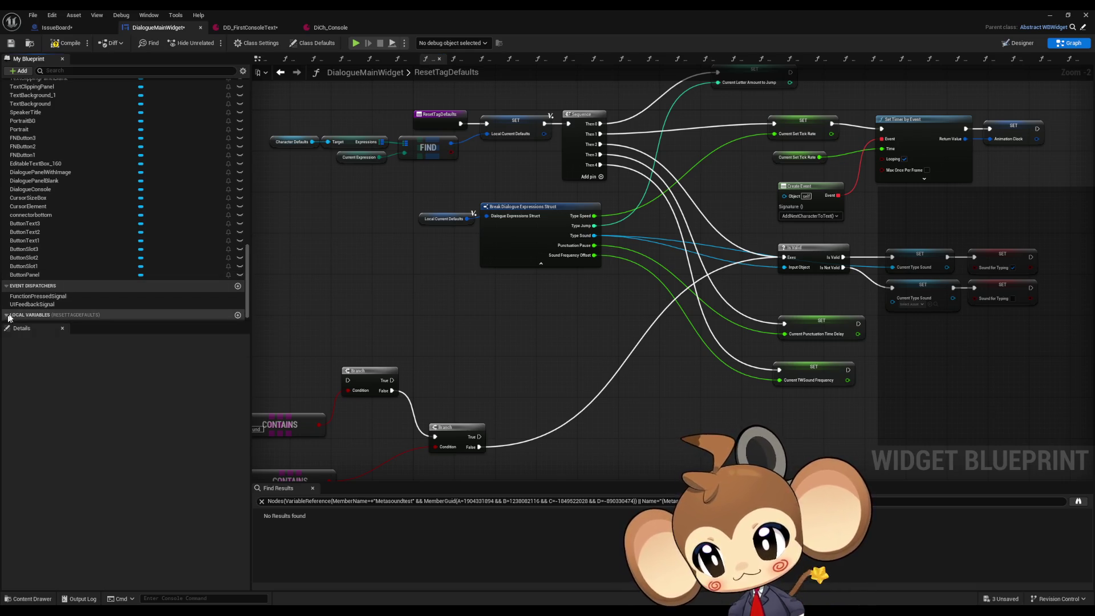
left_click(8, 315)
left_click(55, 317)
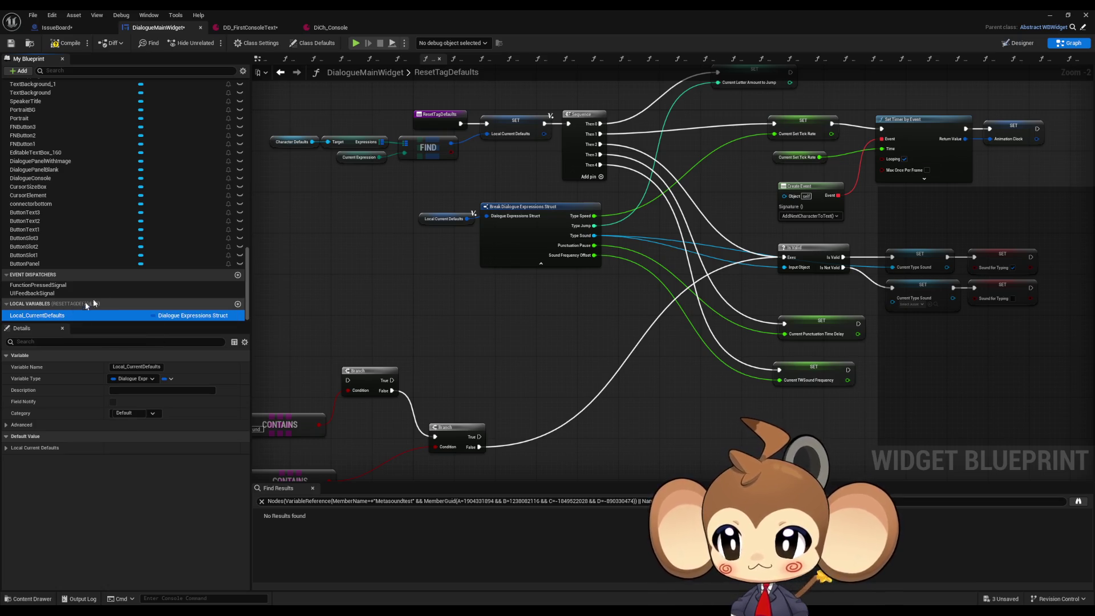
scroll(139, 278, "up", 5)
scroll(139, 278, "up", 10)
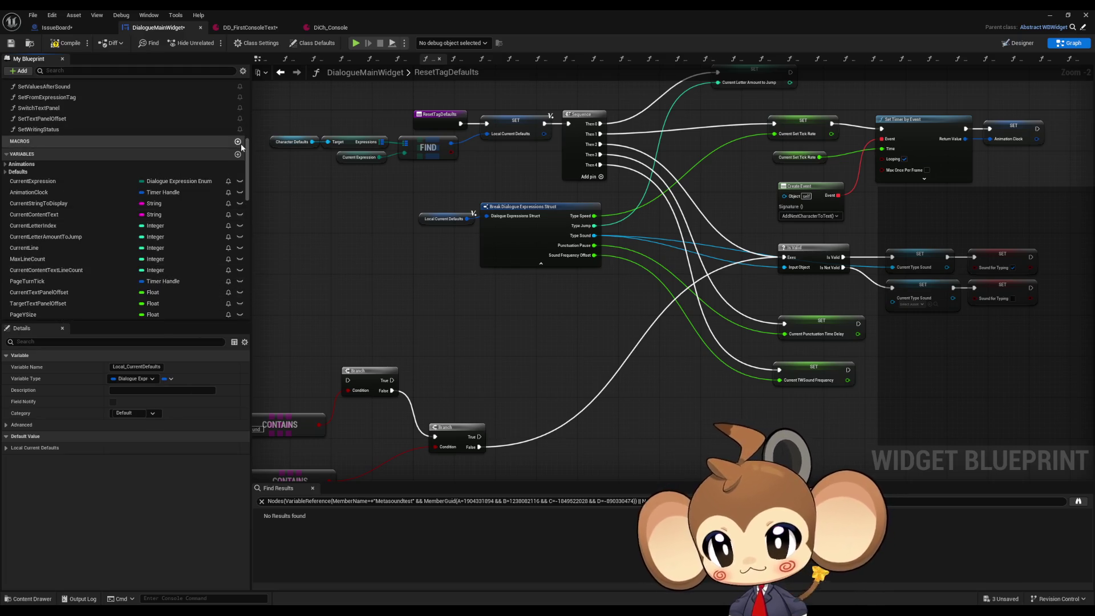
- Add a new blueprint variable named NewDefaults
left_click(238, 154)
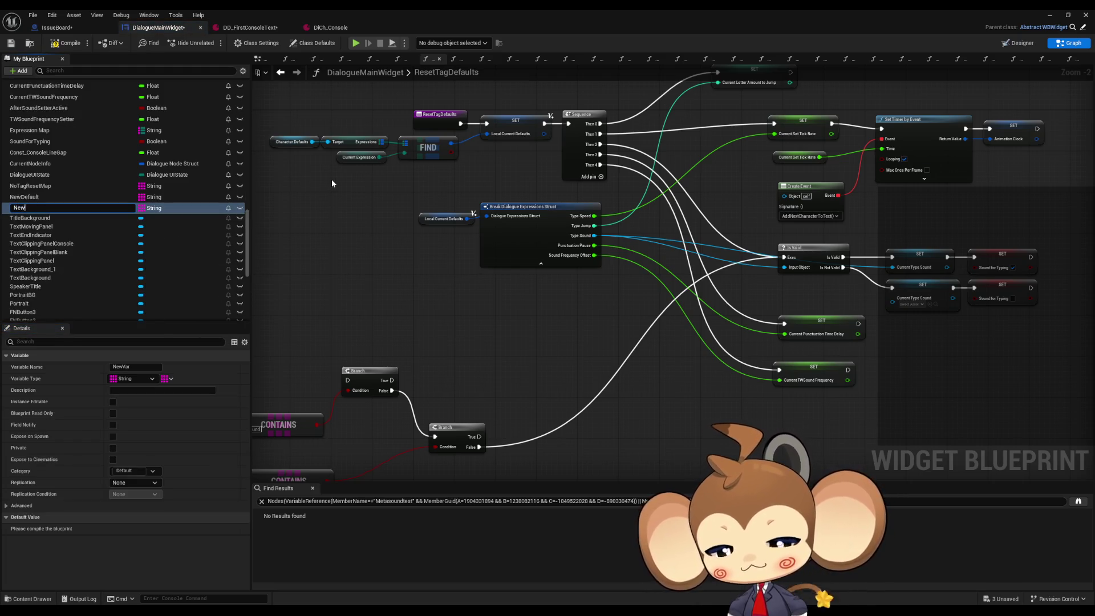
type("ults")
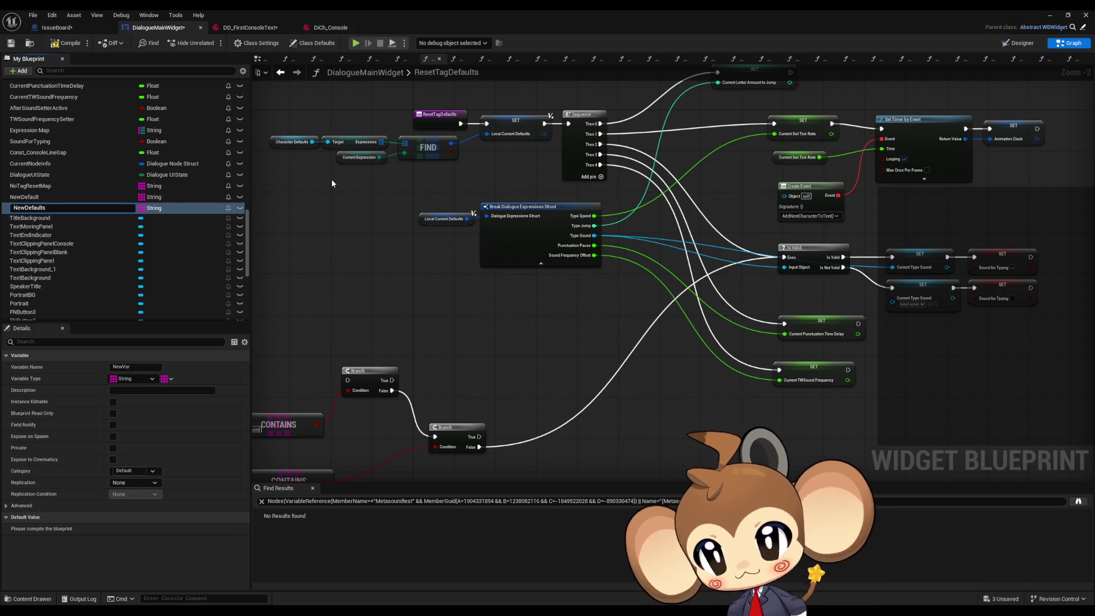
key("Return")
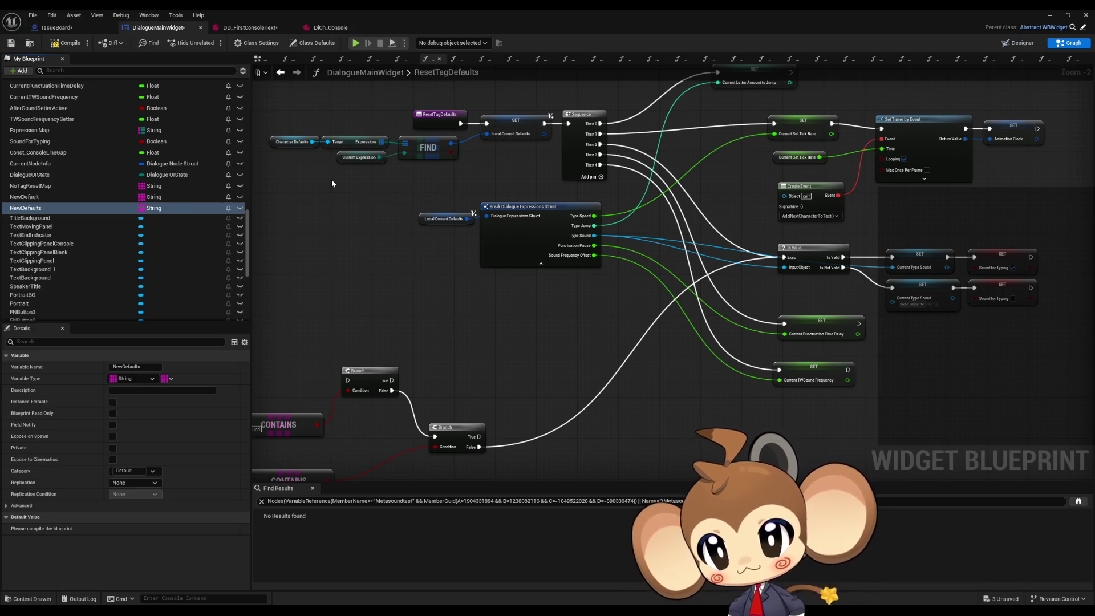
- Rename NewDefault to NewDefaultFlags and NoTagResetMap to NoTagResetFlags
left_click(52, 197)
left_click(53, 198)
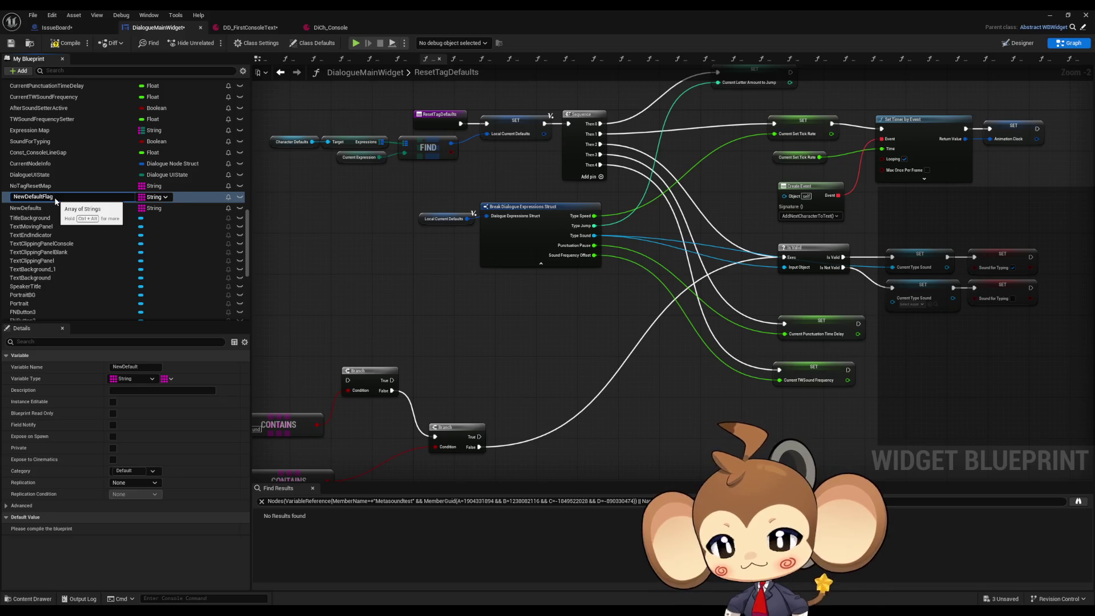
key("Return")
key("Up")
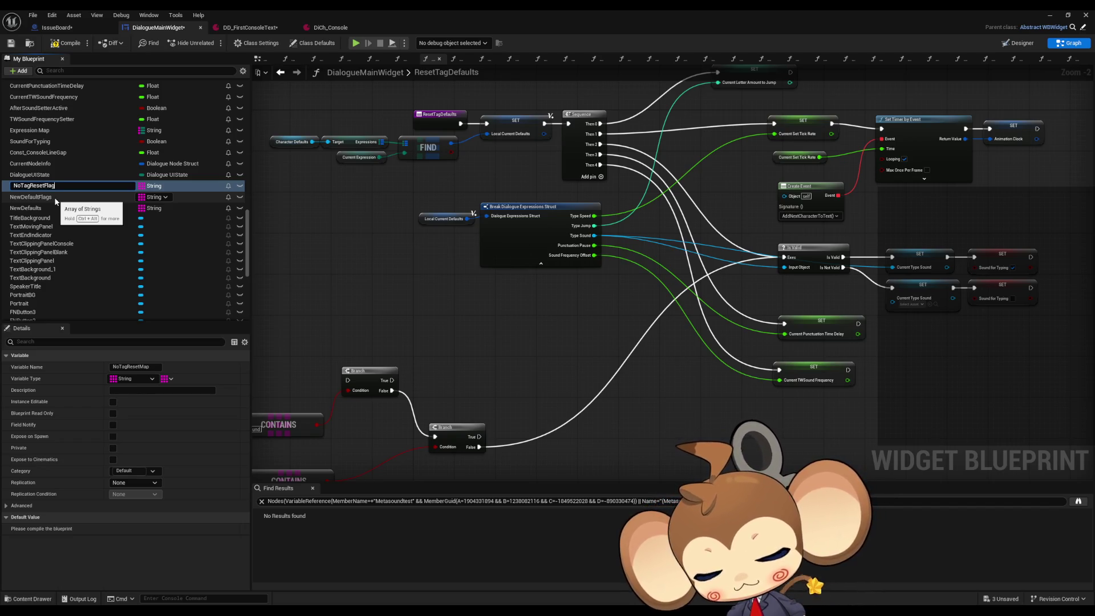
type("s")
key("Return")
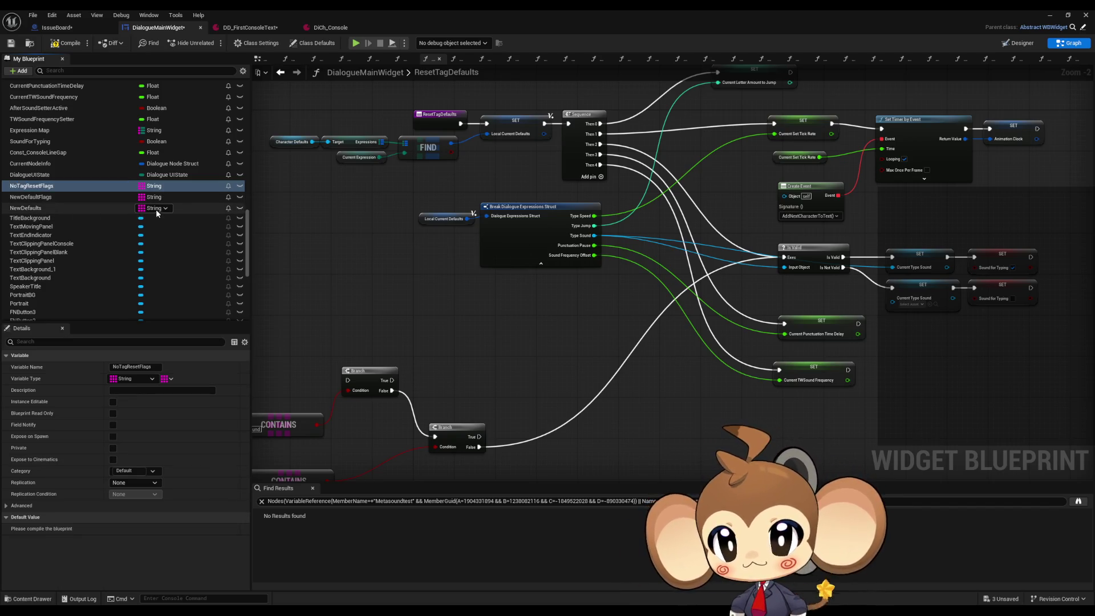
left_click(156, 209)
scroll(98, 275, "down", 3)
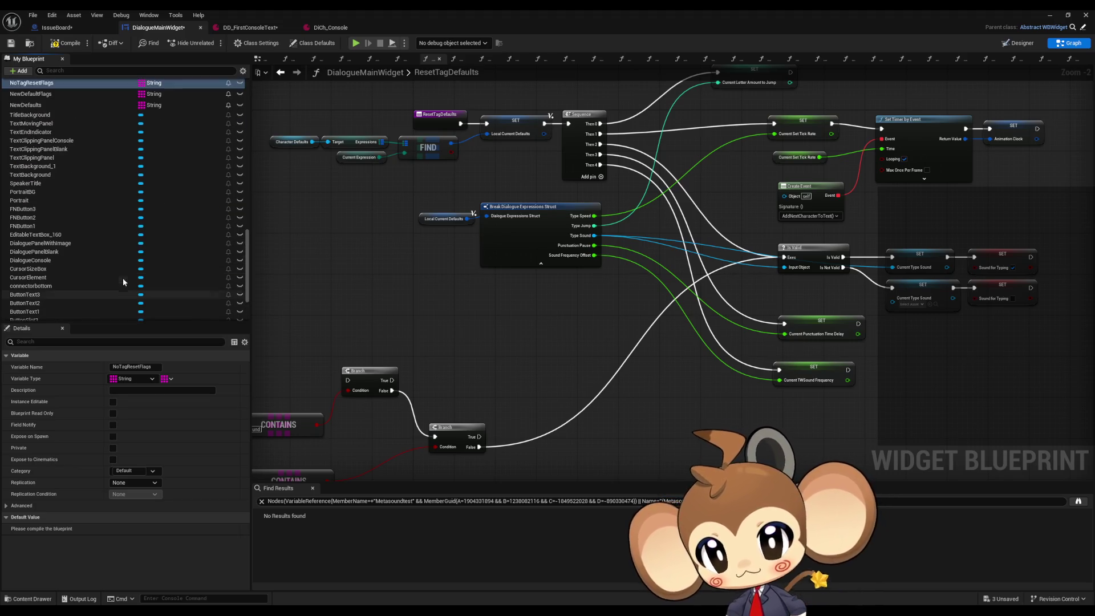
scroll(123, 282, "up", 2)
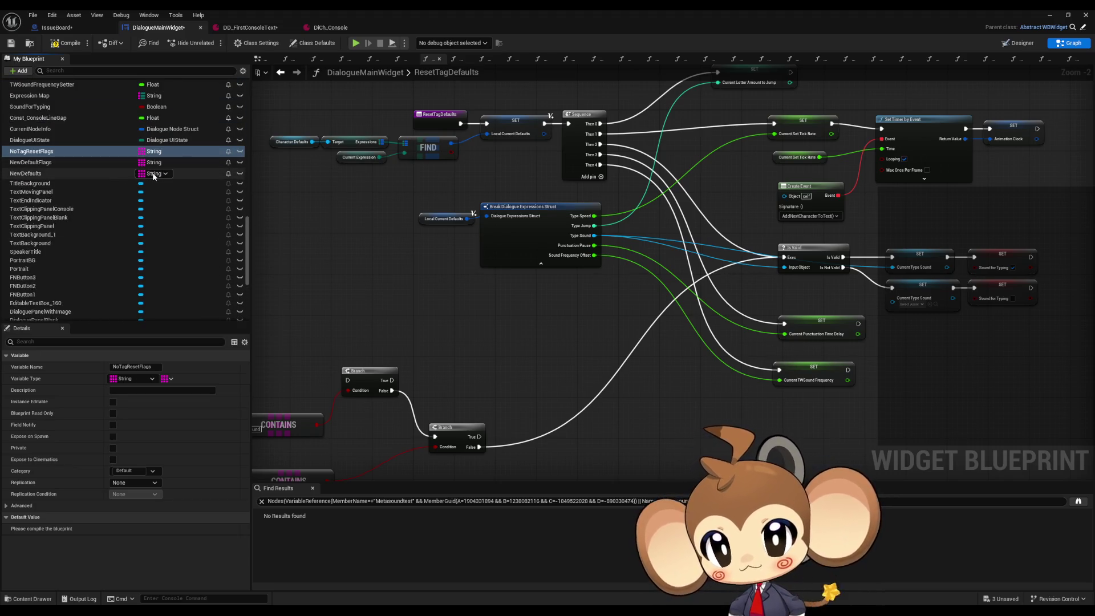
- Set NewDefaults' variable type to Dialogue Expressions Struct
left_click(108, 174)
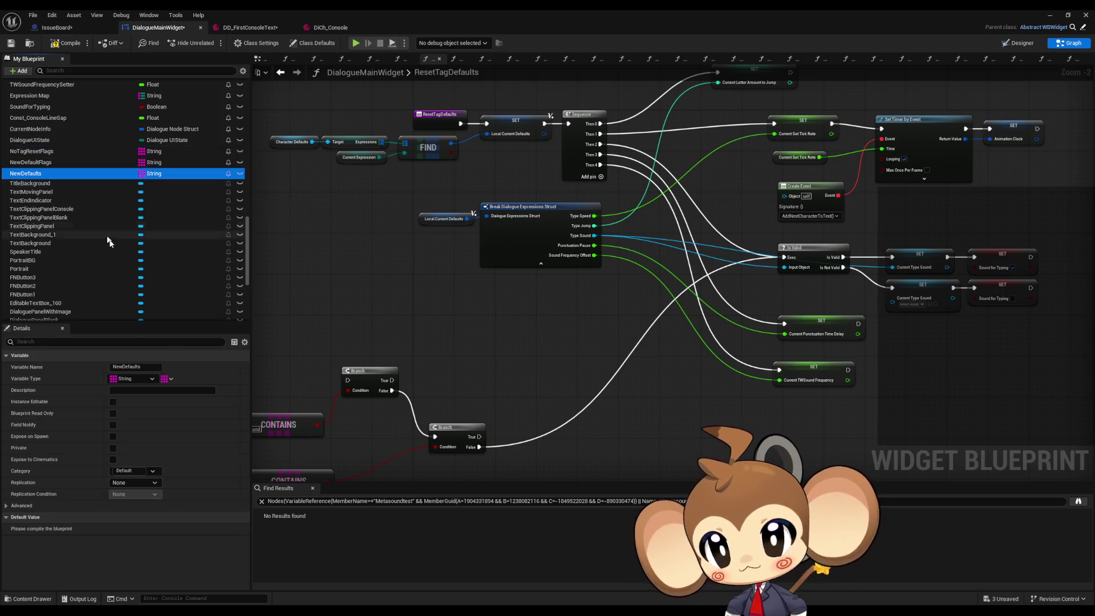
scroll(108, 242, "down", 4)
left_click(144, 379)
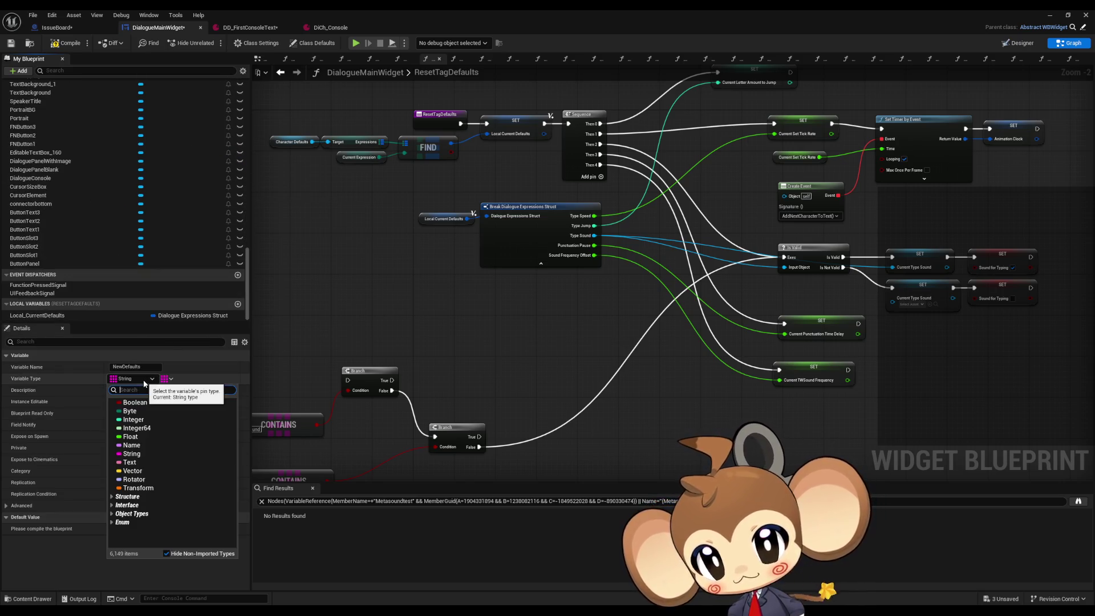
type("dia exp st")
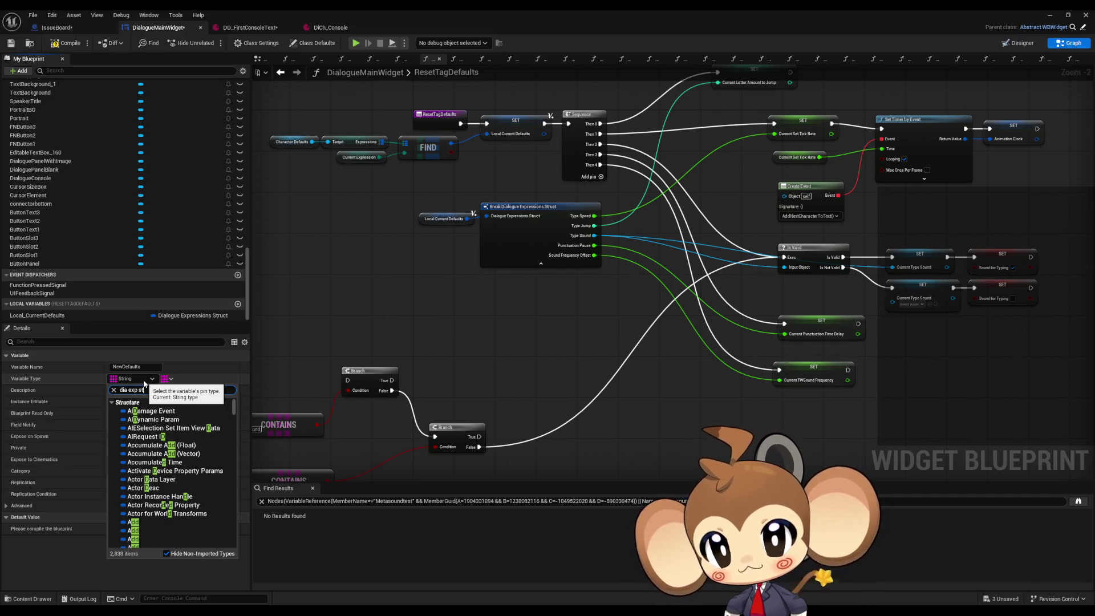
type("r")
key("Return")
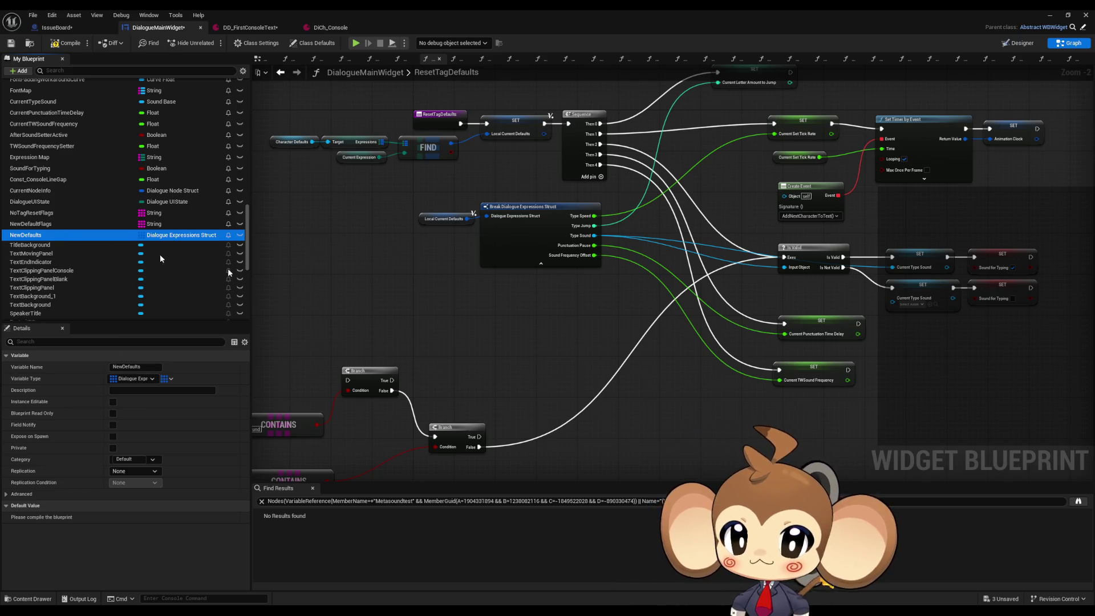
- Place a NewDefaults getter in the graph and change its container type, confirming the change
mouse_move(487, 359)
left_mouse_down()
mouse_move(502, 358)
mouse_move(459, 346)
left_mouse_up()
left_click(516, 378)
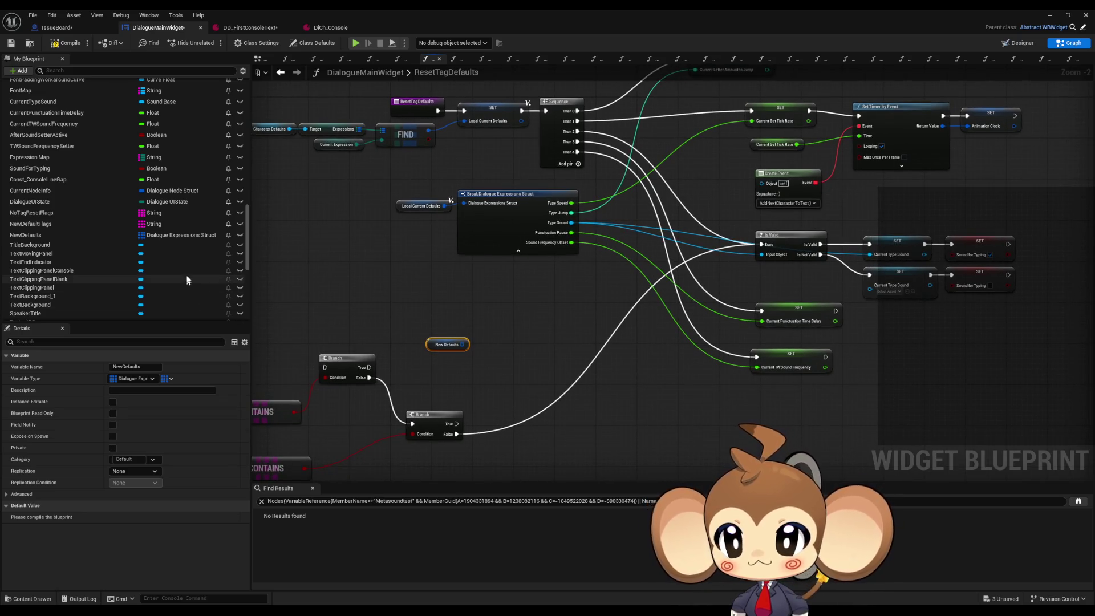
left_click(167, 378)
left_click(157, 389)
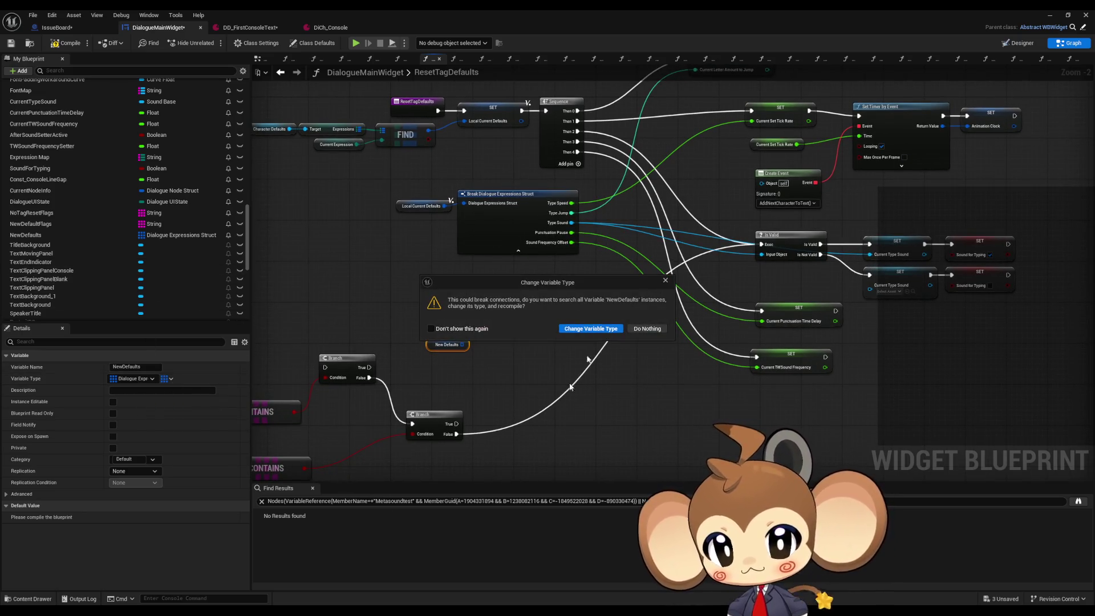
left_click(665, 280)
- Make NewDefaults a single struct and add its getter with a Break Dialogue Expressions Struct node
left_click(176, 238)
left_click(171, 235)
left_click(166, 378)
left_click(164, 392)
mouse_move(34, 235)
left_mouse_down()
mouse_move(68, 234)
mouse_move(373, 328)
mouse_move(435, 331)
mouse_move(382, 310)
mouse_move(530, 391)
left_mouse_up()
left_click(406, 339)
type("break")
key("Return")
mouse_move(475, 339)
left_mouse_down()
mouse_move(495, 462)
mouse_move(489, 359)
left_mouse_up()
left_click(481, 342)
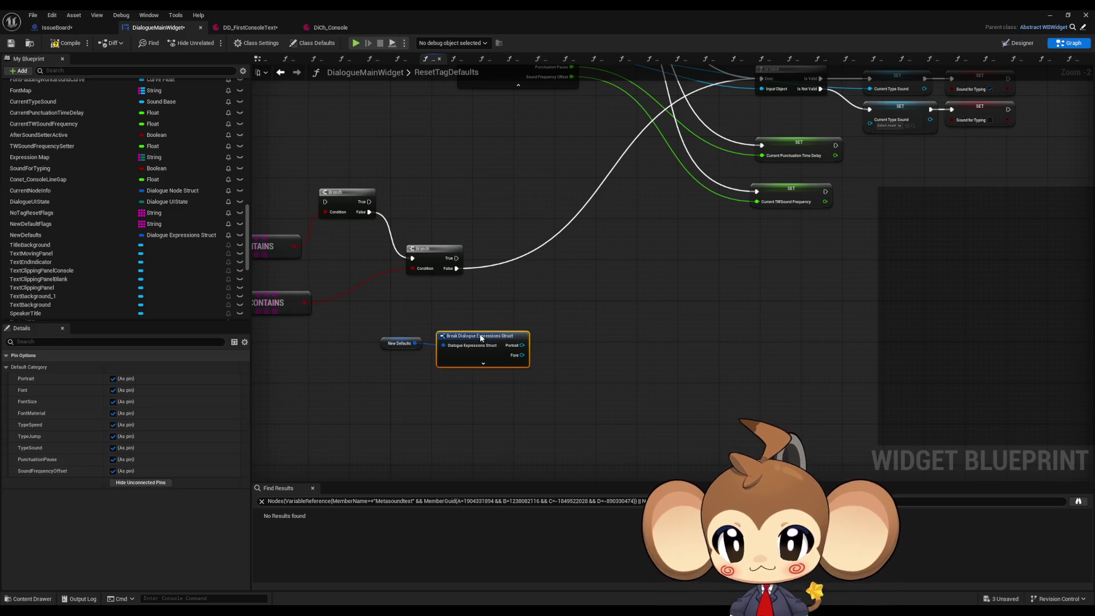
left_click(482, 362)
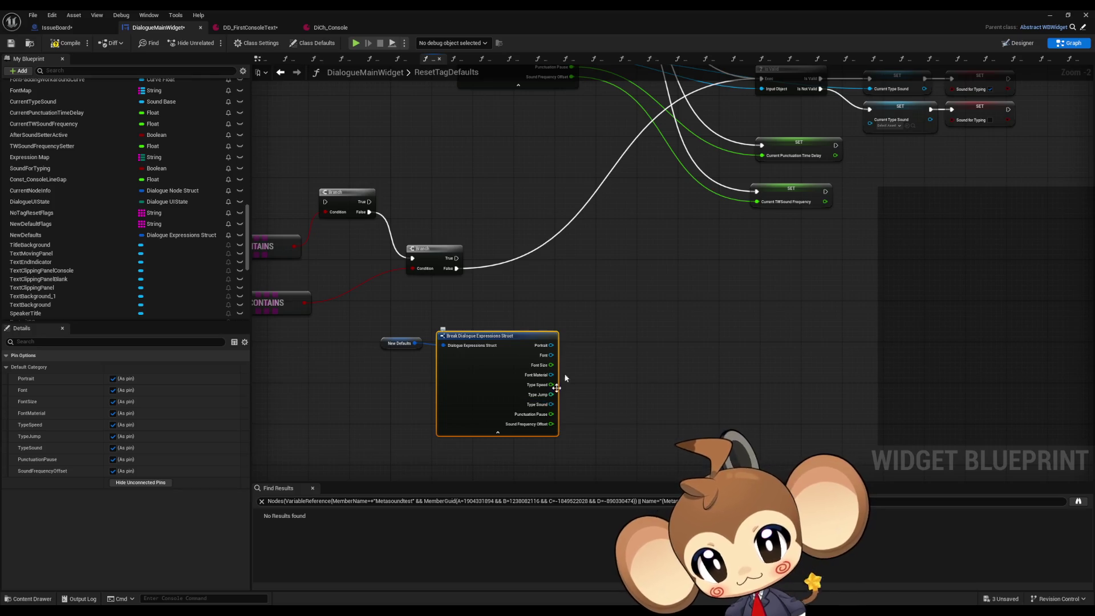
scroll(563, 373, "down", 2)
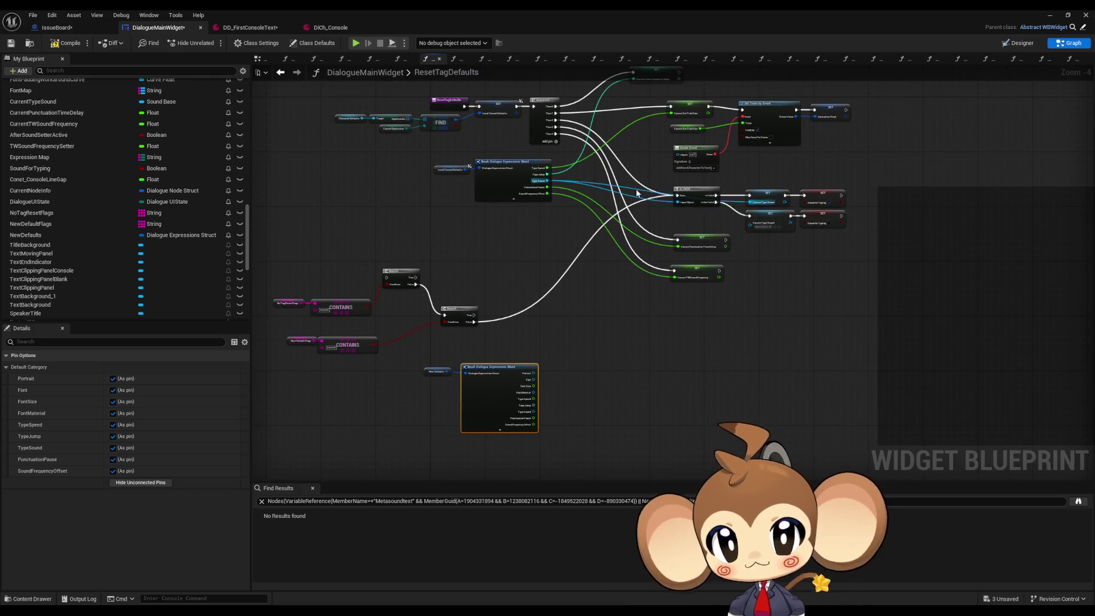
- Duplicate the Is Valid and SET nodes, feeding them Type Sound and running them from Branch True
left_click_drag(655, 182, 850, 230)
key("ctrl+c")
key("ctrl+v")
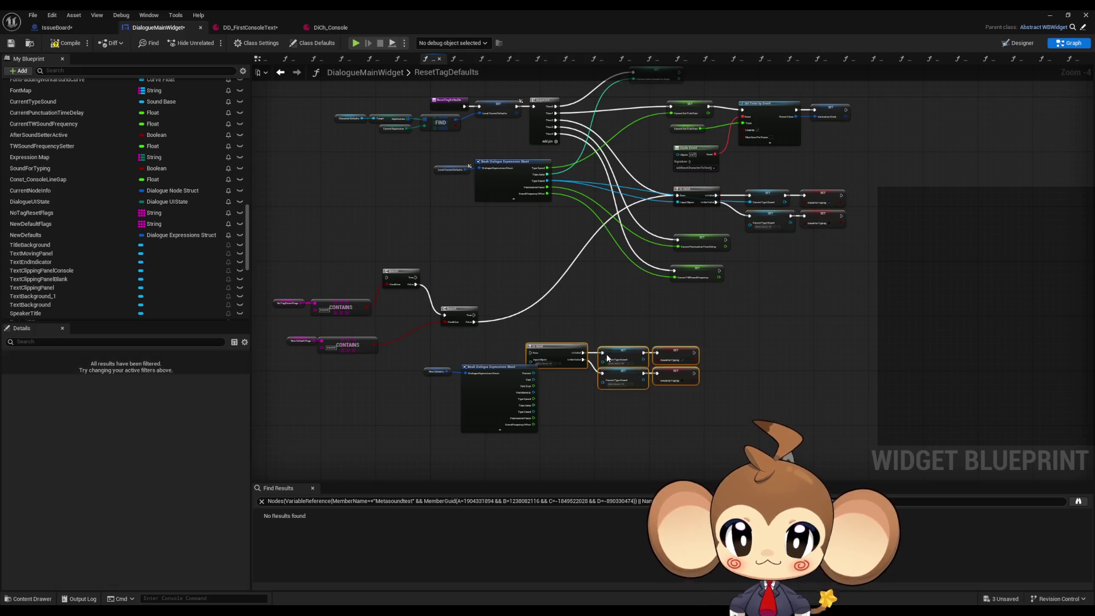
scroll(572, 365, "up", 3)
left_click_drag(511, 353, 645, 354)
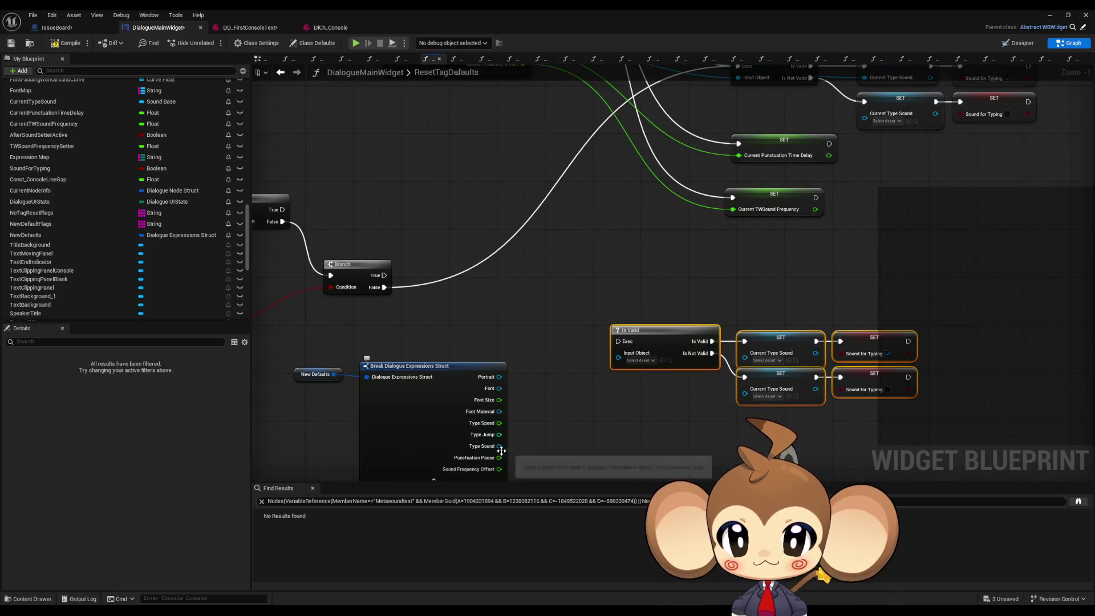
mouse_move(499, 445)
left_mouse_down()
mouse_move(627, 349)
mouse_move(384, 275)
left_mouse_up()
left_click(645, 266)
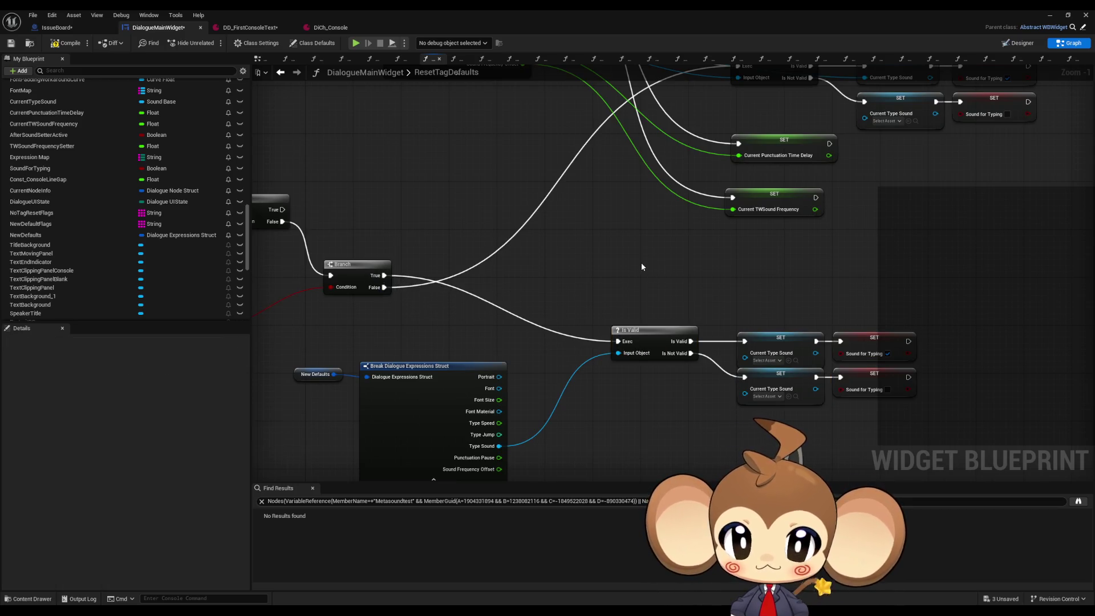
left_click_drag(744, 357, 498, 446)
- Hide the Break node's unconnected pins and shift the New Defaults and Break nodes right
left_click(426, 410)
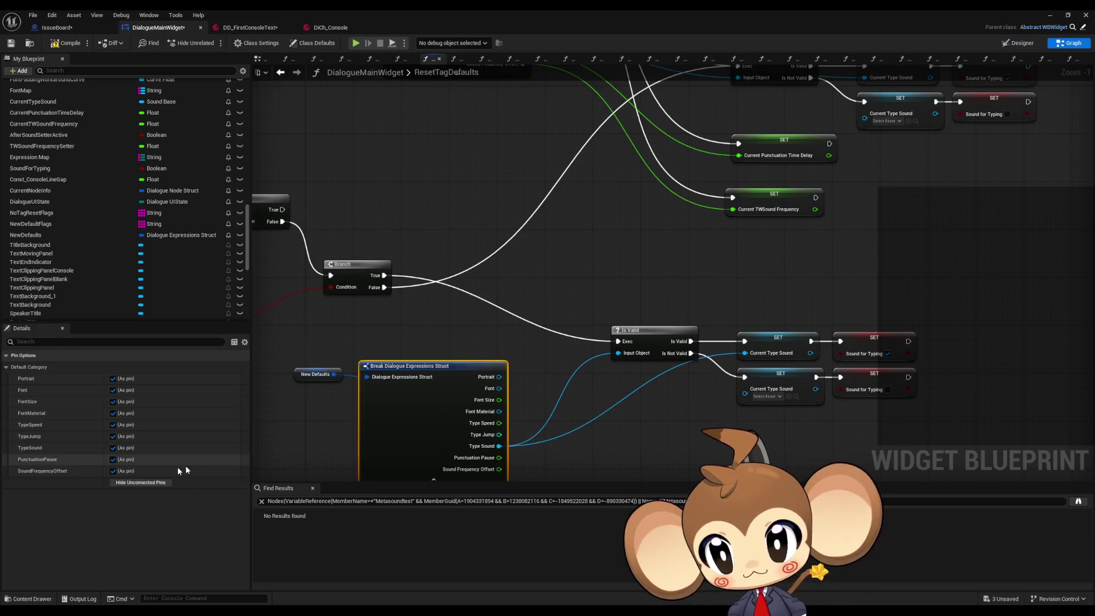
left_click(433, 479)
left_click(631, 418)
scroll(605, 412, "down", 3)
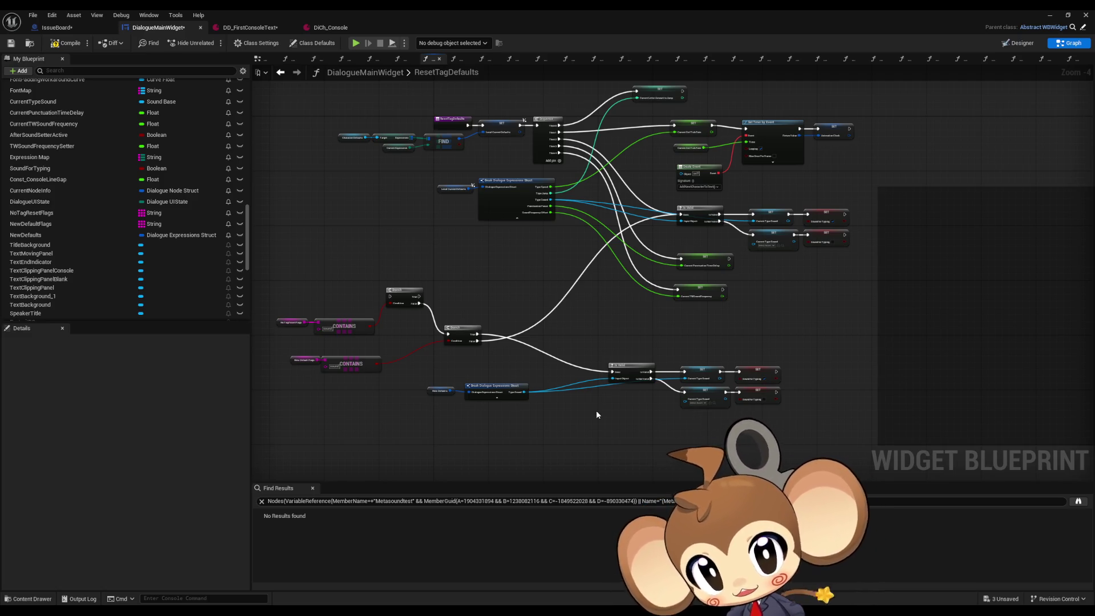
left_click_drag(433, 382, 549, 399)
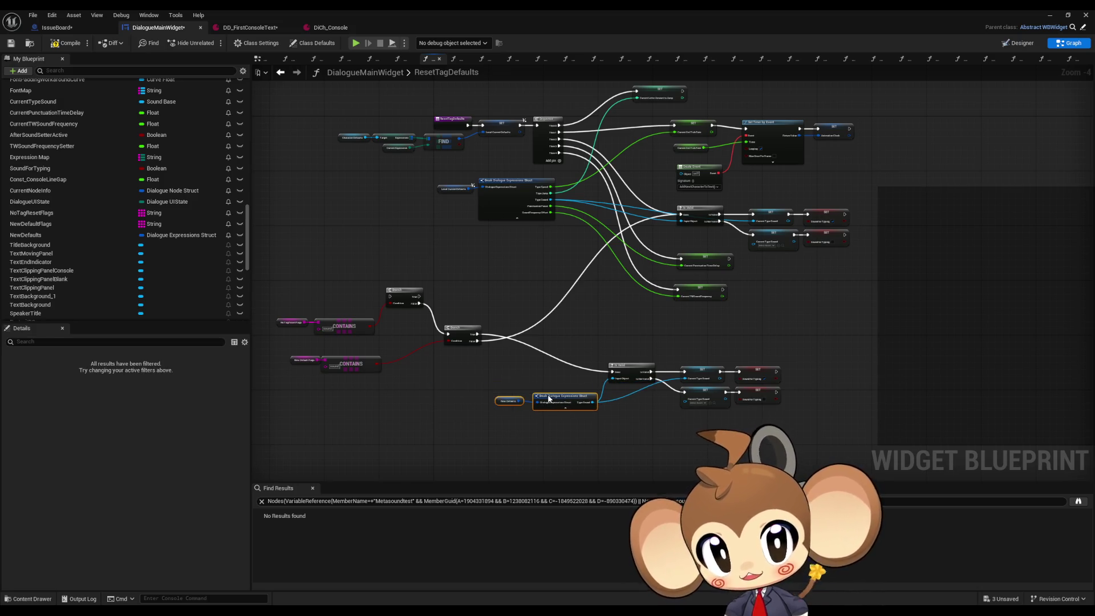
left_click(524, 380)
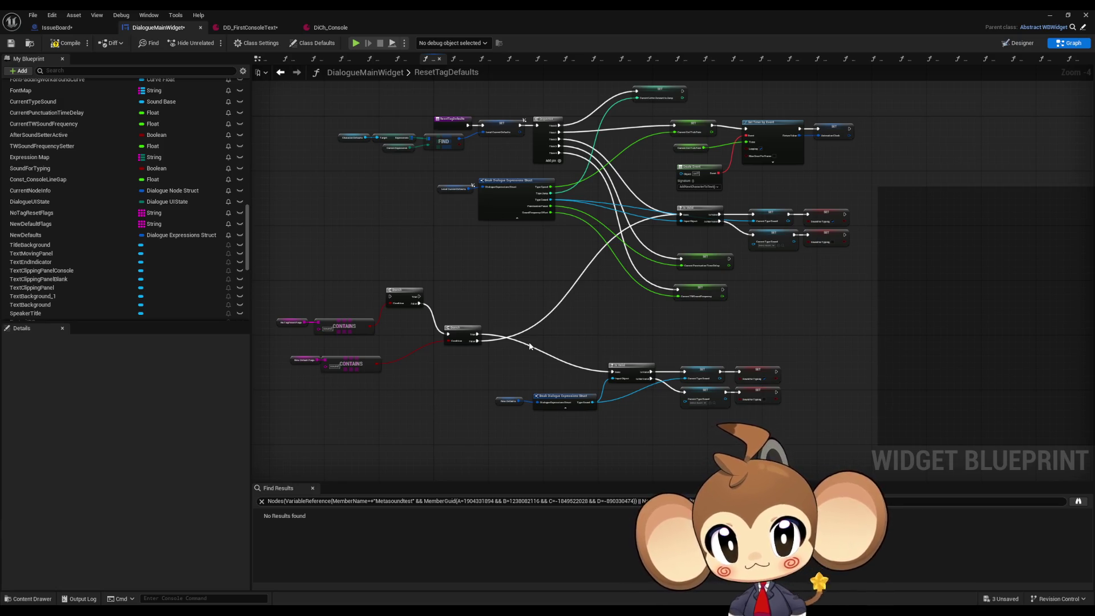
scroll(489, 385, "up", 3)
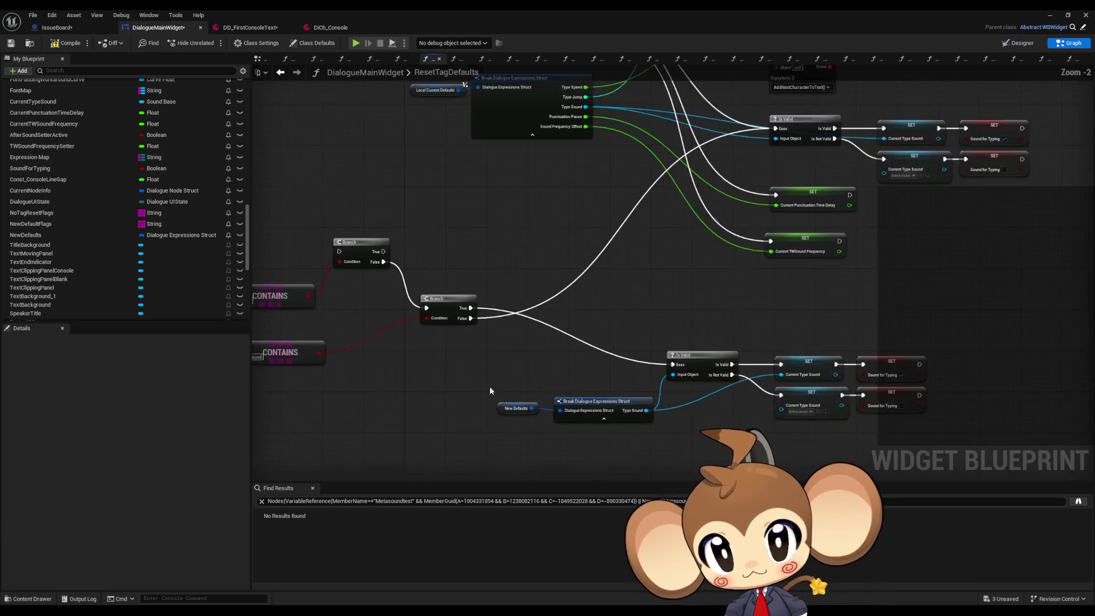
left_click_drag(484, 377, 649, 371)
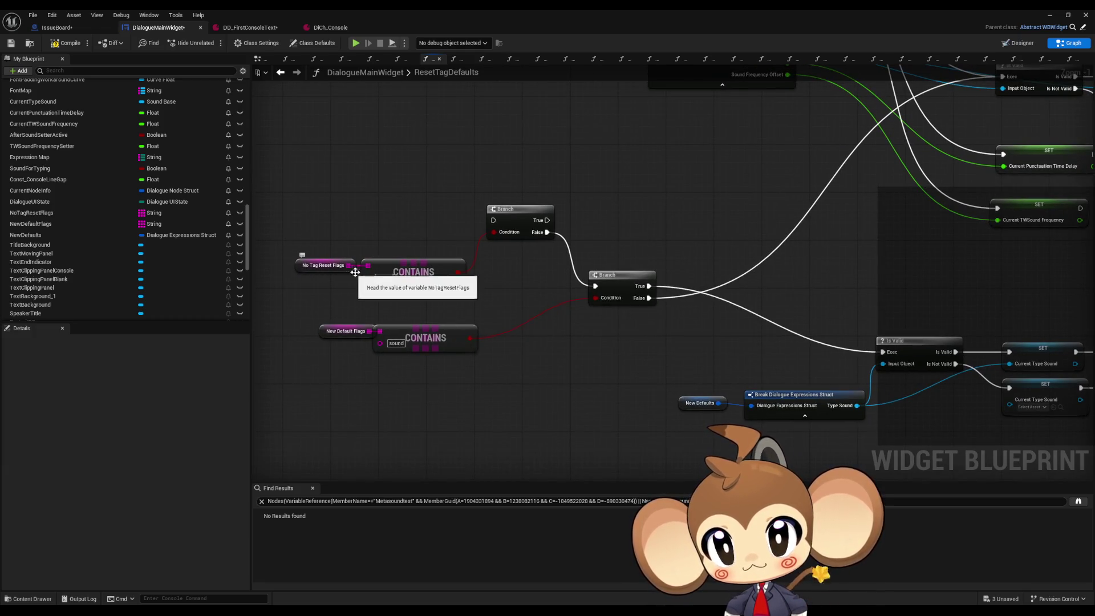
left_click_drag(645, 275, 514, 297)
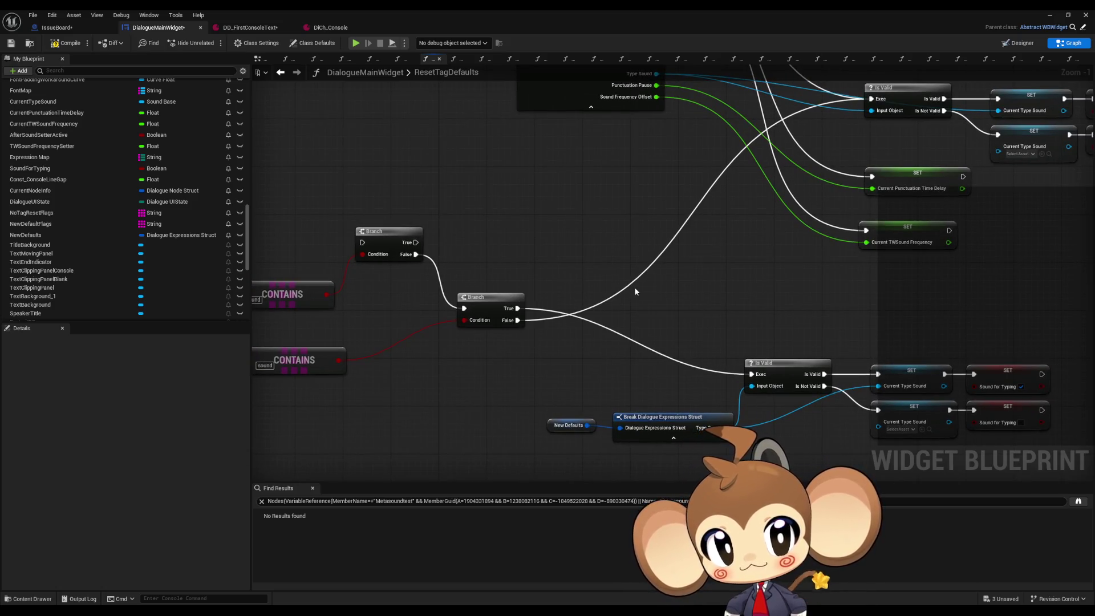
mouse_move(630, 286)
left_mouse_down()
mouse_move(549, 438)
mouse_move(806, 288)
left_mouse_up()
left_click_drag(388, 342, 526, 394)
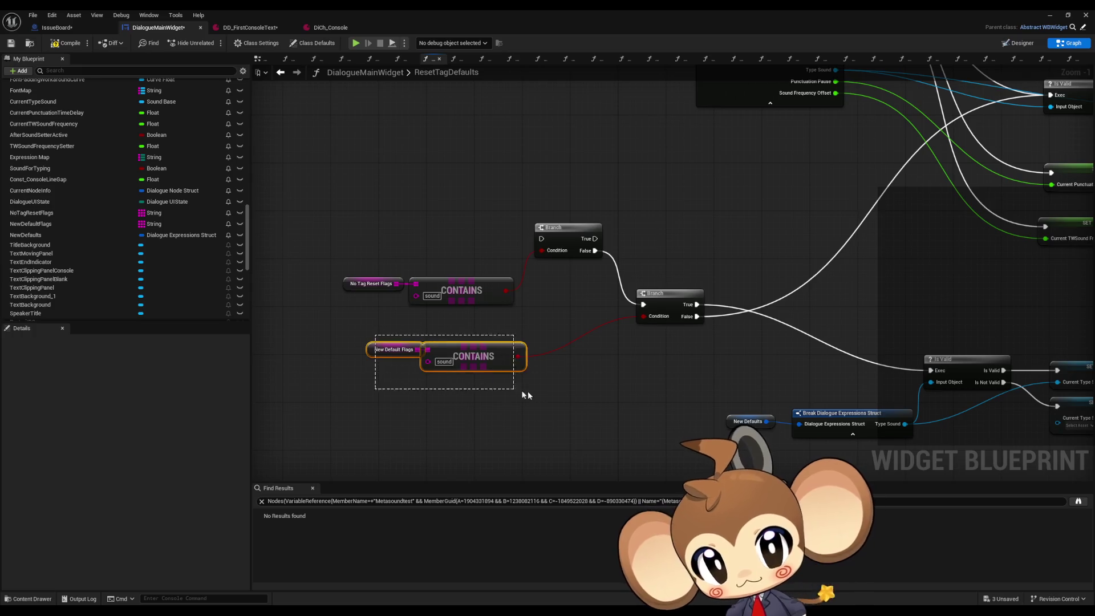
scroll(515, 384, "down", 3)
left_click(515, 399)
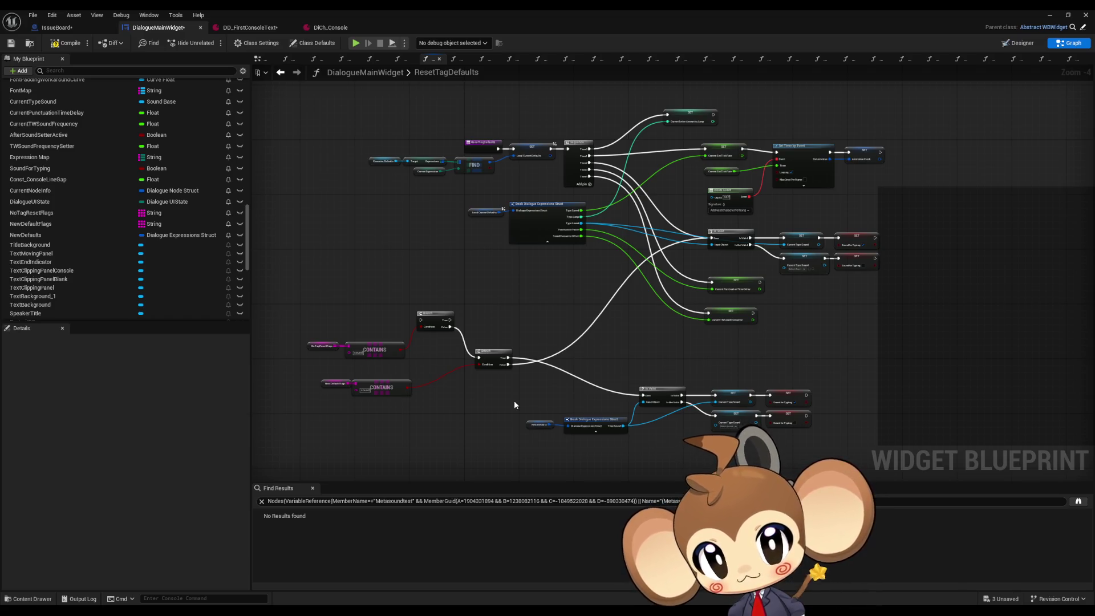
scroll(476, 163, "up", 4)
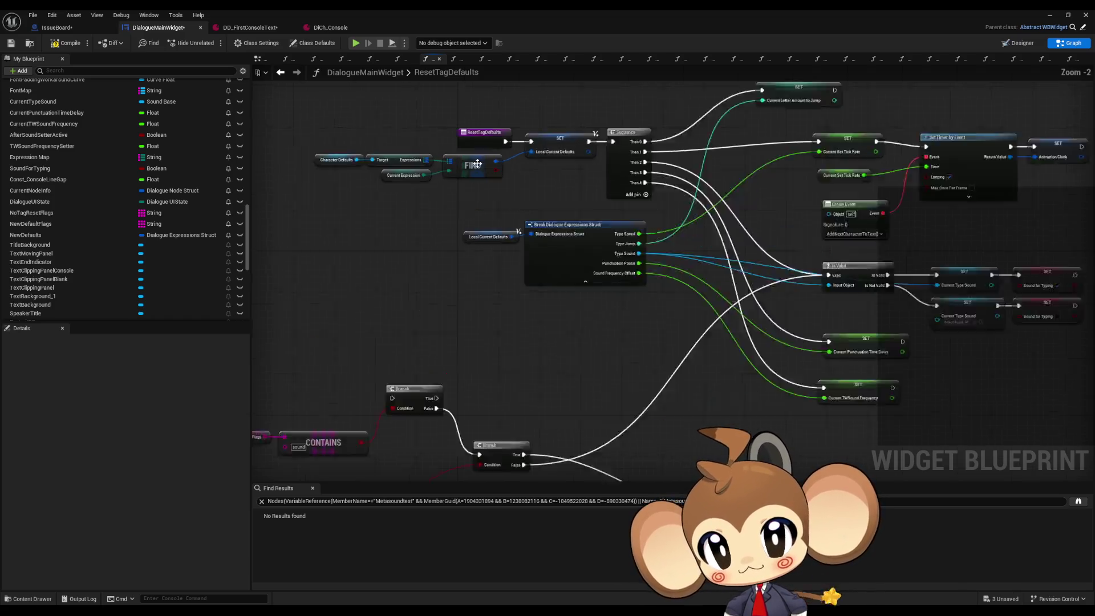
- Create a function TagReset_Sound in a new TagReset category
scroll(200, 240, "up", 10)
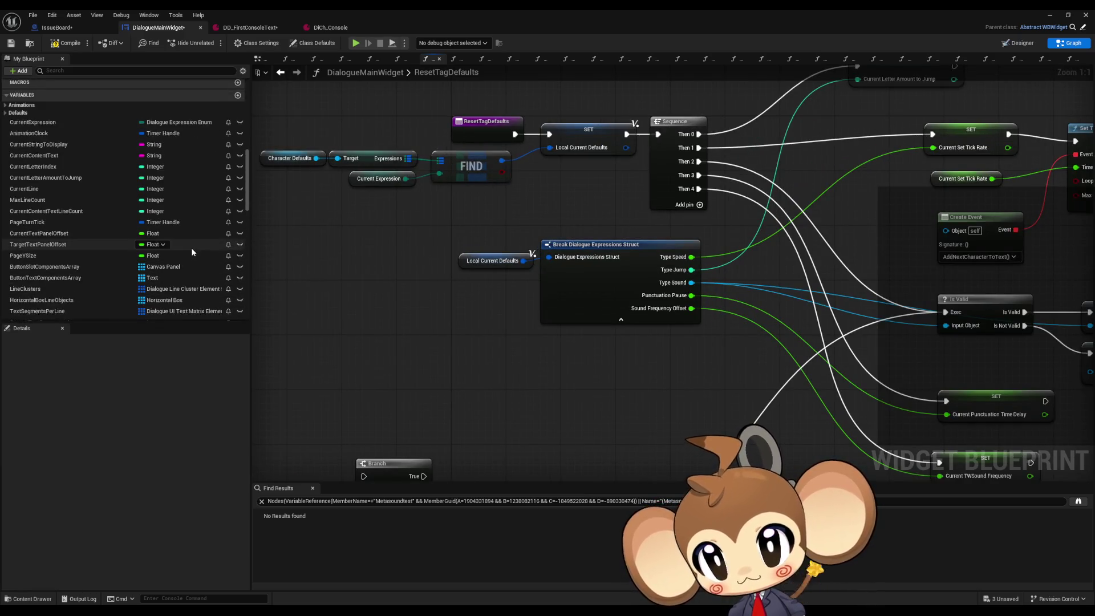
scroll(190, 252, "up", 10)
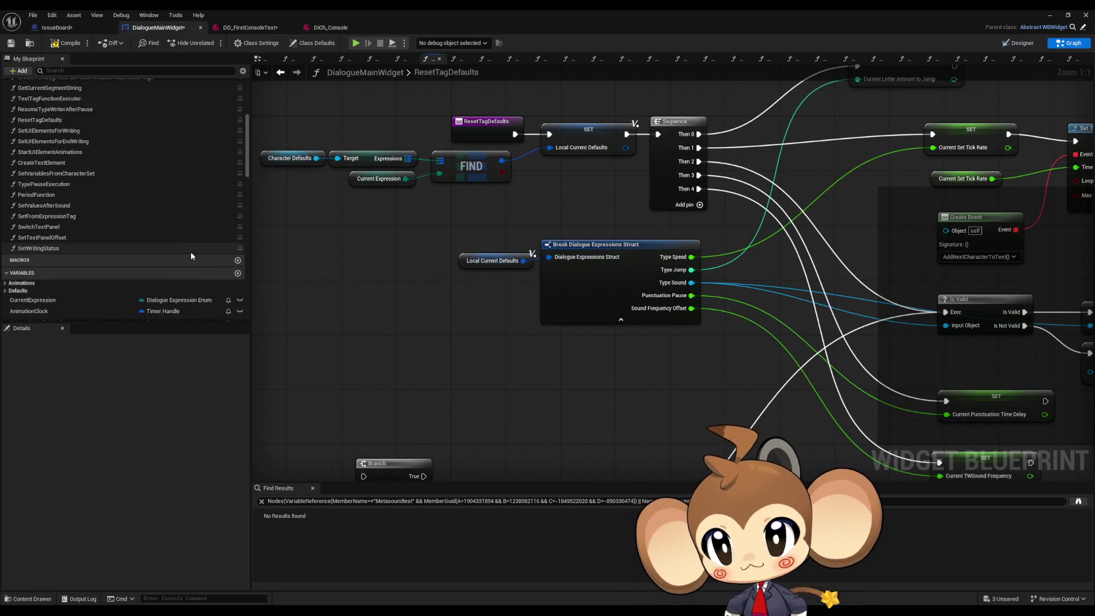
scroll(195, 254, "up", 1)
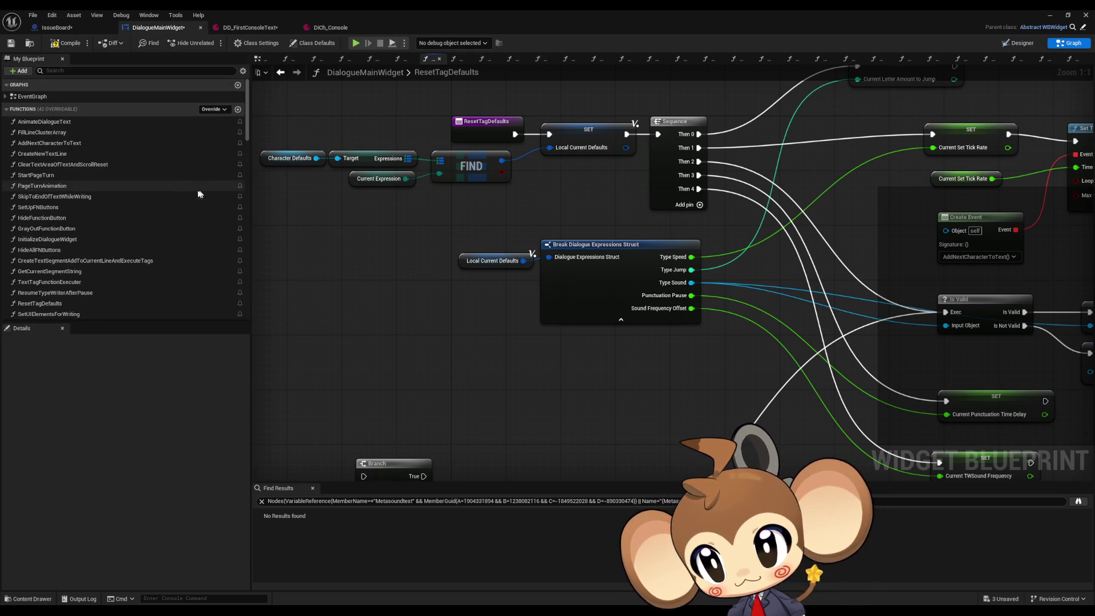
left_click(237, 110)
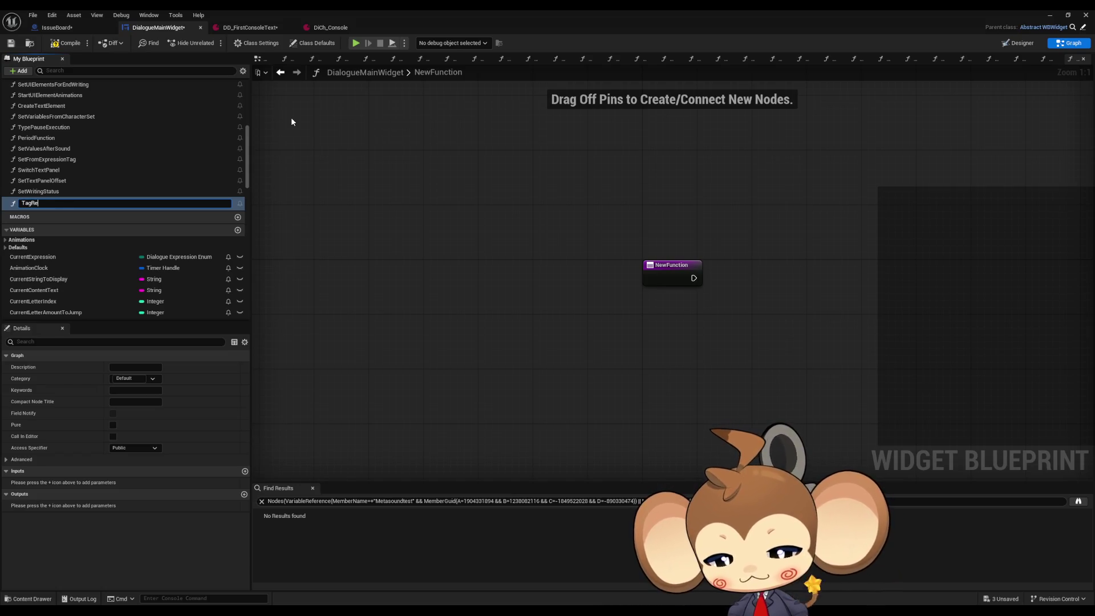
type("_So")
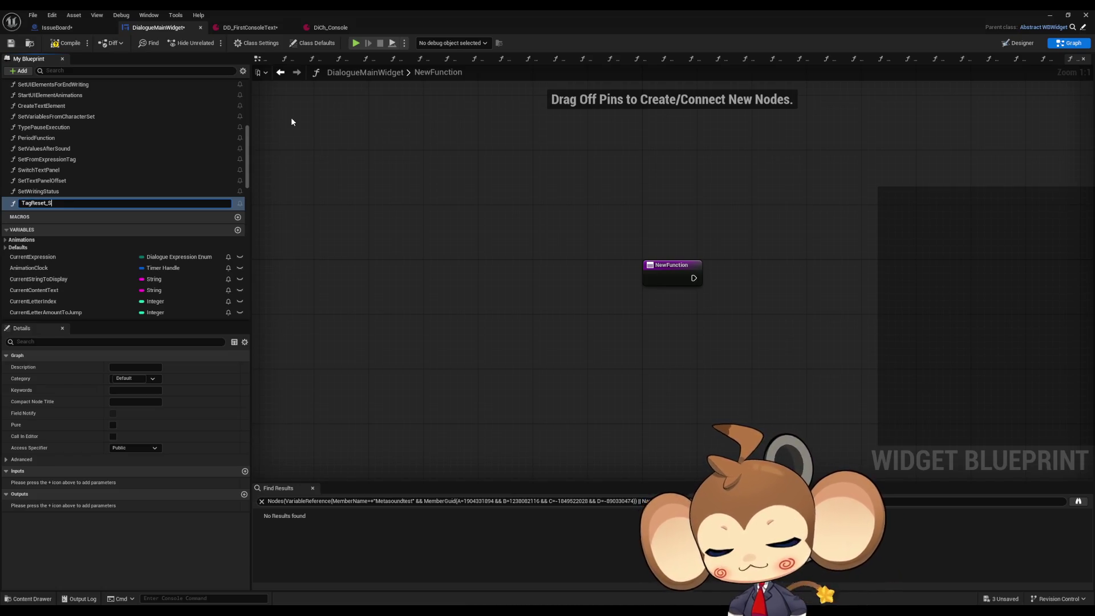
type("und")
key("Return")
left_click(139, 377)
type("TagReset")
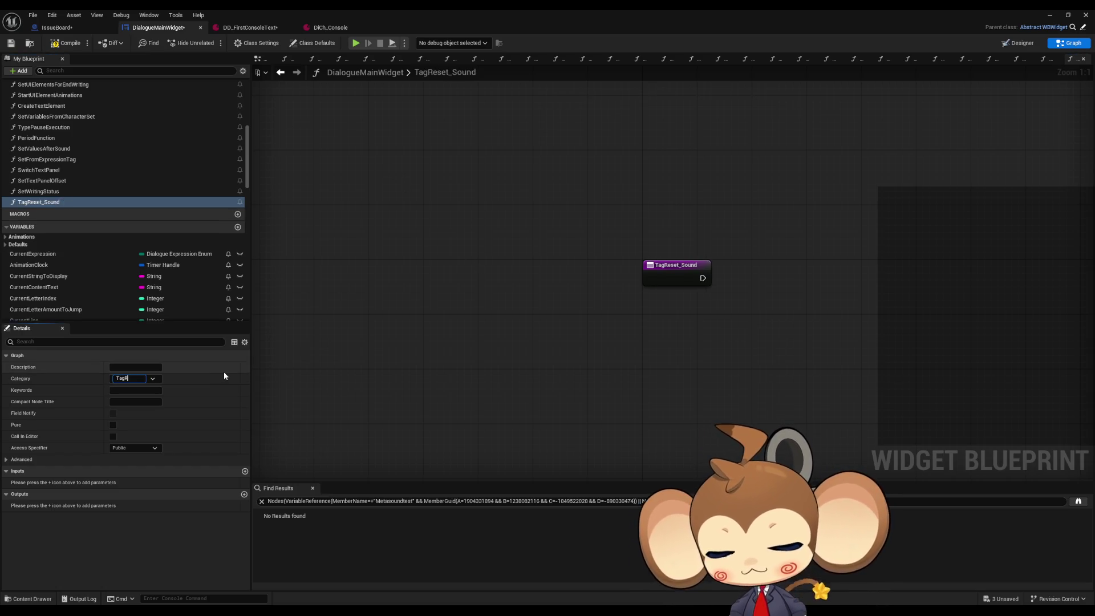
key("Return")
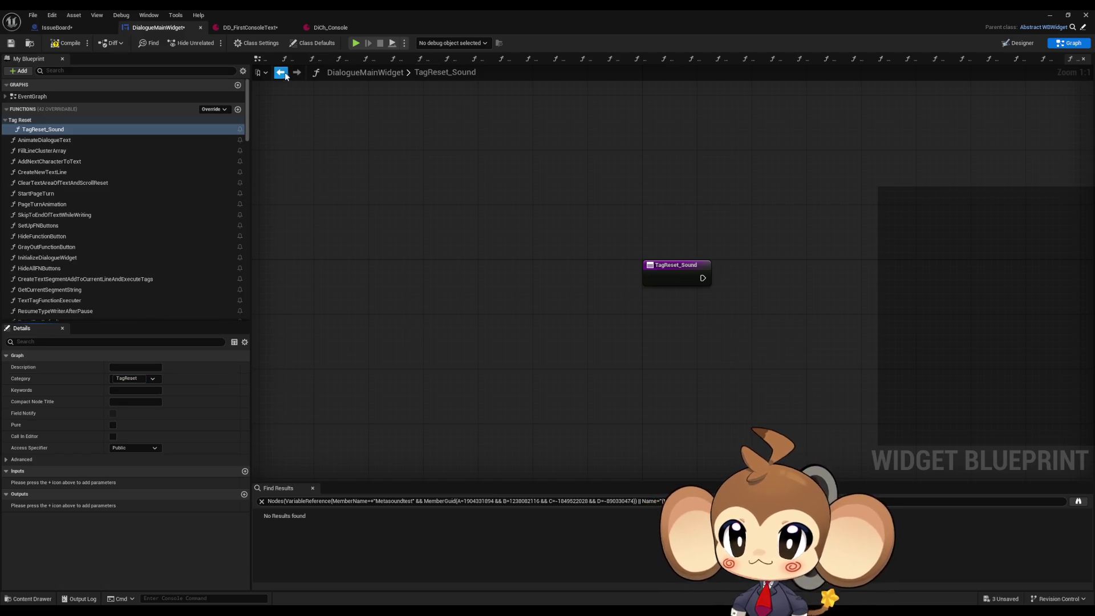
- Box-select the sound-reset checks and setters in ResetTagDefaults, then open TagReset_Sound
left_click(280, 73)
scroll(521, 369, "down", 5)
mouse_move(359, 315)
left_mouse_down()
mouse_move(459, 367)
mouse_move(749, 405)
left_mouse_up()
scroll(504, 369, "up", 1)
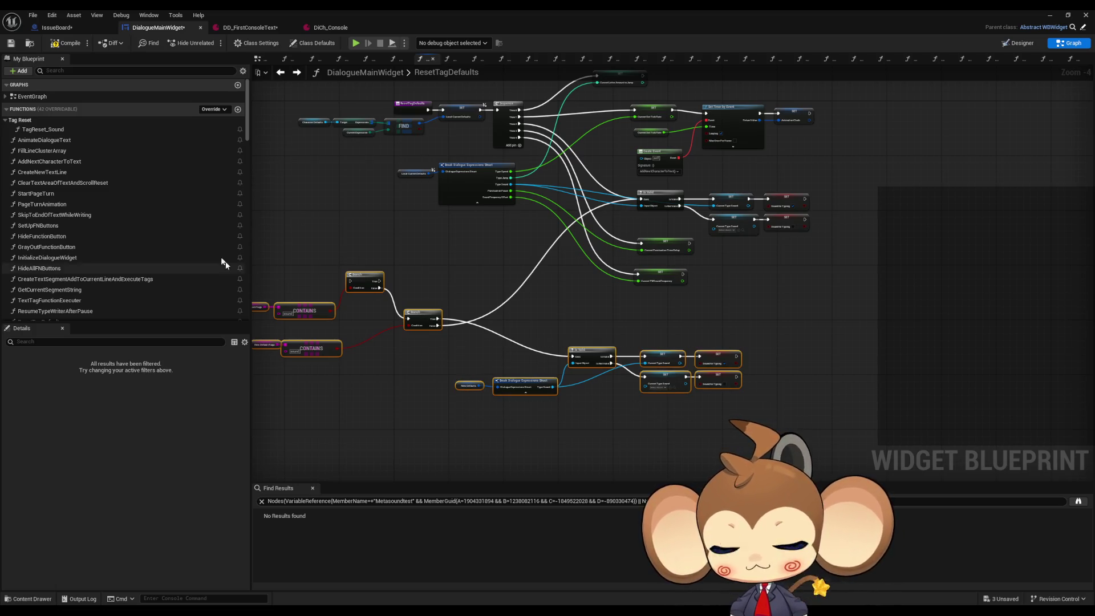
double_click(63, 132)
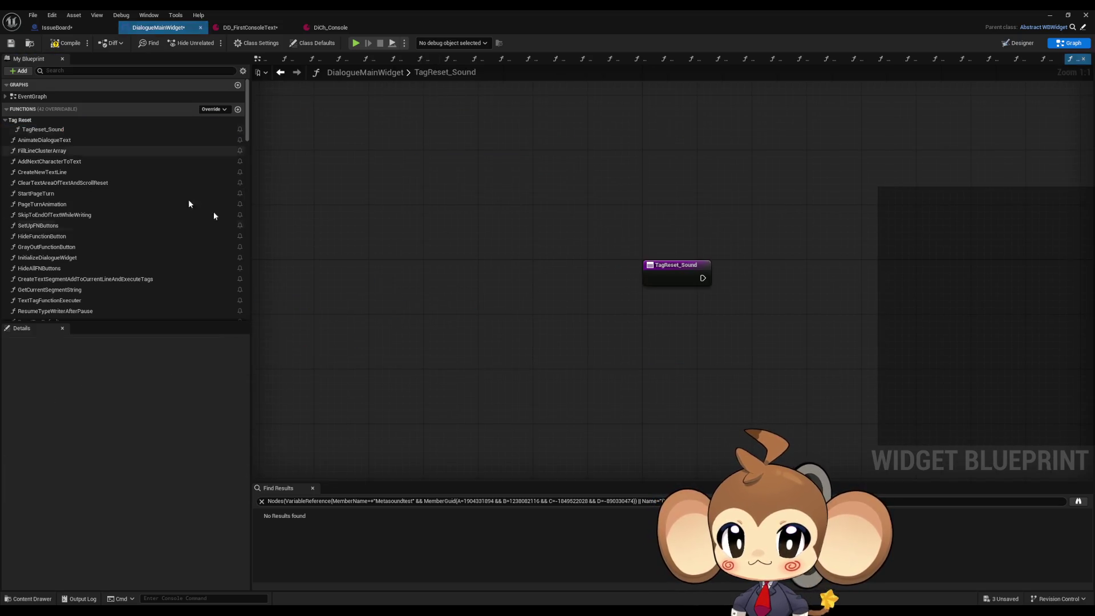
- Paste the sound-reset nodes into TagReset_Sound beside its entry node
key("ctrl+v")
mouse_move(709, 231)
left_mouse_down()
mouse_move(784, 271)
mouse_move(706, 279)
left_mouse_up()
left_click(794, 351)
left_click_drag(566, 405, 559, 405)
left_click(651, 373)
left_click(550, 328)
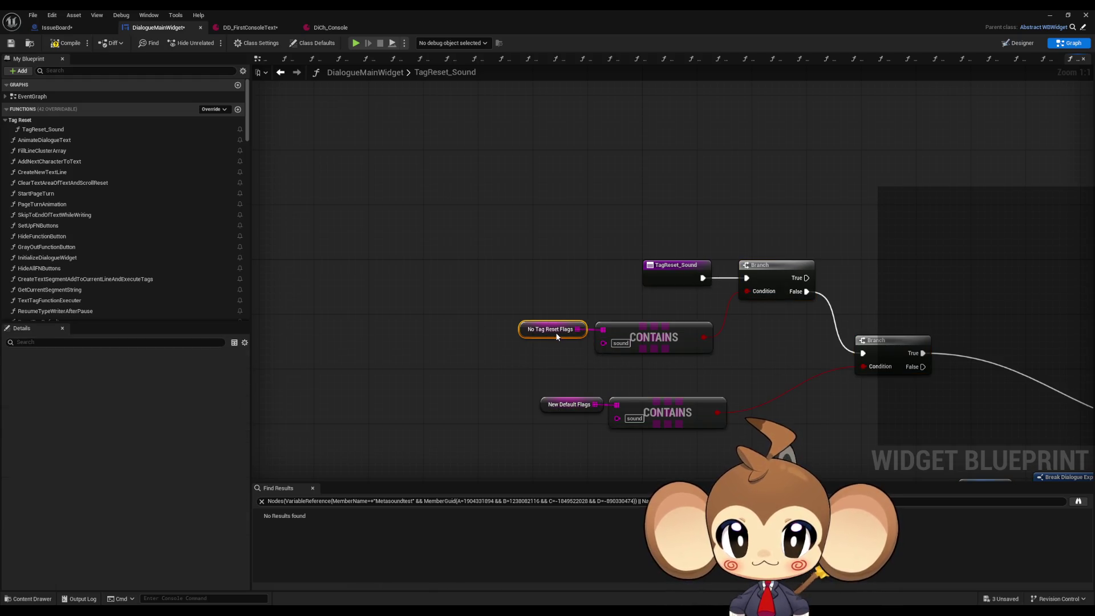
- Tuck the Is Valid node near the branches, then return to the ResetTagDefaults graph
mouse_move(885, 381)
left_mouse_down()
mouse_move(714, 305)
mouse_move(488, 282)
mouse_move(741, 371)
mouse_move(456, 329)
left_mouse_up()
left_click(600, 316)
left_click_drag(836, 291, 679, 215)
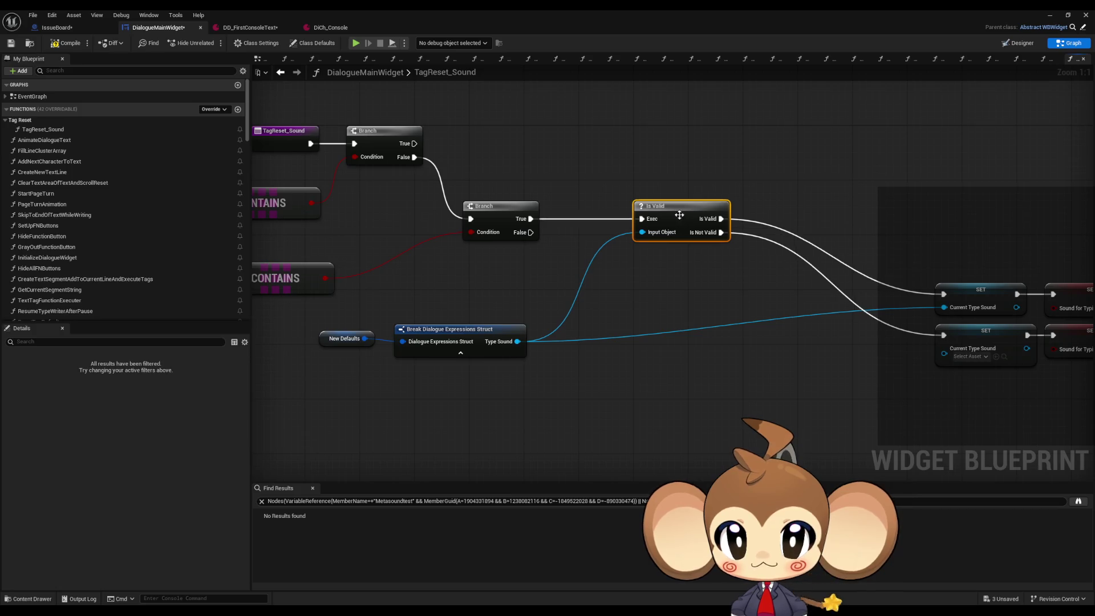
left_click(568, 286)
left_click_drag(393, 261, 560, 307)
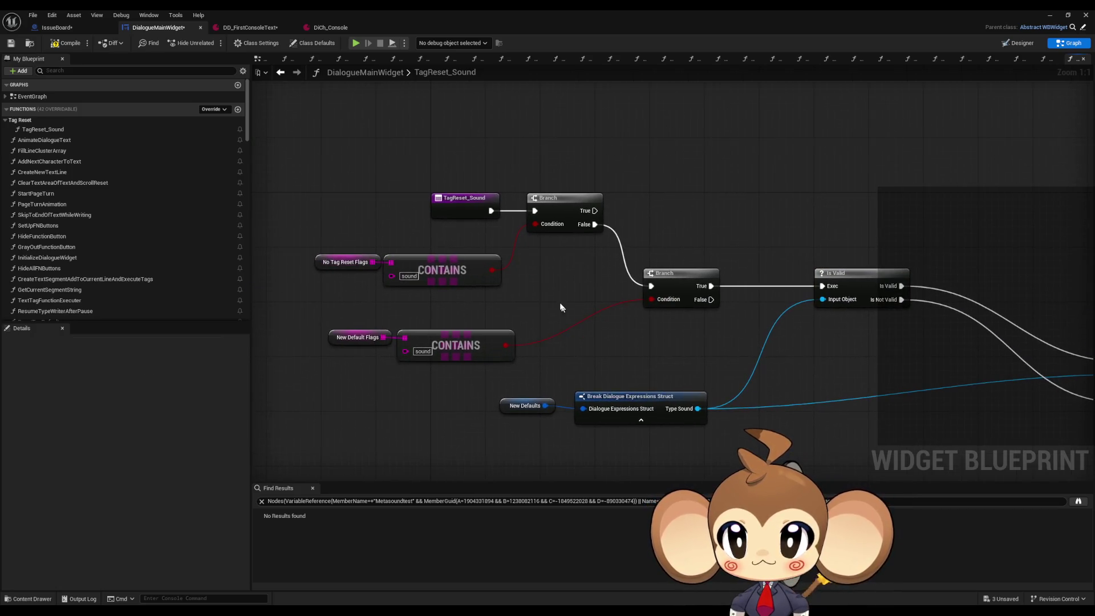
left_click(470, 212)
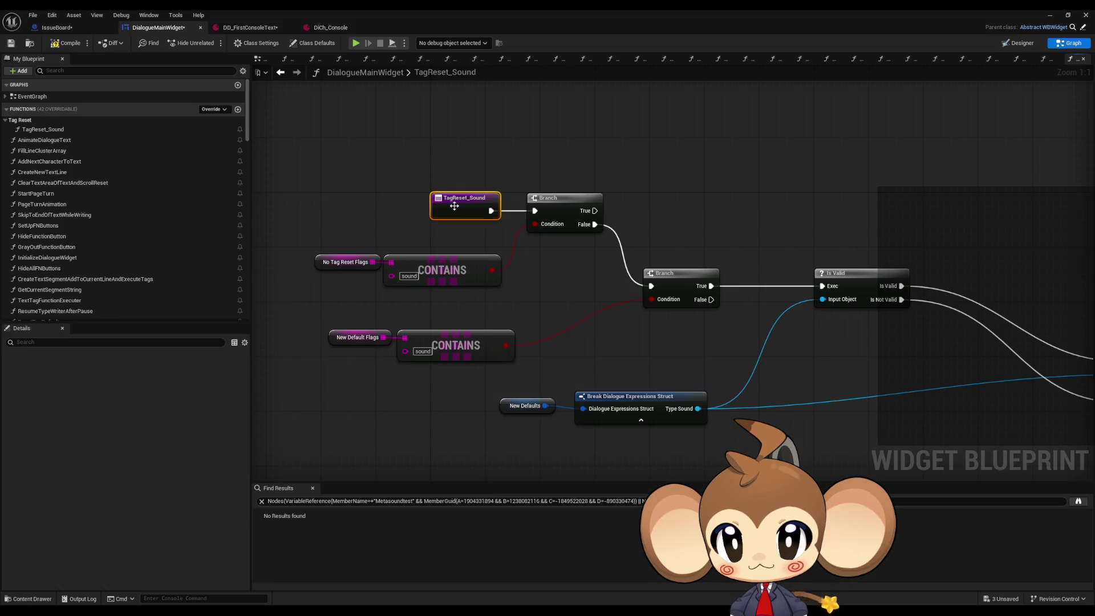
key("alt+Left")
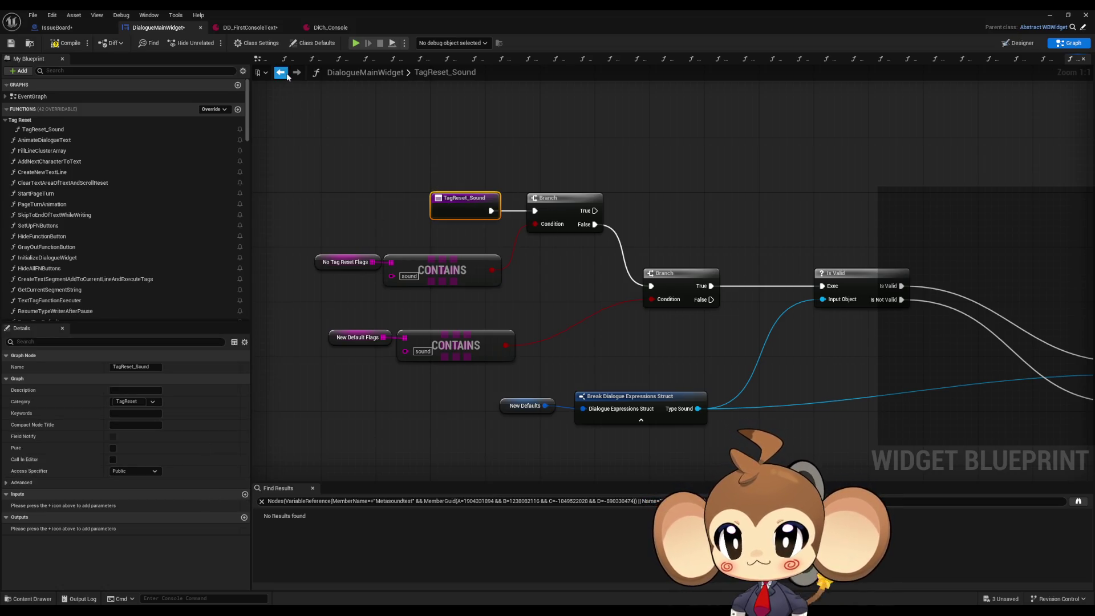
scroll(525, 357, "up", 1)
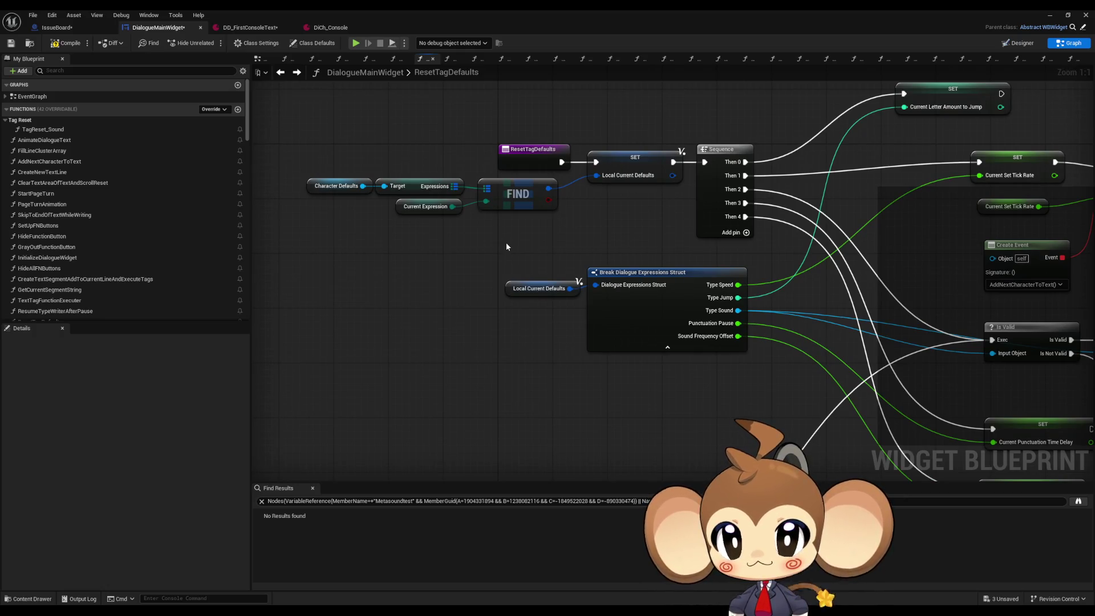
- Flip between ResetTagDefaults and TagReset_Sound to compare their sound-reset nodes, ending on TagReset_Sound
left_click_drag(506, 246, 520, 284)
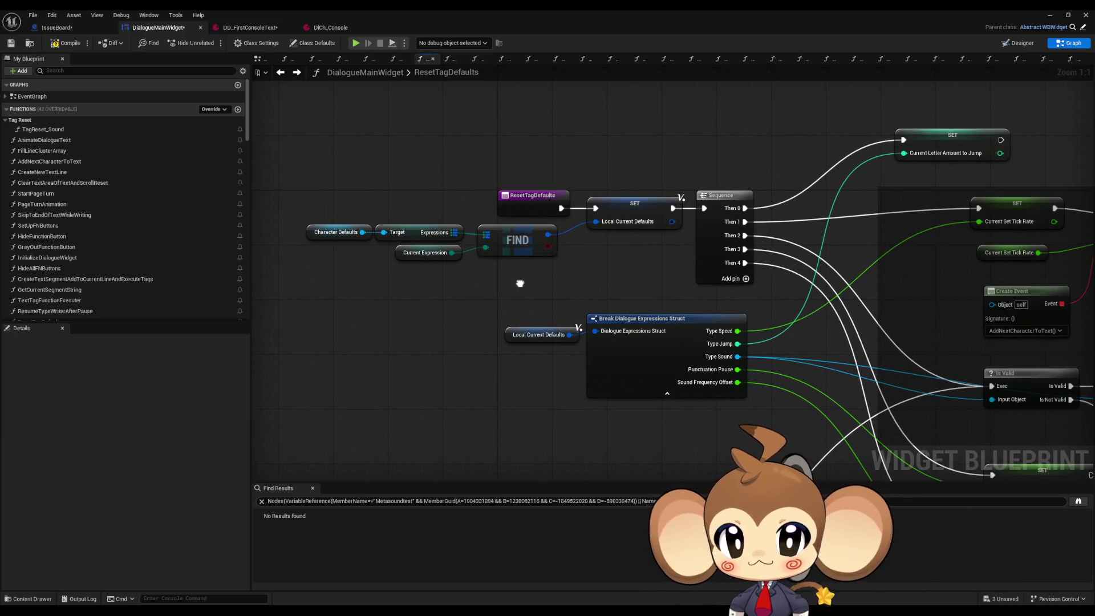
mouse_move(520, 284)
left_mouse_down()
mouse_move(397, 270)
mouse_move(519, 274)
left_mouse_up()
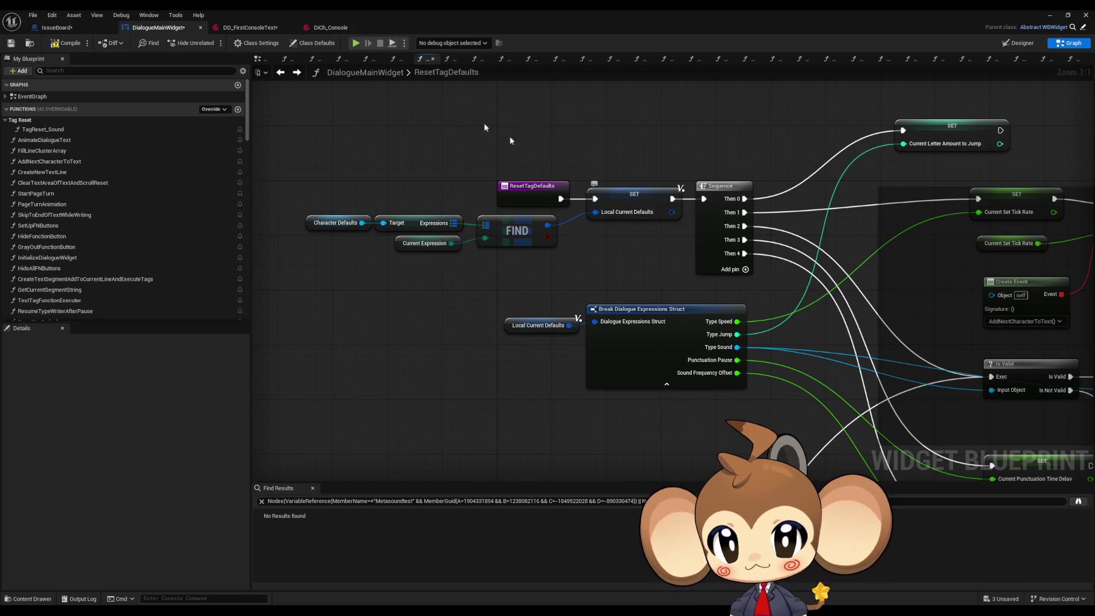
left_click(297, 73)
mouse_move(556, 292)
left_mouse_down()
mouse_move(547, 274)
mouse_move(550, 304)
left_mouse_up()
mouse_move(573, 356)
left_mouse_down()
mouse_move(465, 341)
mouse_move(600, 337)
mouse_move(575, 332)
left_mouse_up()
scroll(600, 338, "down", 2)
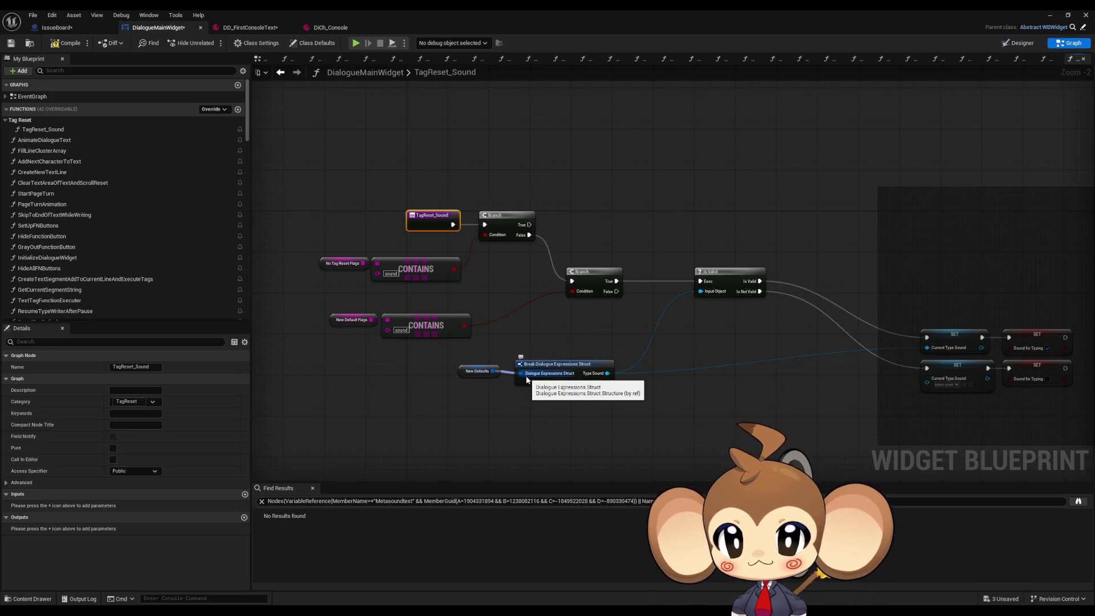
left_click(280, 71)
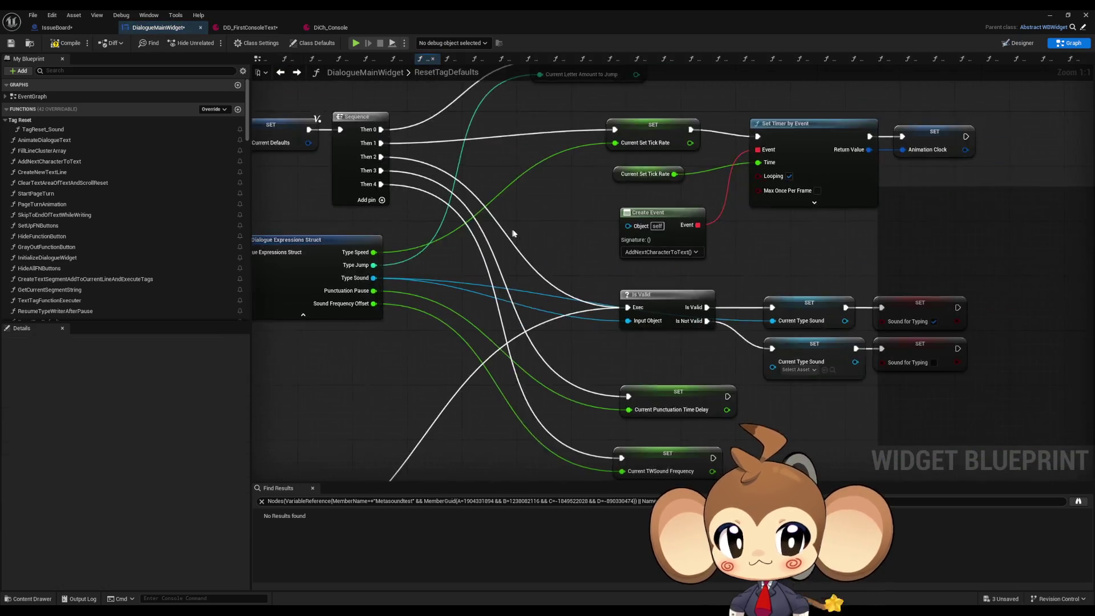
scroll(513, 233, "down", 2)
left_click_drag(564, 272, 665, 274)
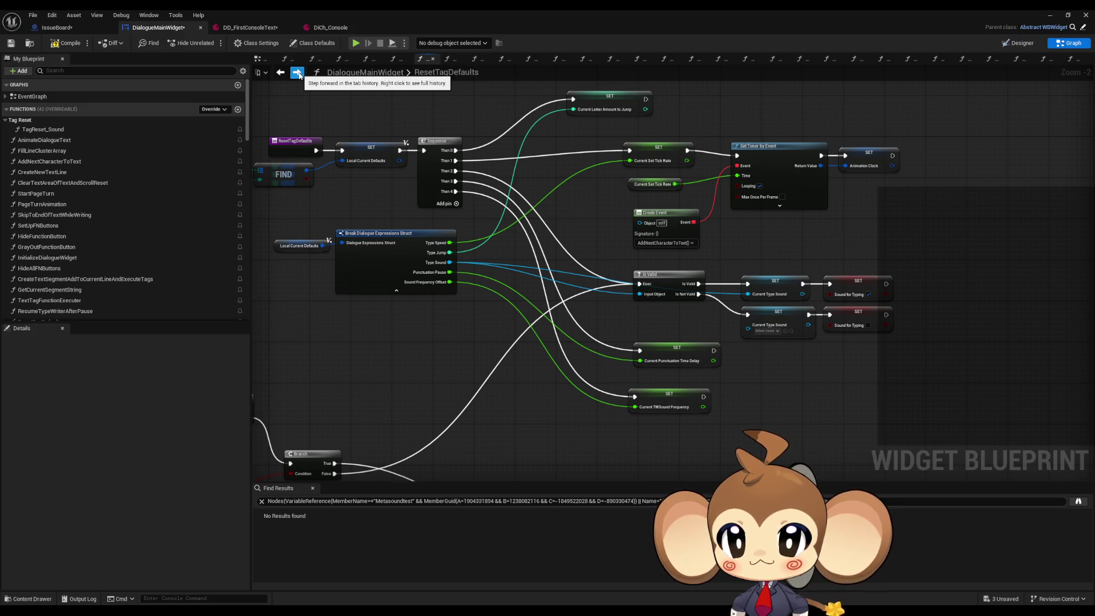
left_click(297, 73)
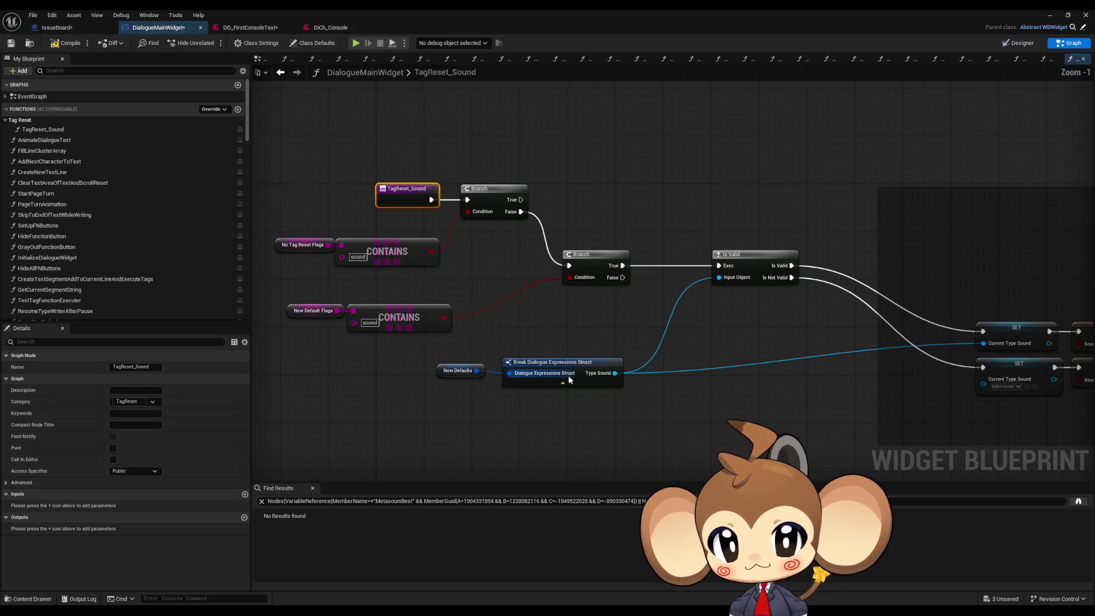
- Give TagReset_Sound a Dialogue Expressions Struct input feeding a new Break Dialogue Expressions Struct node
mouse_move(509, 373)
left_mouse_down()
mouse_move(424, 206)
mouse_move(431, 217)
left_mouse_up()
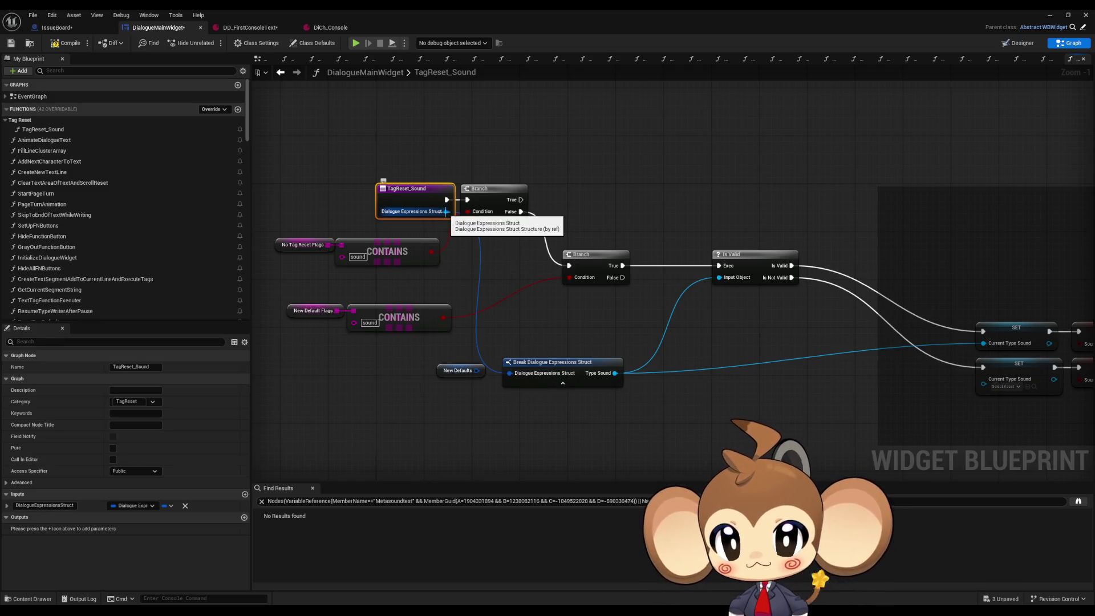
left_click(445, 211, "alt")
mouse_move(716, 315)
left_mouse_down()
mouse_move(651, 316)
mouse_move(657, 338)
left_mouse_up()
left_click_drag(384, 235, 473, 336)
type("brea")
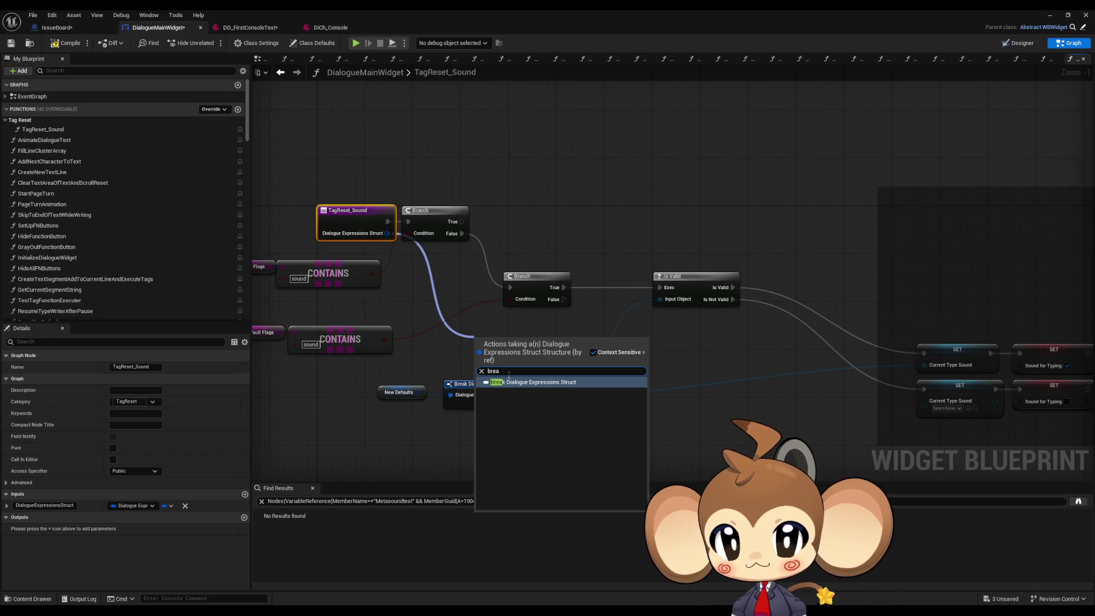
left_click(509, 383)
- Rename the struct input parameter to Character Defaults
left_click(46, 505)
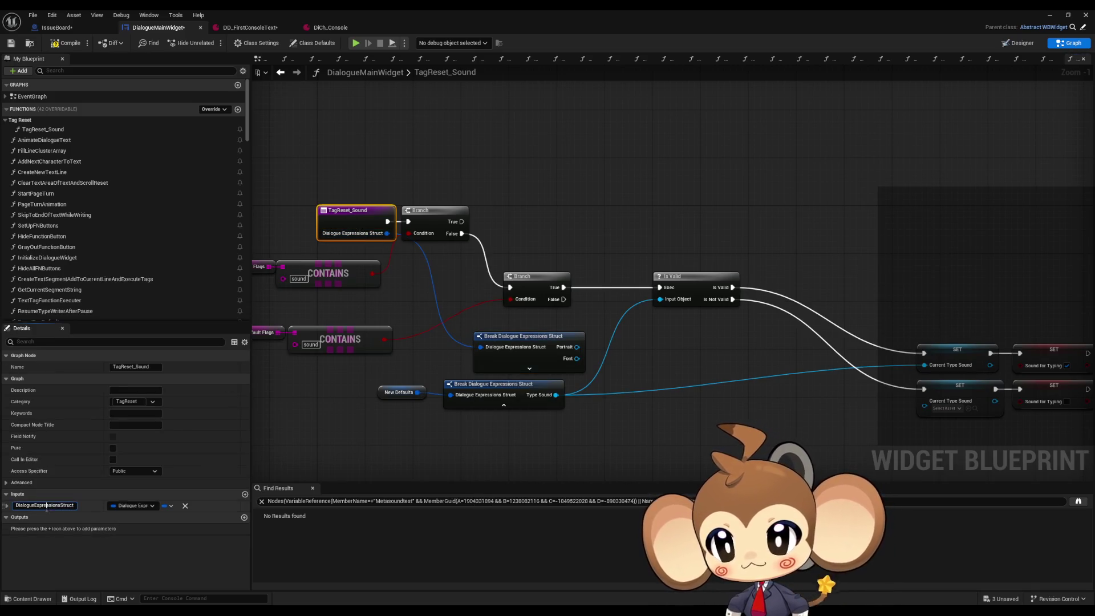
key("ctrl+a")
type("C")
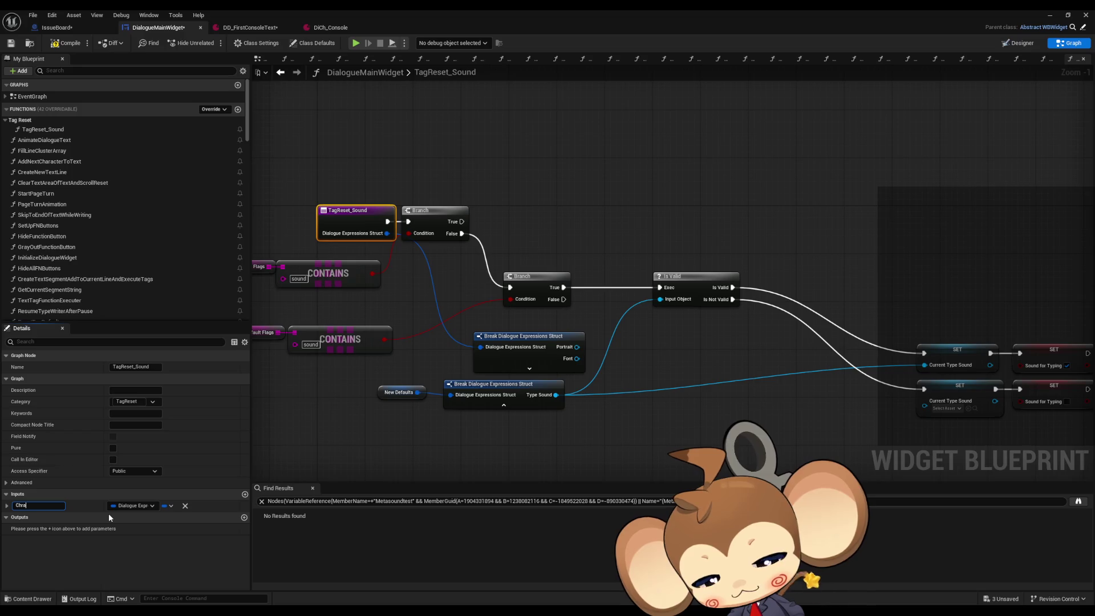
type("terDefaults")
key("Return")
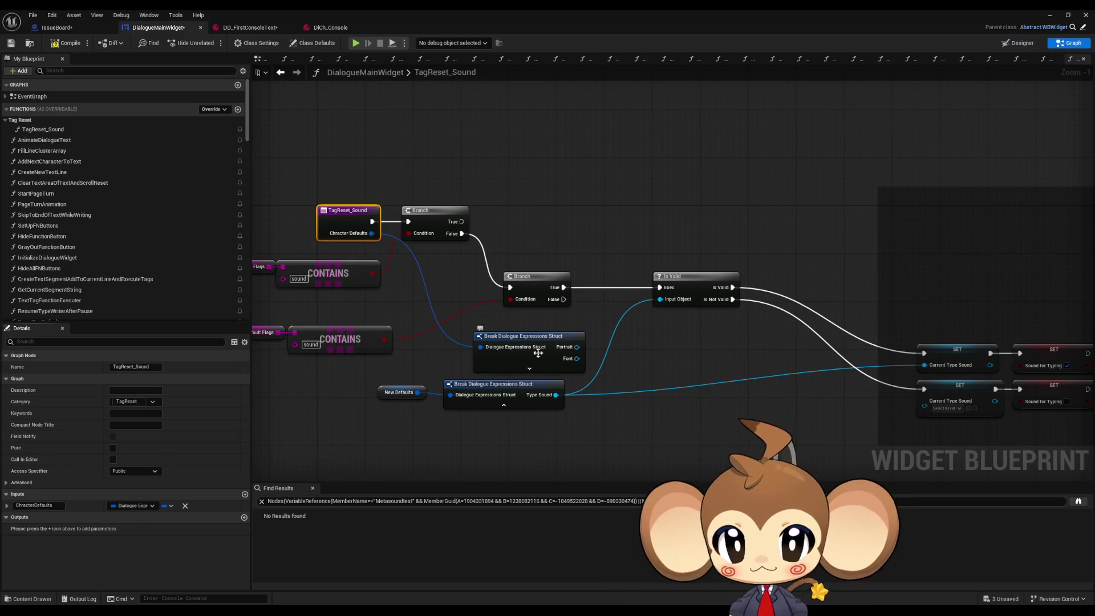
- Gather the four SET nodes beside Is Valid and paste a duplicate chain below
left_click_drag(760, 279, 923, 445)
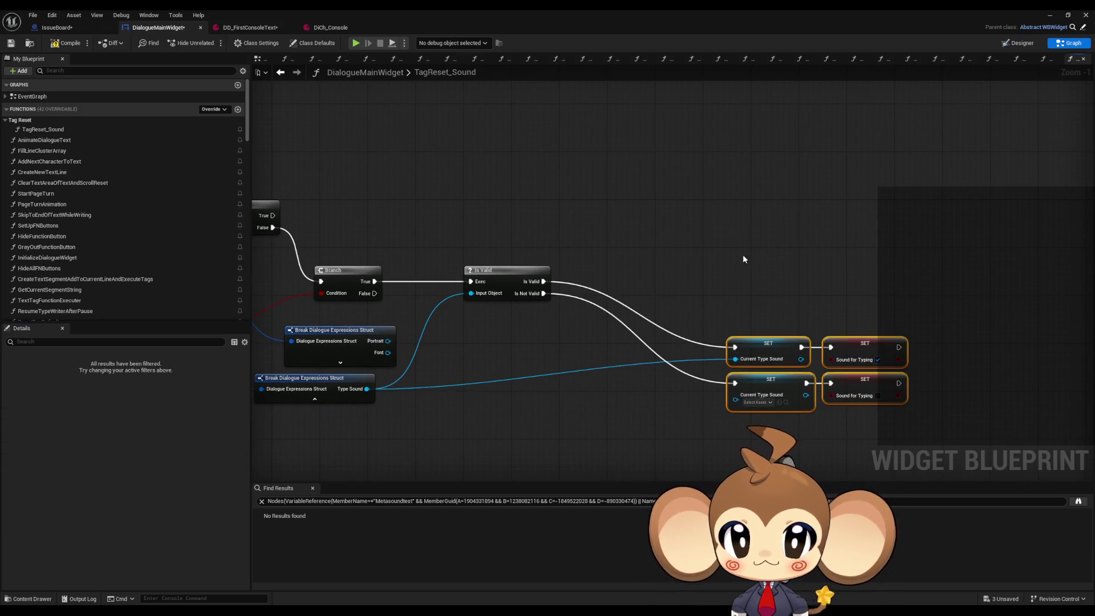
left_click_drag(762, 205, 958, 366)
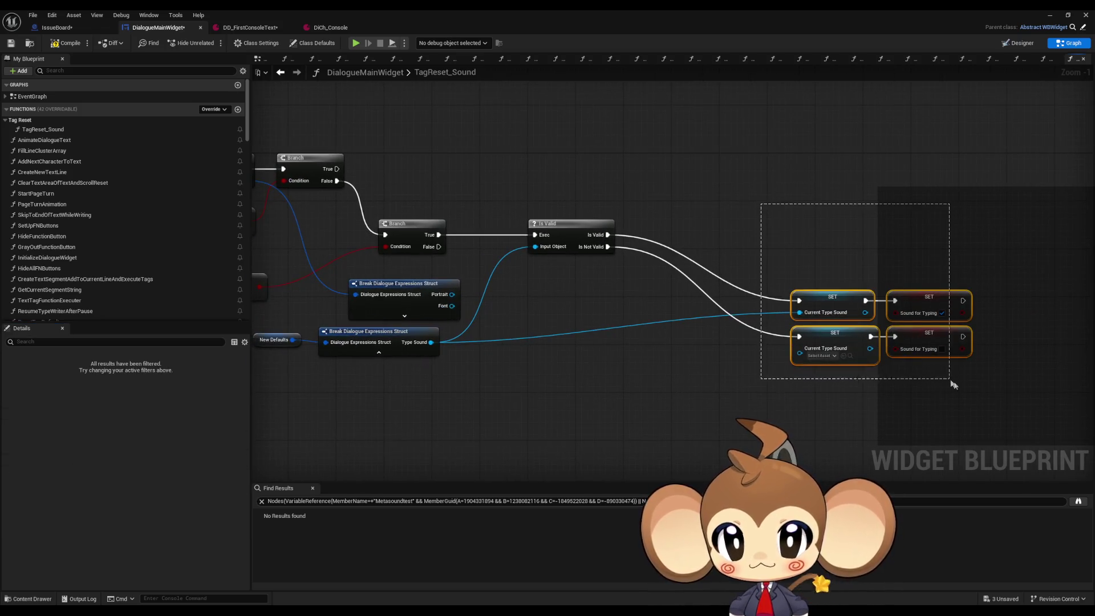
mouse_move(831, 303)
left_mouse_down()
mouse_move(803, 238)
mouse_move(673, 242)
mouse_move(549, 201)
left_mouse_up()
left_click_drag(586, 234, 670, 234)
key("ctrl+c")
key("ctrl+v")
left_click_drag(601, 304, 672, 316)
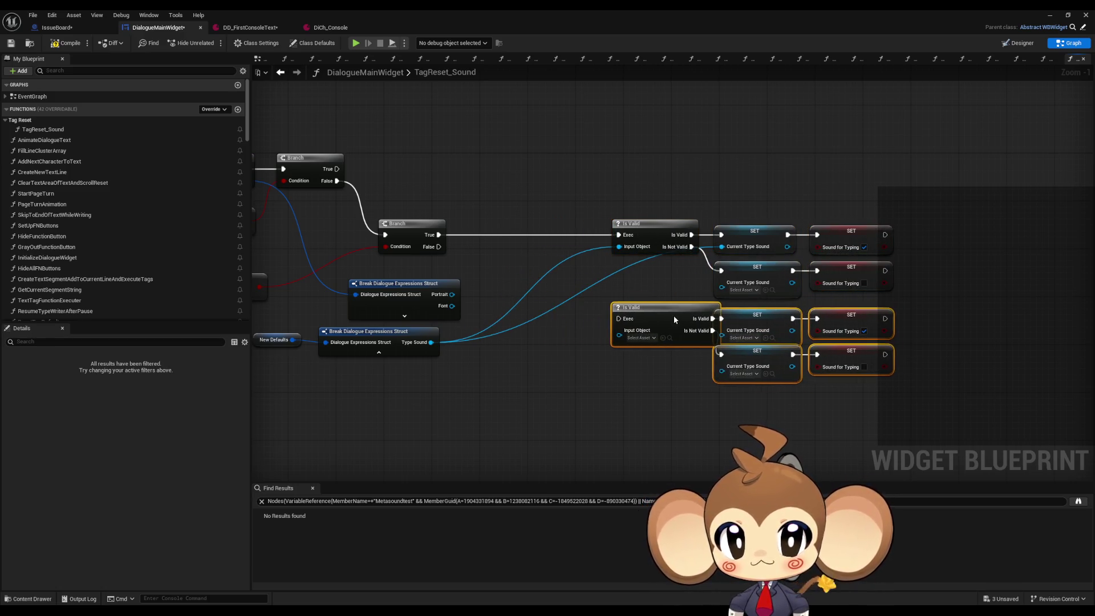
mouse_move(619, 342)
left_mouse_down()
mouse_move(472, 318)
mouse_move(501, 313)
left_mouse_up()
- Expose only Type Sound on the Break node and wire it and Branch False into the duplicate chain
left_click(415, 307)
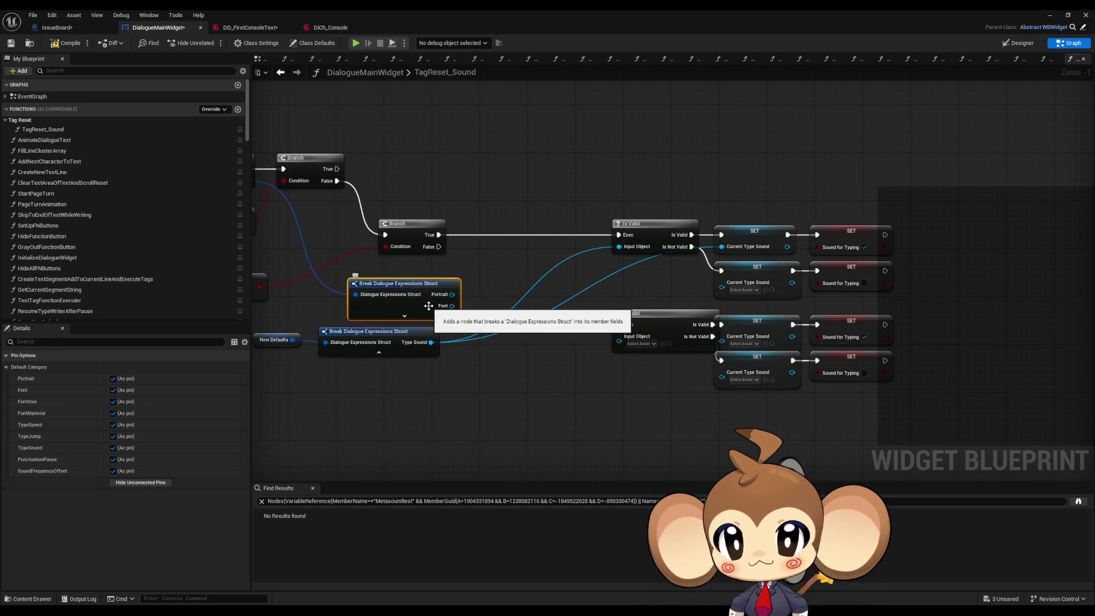
left_click(122, 483)
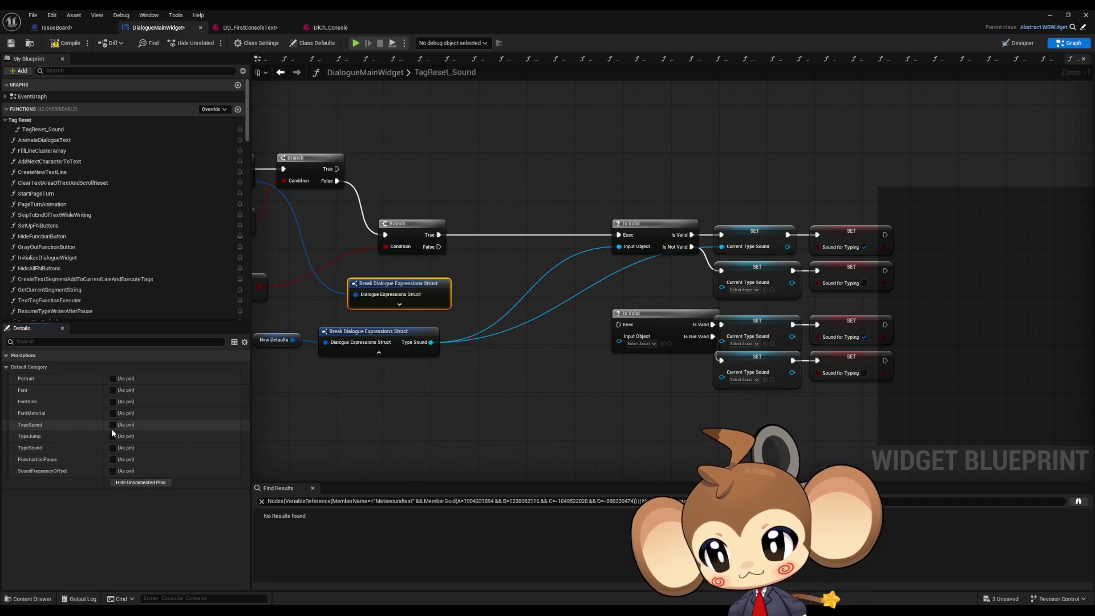
left_click(112, 448)
mouse_move(447, 294)
left_mouse_down()
mouse_move(615, 334)
mouse_move(460, 295)
left_mouse_up()
left_click(629, 342)
left_click(629, 342)
left_click(618, 341)
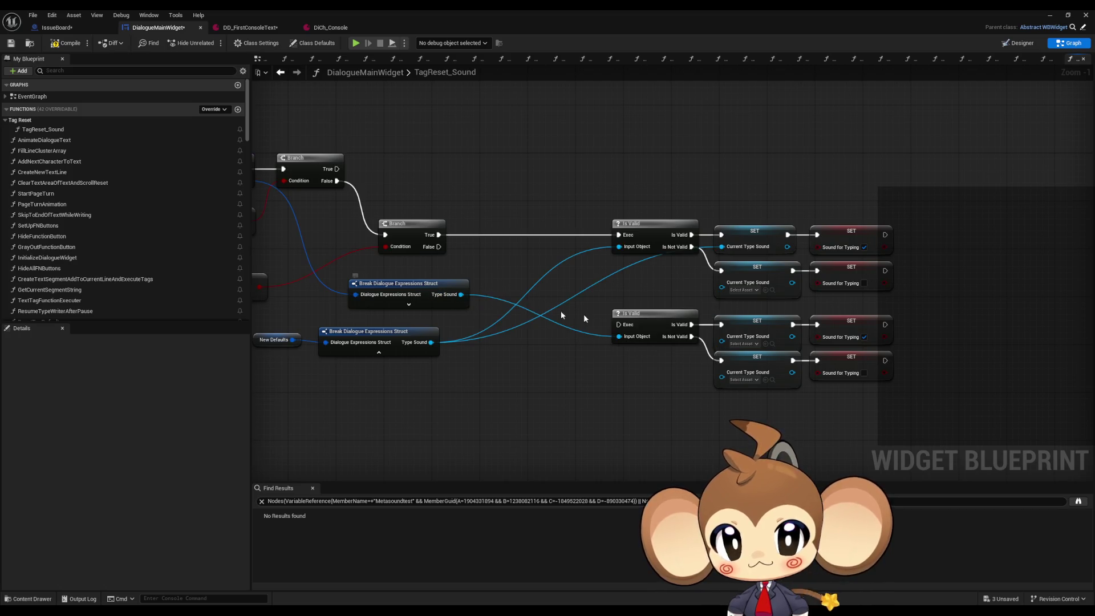
left_click_drag(721, 336, 461, 294)
left_click_drag(618, 324, 438, 246)
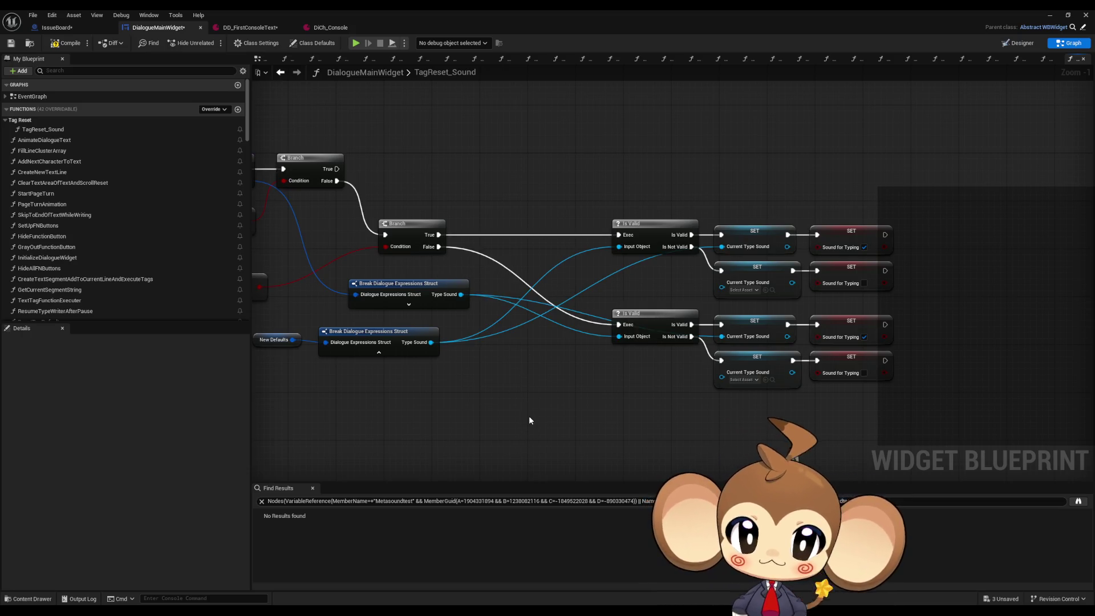
mouse_move(533, 422)
left_mouse_down()
mouse_move(661, 470)
mouse_move(657, 404)
left_mouse_up()
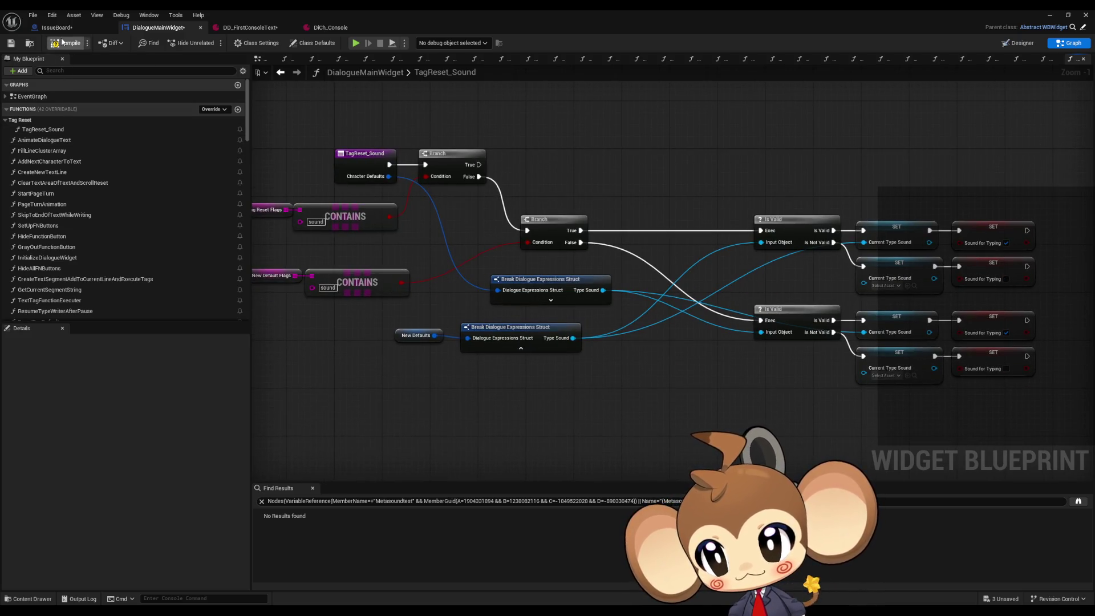
- Back in ResetTagDefaults, delete the CONTAINS and Branch flag-check nodes
left_click(280, 72)
scroll(663, 399, "down", 4)
mouse_move(424, 308)
left_mouse_down()
mouse_move(604, 365)
mouse_move(597, 371)
mouse_move(752, 388)
left_mouse_up()
key("Delete")
key("Delete")
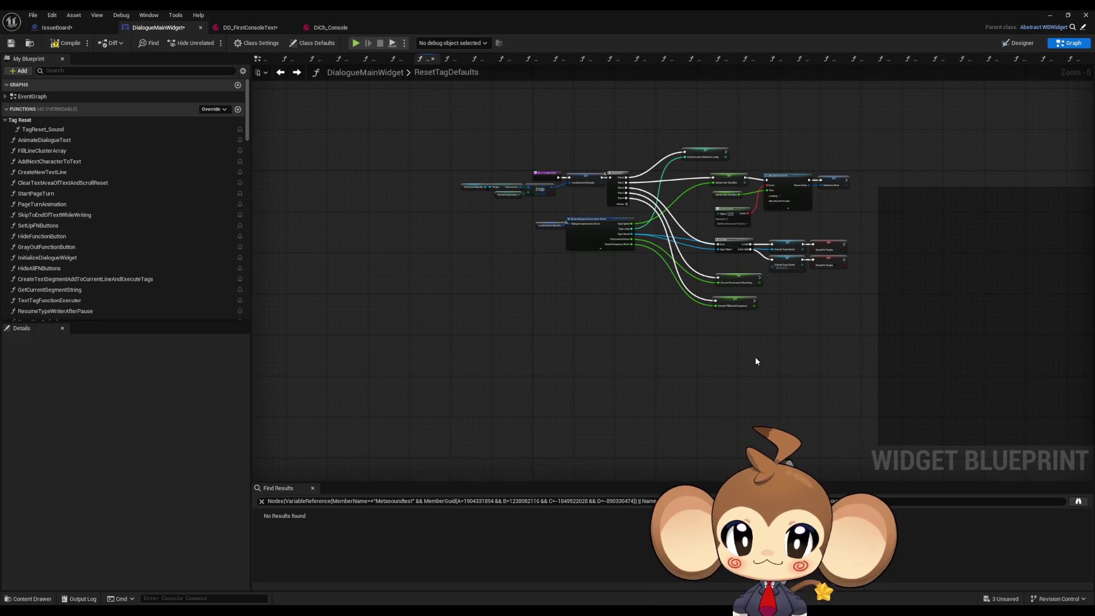
scroll(753, 360, "up", 3)
mouse_move(785, 398)
left_mouse_down()
mouse_move(855, 379)
mouse_move(860, 361)
mouse_move(840, 388)
left_mouse_up()
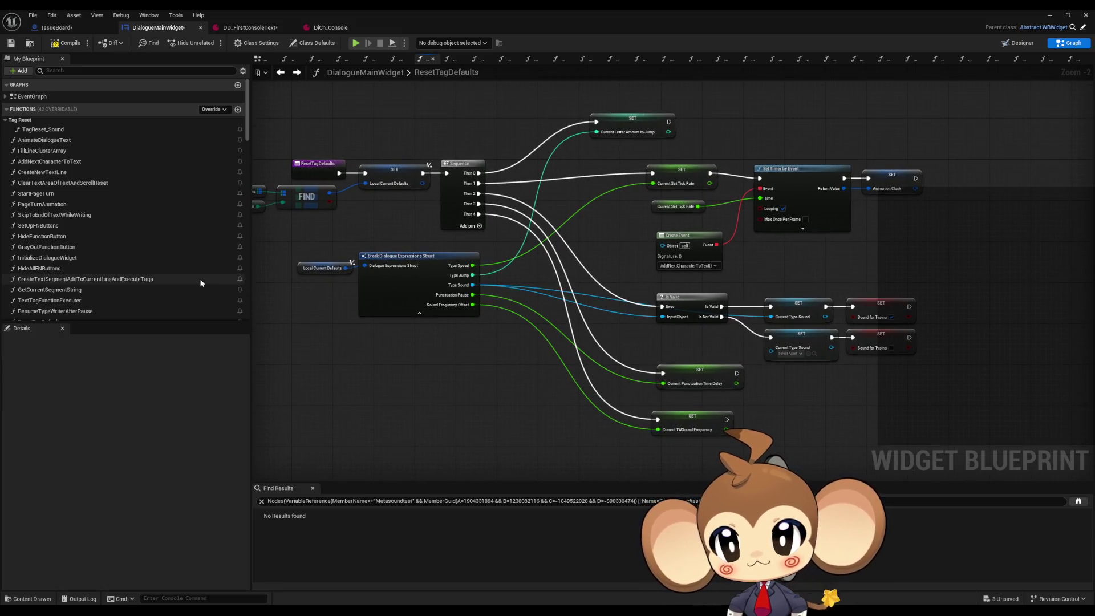
scroll(169, 251, "down", 3)
scroll(168, 251, "down", 6)
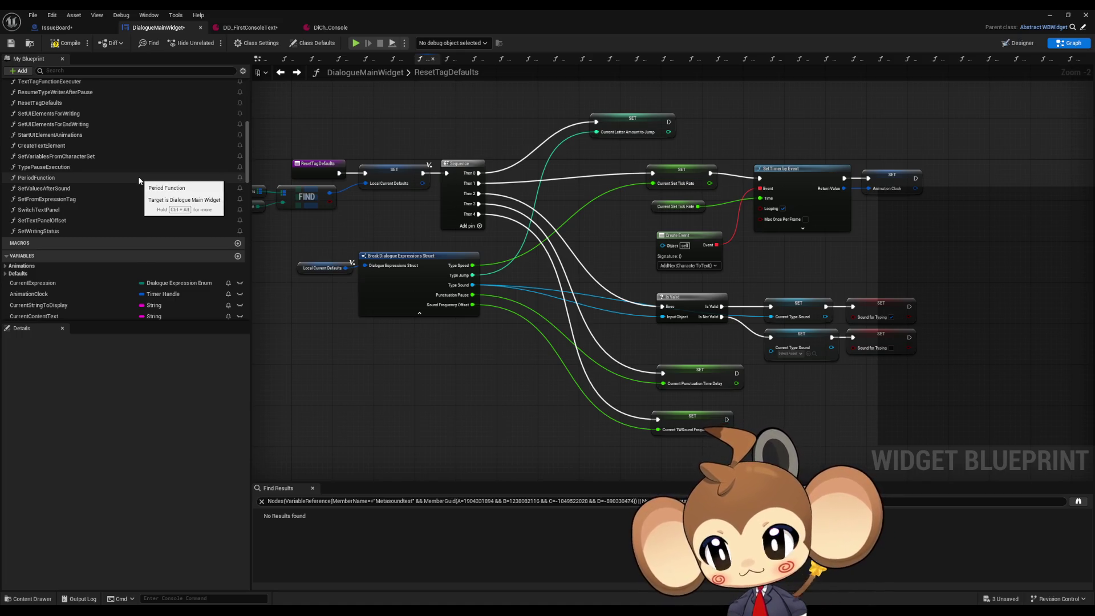
scroll(122, 261, "down", 3)
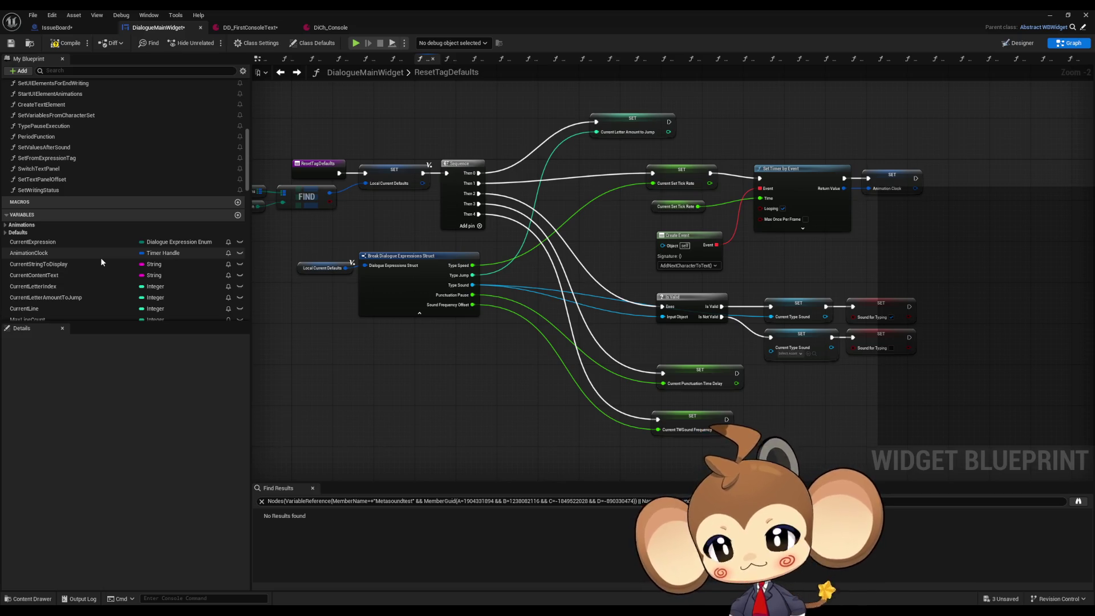
scroll(114, 239, "up", 5)
- Open TextTagFunctionExecuter and browse its comment groups down to the sfo group
double_click(49, 136)
left_click_drag(546, 328, 544, 363)
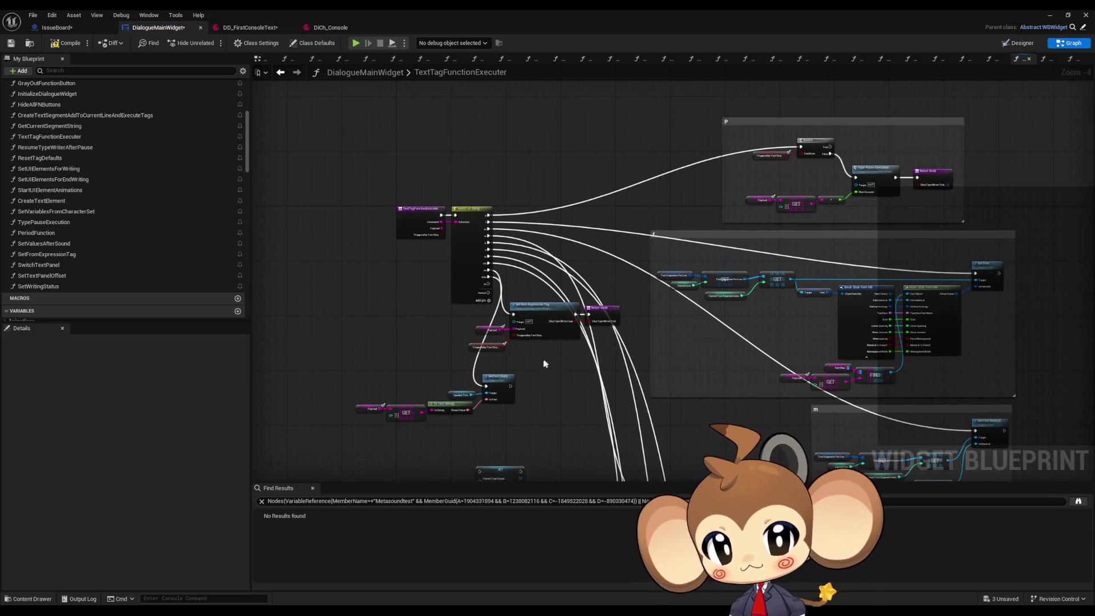
mouse_move(589, 413)
left_mouse_down()
mouse_move(478, 244)
mouse_move(405, 214)
mouse_move(597, 362)
left_mouse_up()
scroll(597, 362, "down", 3)
scroll(597, 362, "up", 3)
mouse_move(537, 206)
left_mouse_down()
mouse_move(536, 217)
mouse_move(528, 188)
left_mouse_up()
scroll(509, 366, "up", 4)
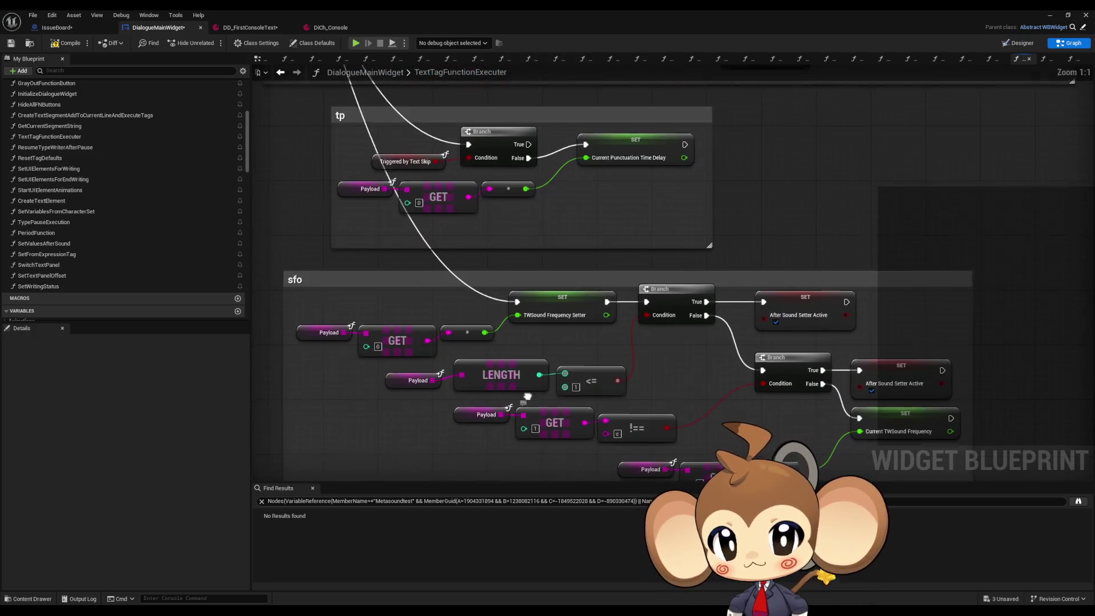
left_click_drag(575, 383, 495, 364)
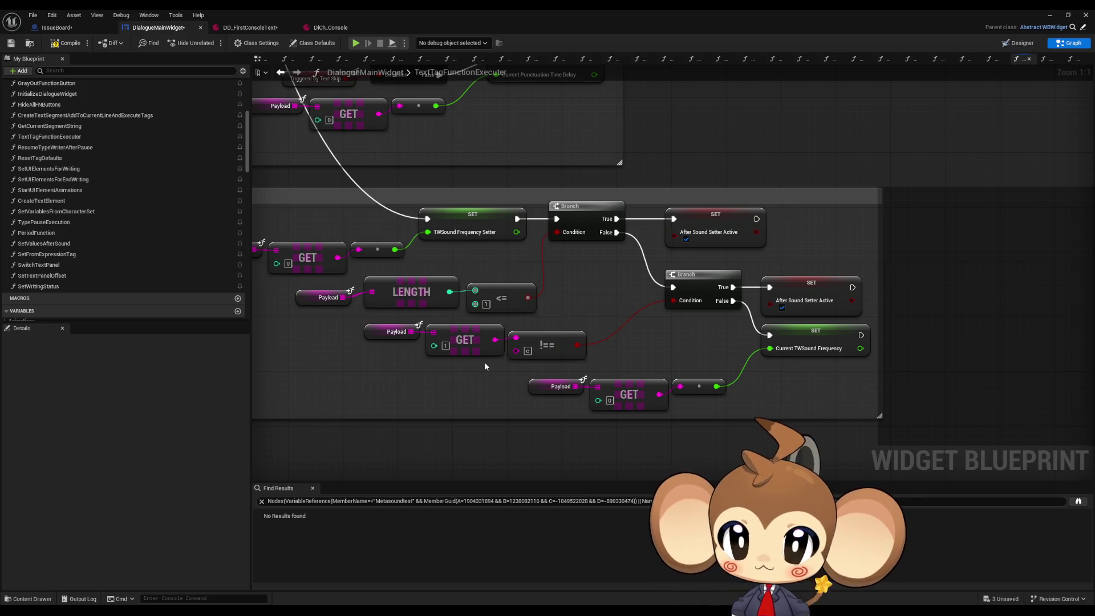
key("Home")
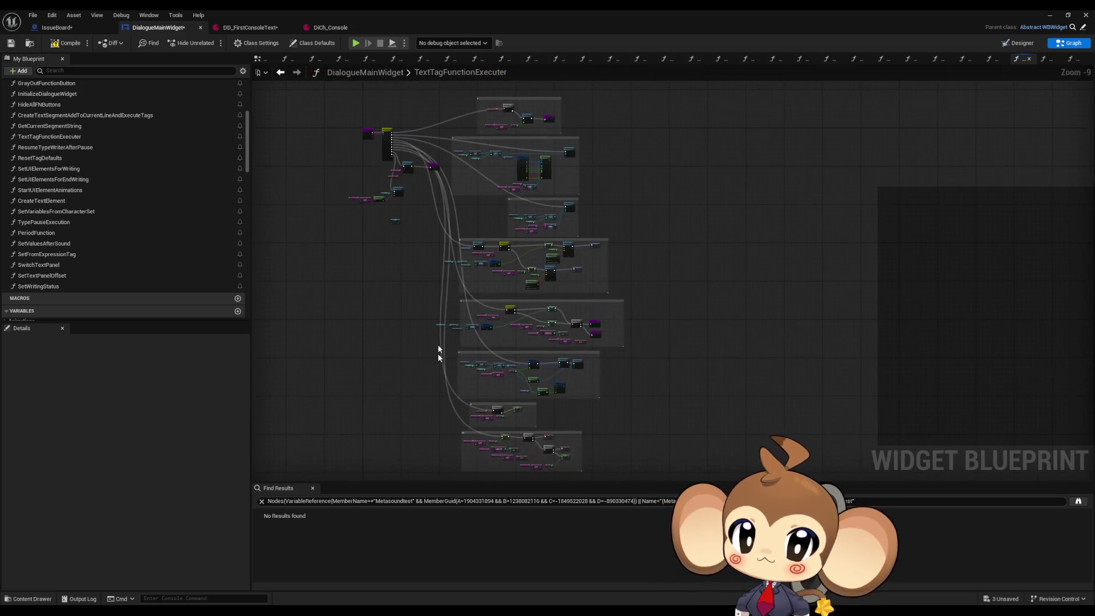
- Inspect the ts group's timer and Switch on String nodes, and select a Payload and GET pair
scroll(439, 351, "up", 5)
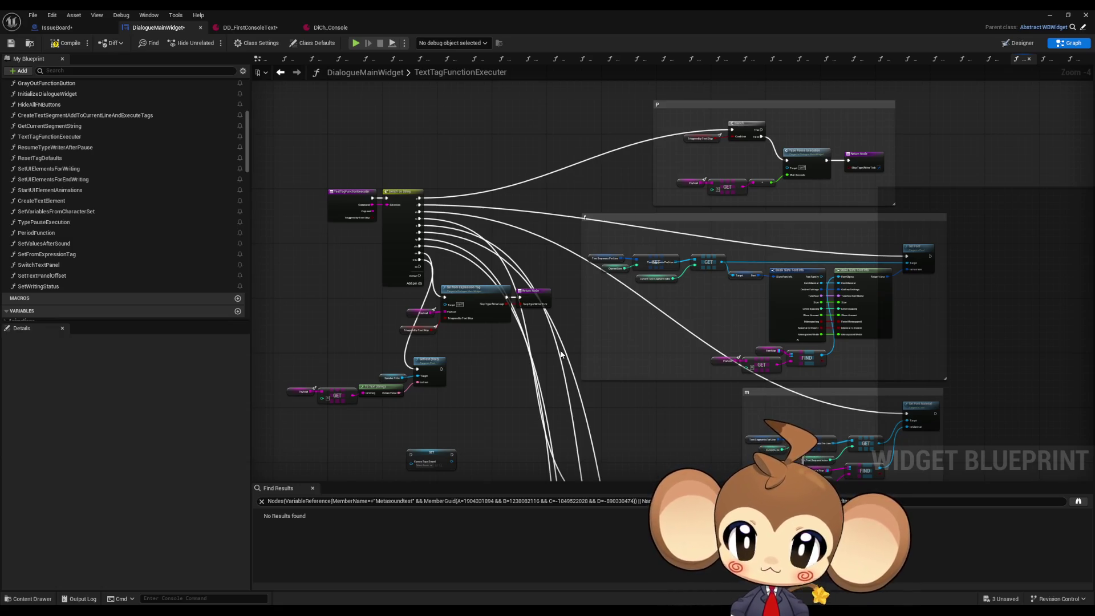
scroll(560, 354, "up", 3)
scroll(591, 265, "down", 1)
scroll(590, 265, "down", 1)
mouse_move(590, 265)
left_mouse_down()
mouse_move(630, 231)
mouse_move(552, 147)
mouse_move(520, 90)
left_mouse_up()
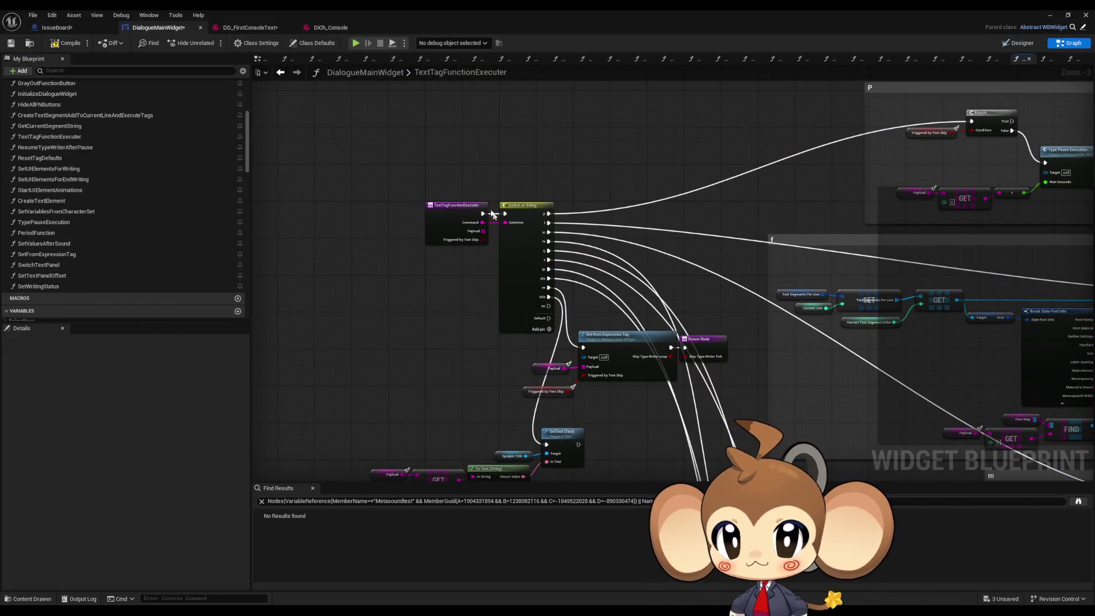
left_click_drag(650, 399, 491, 101)
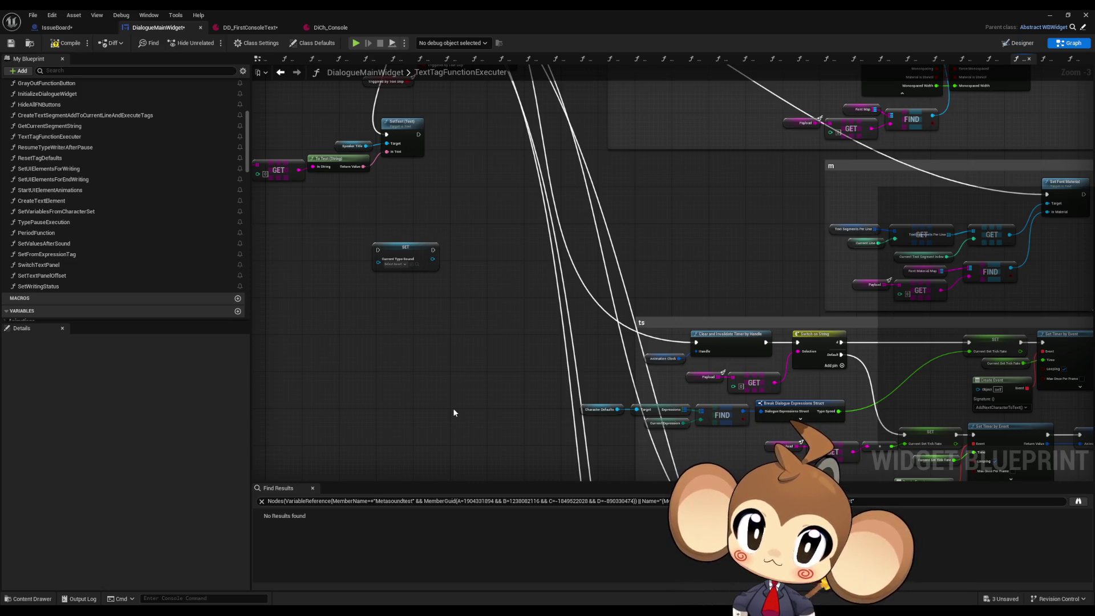
left_click_drag(789, 392, 444, 375)
- Paste two copies of the Payload and GET pair into empty graph space
key("ctrl+c")
key("ctrl+v")
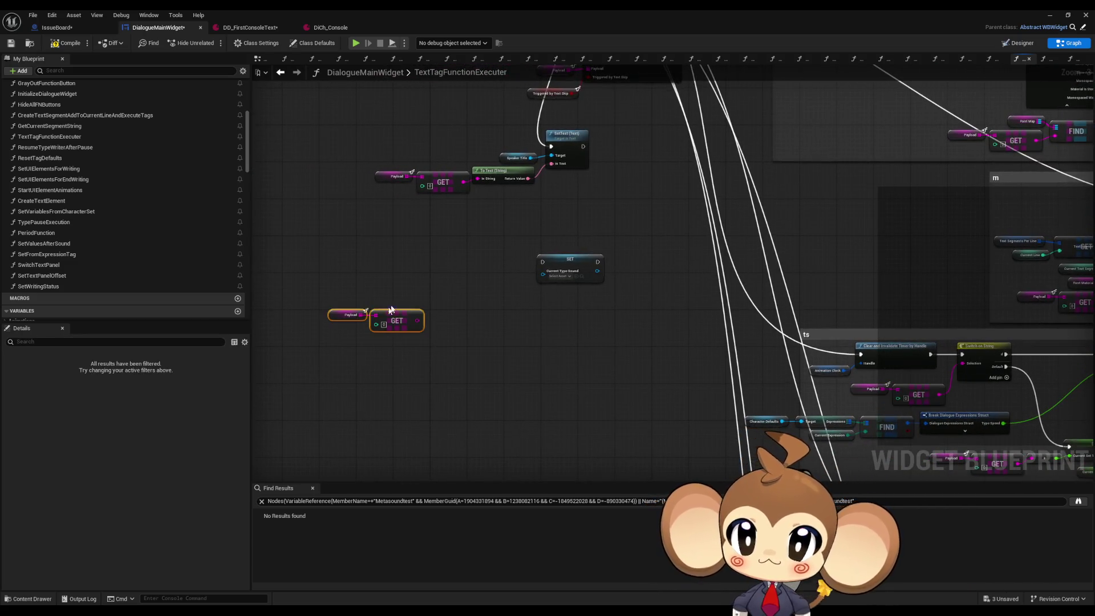
left_click_drag(406, 320, 388, 301)
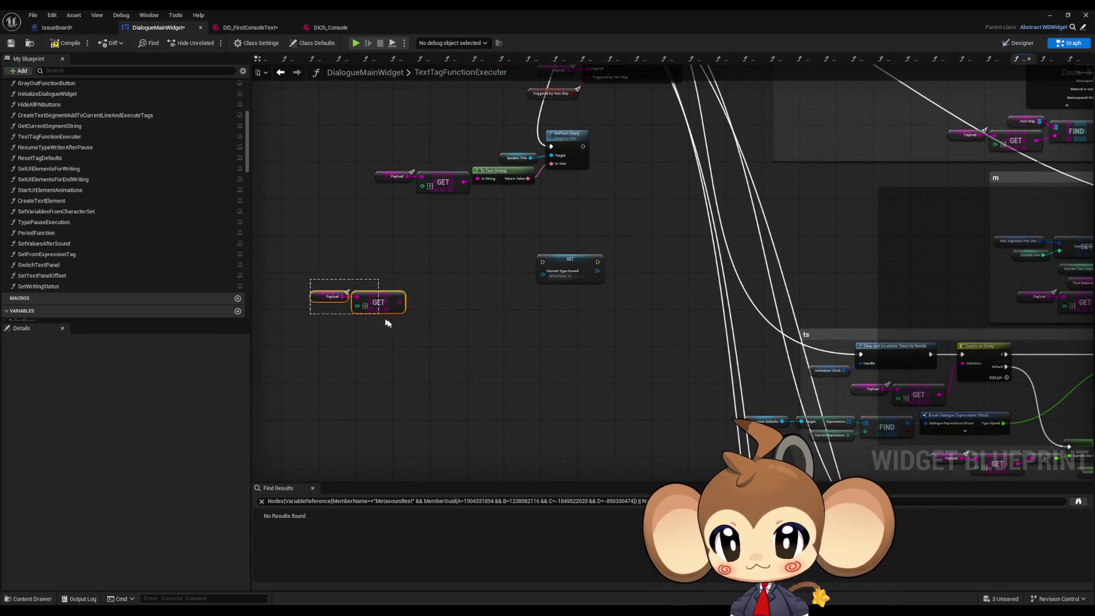
key("ctrl+v")
left_click(482, 381)
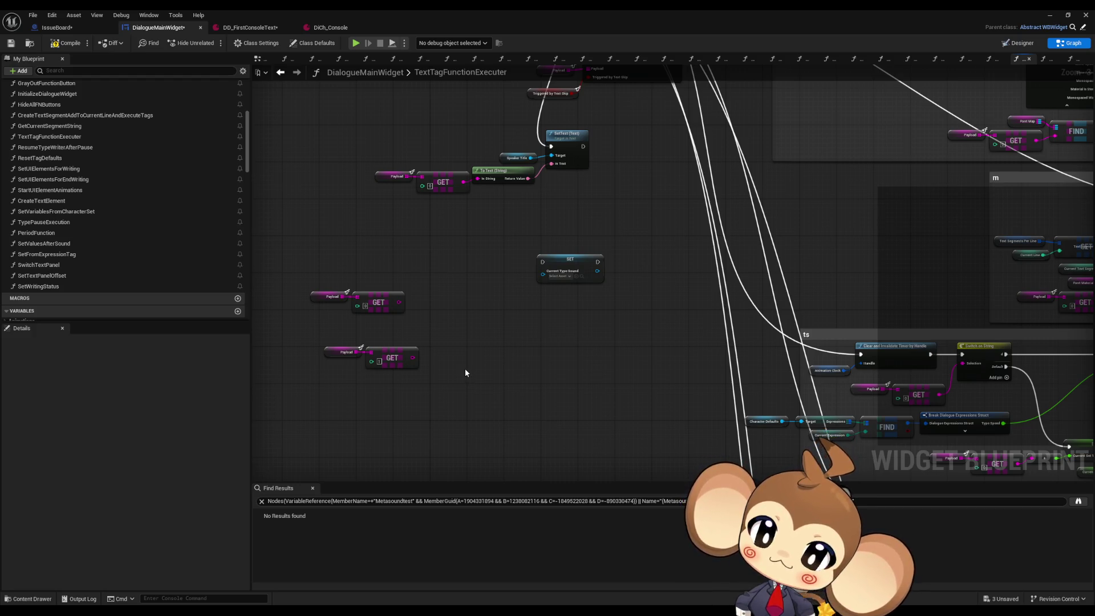
- Paste another Payload node and attach a LENGTH node to it
left_click(342, 352)
key("ctrl+c")
key("ctrl+v")
left_click_drag(380, 397, 411, 396)
type("leng")
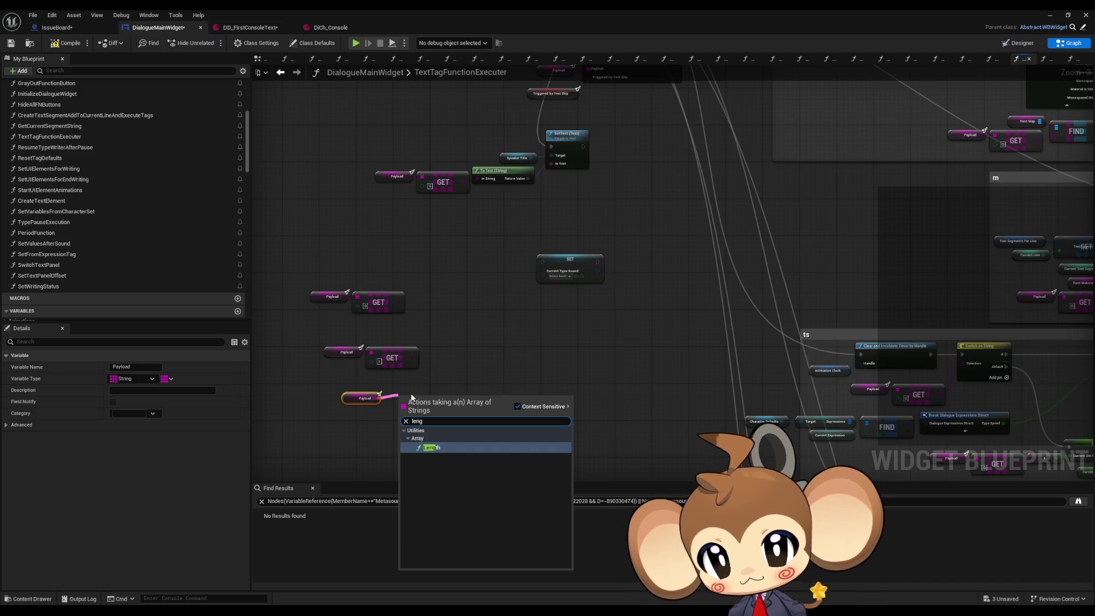
key("Return")
mouse_move(462, 414)
left_mouse_down()
mouse_move(381, 391)
mouse_move(502, 377)
mouse_move(469, 384)
mouse_move(556, 394)
mouse_move(500, 355)
left_mouse_up()
left_click(553, 364)
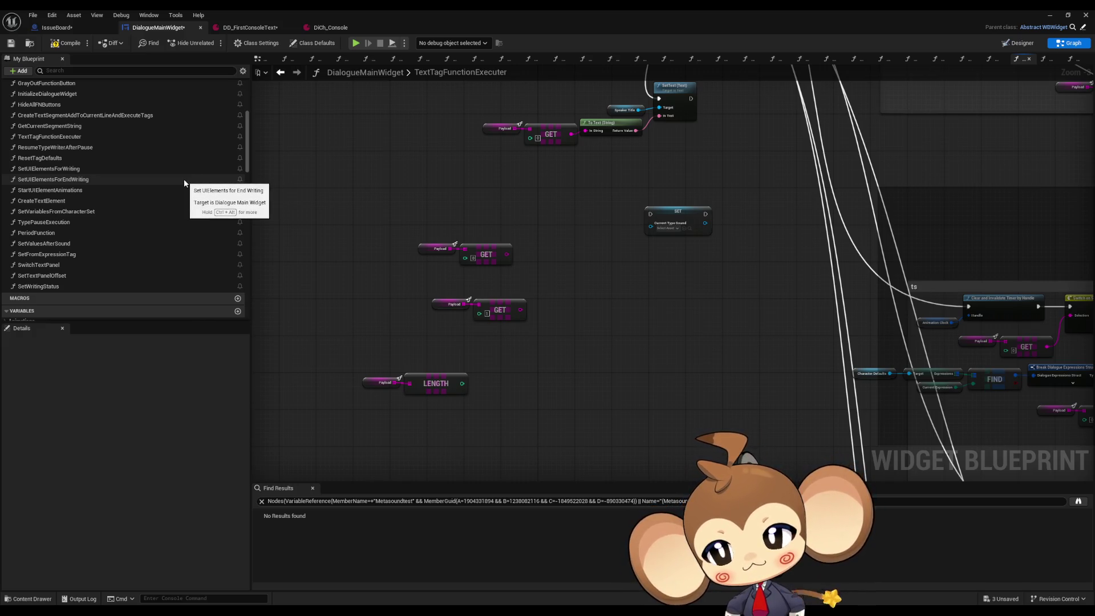
scroll(91, 256, "down", 3)
scroll(76, 222, "up", 10)
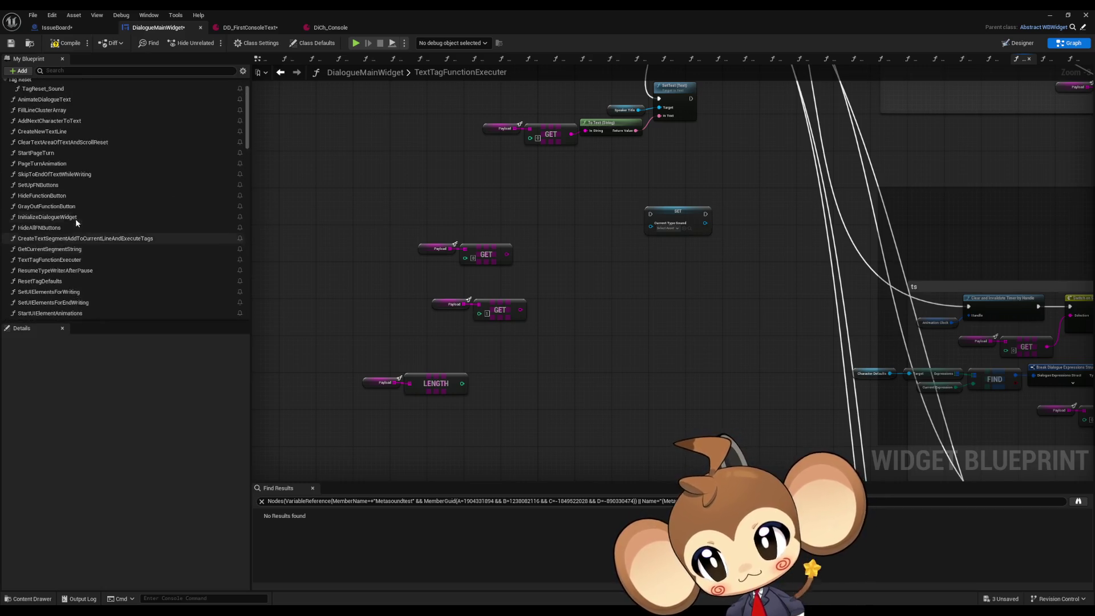
- Check TagReset_Sound's No Tag Reset Flags and CONTAINS nodes, then return to TextTagFunctionExecuter
double_click(48, 129)
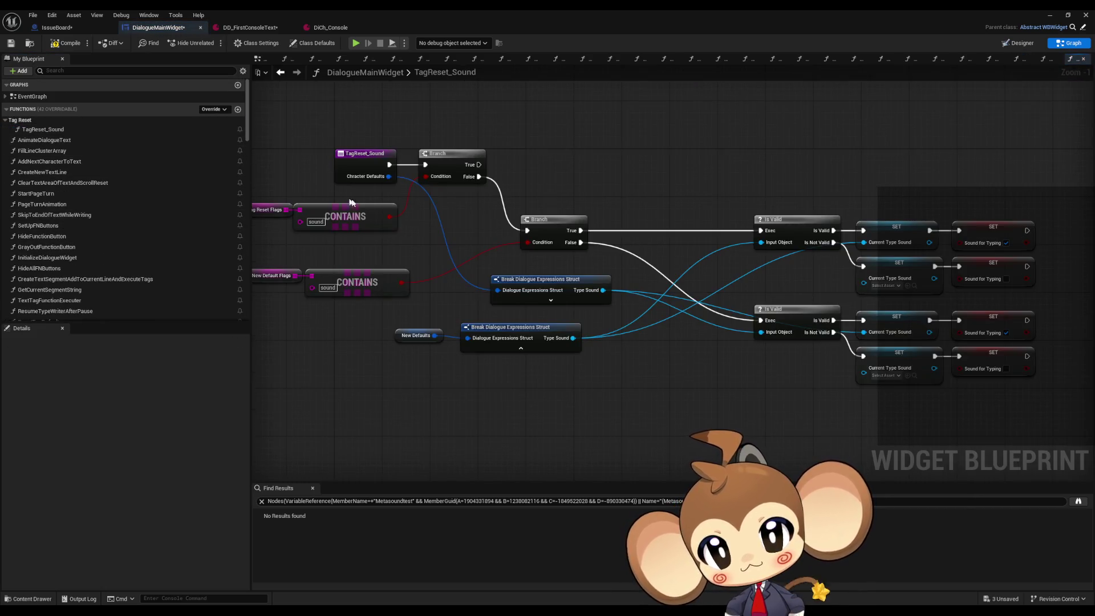
left_click(399, 208)
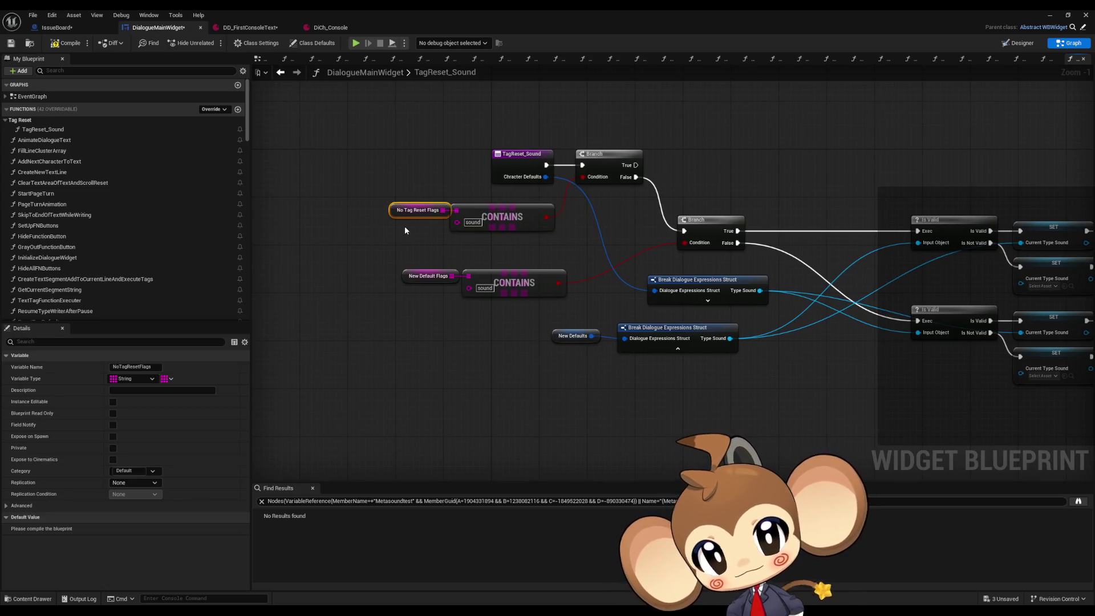
mouse_move(422, 256)
left_mouse_down()
mouse_move(512, 252)
mouse_move(535, 305)
left_mouse_up()
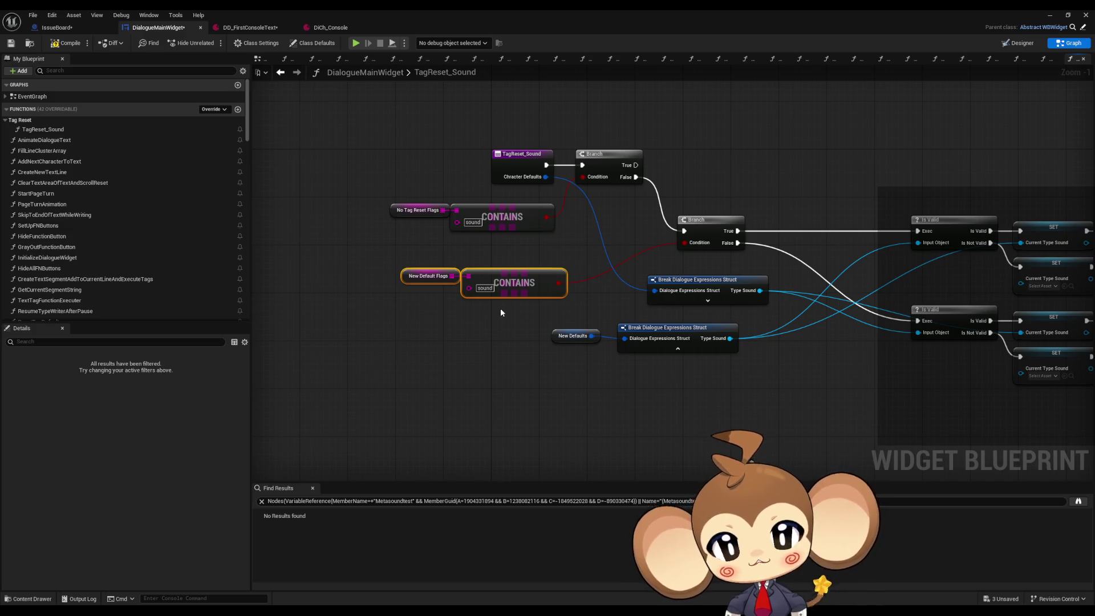
left_click(280, 72)
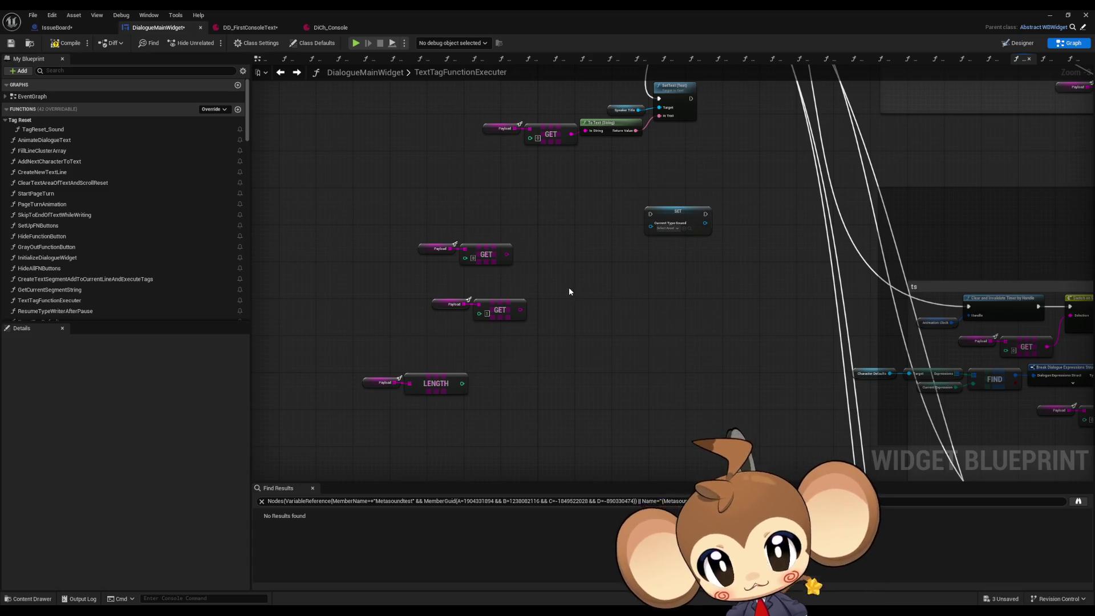
- Move the Payload GET[1] nodes aside to make room near LENGTH
left_click_drag(553, 266, 583, 298)
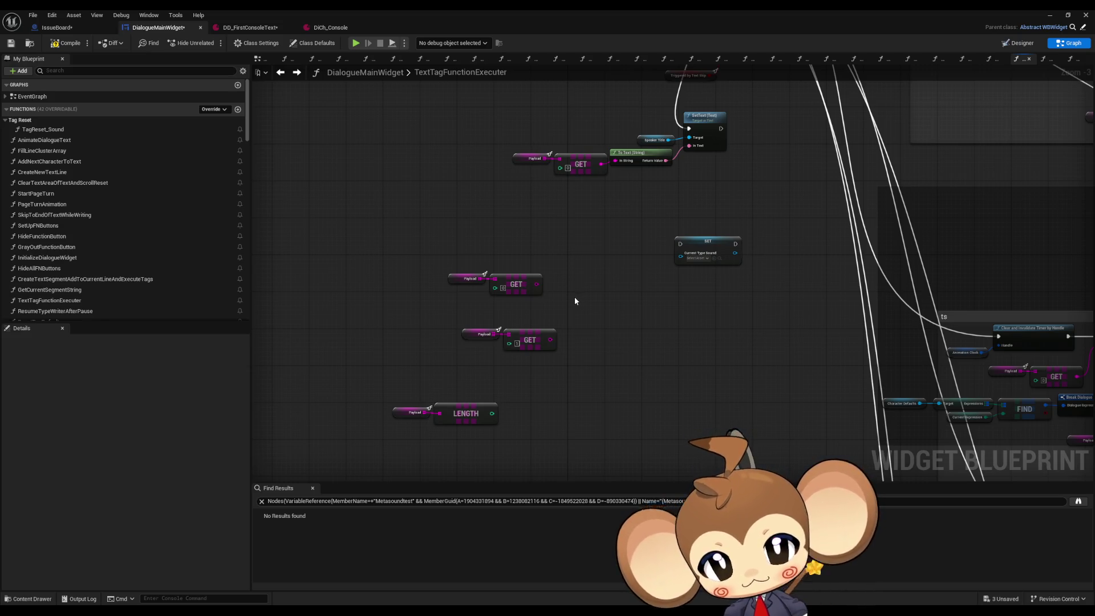
scroll(574, 296, "up", 1)
scroll(565, 297, "up", 1)
mouse_move(435, 272)
left_mouse_down()
mouse_move(555, 313)
mouse_move(432, 311)
left_mouse_up()
left_click(493, 296)
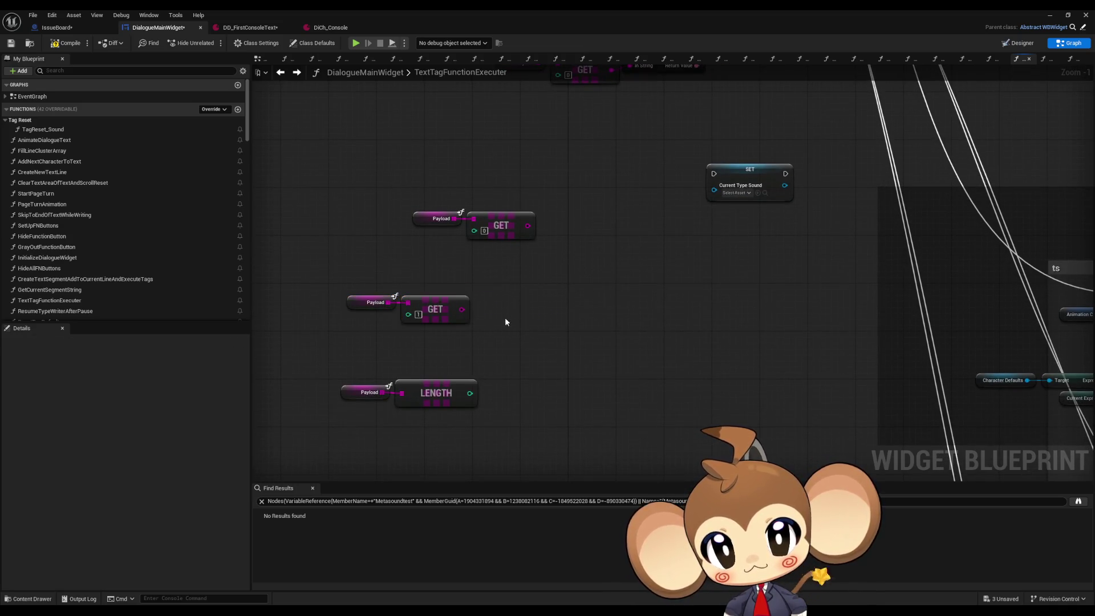
left_click_drag(504, 322, 523, 300)
- Test Payload LENGTH > 1 with a Greater node, deleting an accidental Less node
left_click_drag(488, 372, 530, 376)
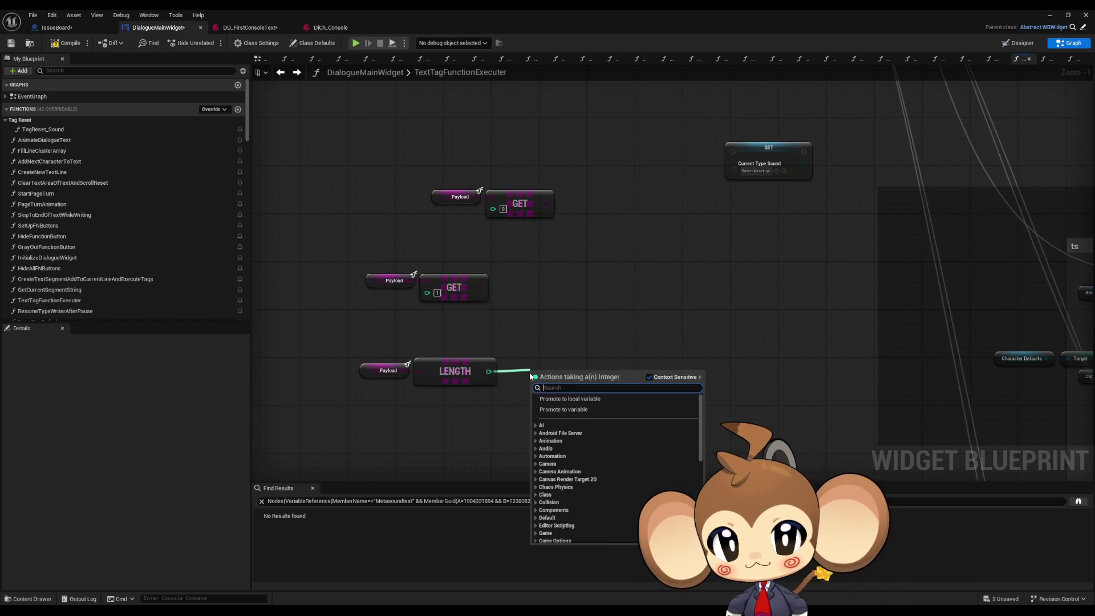
type("<")
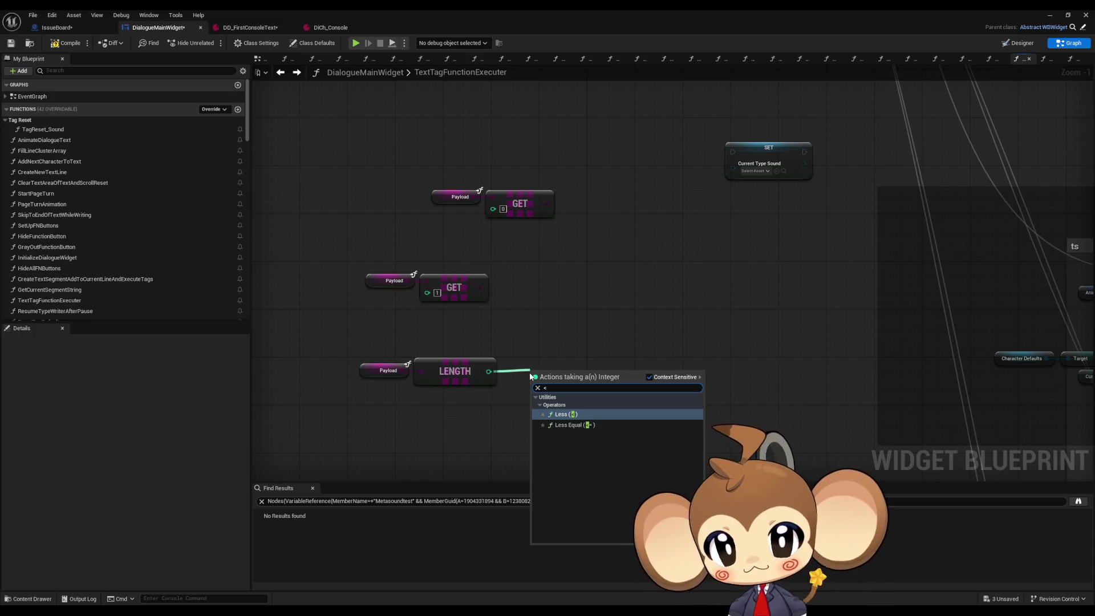
key("Return")
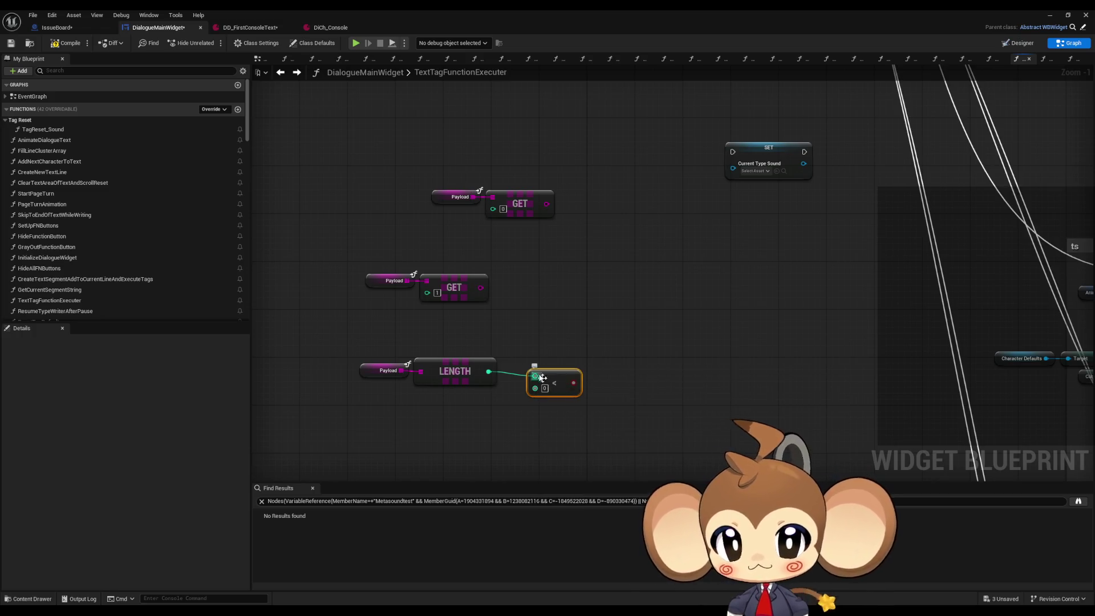
left_click(474, 373)
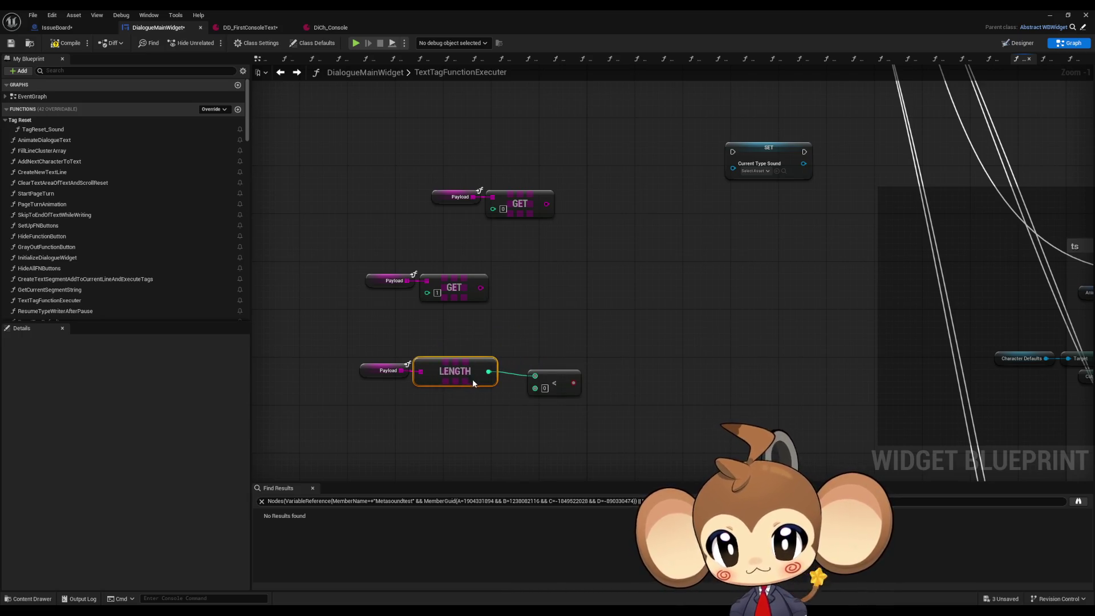
left_click_drag(488, 371, 538, 349)
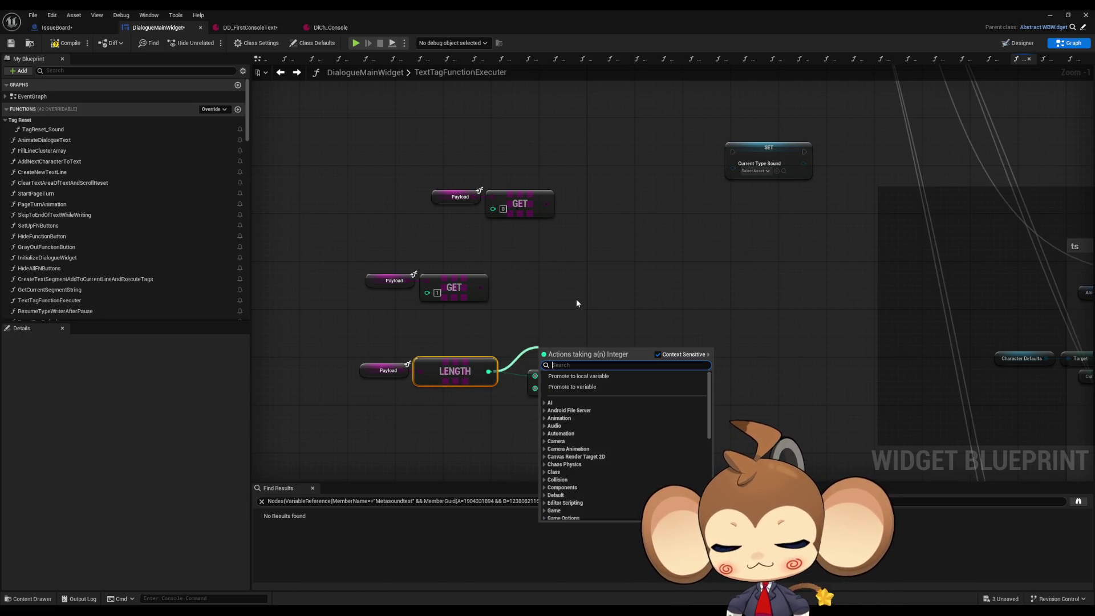
type(">")
key("Return")
left_click(551, 364)
type("1")
left_click(595, 407)
left_click(556, 391)
key("Delete")
left_click_drag(560, 352, 531, 370)
- Add a Branch driven by the Greater comparison result
mouse_move(523, 366)
left_mouse_down()
mouse_move(403, 371)
mouse_move(463, 368)
mouse_move(478, 361)
mouse_move(480, 336)
left_mouse_up()
type("branch")
key("Return")
mouse_move(470, 406)
left_mouse_down()
mouse_move(546, 399)
mouse_move(543, 409)
left_mouse_up()
left_click(549, 399)
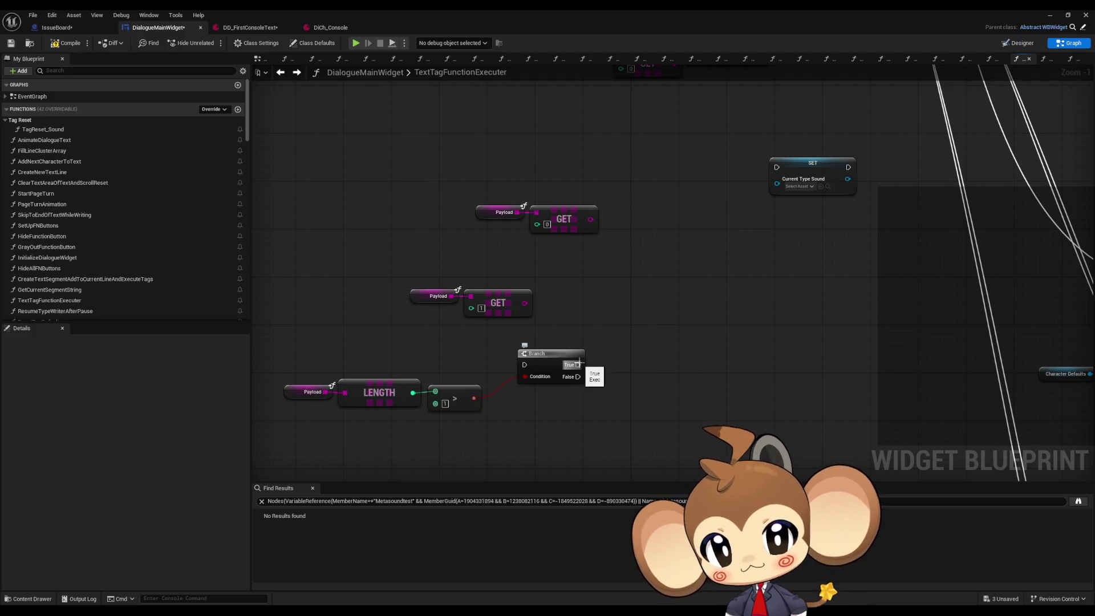
- Add a Switch on String from the Branch's True output, with Payload GET[1] placed beneath
left_click_drag(578, 365, 630, 359)
type("swi")
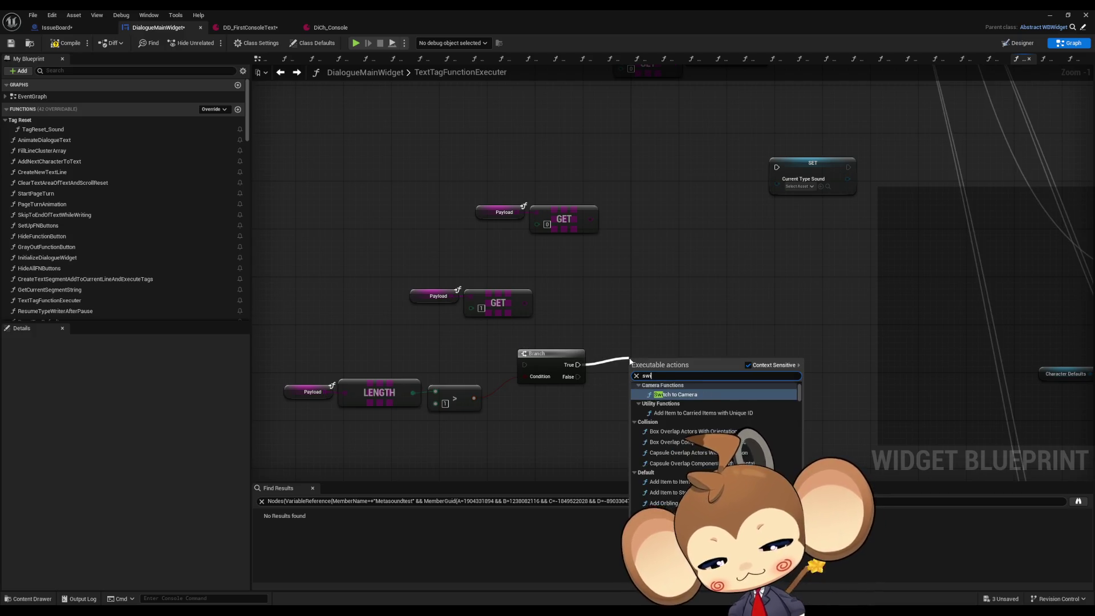
type("tch string")
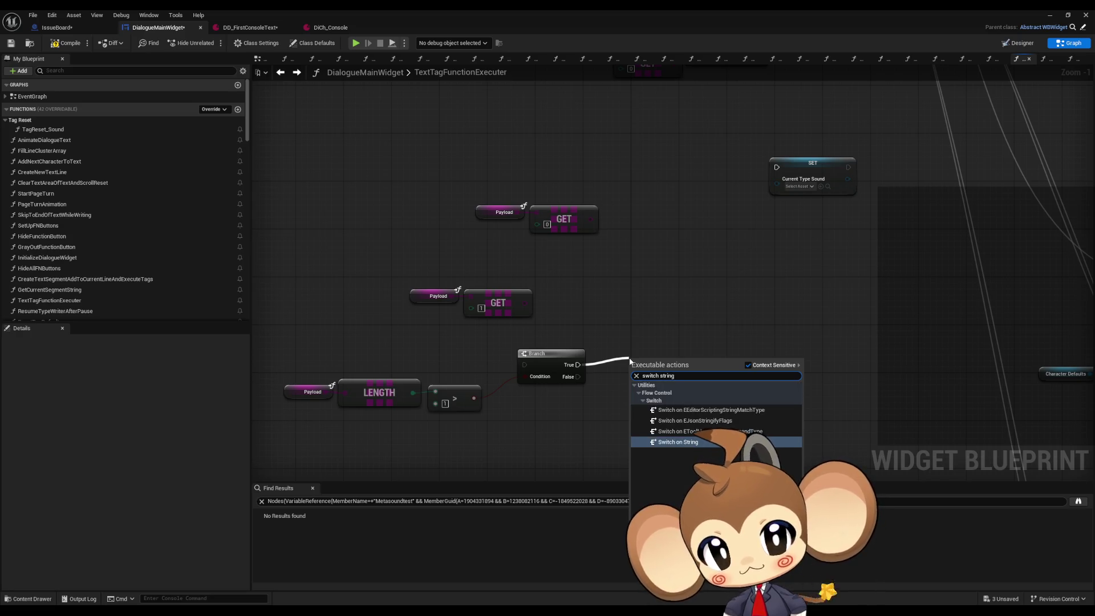
key("Return")
left_click_drag(654, 358, 693, 358)
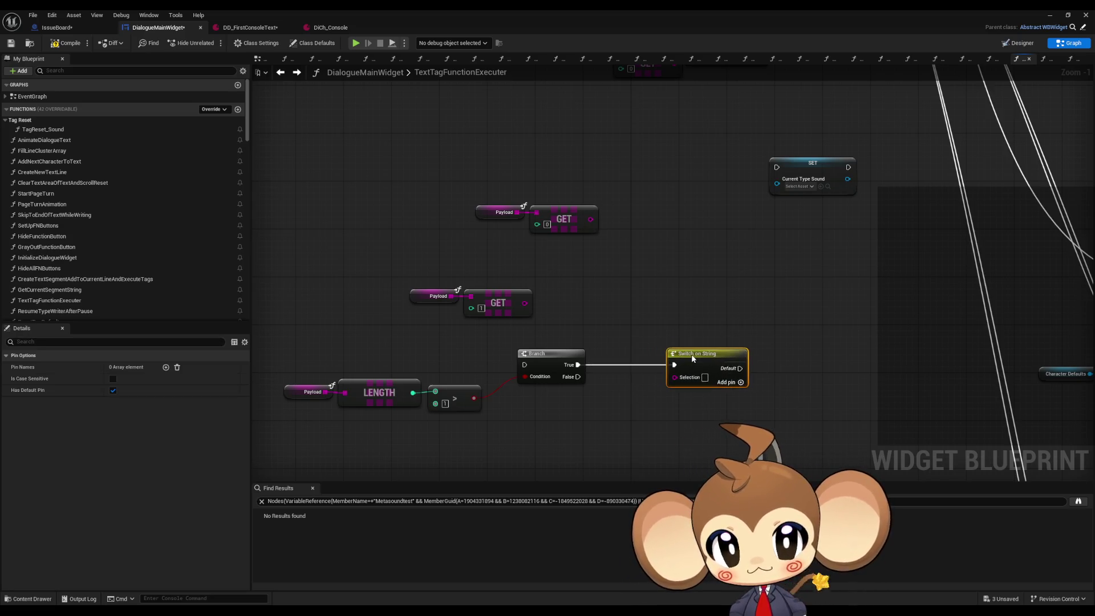
mouse_move(559, 281)
left_mouse_down()
mouse_move(540, 252)
mouse_move(508, 252)
mouse_move(562, 276)
left_mouse_up()
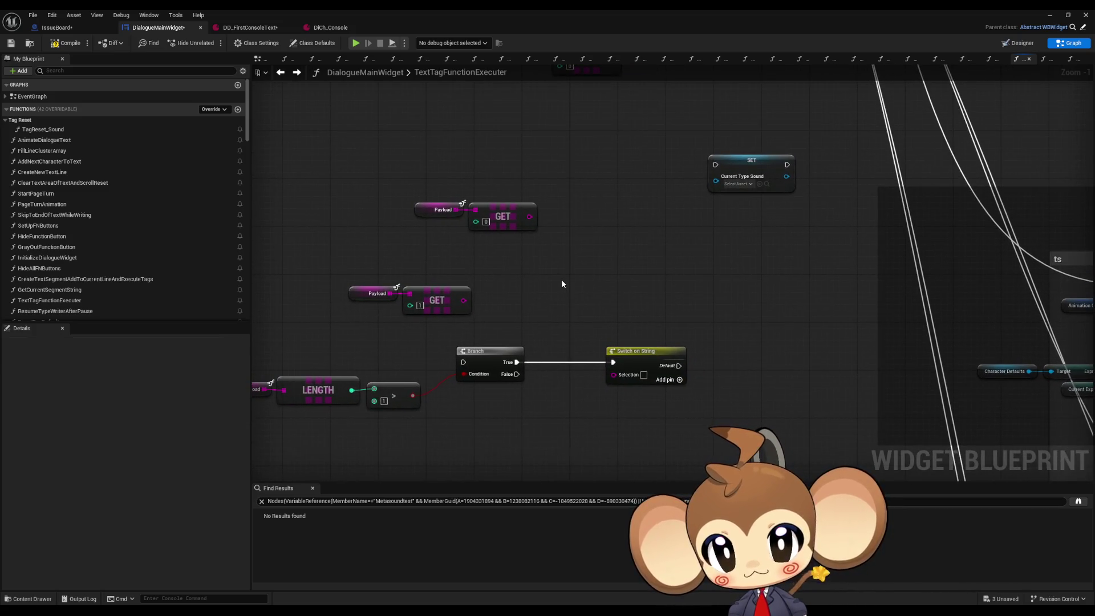
left_click_drag(340, 260, 479, 320)
mouse_move(435, 289)
left_mouse_down()
mouse_move(536, 415)
mouse_move(576, 405)
mouse_move(613, 374)
left_mouse_up()
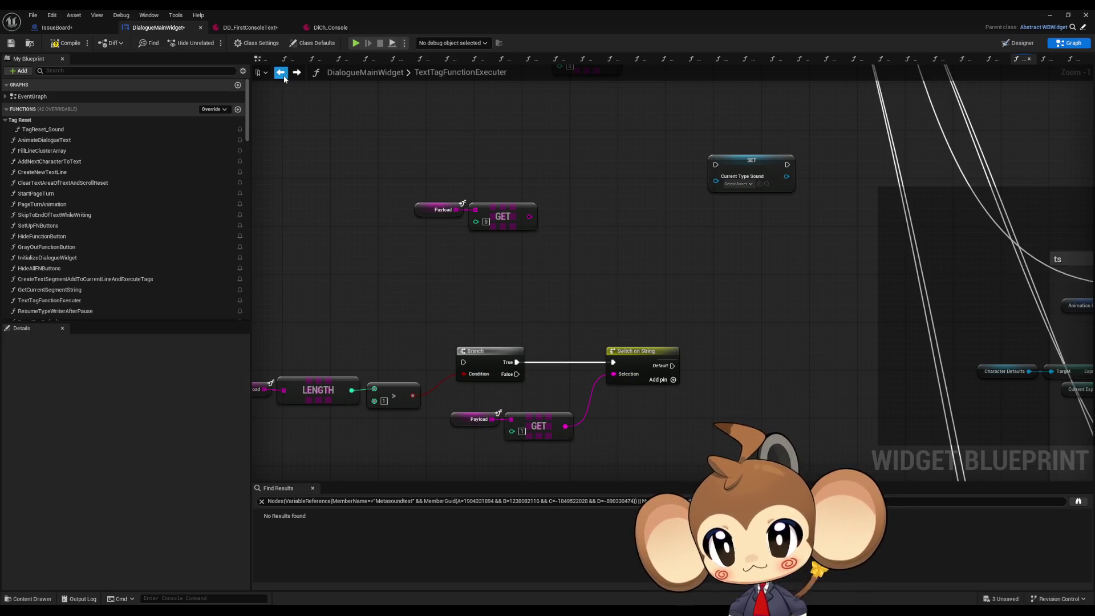
- Revisit TagReset_Sound's flag and CONTAINS nodes, then come back to the Switch on String
left_click(282, 74)
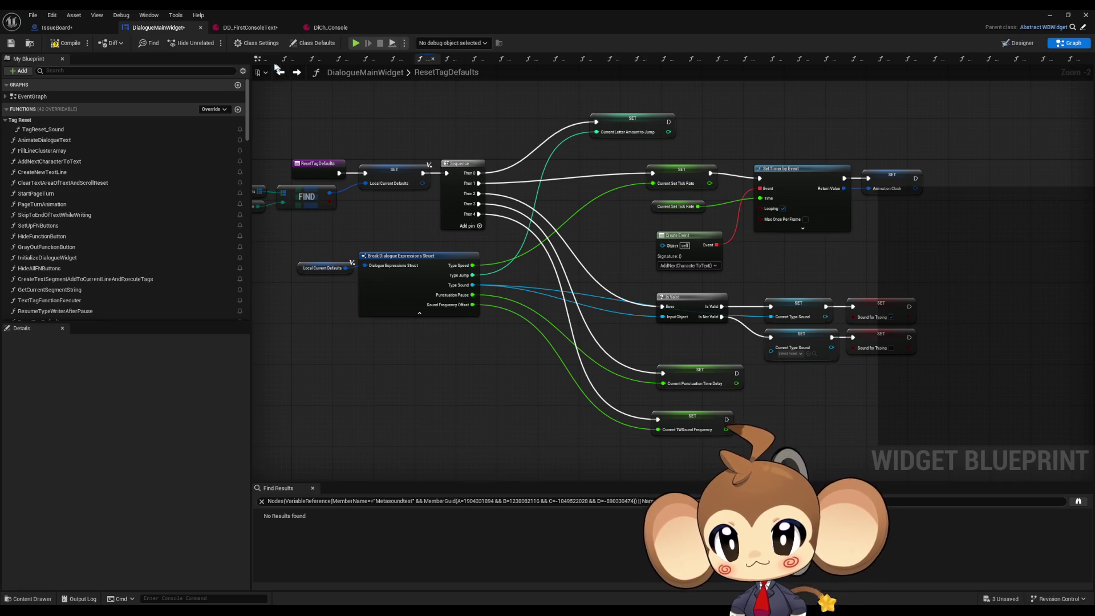
left_click(280, 72)
left_click(280, 72)
left_click_drag(350, 192, 558, 311)
left_click(297, 72)
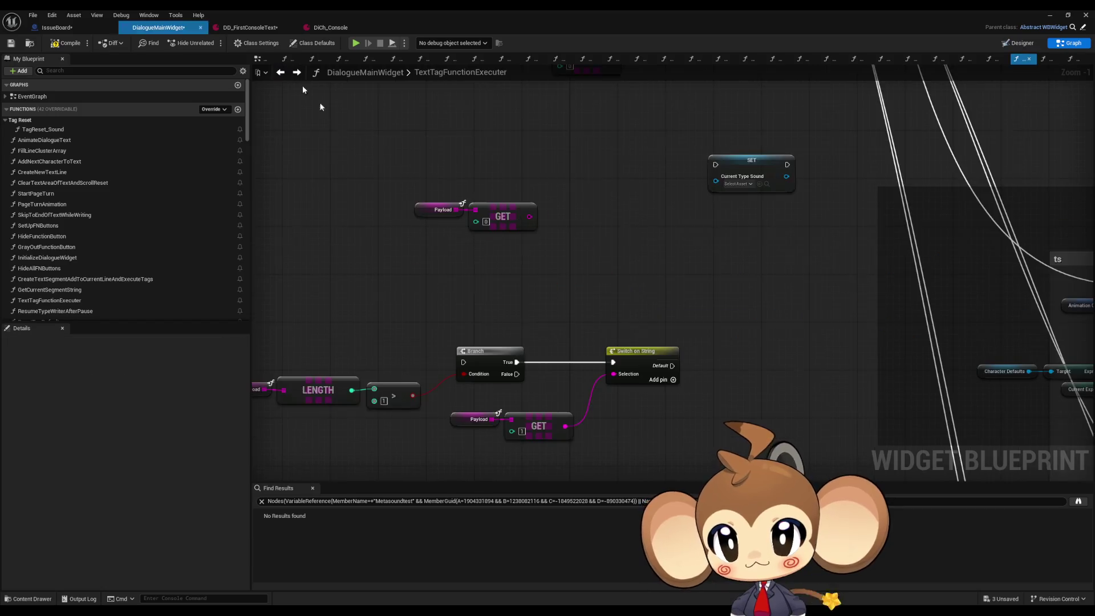
left_click(296, 73)
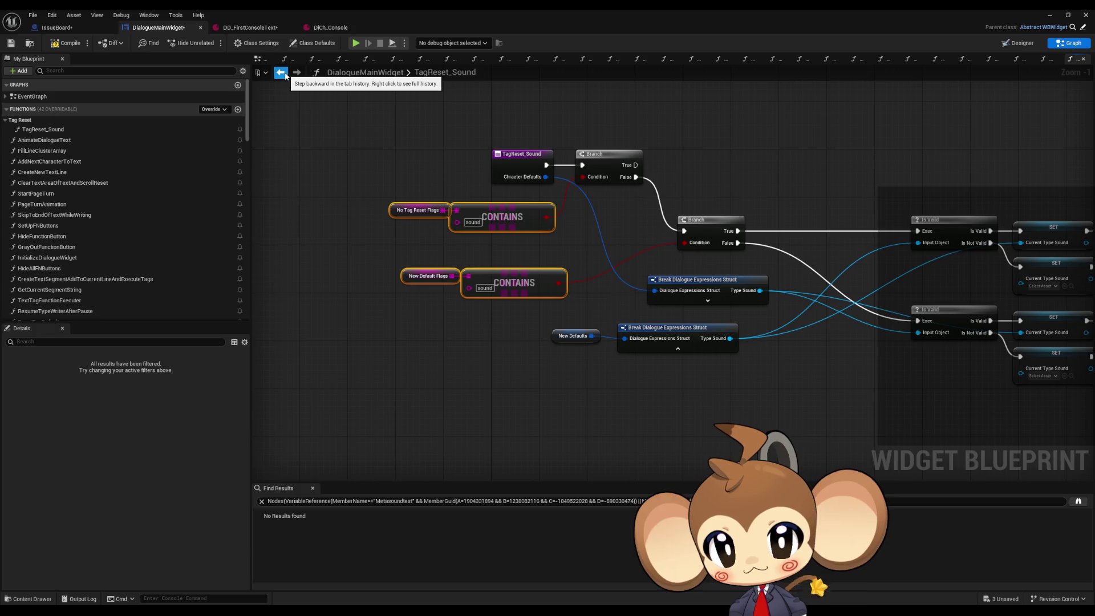
left_click(285, 76)
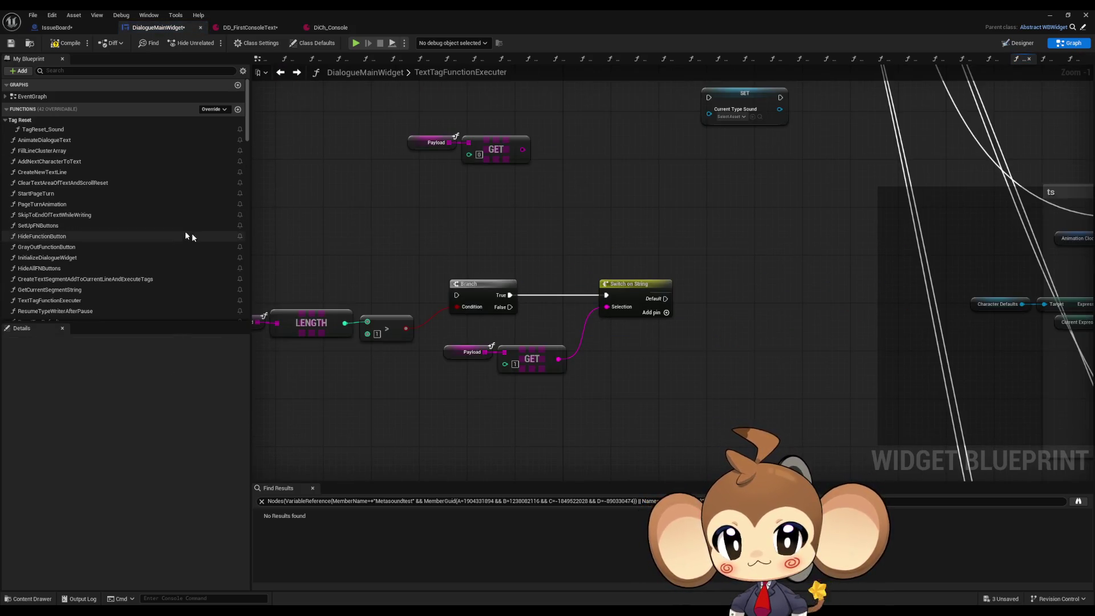
left_click(617, 283)
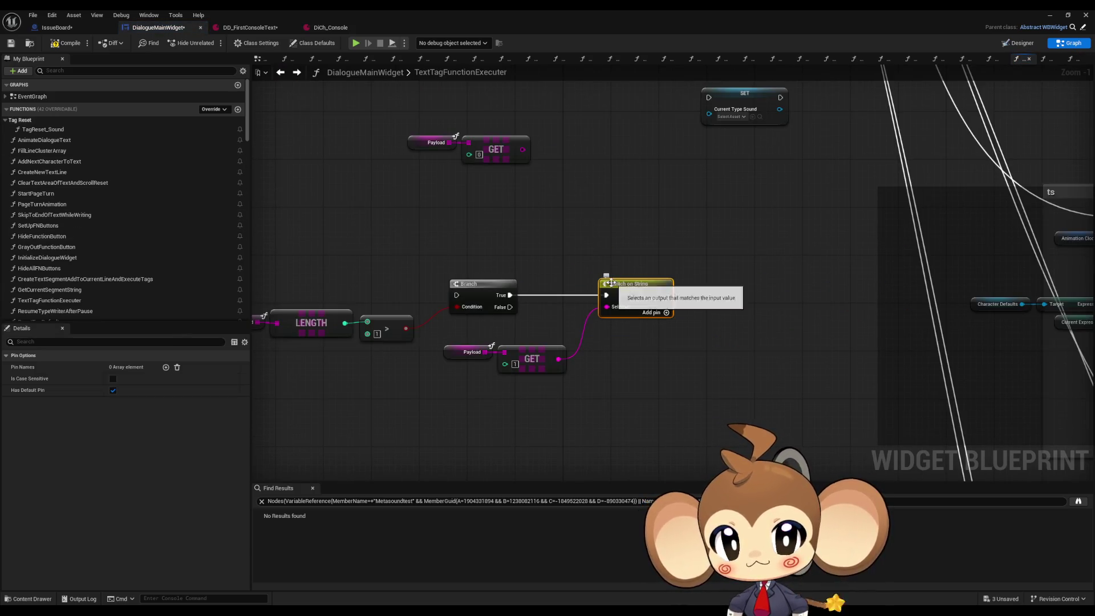
- Add two Pin Names entries, nr and nd, to the Switch on String node
left_click(166, 367)
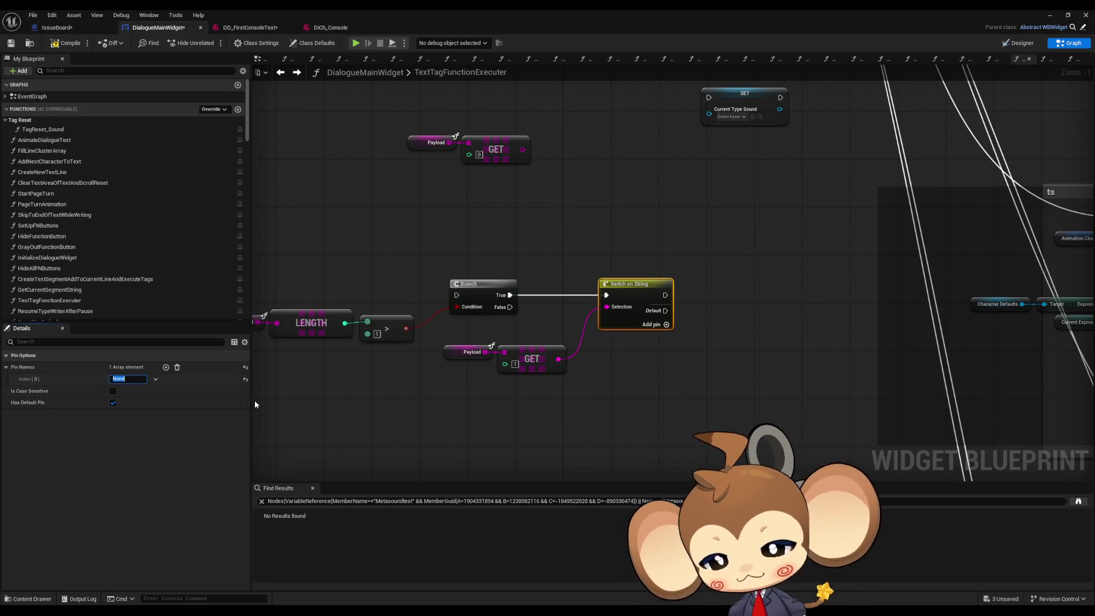
type("nr")
key("Return")
left_click(165, 367)
left_click(124, 390)
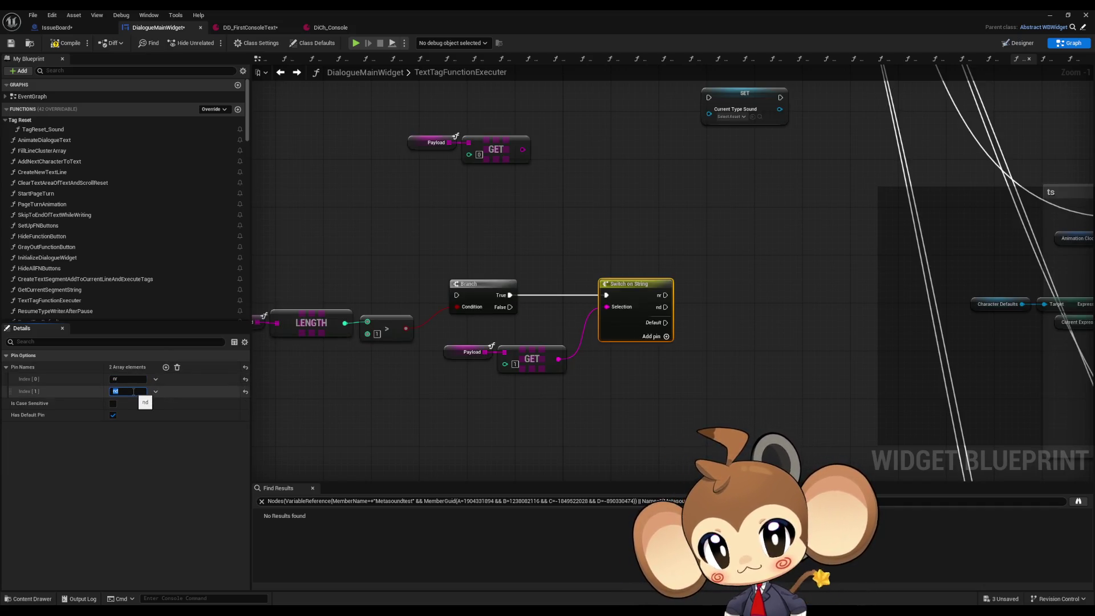
left_click(613, 444)
left_click_drag(614, 445, 571, 424)
scroll(118, 277, "down", 3)
scroll(117, 274, "down", 5)
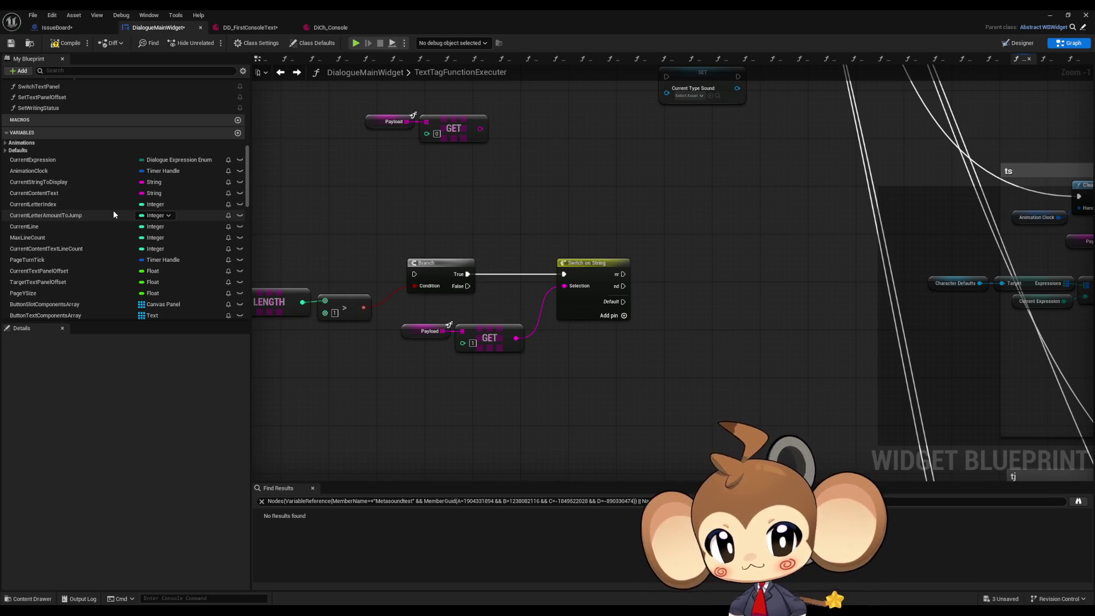
- Scroll up and down through the My Blueprint panel to review its functions and variables
scroll(113, 213, "down", 2)
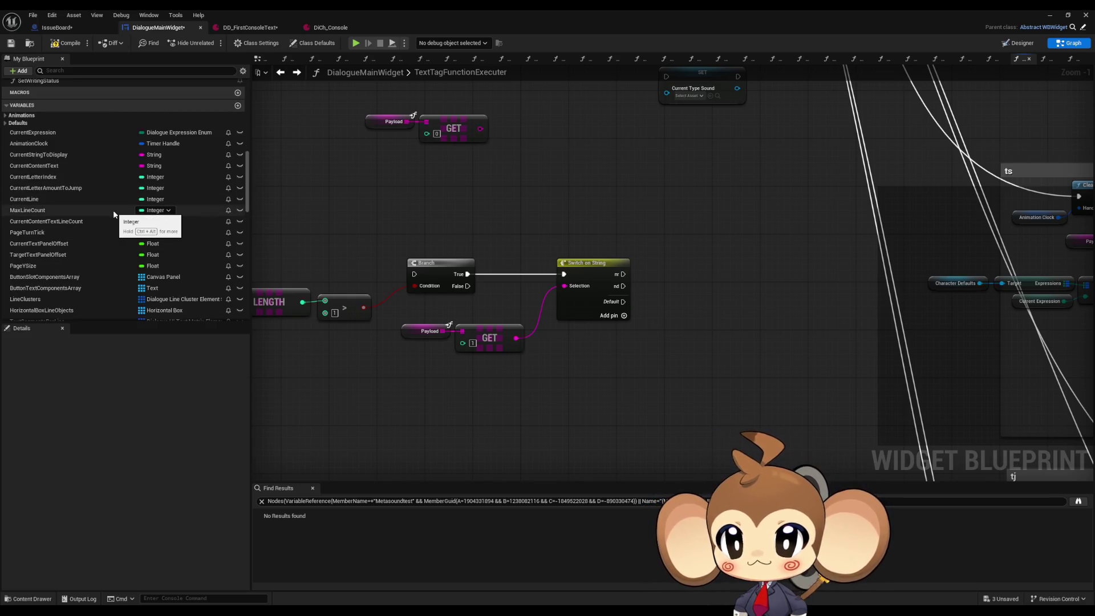
scroll(113, 210, "down", 1)
scroll(113, 210, "up", 7)
scroll(113, 211, "up", 8)
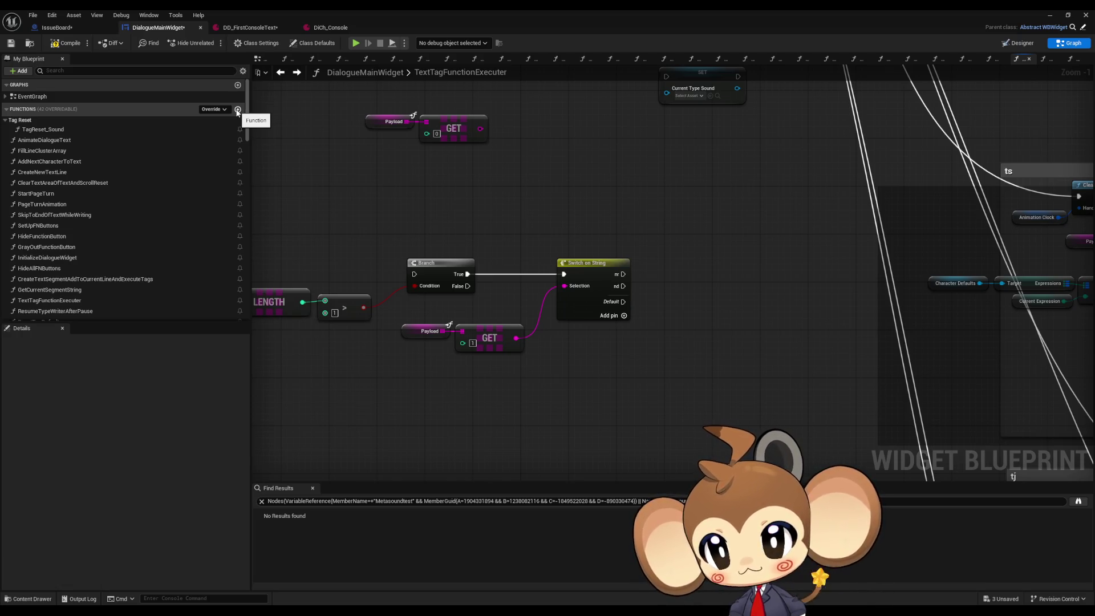
scroll(176, 203, "down", 10)
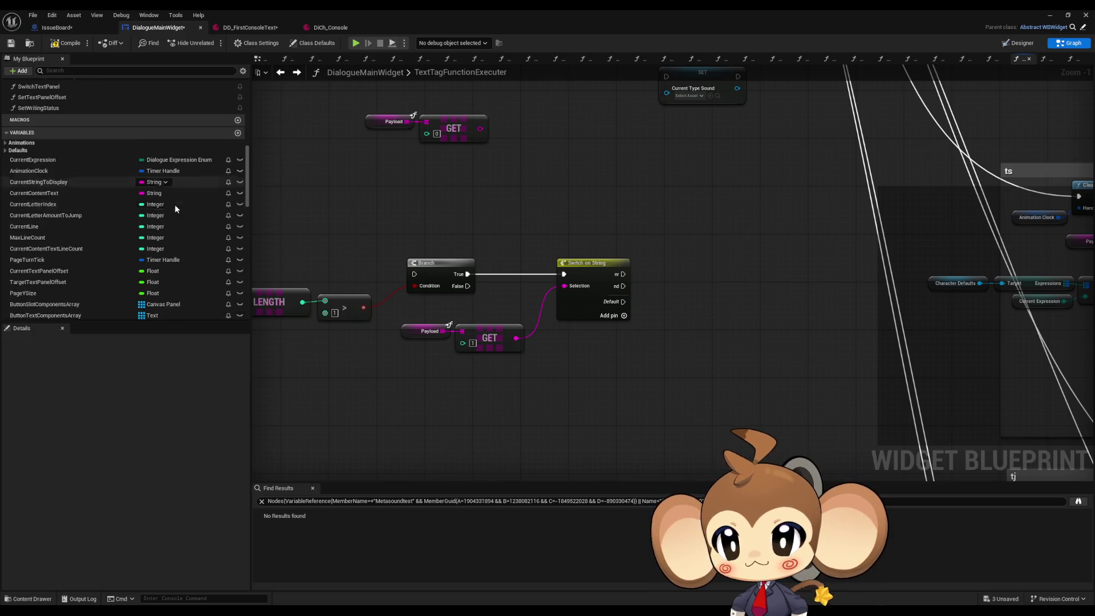
scroll(173, 197, "down", 5)
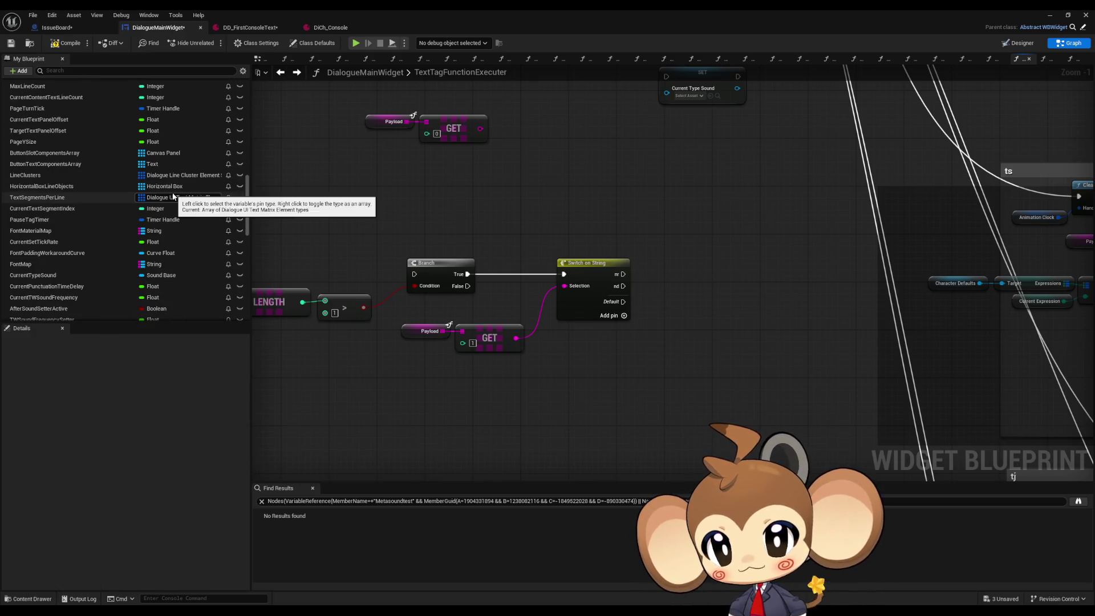
scroll(171, 194, "down", 3)
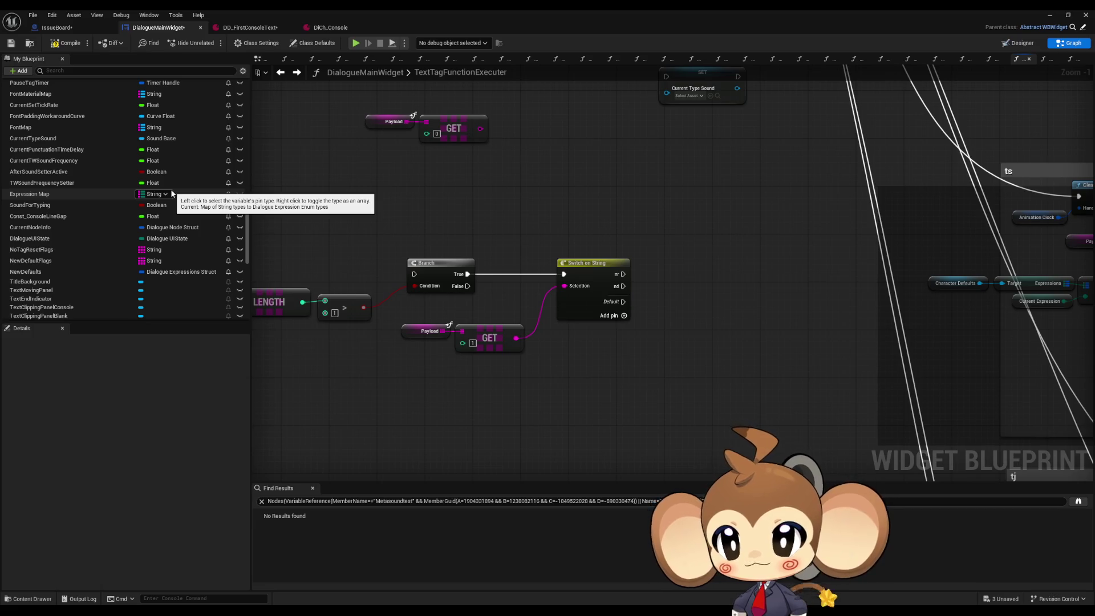
scroll(170, 189, "up", 10)
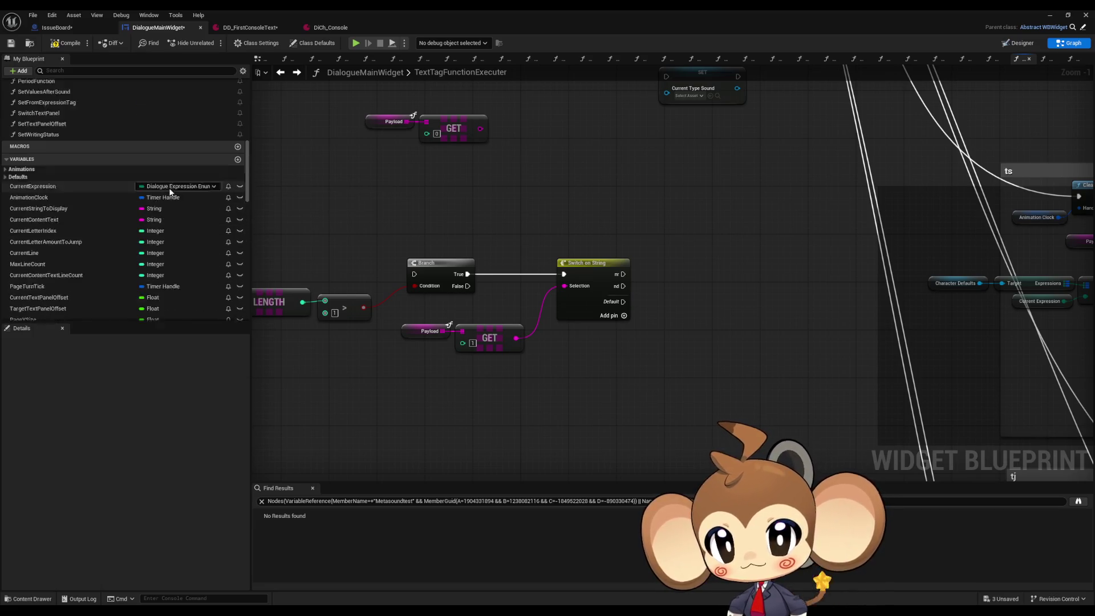
scroll(225, 173, "up", 8)
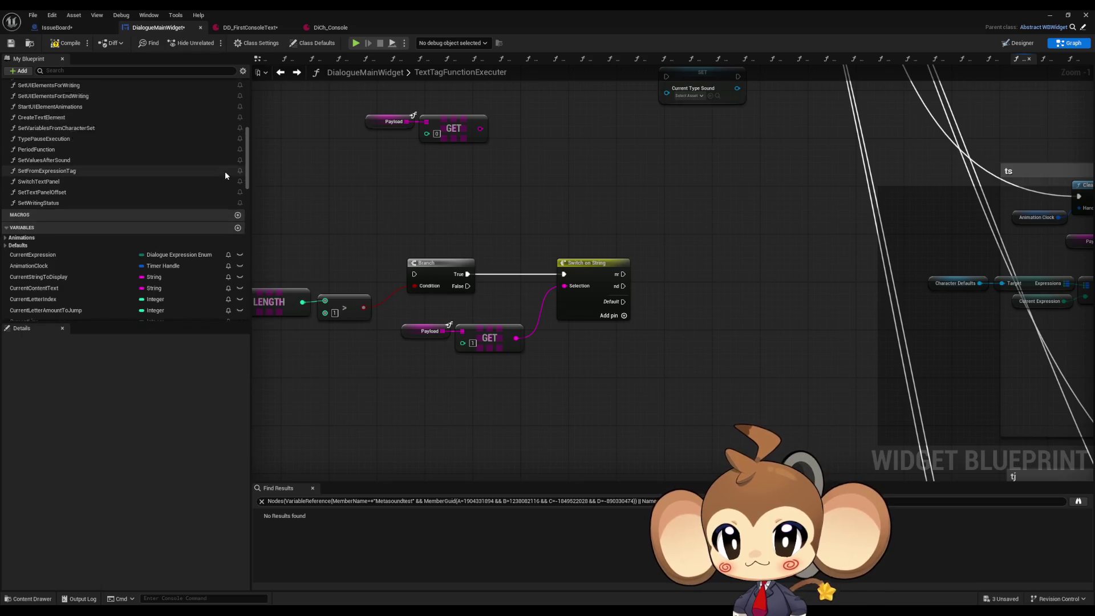
scroll(220, 175, "up", 2)
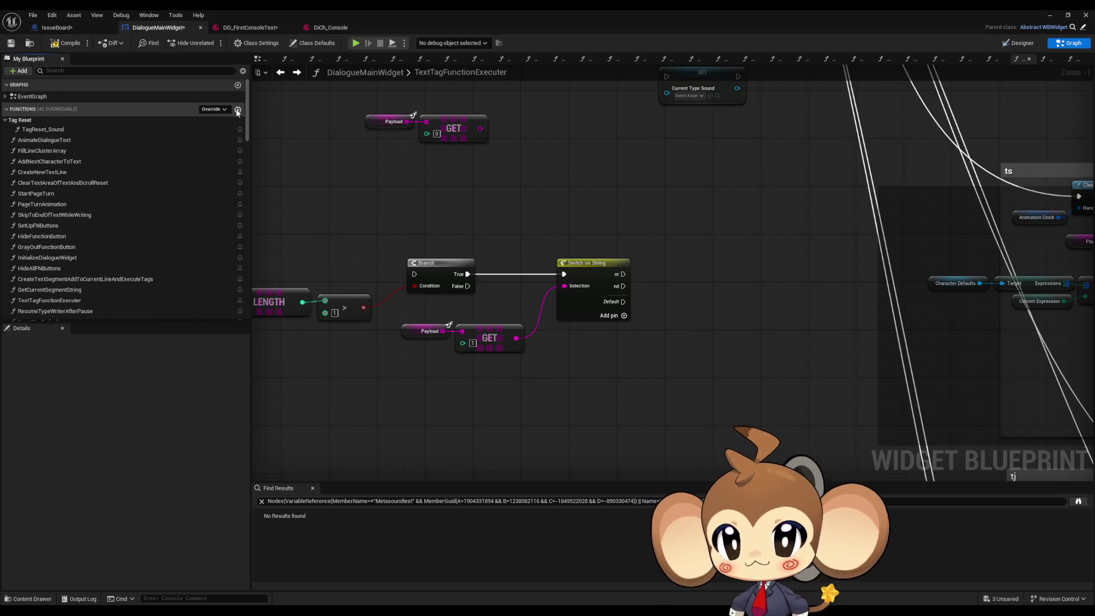
- Create a function named CheckAndAddFlags with a String input called TagCategory
left_click(238, 83)
type("CheckAndAddFlags")
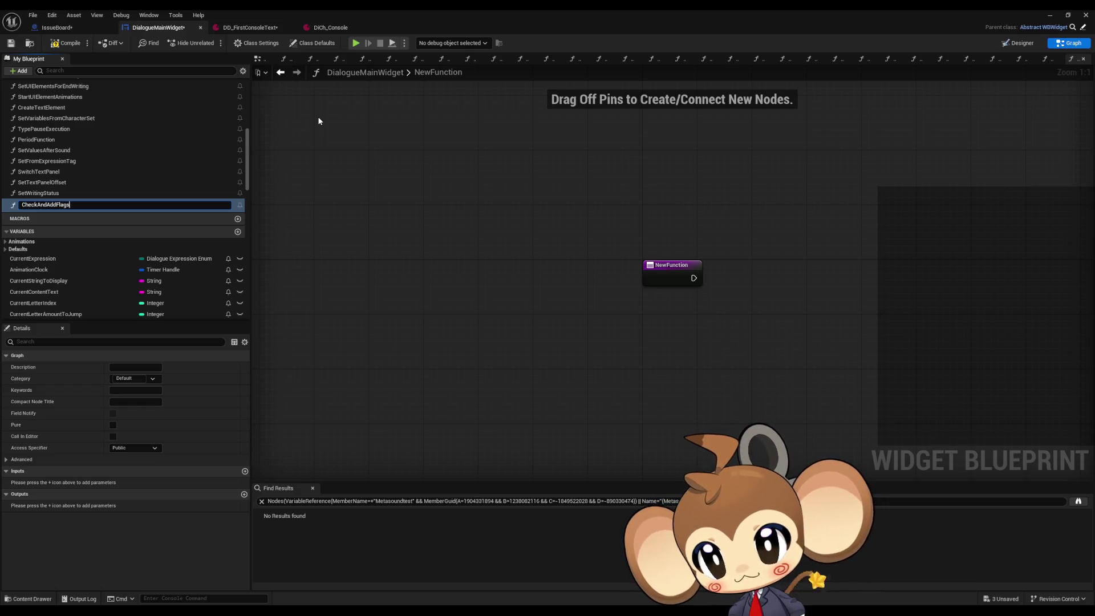
key("Return")
left_click(648, 266)
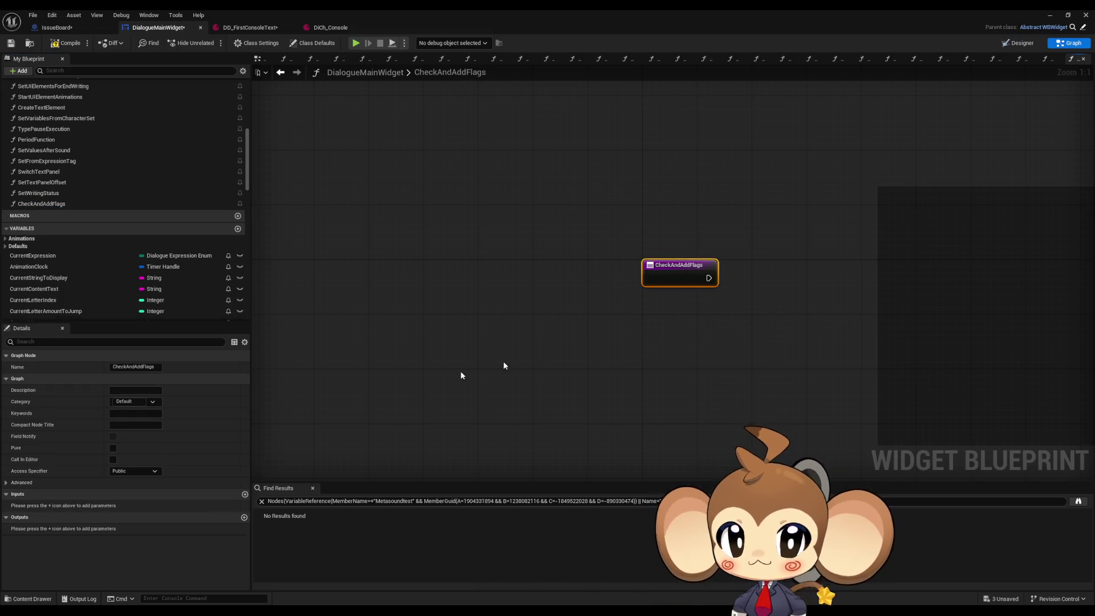
left_click(245, 493)
left_click(131, 506)
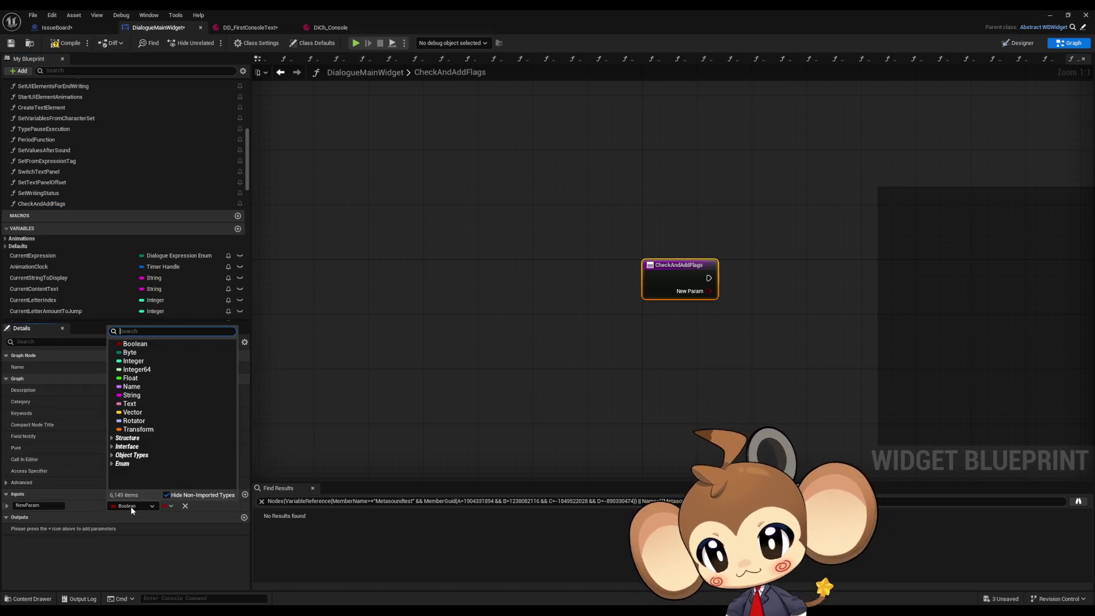
left_click(128, 400)
left_click(48, 504)
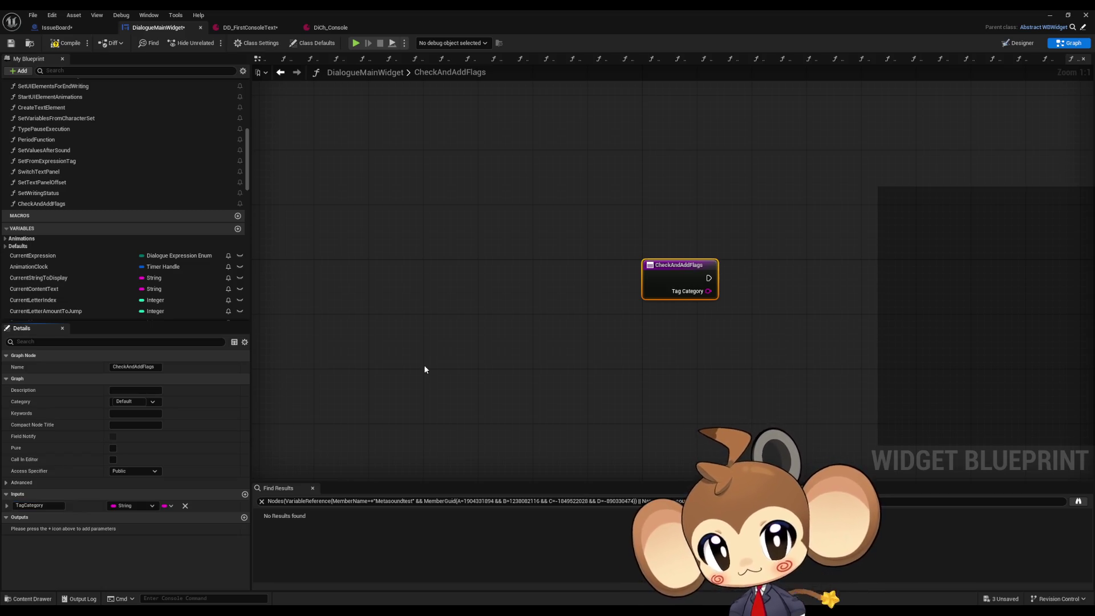
key("Return")
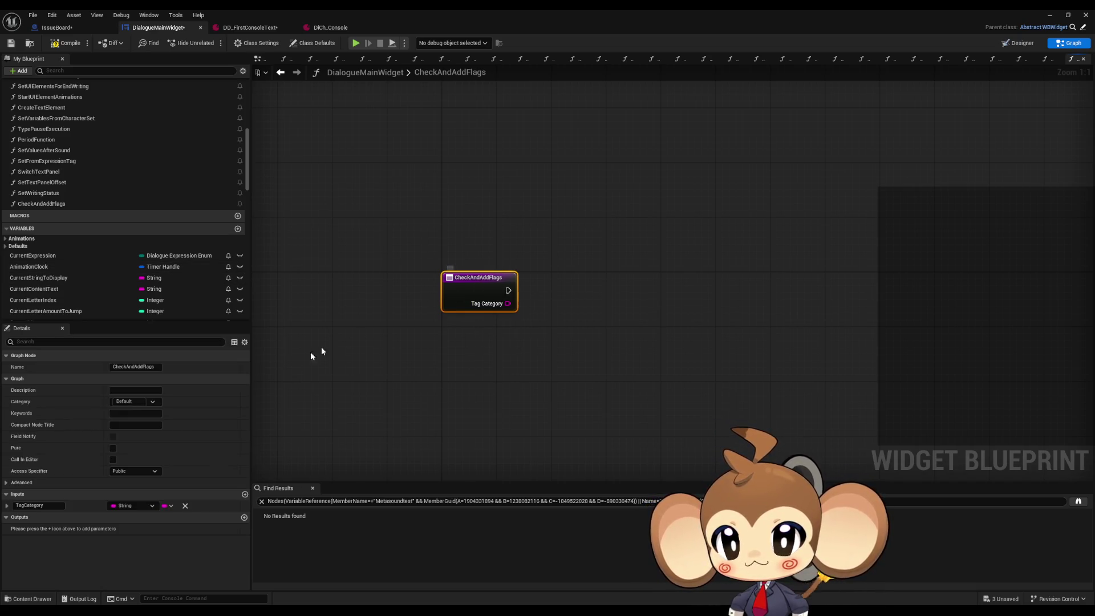
- Add a Flags input as a String array and shift the entry node left
left_click(244, 494)
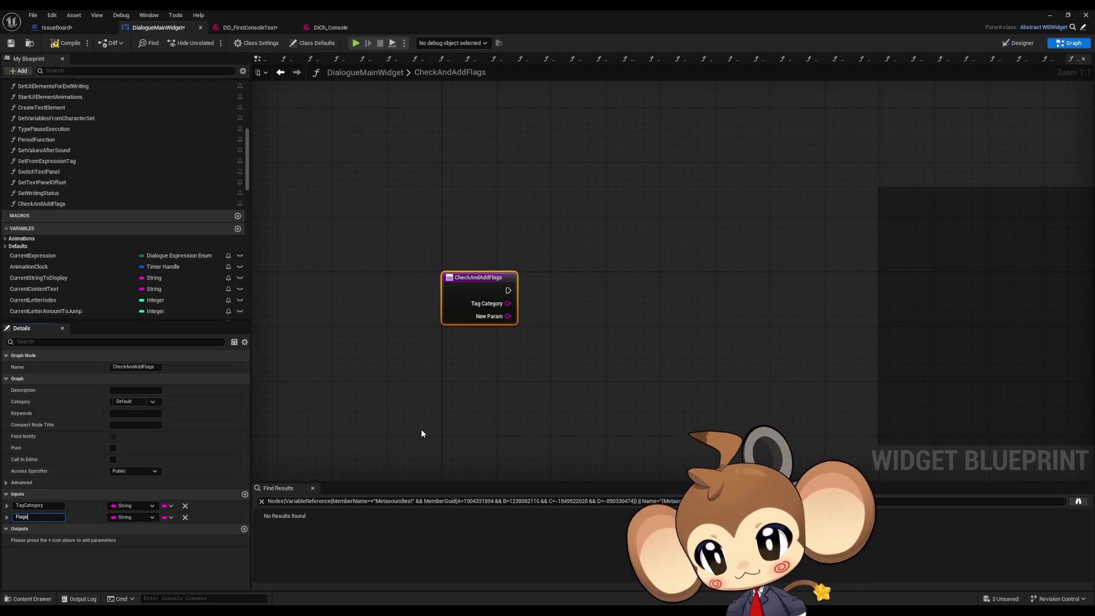
key("Return")
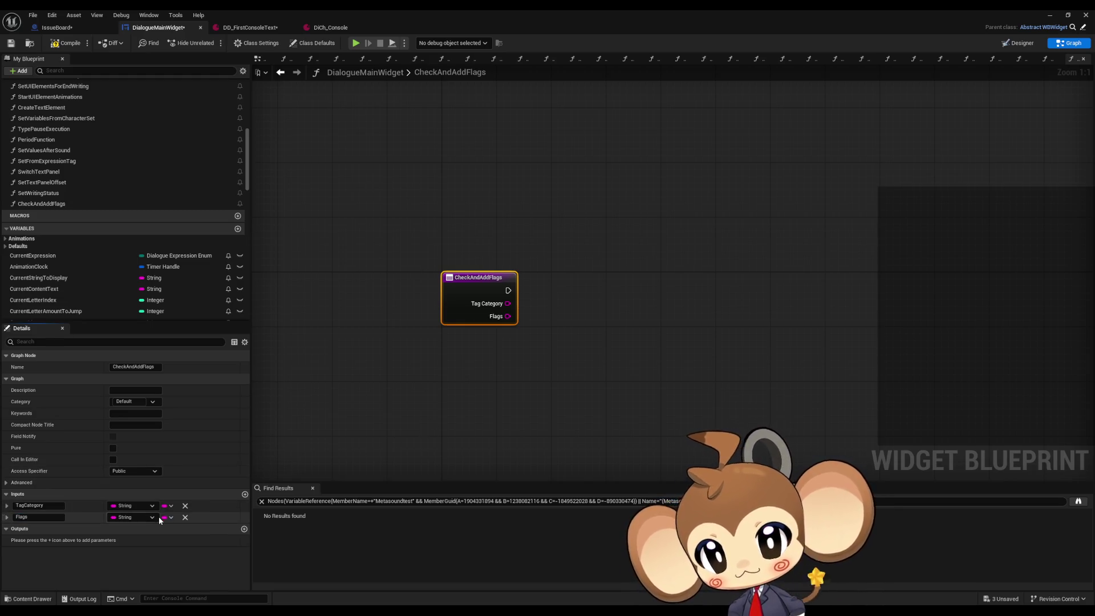
left_click(169, 517)
left_click(157, 537)
left_click_drag(479, 277, 393, 279)
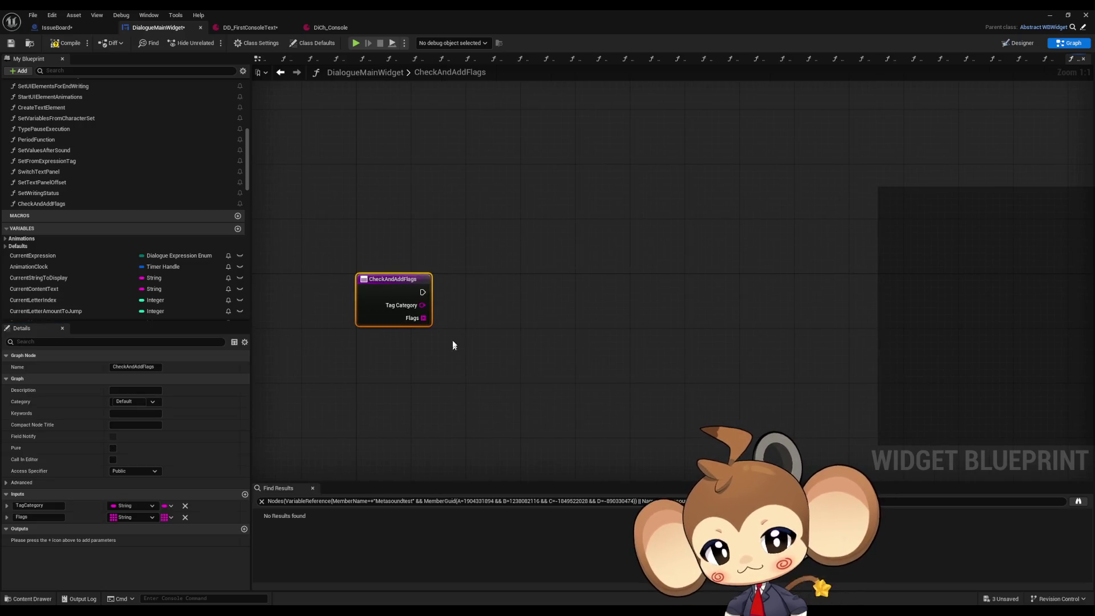
- Loop over Flags with a For Each Loop feeding each element into a Switch on String
left_click_drag(422, 318, 481, 323)
type("for")
key("Return")
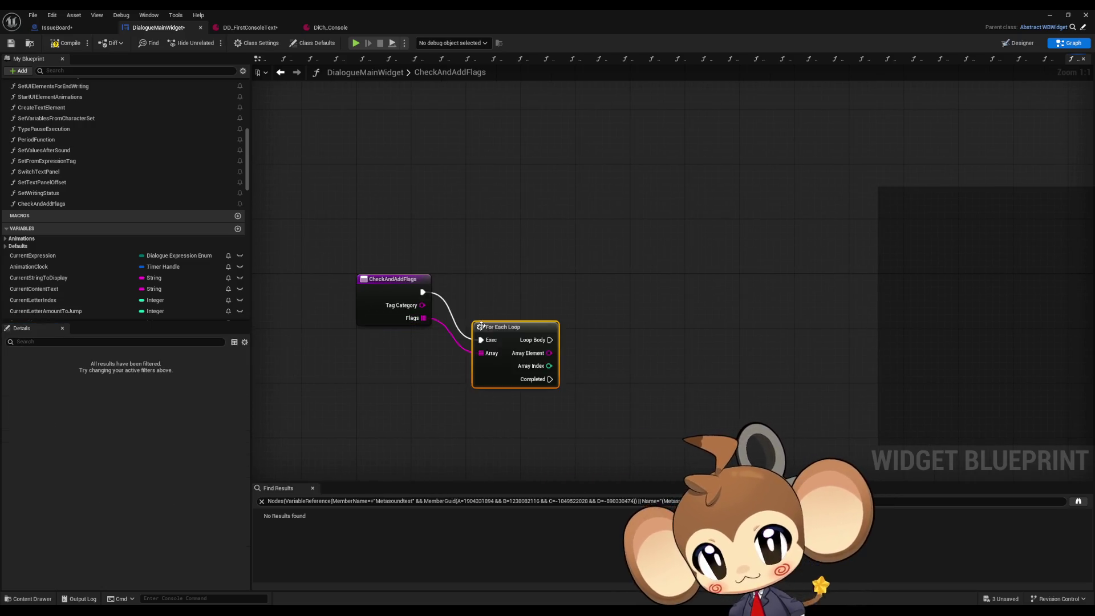
left_click_drag(521, 293, 514, 286)
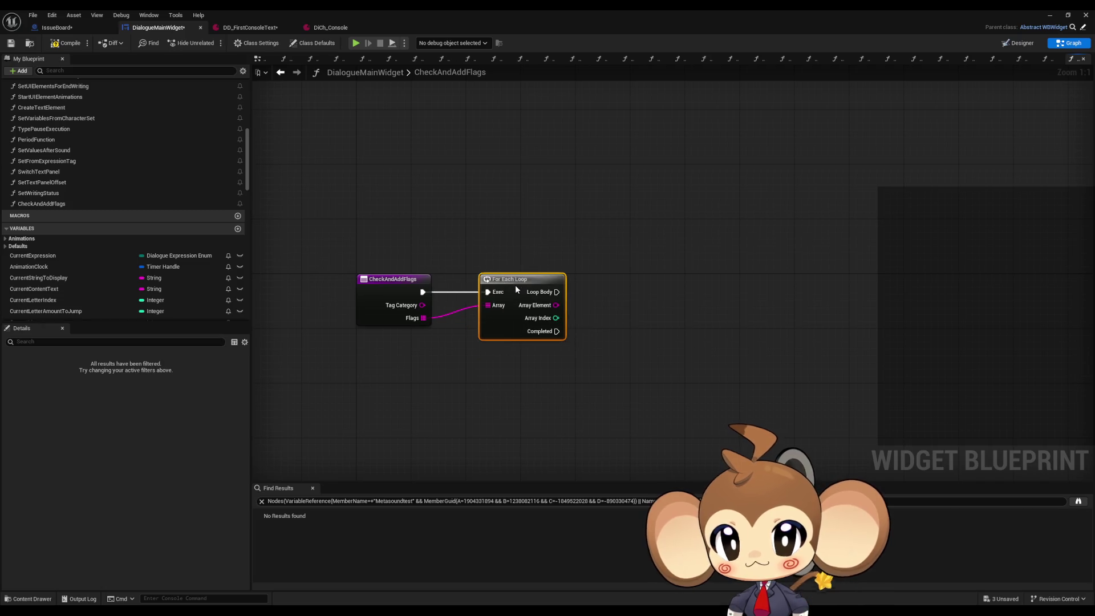
scroll(160, 278, "down", 10)
scroll(159, 278, "down", 5)
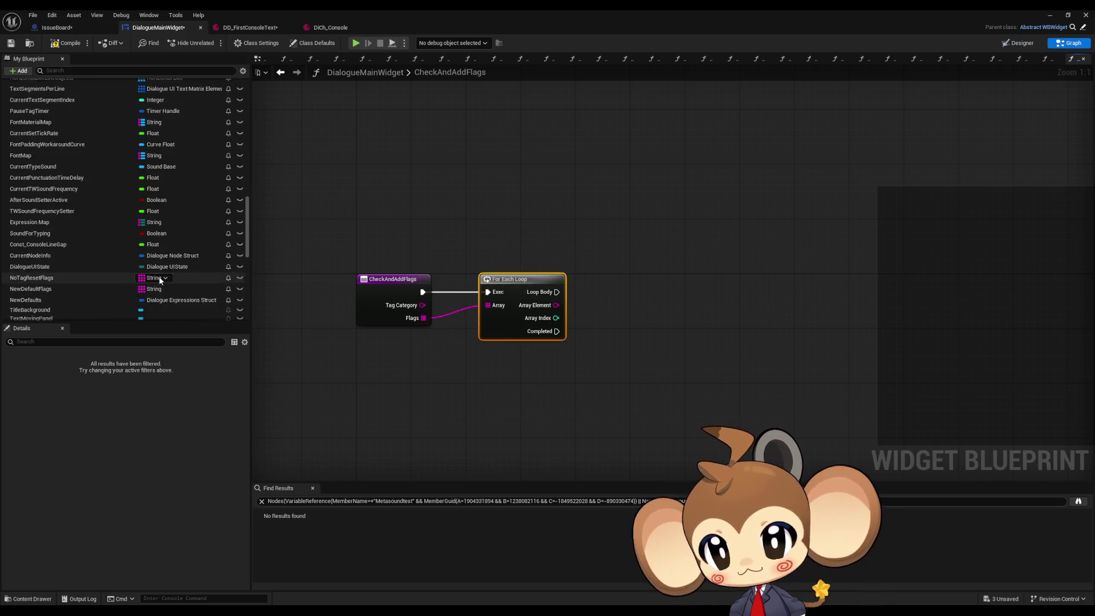
left_click_drag(555, 305, 605, 305)
type("switch")
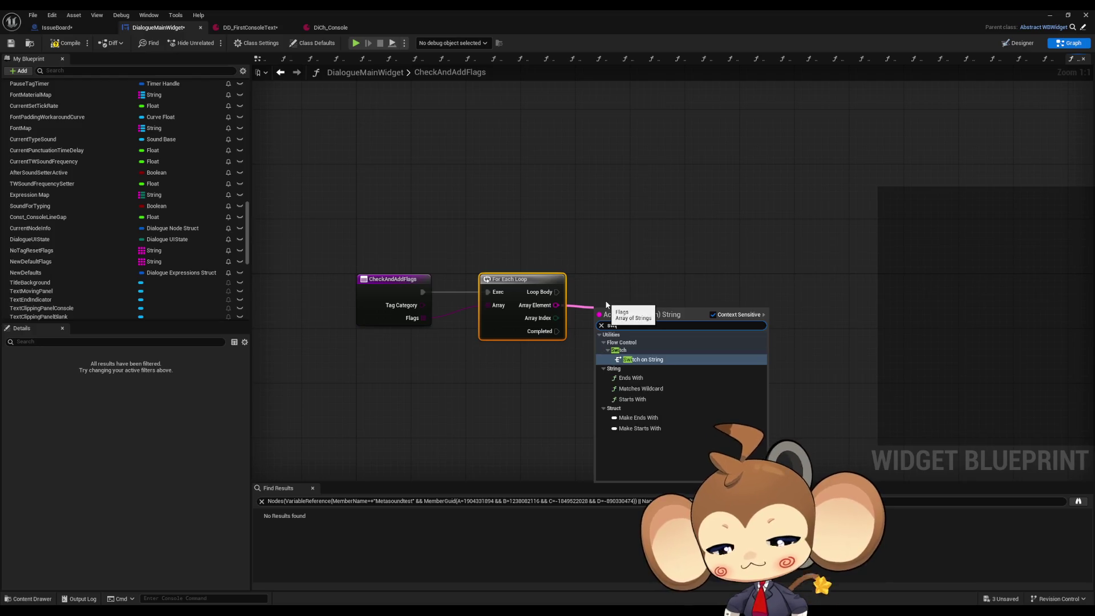
key("Return")
left_click_drag(606, 301, 633, 266)
left_click_drag(567, 297, 429, 295)
- Give the switch nr and nd cases, wire Loop Body into it, and add a NoTagResetFlags getter
left_click(166, 367)
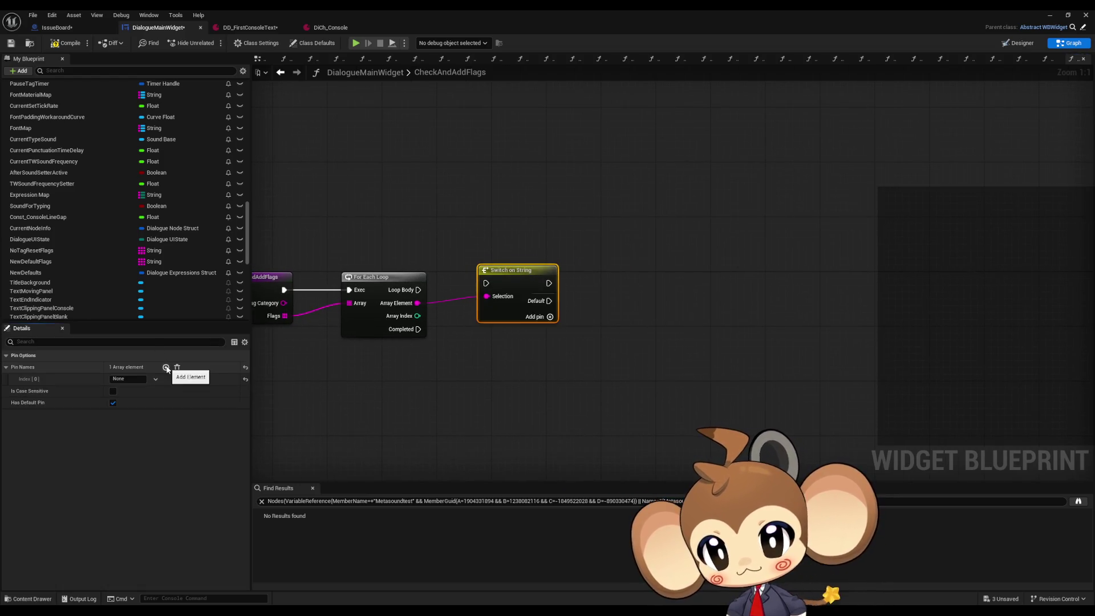
left_click(166, 367)
left_click(140, 379)
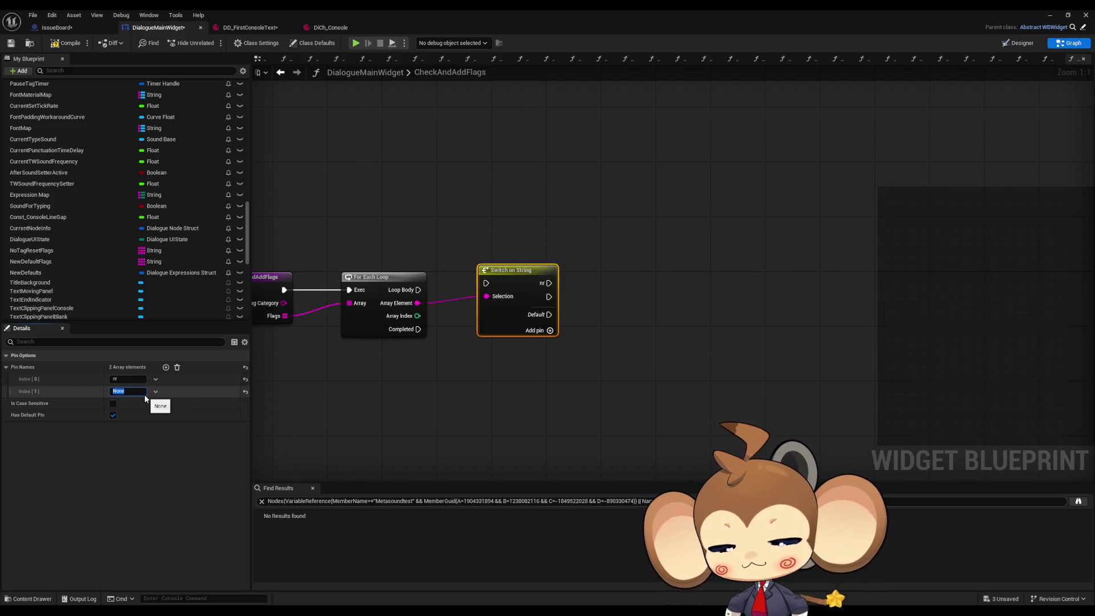
type("d")
left_click(503, 283)
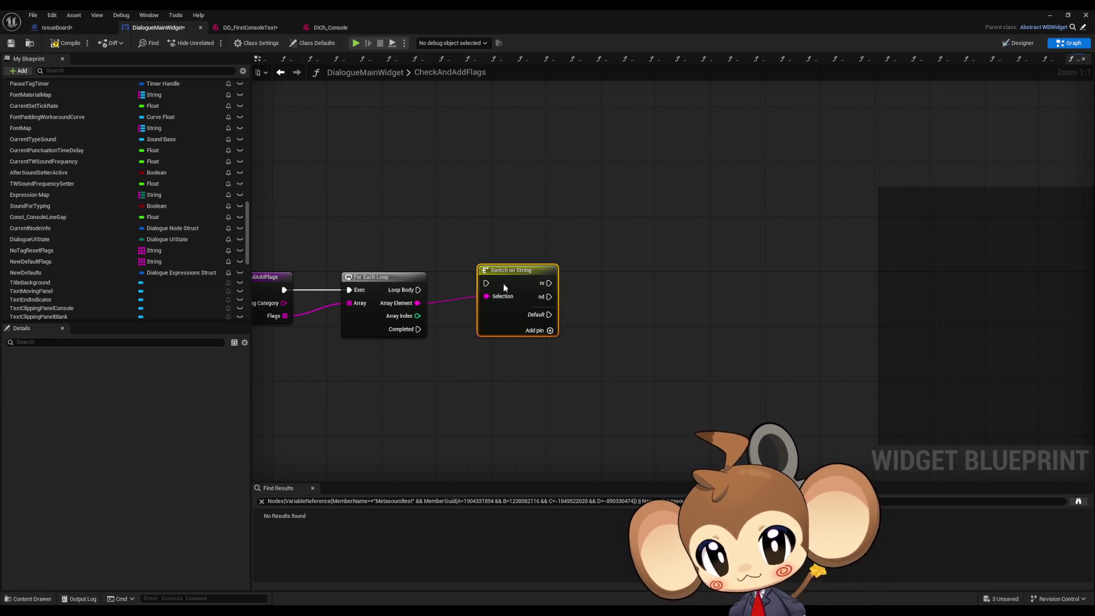
left_click_drag(490, 293, 418, 289)
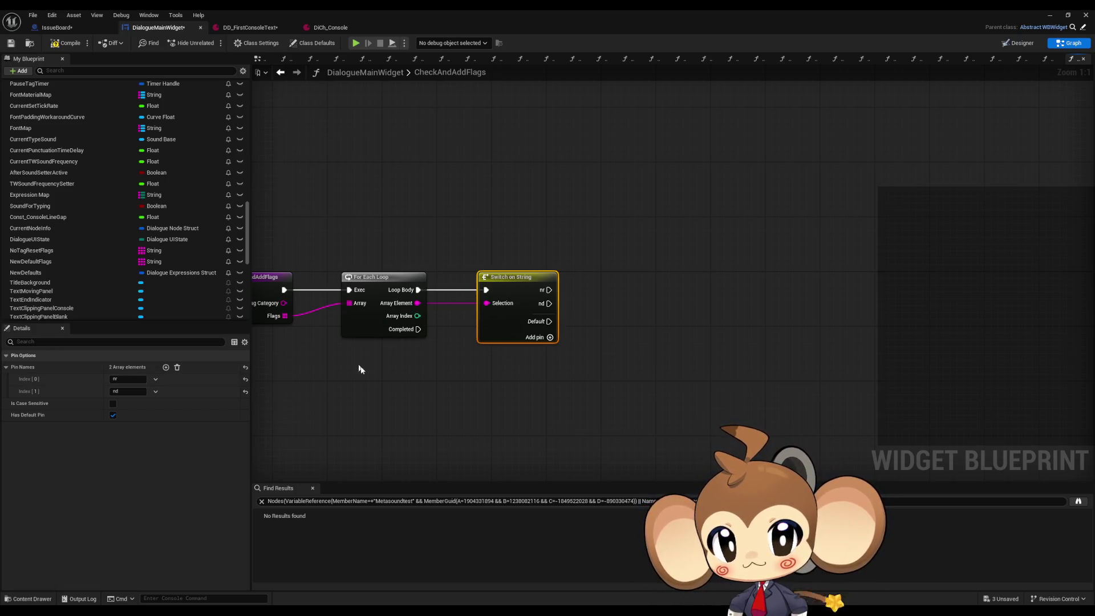
mouse_move(53, 254)
left_mouse_down()
mouse_move(378, 405)
mouse_move(485, 375)
mouse_move(577, 387)
left_mouse_up()
left_click(505, 385)
- Add a NewDefaultFlags getter and replace the Add node on No Tag Reset Flags with Add Unique
type("add")
left_click(614, 492)
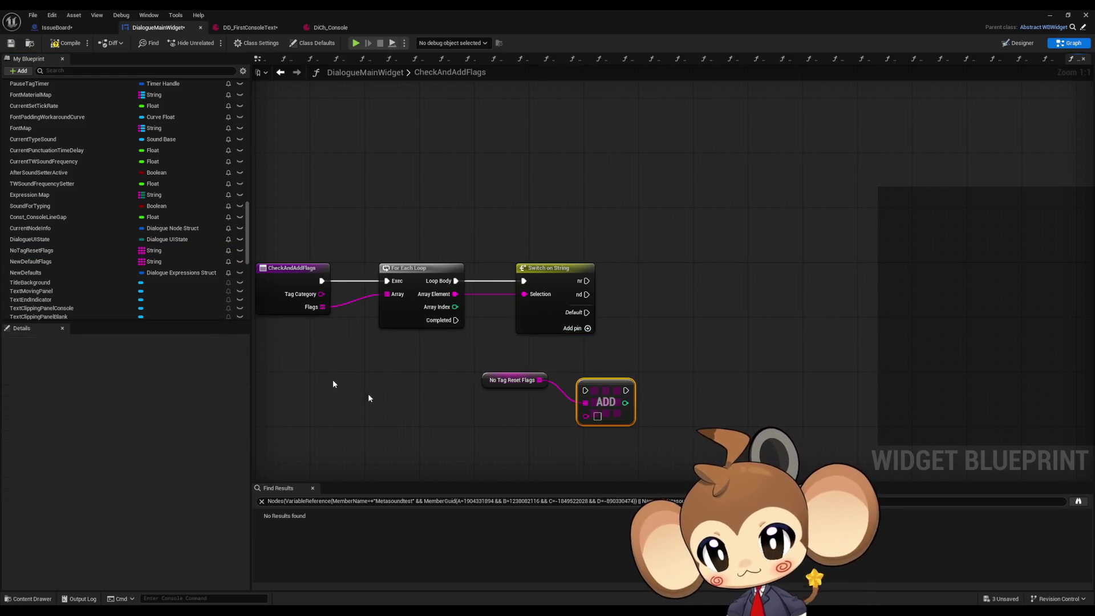
left_click_drag(31, 261, 539, 435)
left_click_drag(471, 454, 471, 455)
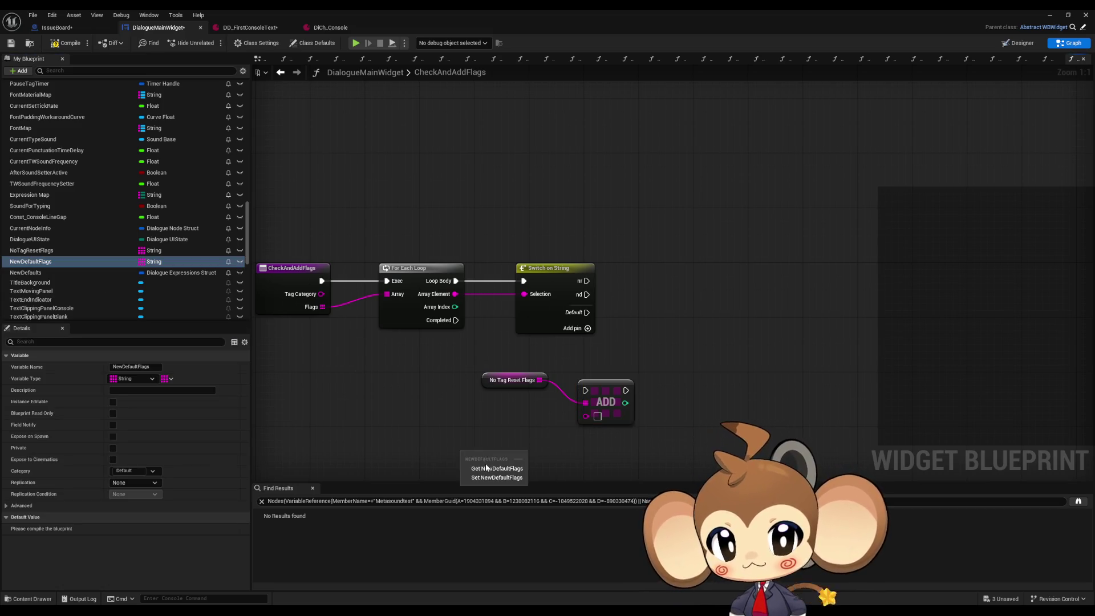
left_click(488, 463)
left_click_drag(556, 436, 551, 337)
left_click_drag(534, 280, 552, 342)
type("add uni")
key("Return")
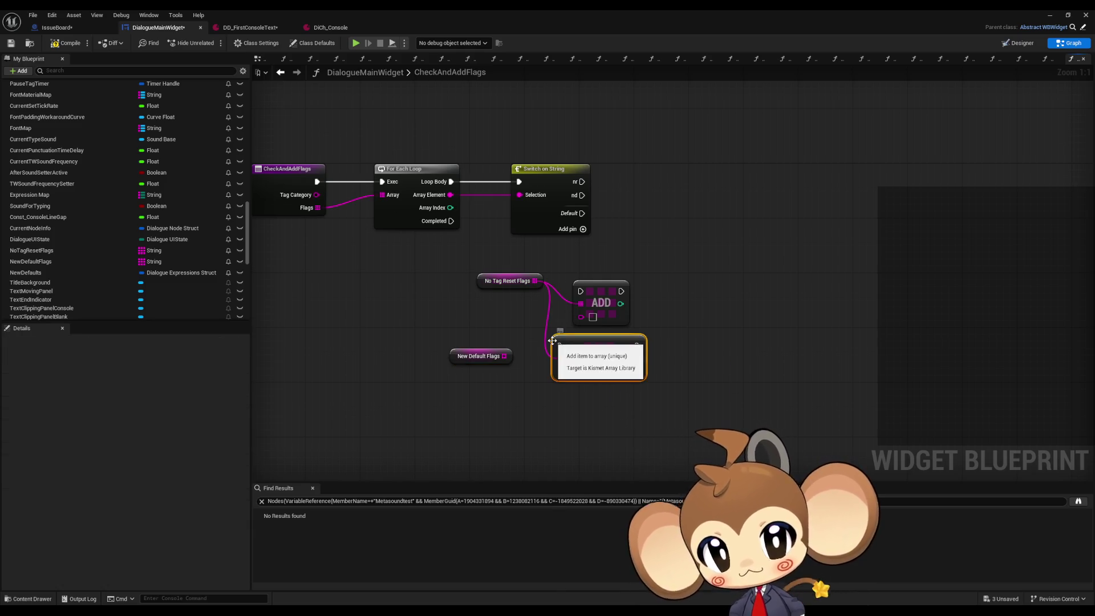
left_click(601, 302)
key("Delete")
left_click_drag(592, 359, 625, 282)
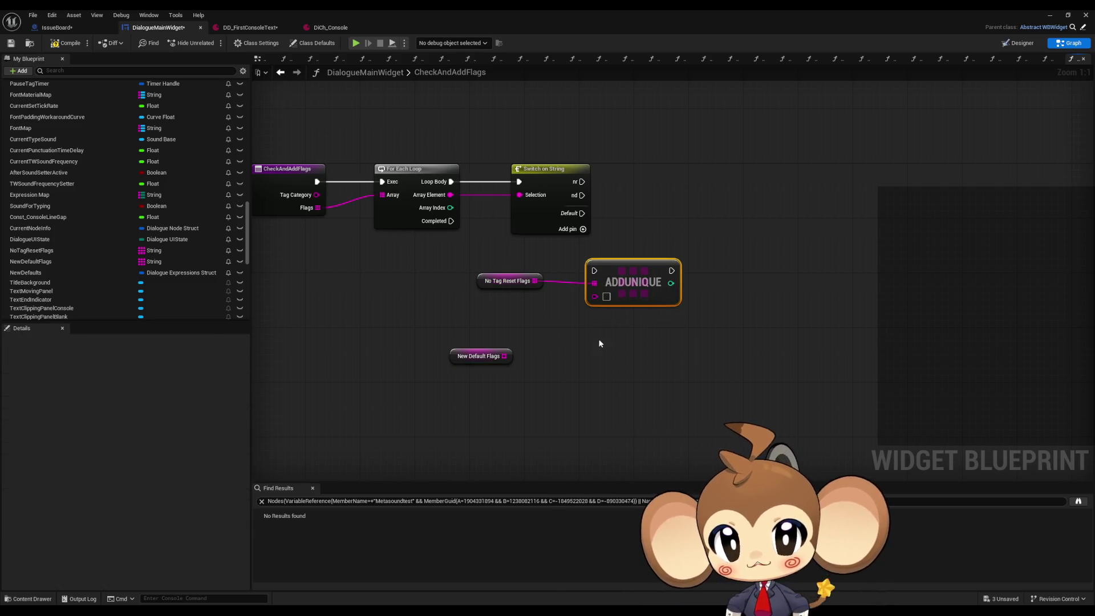
- Duplicate Add Unique for New Default Flags and feed both nodes a Tag Category item
key("ctrl+c")
key("ctrl+v")
left_click(581, 351)
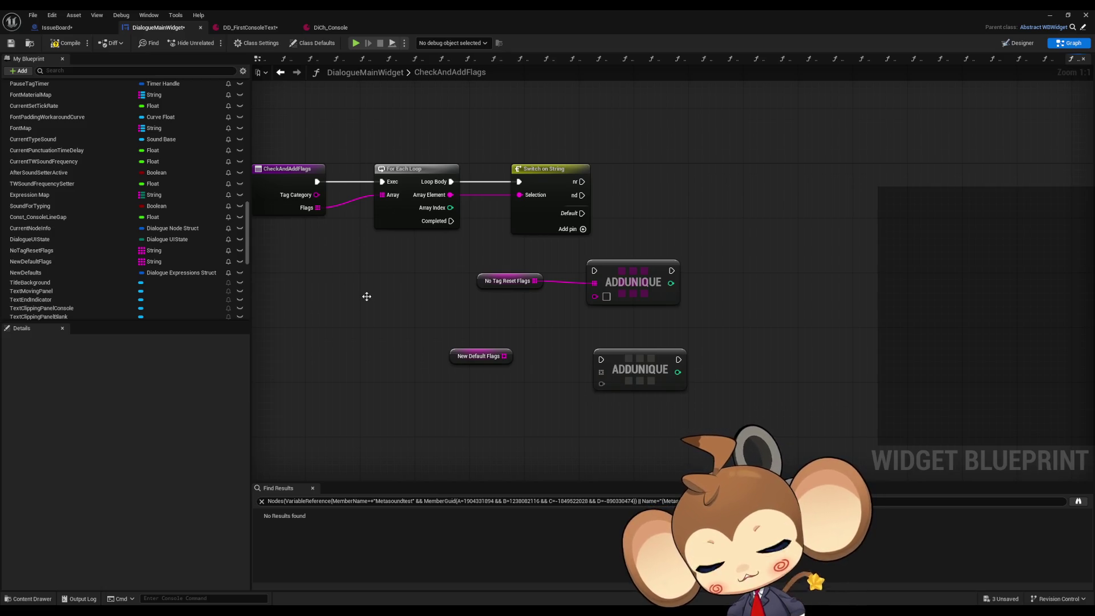
left_click_drag(503, 355, 613, 370)
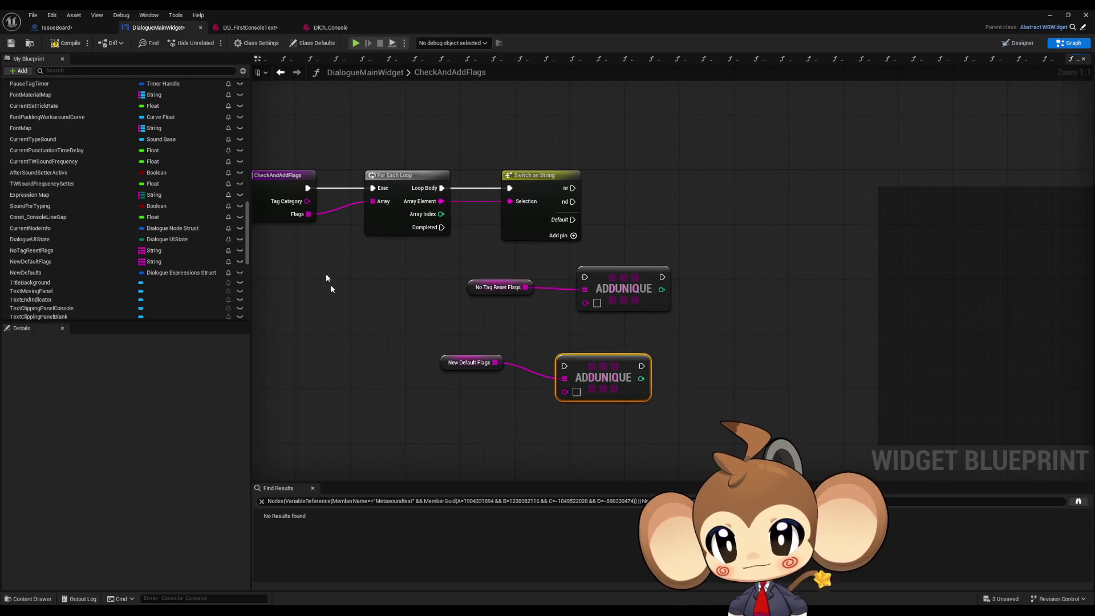
right_click(356, 350)
type("tag cva")
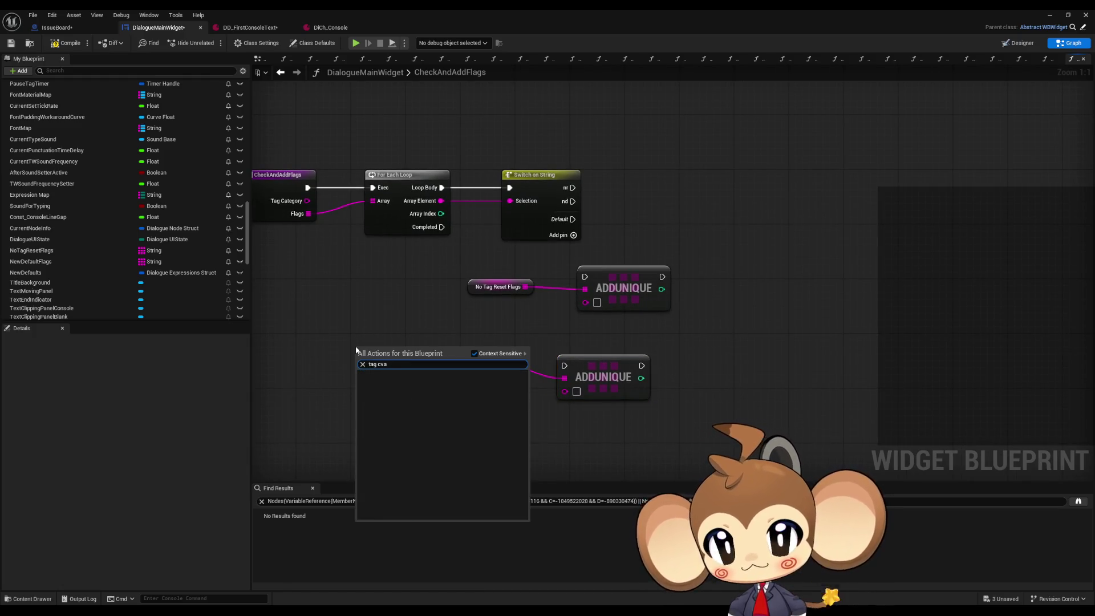
key("BackSpace")
key("BackSpace")
type("at")
key("Return")
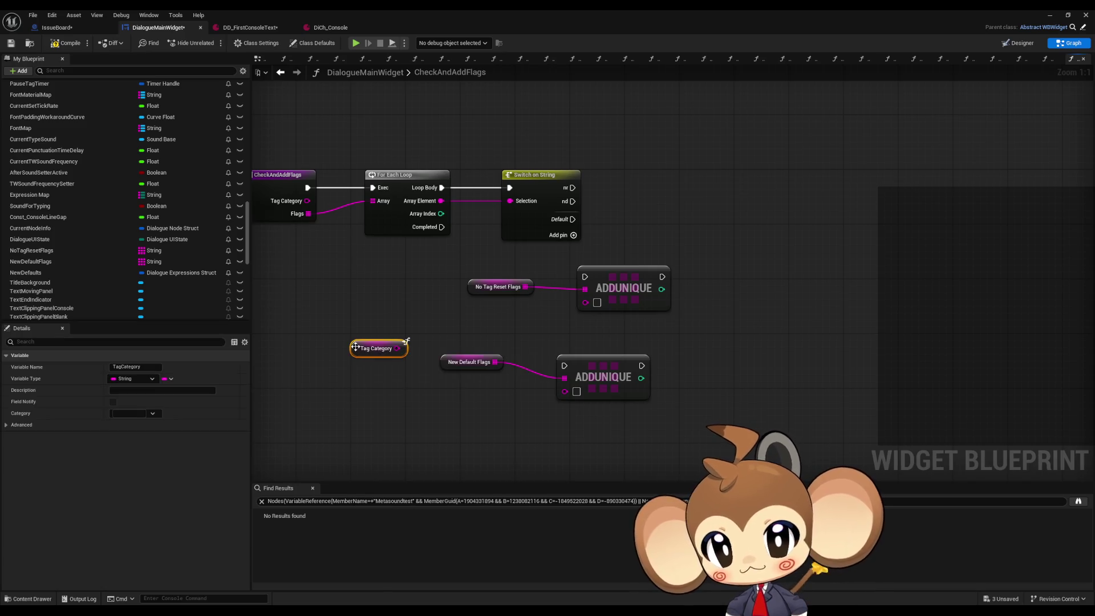
mouse_move(398, 348)
left_mouse_down()
mouse_move(585, 300)
mouse_move(509, 304)
left_mouse_up()
key("ctrl+c")
key("ctrl+v")
mouse_move(564, 391)
left_mouse_down()
mouse_move(480, 396)
mouse_move(467, 383)
left_mouse_up()
left_click_drag(596, 335, 586, 360)
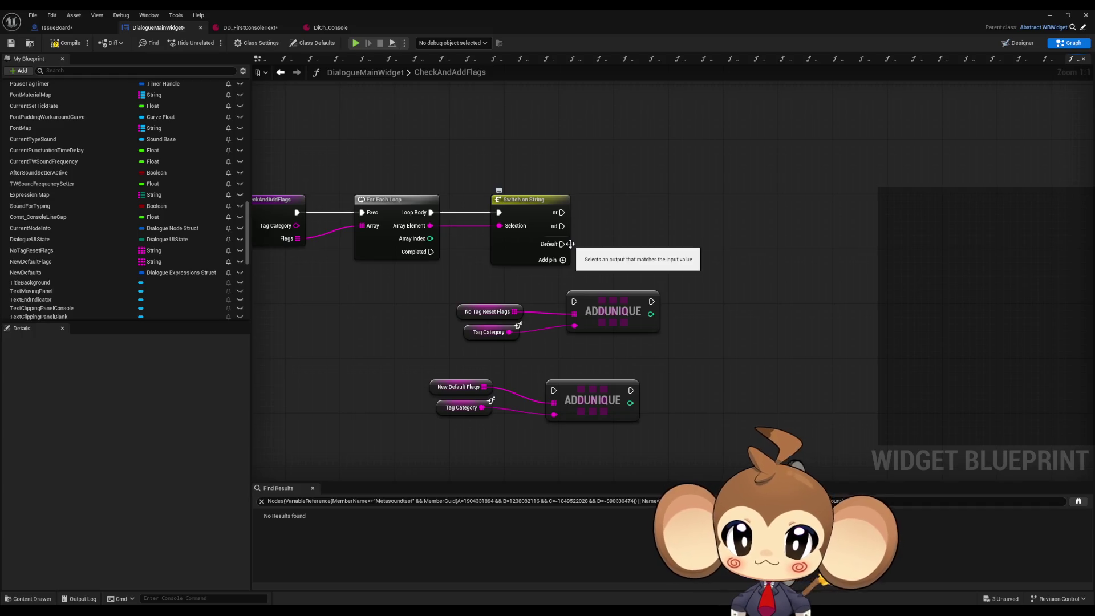
- Connect the nr and nd cases to their Add Unique nodes and tidy the layout
left_click_drag(561, 212, 574, 301)
left_click_drag(553, 389, 561, 228)
mouse_move(596, 308)
left_mouse_down()
mouse_move(665, 223)
mouse_move(686, 219)
left_mouse_up()
mouse_move(459, 295)
left_mouse_down()
mouse_move(525, 342)
mouse_move(633, 274)
left_mouse_up()
left_click_drag(726, 209, 747, 210)
mouse_move(587, 401)
left_mouse_down()
mouse_move(623, 401)
mouse_move(717, 311)
left_mouse_up()
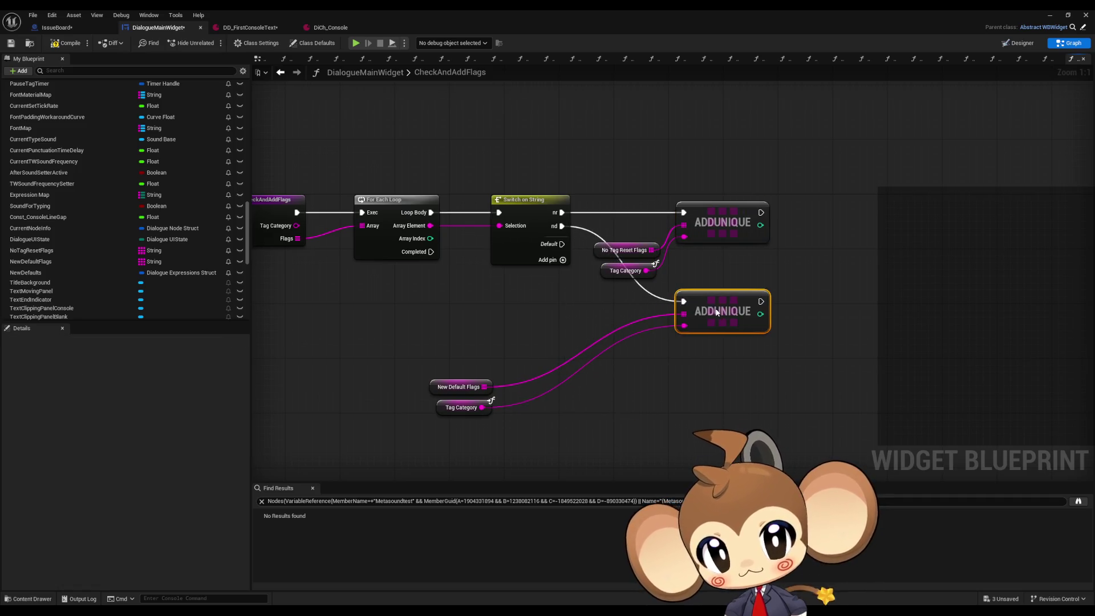
left_click_drag(407, 373, 502, 419)
left_click_drag(456, 388, 628, 319)
left_click(611, 422)
mouse_move(413, 398)
left_mouse_down()
mouse_move(496, 398)
mouse_move(482, 429)
left_mouse_up()
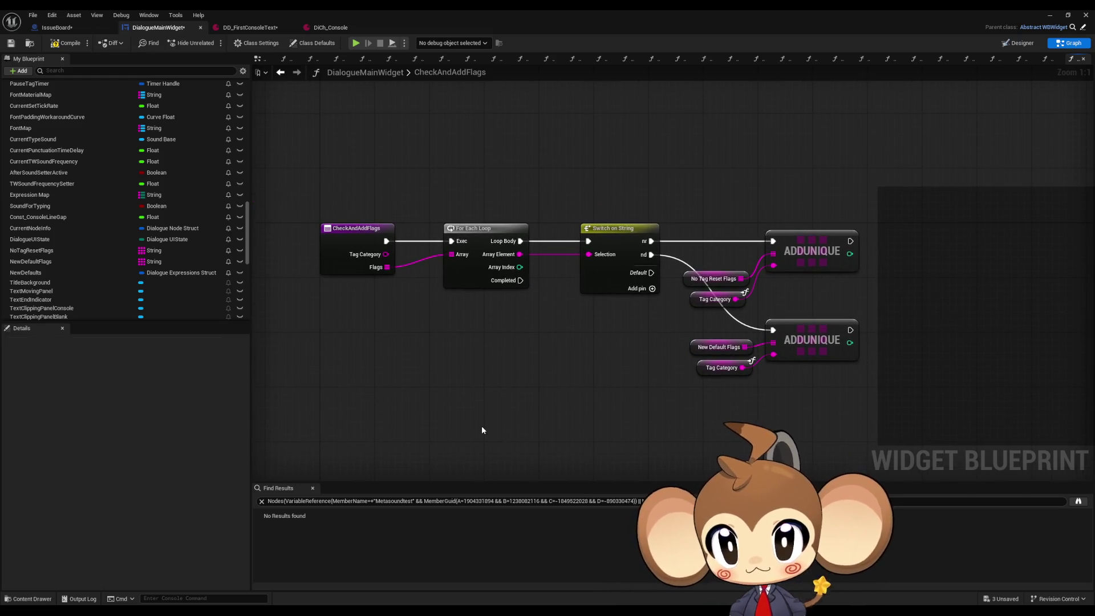
left_click(280, 72)
- Add a Check and Add Flags call to the executer with Tag Category set to sound
scroll(143, 252, "up", 10)
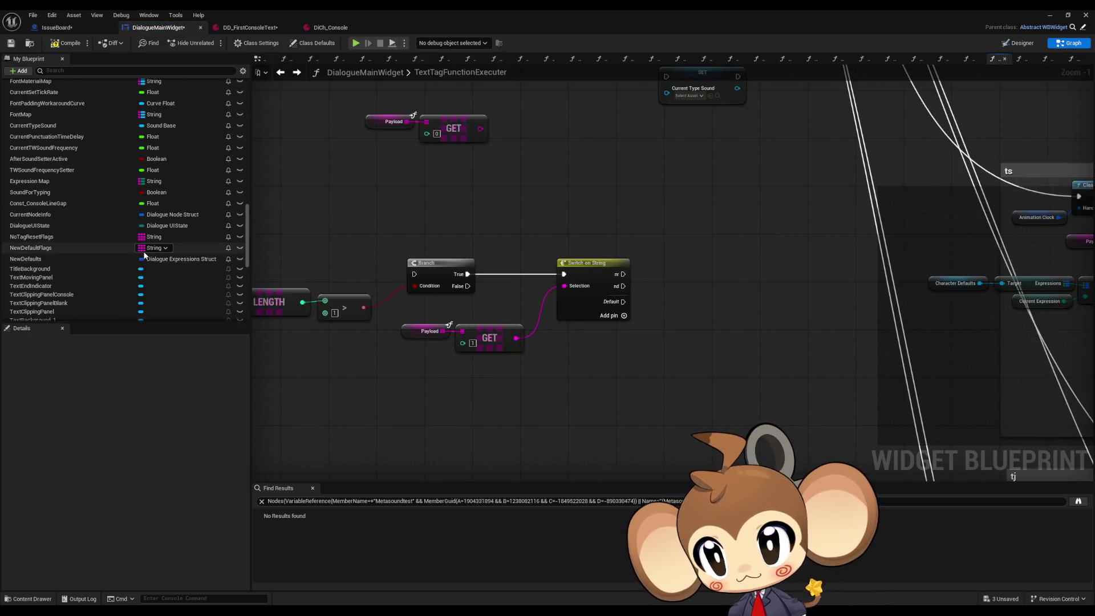
mouse_move(42, 190)
left_mouse_down()
mouse_move(457, 408)
mouse_move(551, 402)
mouse_move(591, 343)
left_mouse_up()
left_click(591, 409)
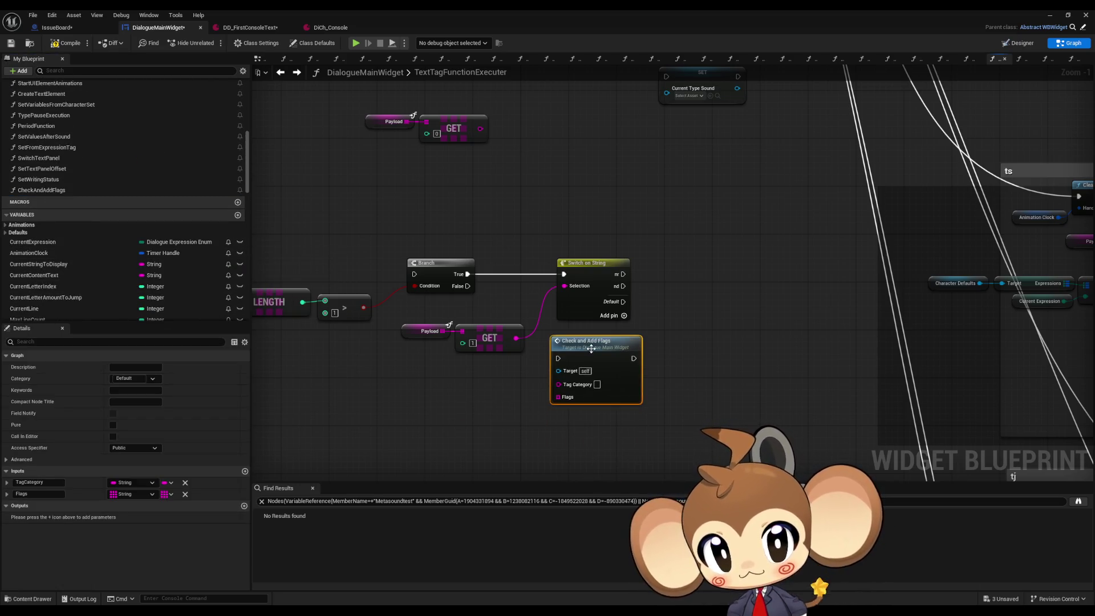
mouse_move(465, 273)
left_mouse_down()
mouse_move(521, 249)
mouse_move(614, 335)
left_mouse_up()
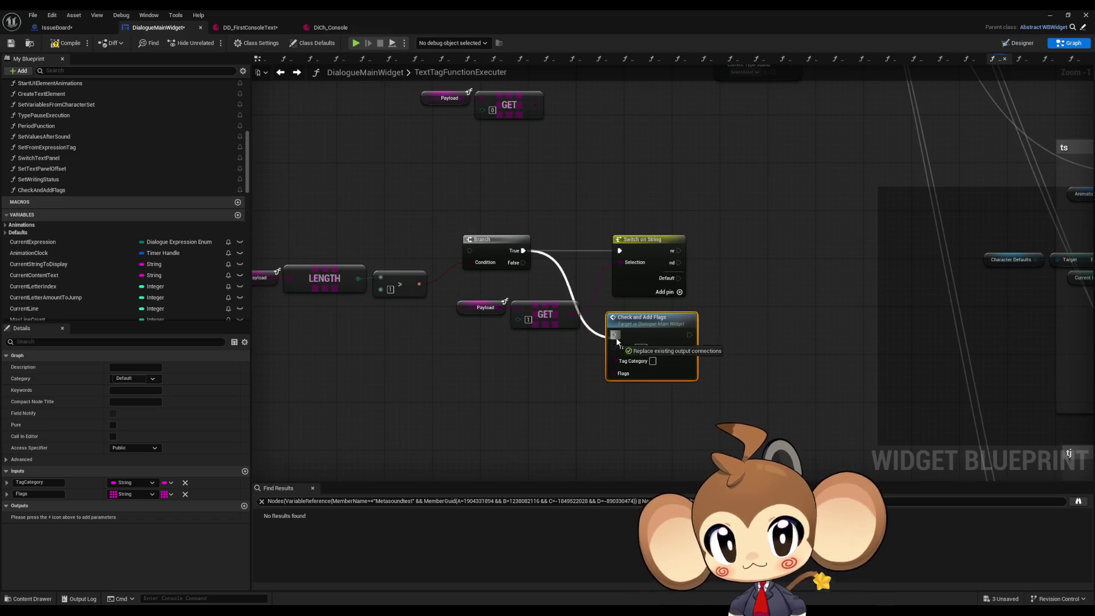
scroll(559, 393, "up", 1)
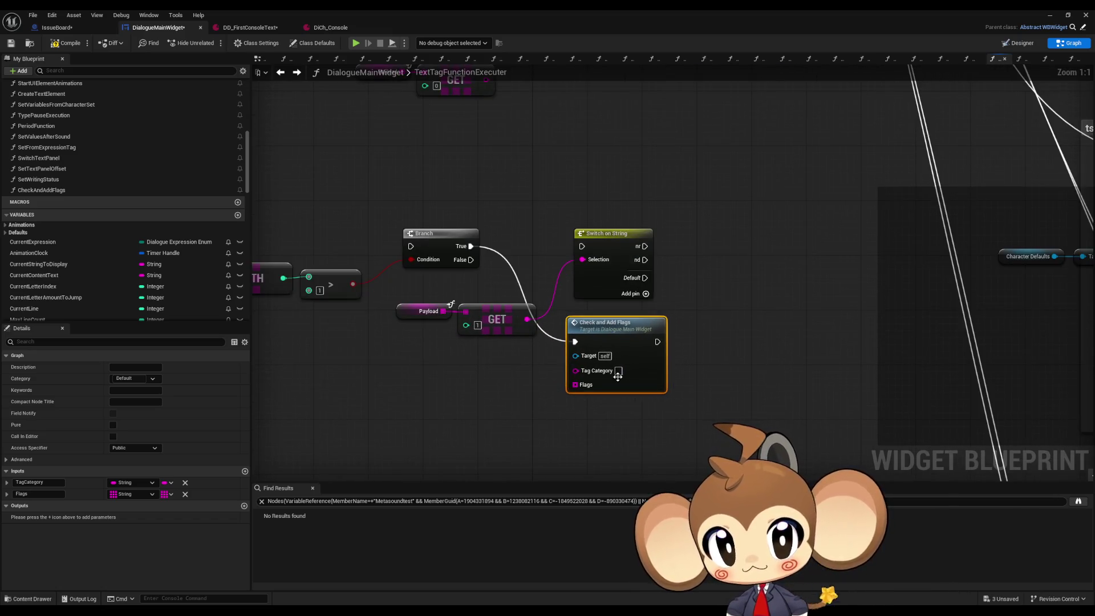
type("und")
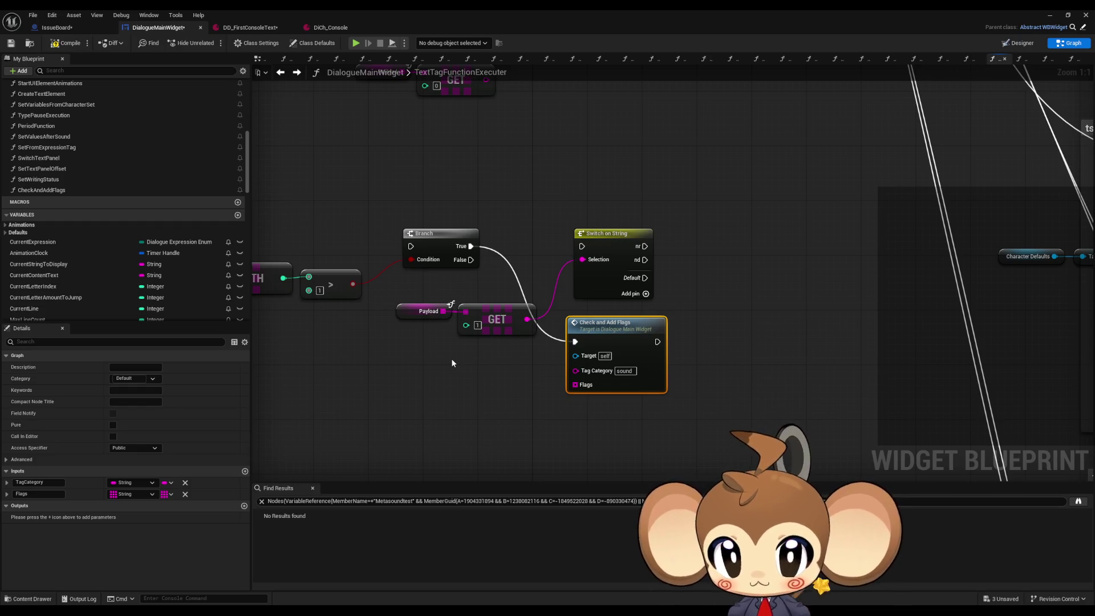
- Feed Flags from a Make Array built on the payload GET, and delete Switch on String
left_click_drag(575, 384, 510, 384)
type("ma")
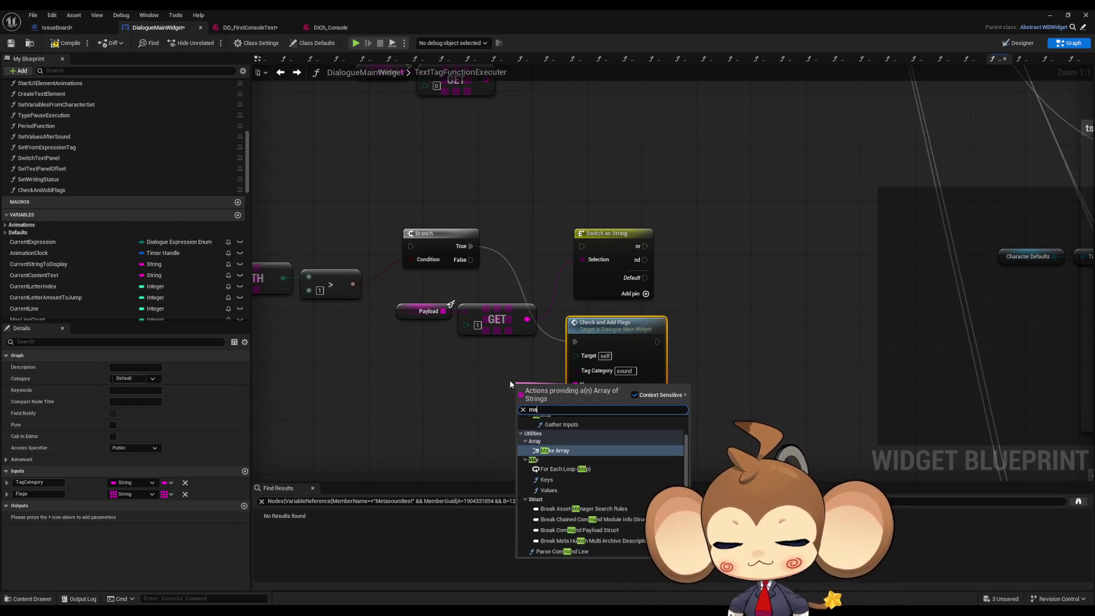
key("Return")
mouse_move(488, 384)
left_mouse_down()
mouse_move(536, 319)
mouse_move(526, 320)
left_mouse_up()
left_click(586, 234)
key("Delete")
- Move Check and Add Flags, Payload, GET and Make Array into the switch's old place
left_click_drag(608, 340, 599, 238)
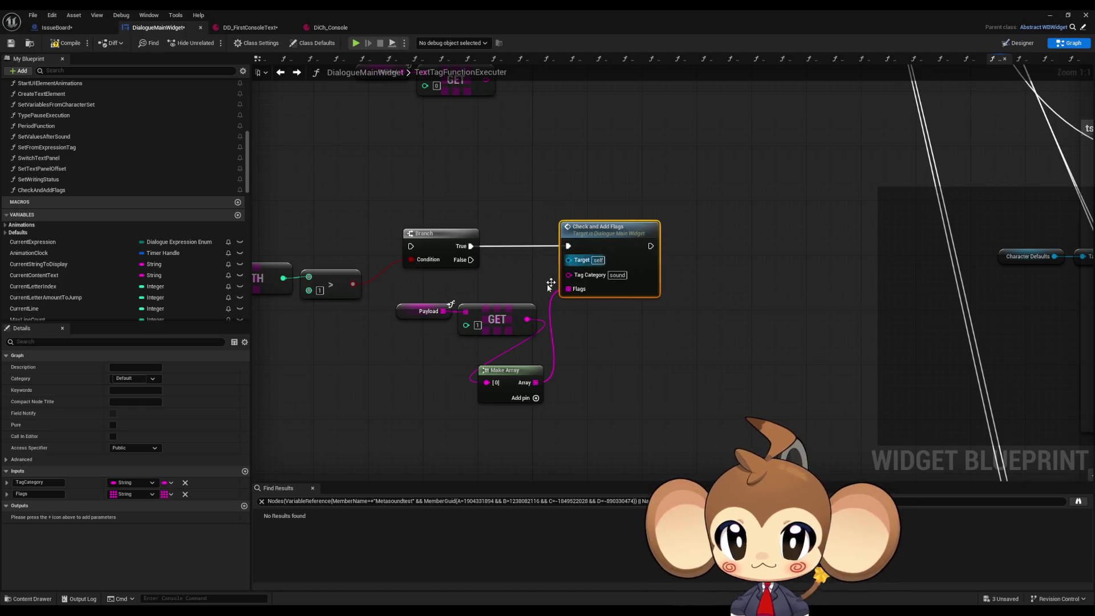
left_click_drag(434, 298, 502, 331)
mouse_move(502, 320)
left_mouse_down()
mouse_move(438, 379)
mouse_move(547, 406)
left_mouse_up()
left_click_drag(505, 379, 498, 318)
left_click(460, 390)
left_click_drag(351, 379, 345, 320)
left_click(353, 378)
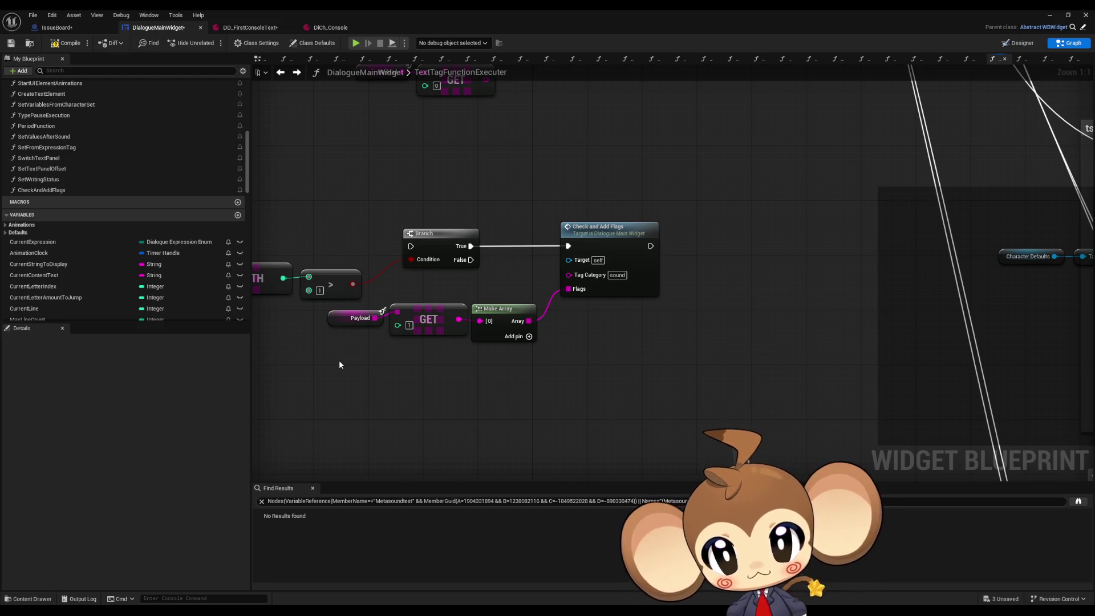
scroll(338, 361, "down", 2)
- Tidy the node layout and move SET Current Type Sound beside Check and Add Flags
left_click_drag(358, 350, 381, 391)
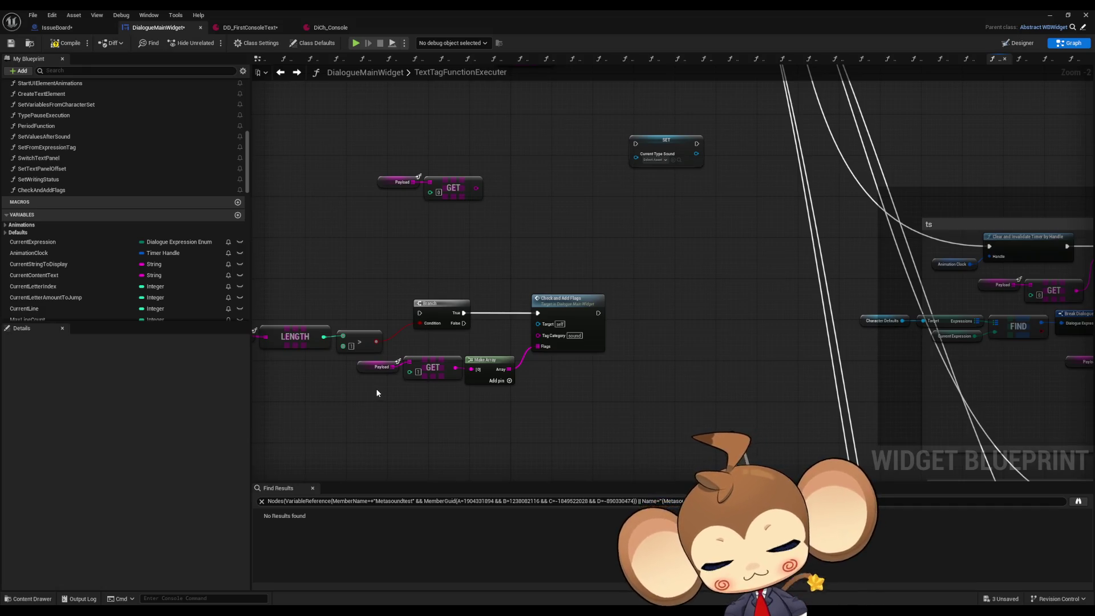
left_click_drag(376, 393, 448, 390)
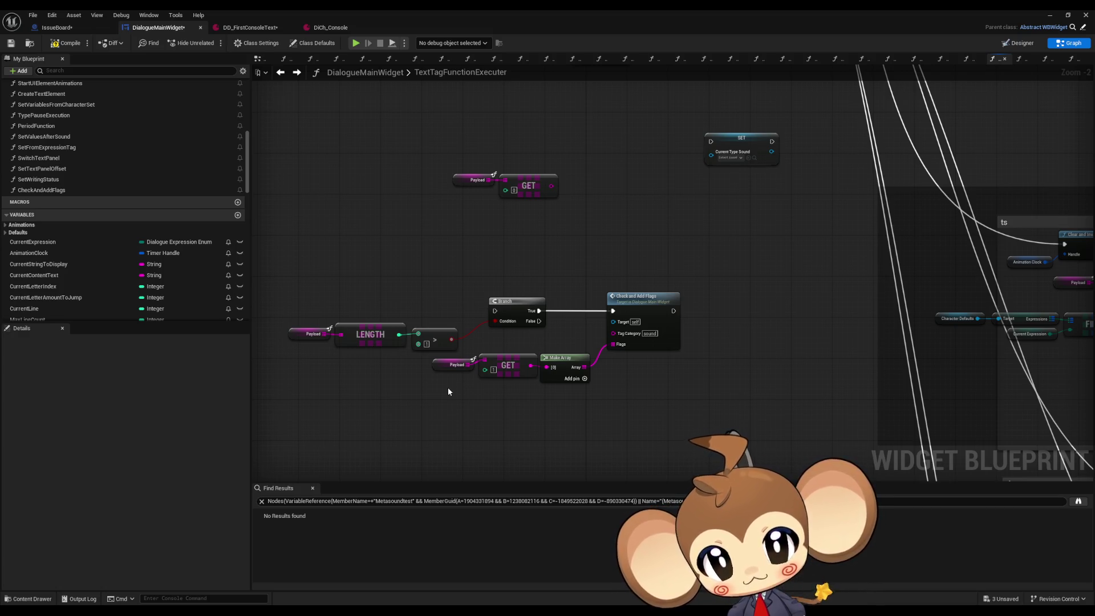
mouse_move(410, 359)
left_mouse_down()
mouse_move(576, 378)
mouse_move(516, 373)
left_mouse_up()
left_click(627, 355)
left_click_drag(655, 329, 619, 329)
left_click(638, 402)
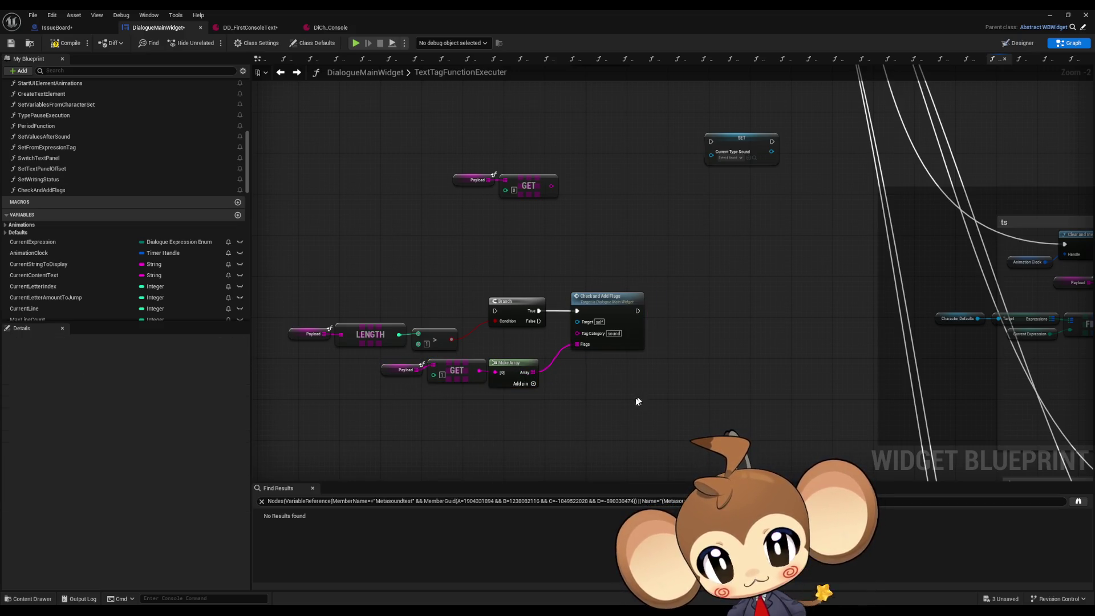
scroll(575, 406, "up", 2)
scroll(572, 402, "down", 2)
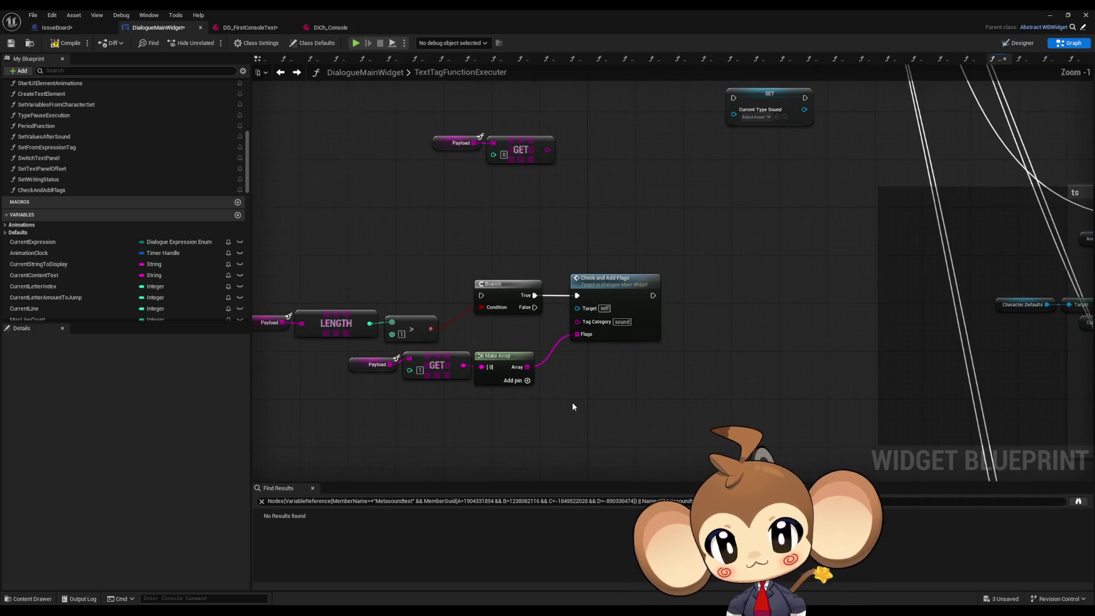
scroll(162, 197, "up", 10)
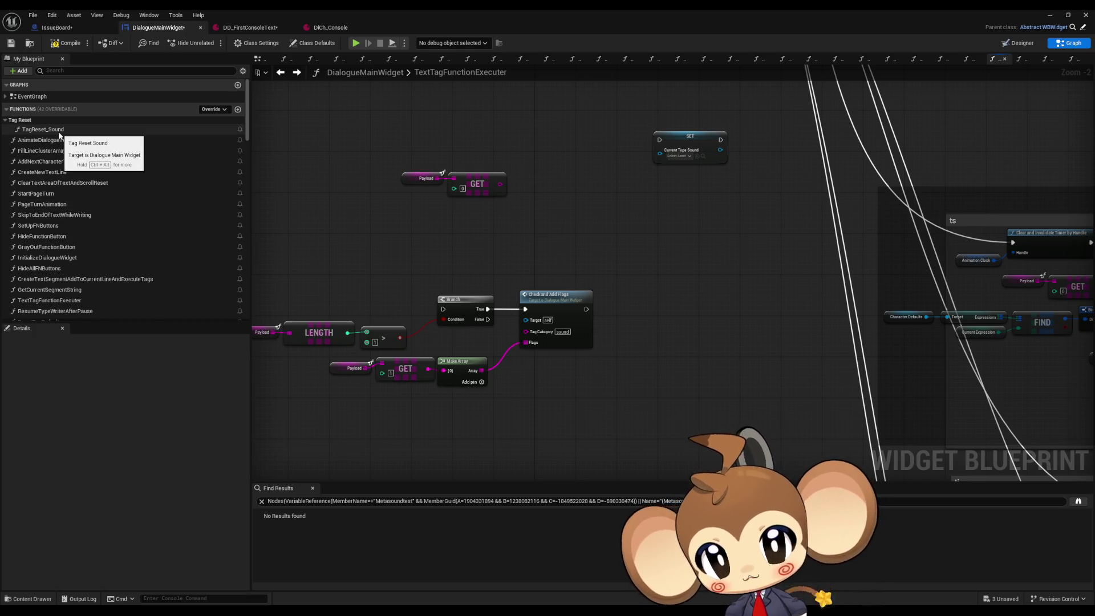
mouse_move(696, 148)
left_mouse_down()
mouse_move(686, 327)
mouse_move(699, 336)
left_mouse_up()
left_click(657, 298)
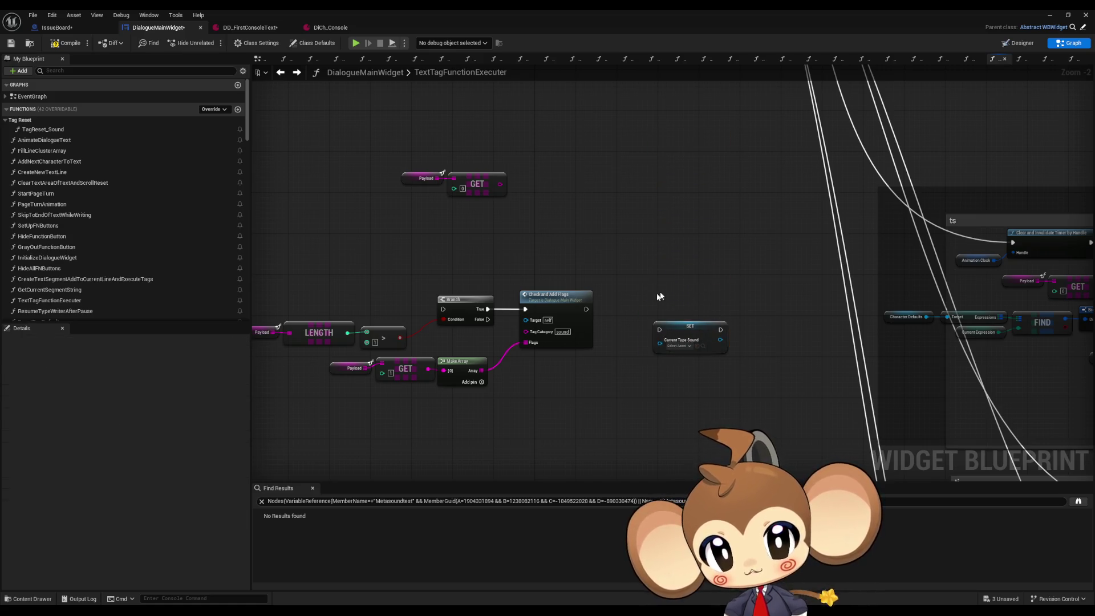
- Change both the GET index and the > comparison value to 2
scroll(636, 304, "up", 1)
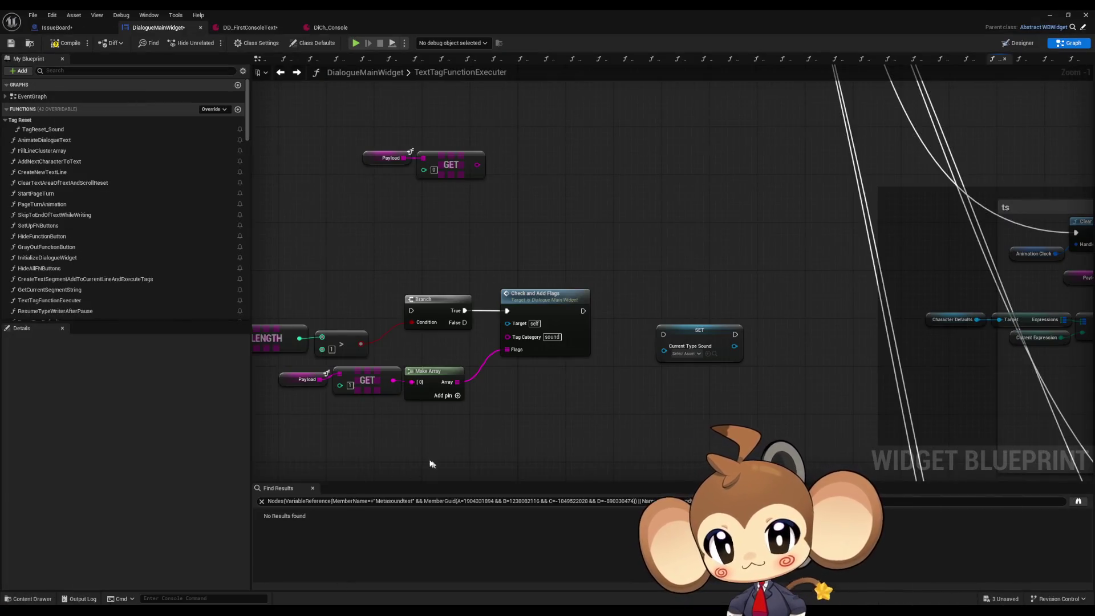
scroll(432, 459, "up", 2)
type("2")
left_click(417, 342)
type("2")
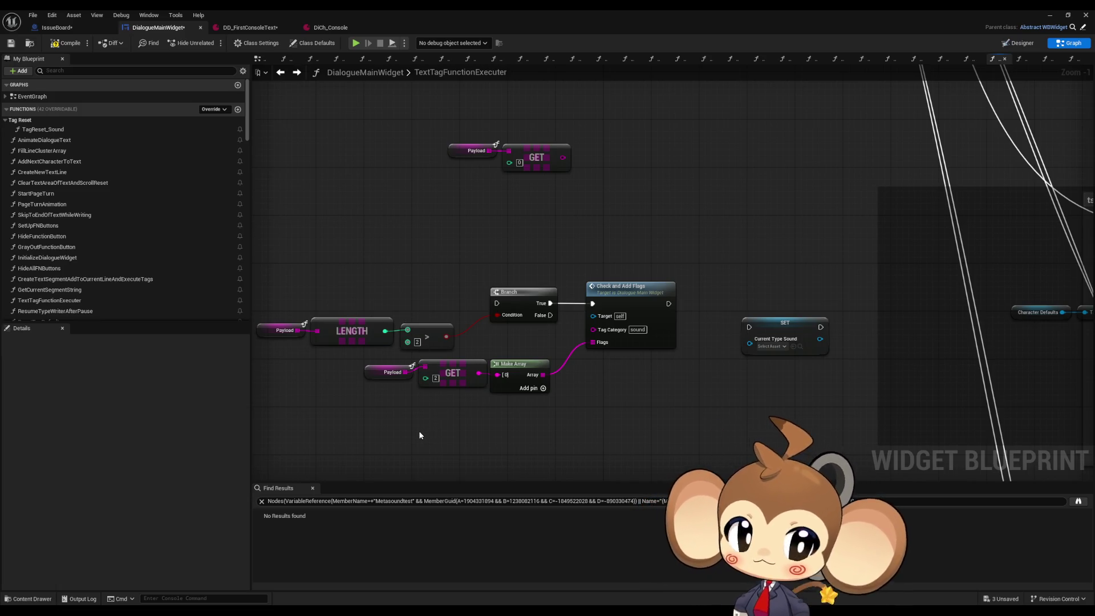
left_click_drag(419, 436, 402, 378)
- Duplicate the Payload GET pair twice, giving the copies indices 0 and 1
key("ctrl+d")
left_click_drag(440, 435, 444, 383)
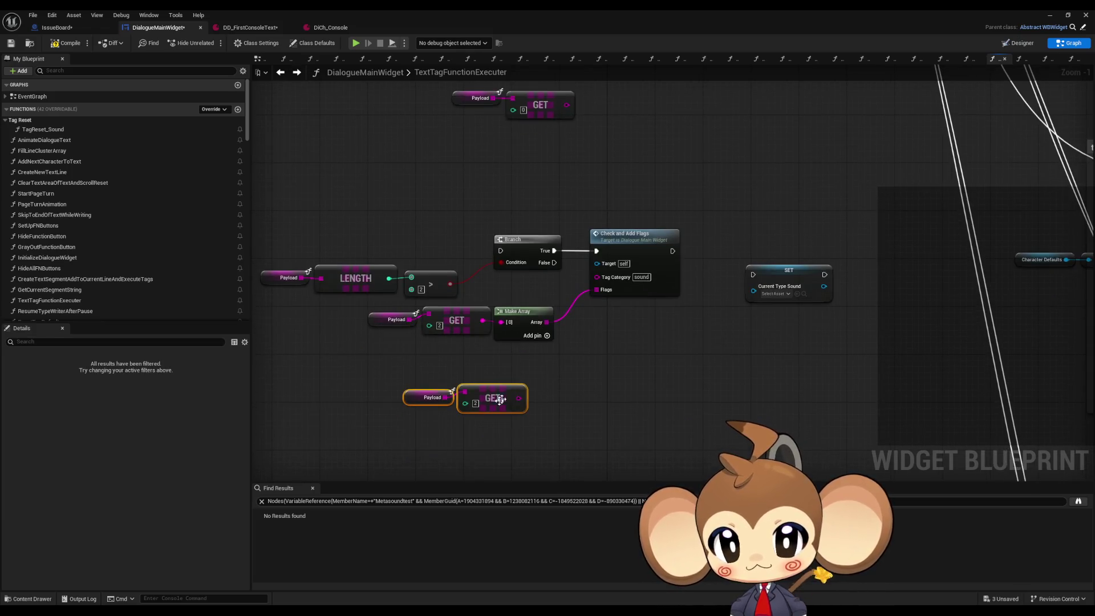
type("0")
key("Return")
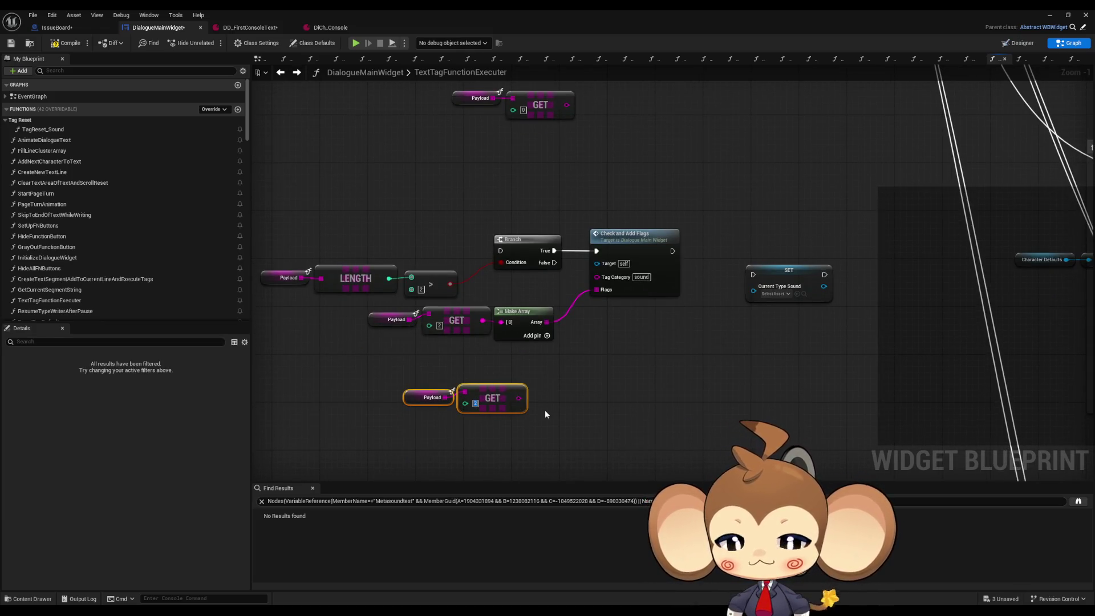
key("ctrl+d")
left_click(493, 451)
type("1")
left_click(607, 395)
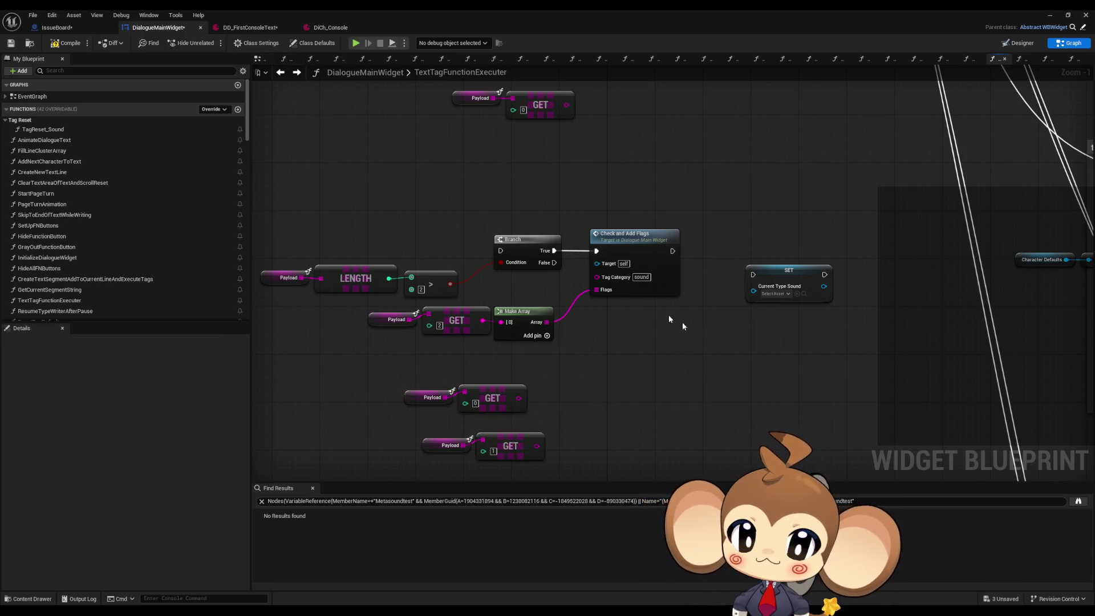
- Place both copies under Make Array and delete the unused top Payload GET pair
left_click_drag(399, 371, 573, 465)
left_click_drag(506, 354, 626, 336)
left_click(720, 300)
scroll(667, 278, "down", 2)
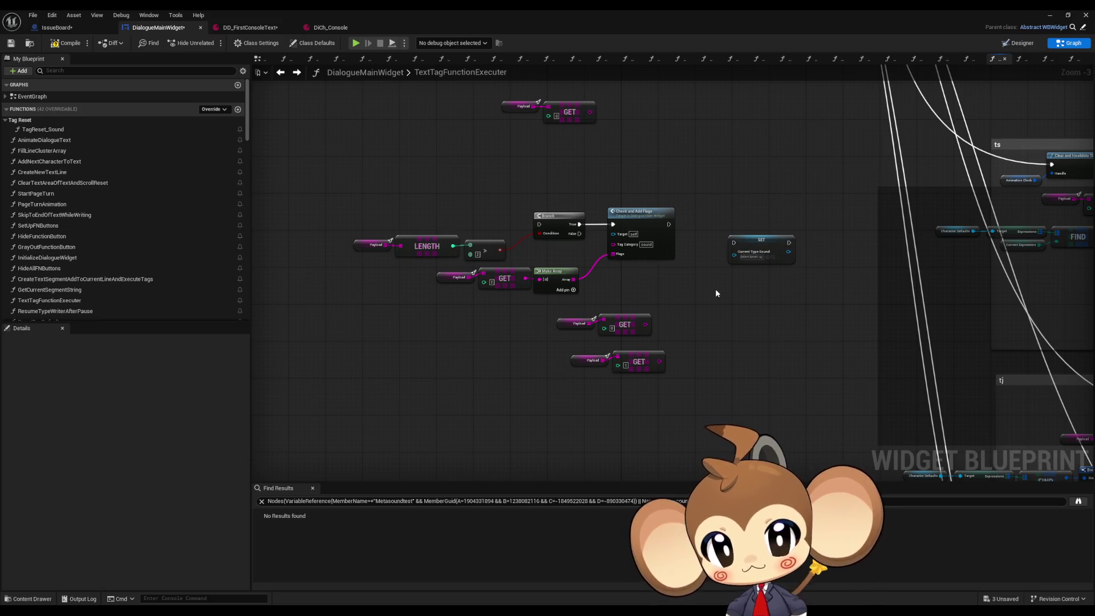
mouse_move(467, 122)
left_mouse_down()
mouse_move(603, 212)
mouse_move(604, 231)
left_mouse_up()
key("Delete")
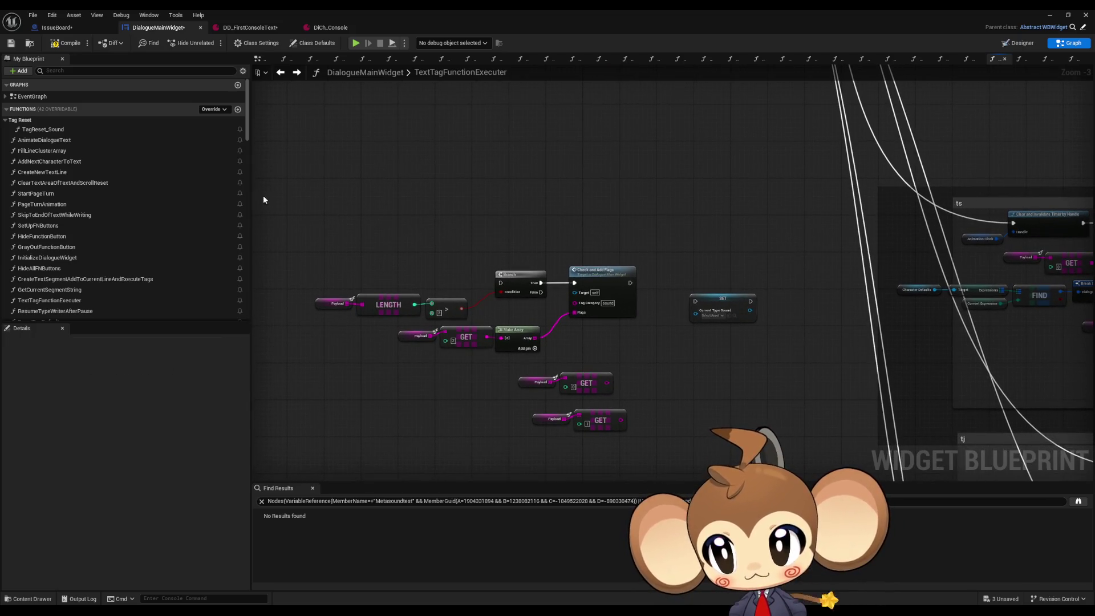
mouse_move(541, 161)
left_mouse_down()
mouse_move(562, 288)
mouse_move(497, 259)
left_mouse_up()
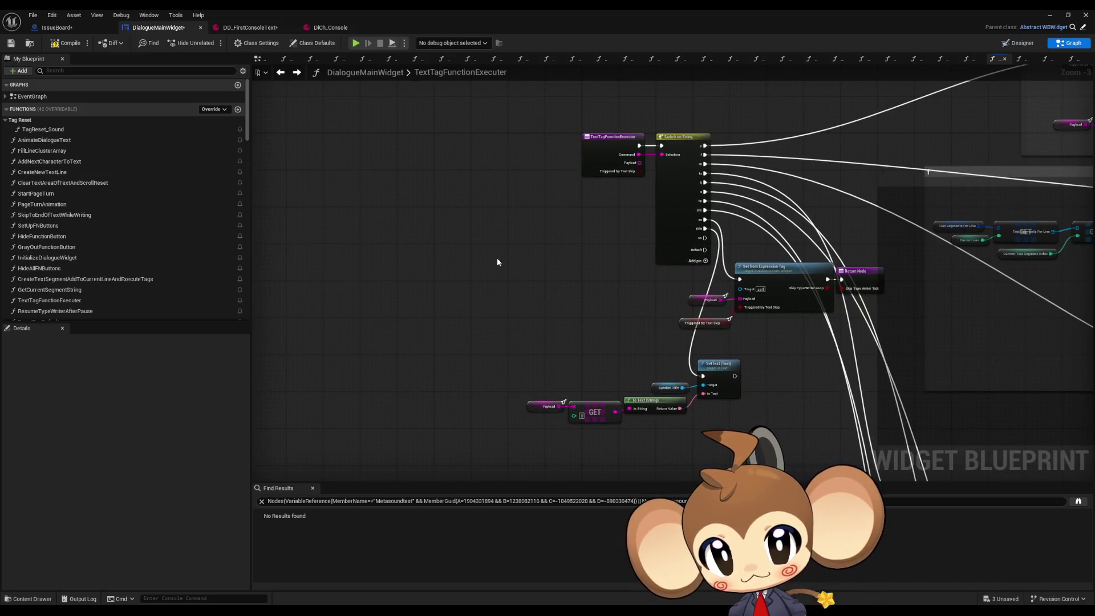
mouse_move(577, 306)
left_mouse_down()
mouse_move(525, 276)
mouse_move(557, 200)
mouse_move(616, 197)
left_mouse_up()
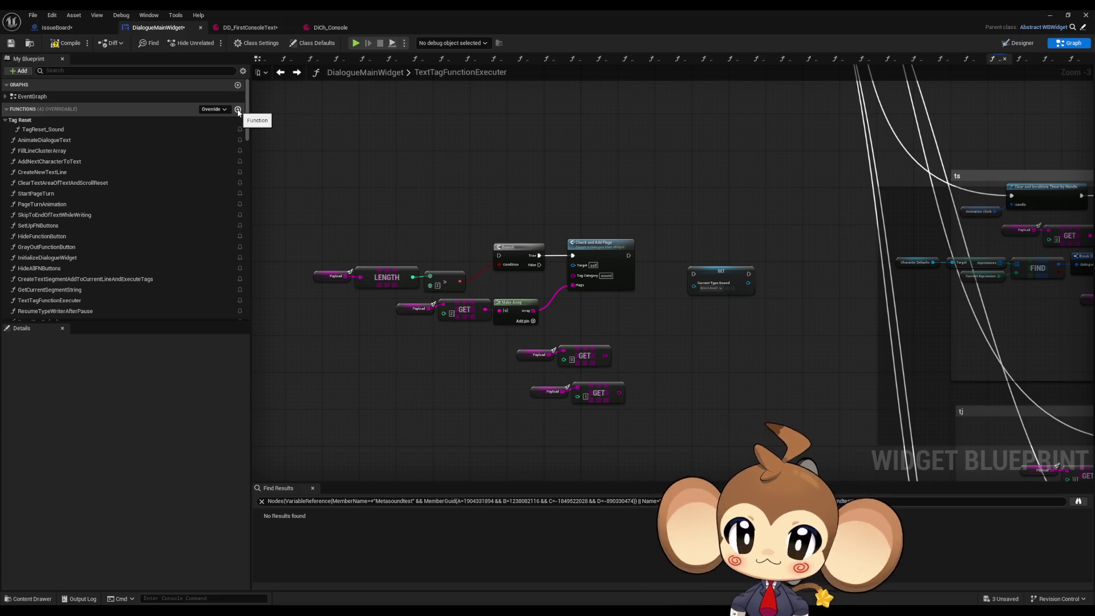
left_click_drag(383, 134, 518, 411)
left_click_drag(597, 275, 540, 417)
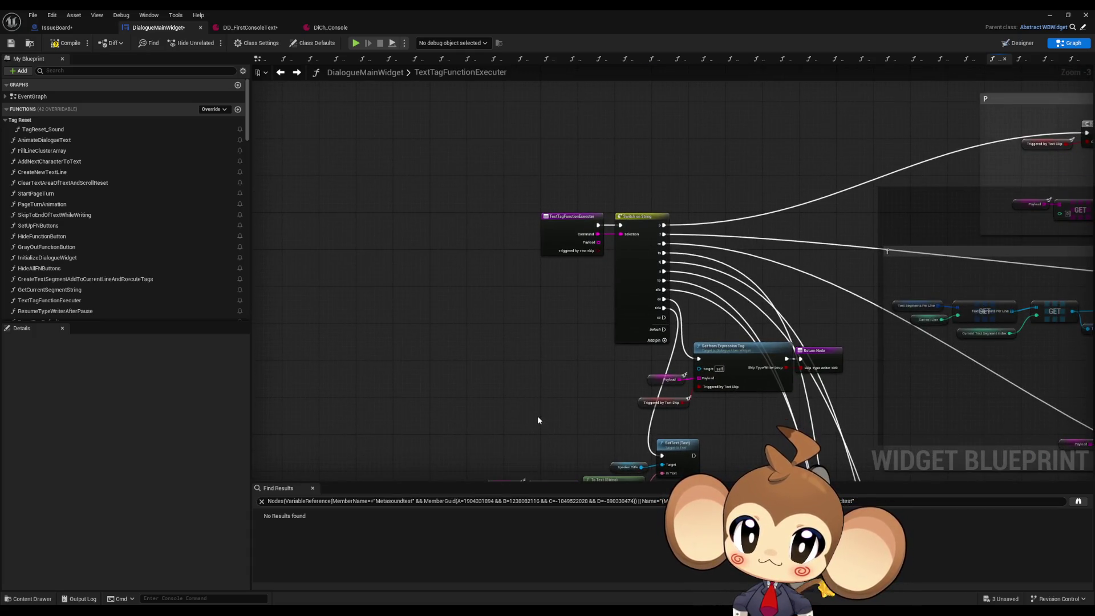
- Add a new blueprint function named TagExecution_Sound
left_click(237, 108)
type("TagExecut")
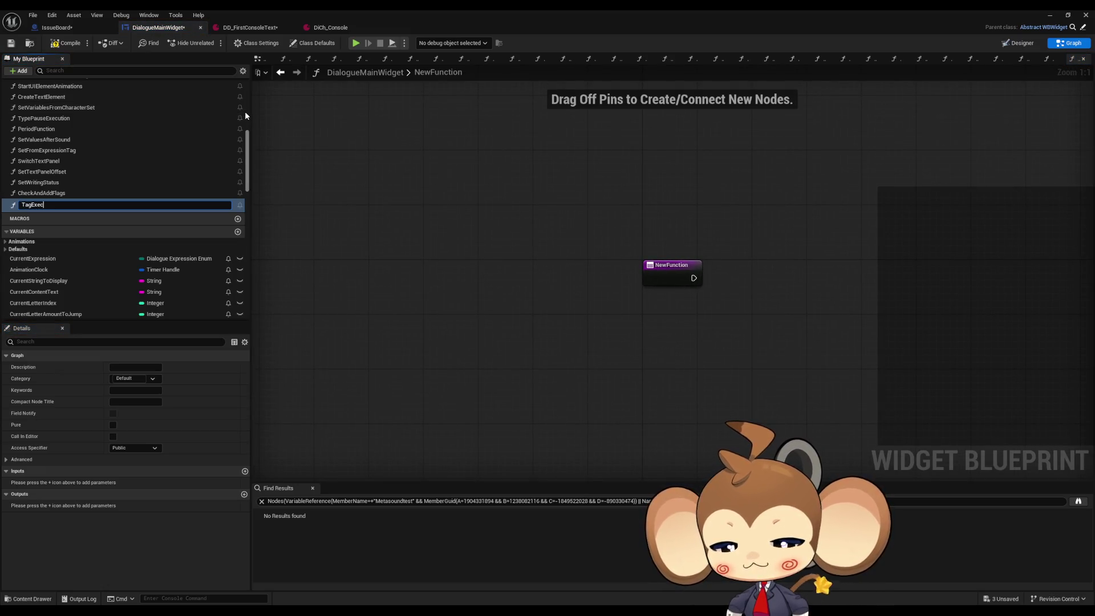
type("ion_S")
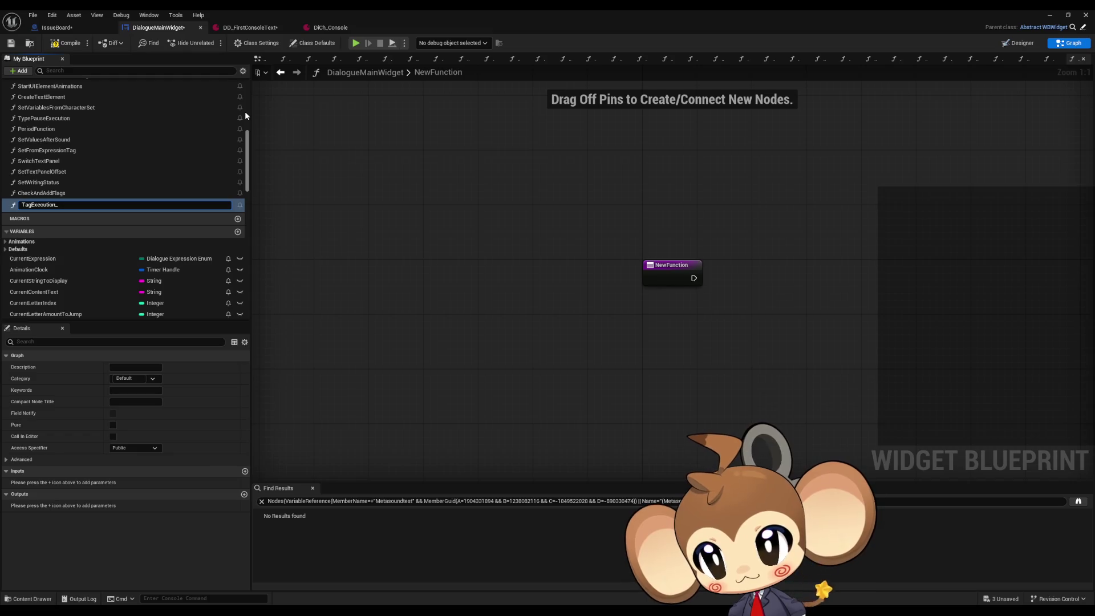
type("ound")
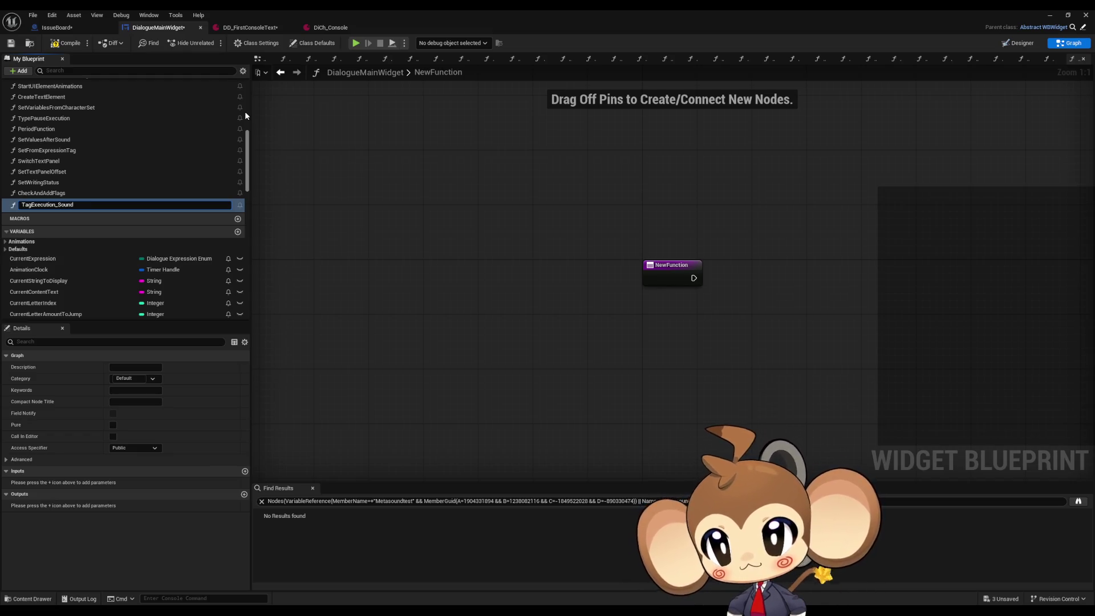
key("Return")
- Select the flag-checking node group in TextTagFunctionExecuter for copying
left_click(280, 72)
scroll(436, 194, "down", 2)
scroll(562, 318, "up", 2)
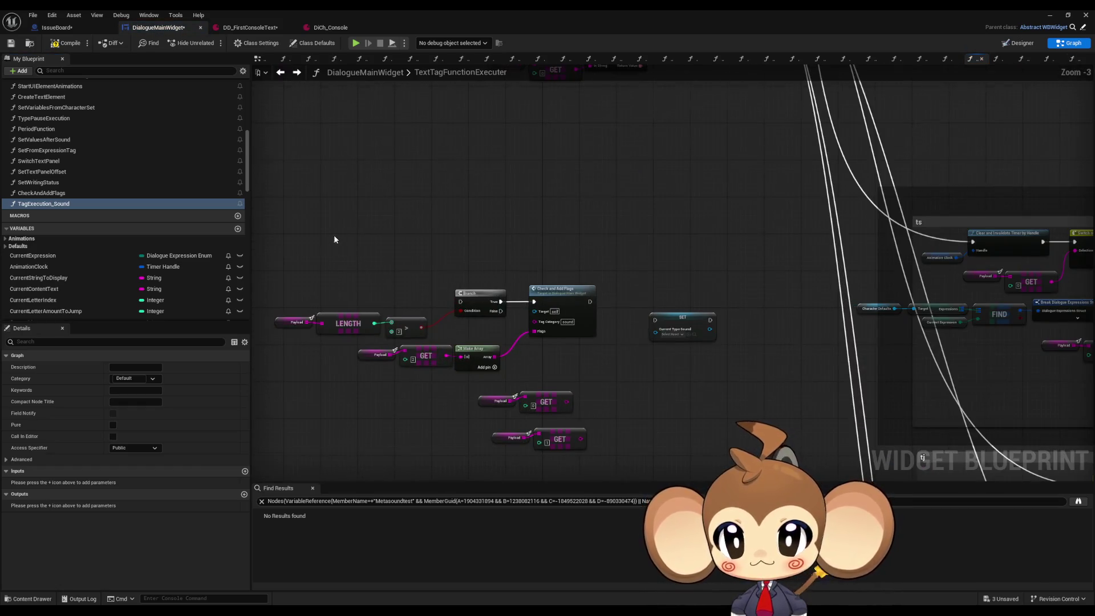
left_click_drag(323, 213, 663, 436)
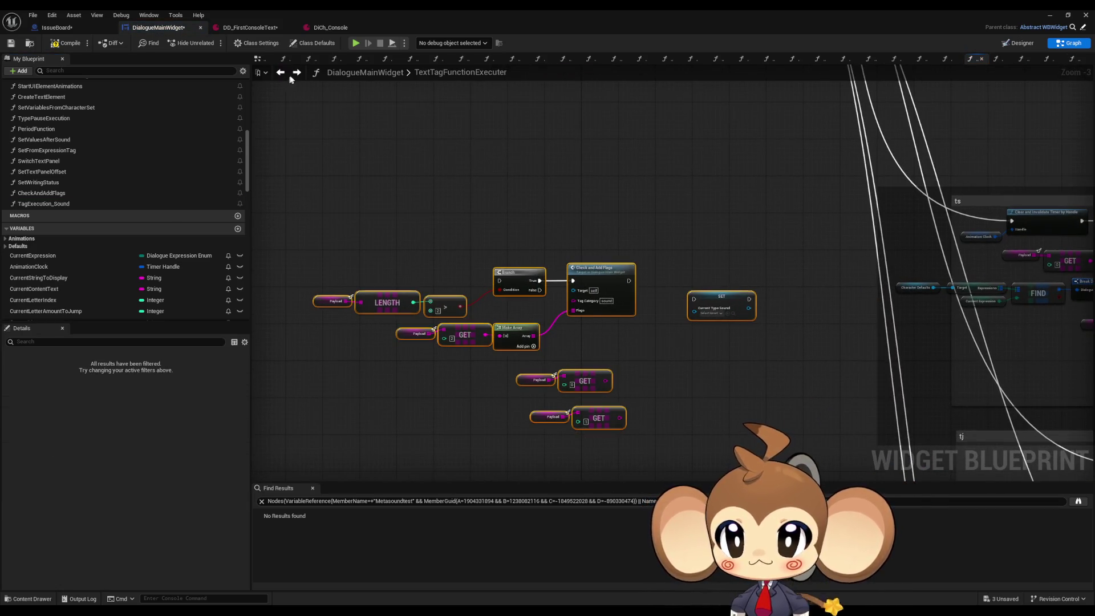
left_click(296, 72)
- Paste the flag nodes into TagExecution_Sound and rename its array input to Payload
key("ctrl+v")
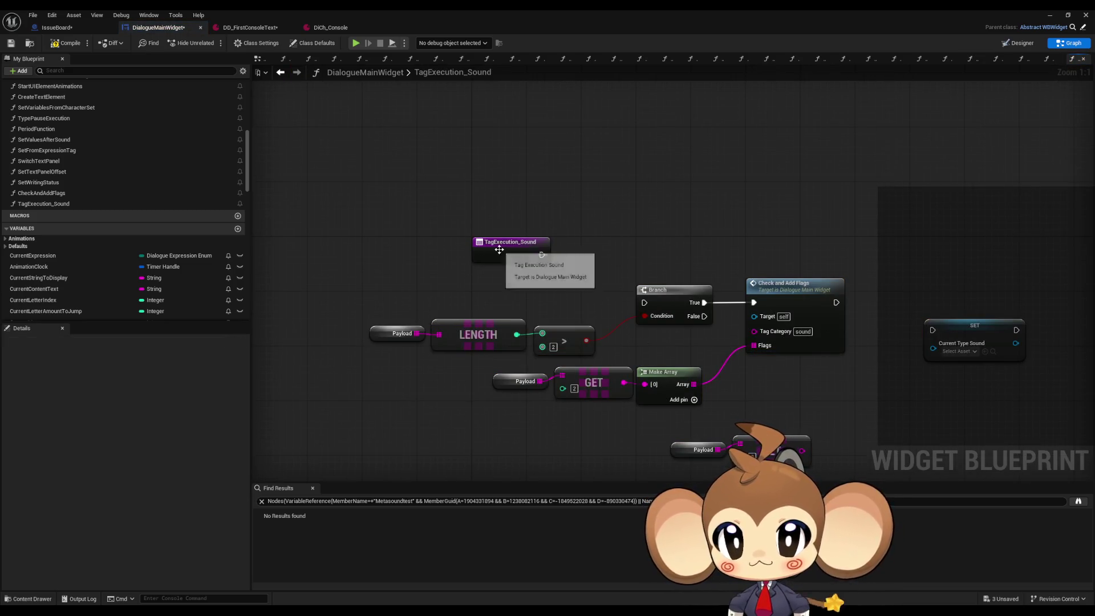
left_click_drag(438, 334, 513, 254)
left_click(399, 333)
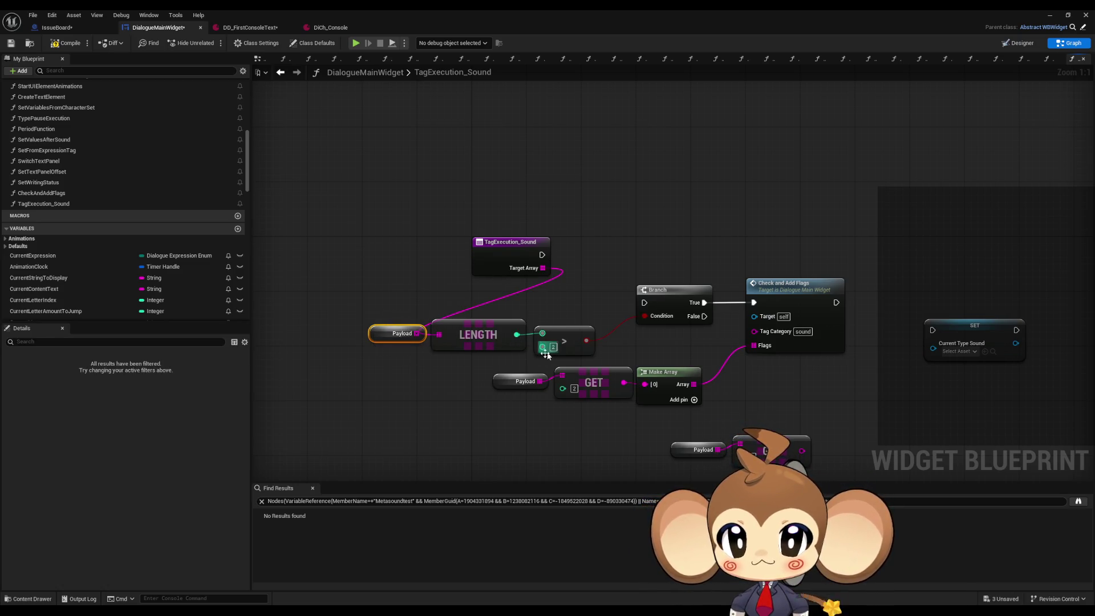
right_click(398, 407)
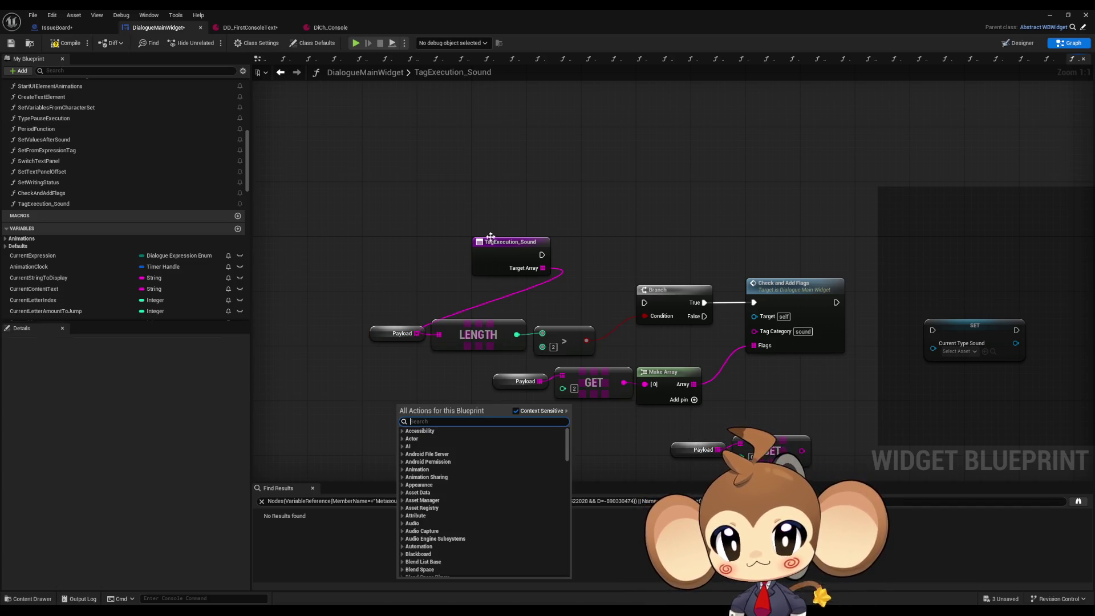
key("Escape")
left_click(510, 251)
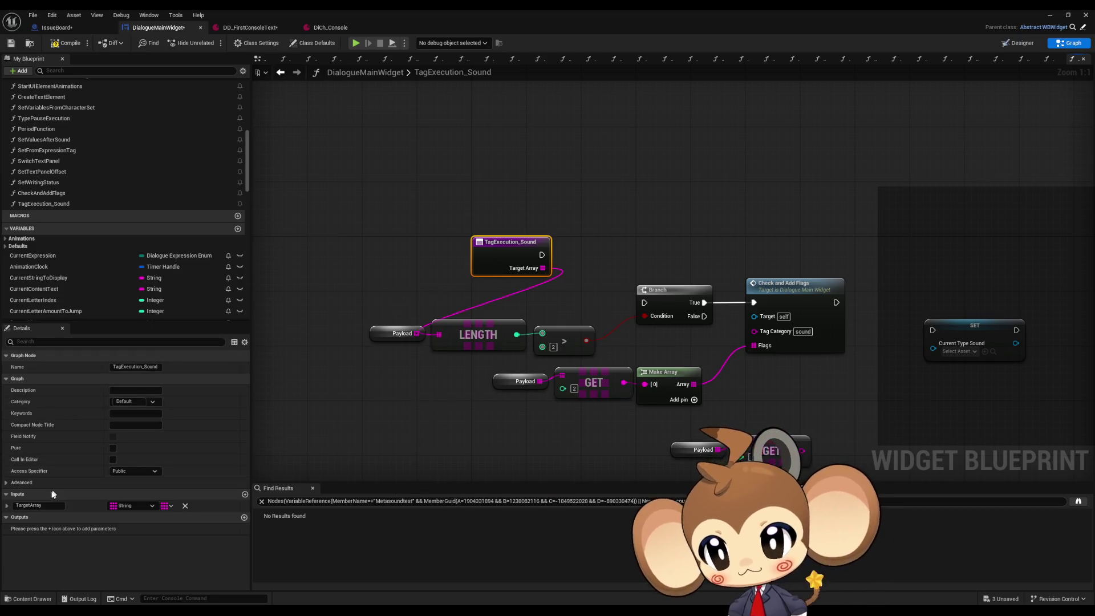
left_click(38, 505)
type("Payload")
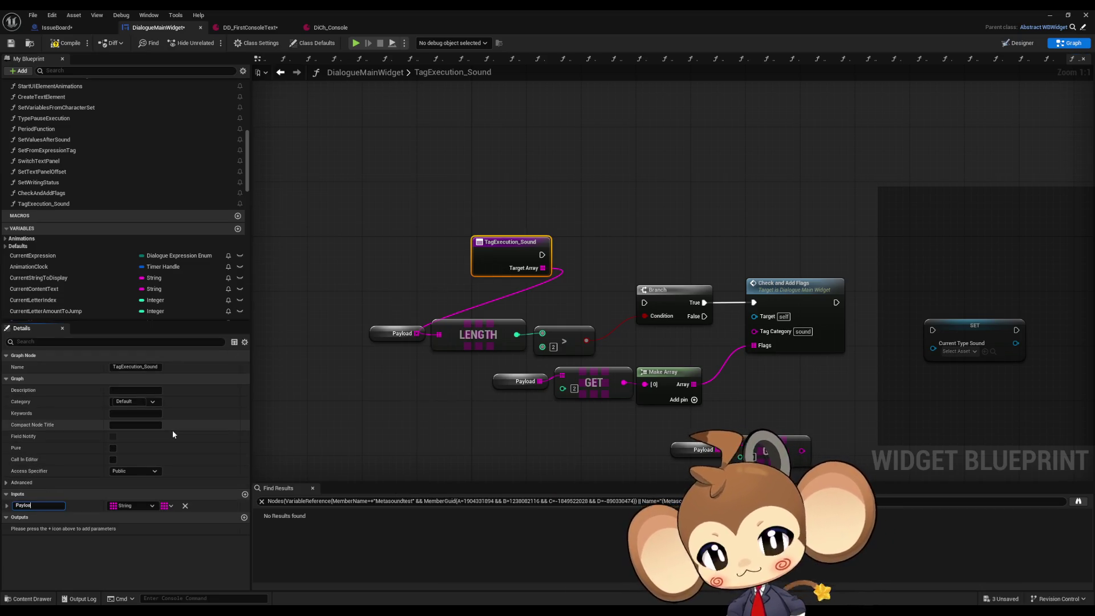
key("Return")
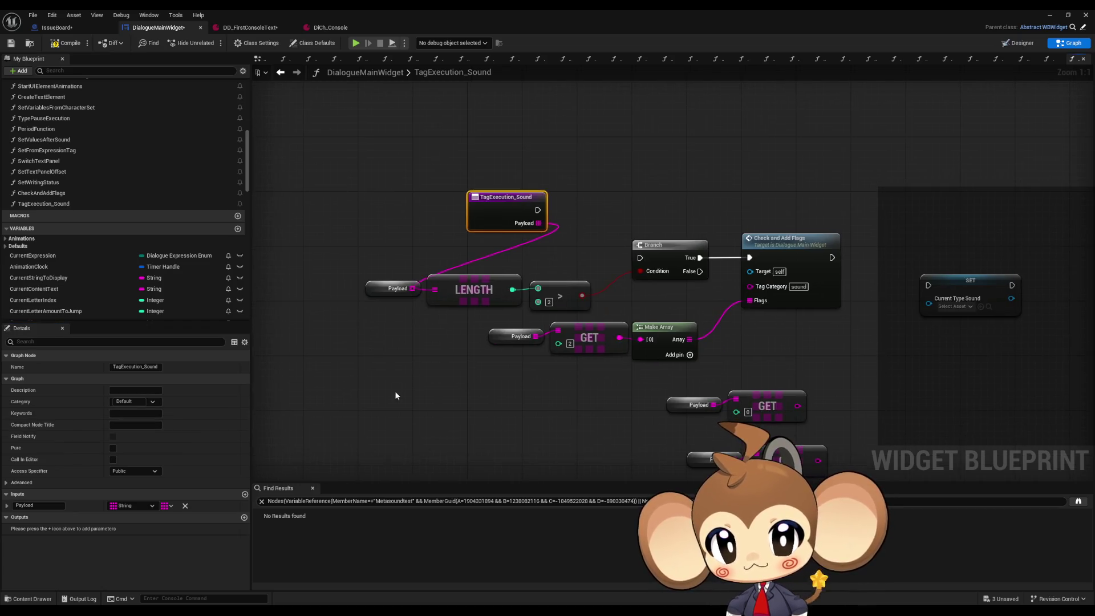
- Add Get Payload getters wired into the LENGTH and GET nodes, arranged beside them
right_click(392, 391)
type("get payload")
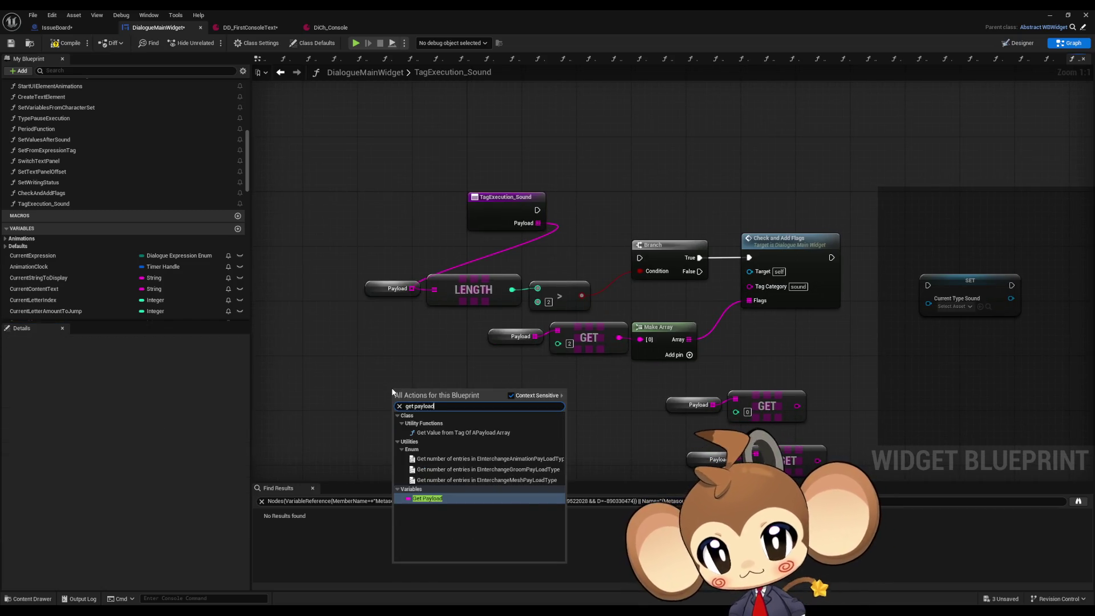
key("Return")
left_click_drag(446, 391, 435, 292)
left_click_drag(406, 392, 360, 338)
key("ctrl+c")
key("ctrl+v")
left_click_drag(494, 377, 557, 331)
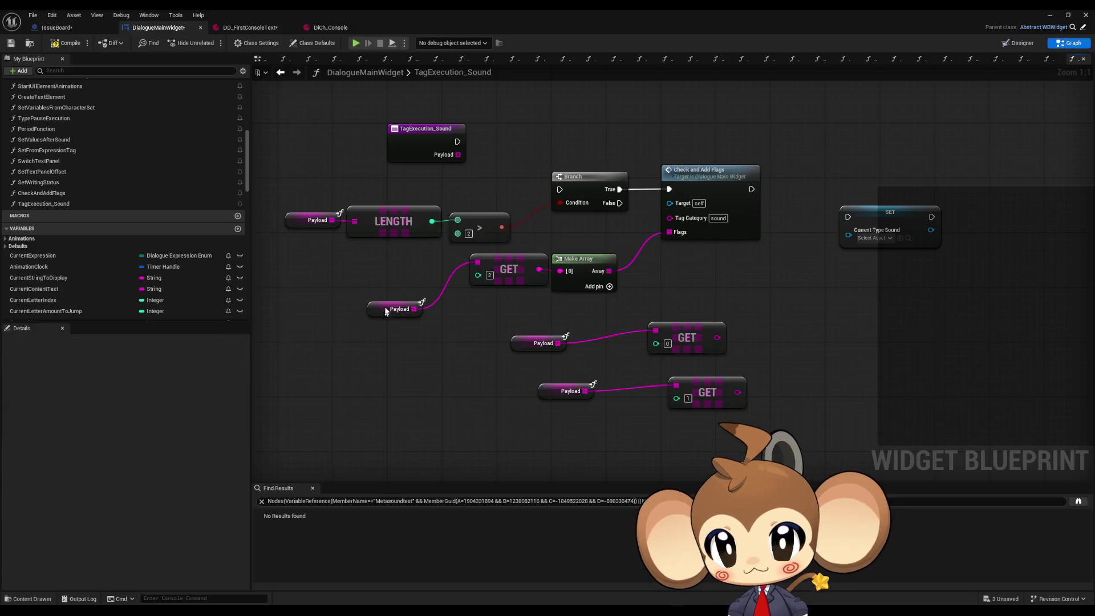
left_click_drag(373, 313, 417, 266)
left_click_drag(533, 339, 609, 325)
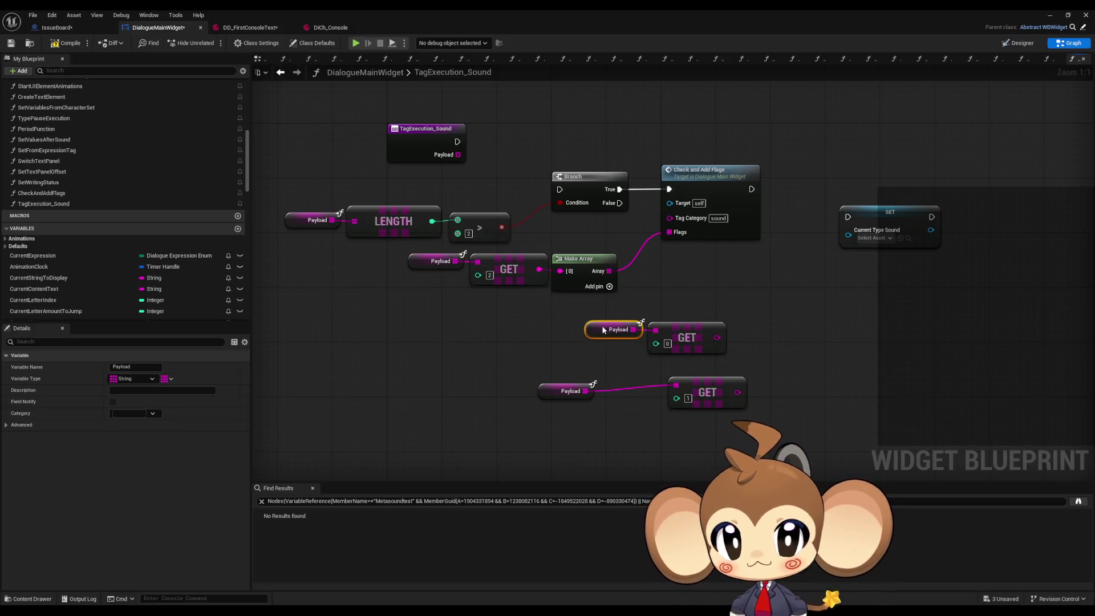
left_click_drag(564, 390, 632, 383)
left_click(692, 282)
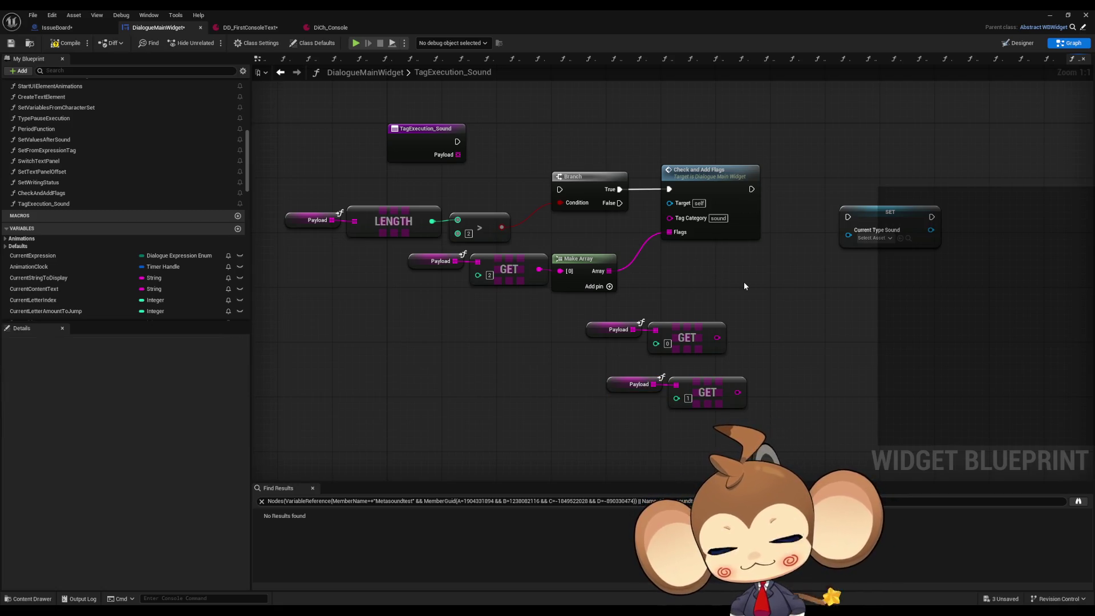
left_click_drag(744, 286, 761, 307)
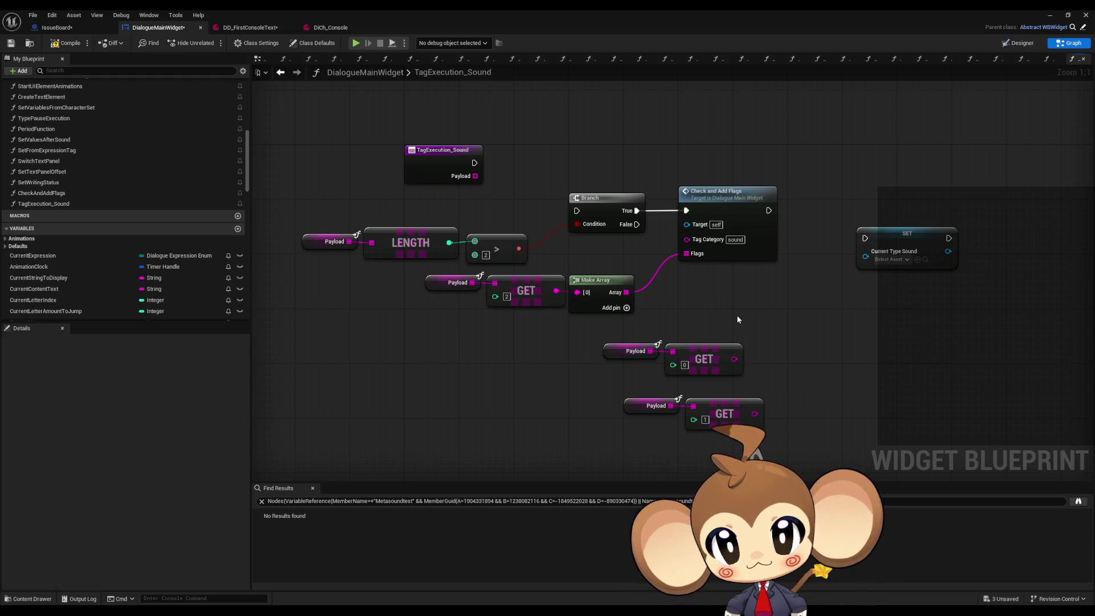
- Connect the function entry to the Branch and align the CurrentTypeSound SET with Check and Add Flags
left_click_drag(473, 163, 576, 210)
mouse_move(571, 156)
left_mouse_down()
mouse_move(550, 214)
mouse_move(744, 285)
mouse_move(730, 237)
left_mouse_up()
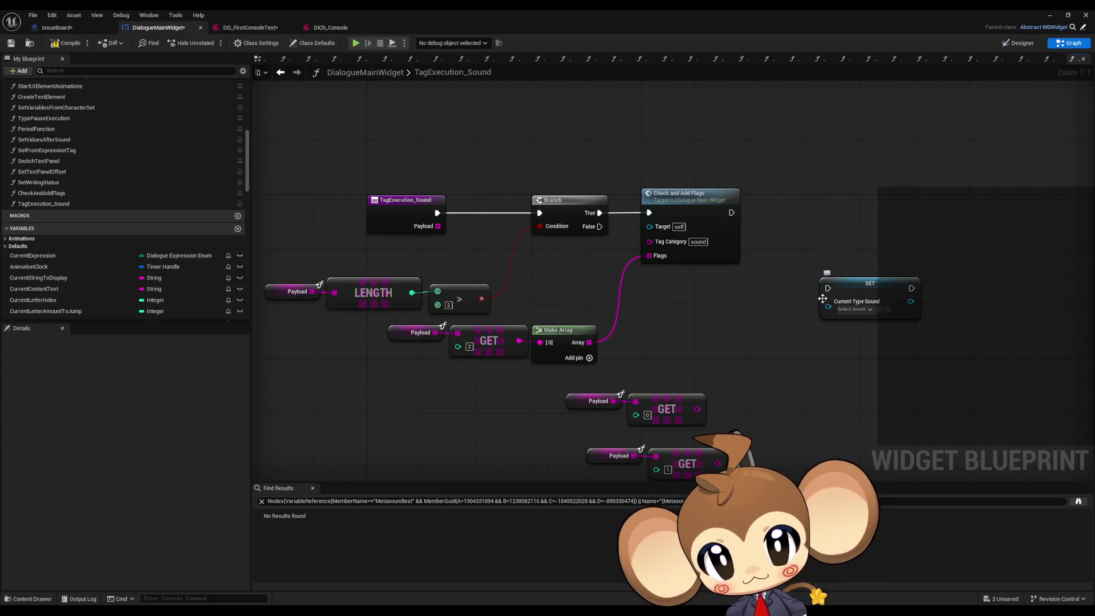
left_click_drag(809, 239, 929, 350)
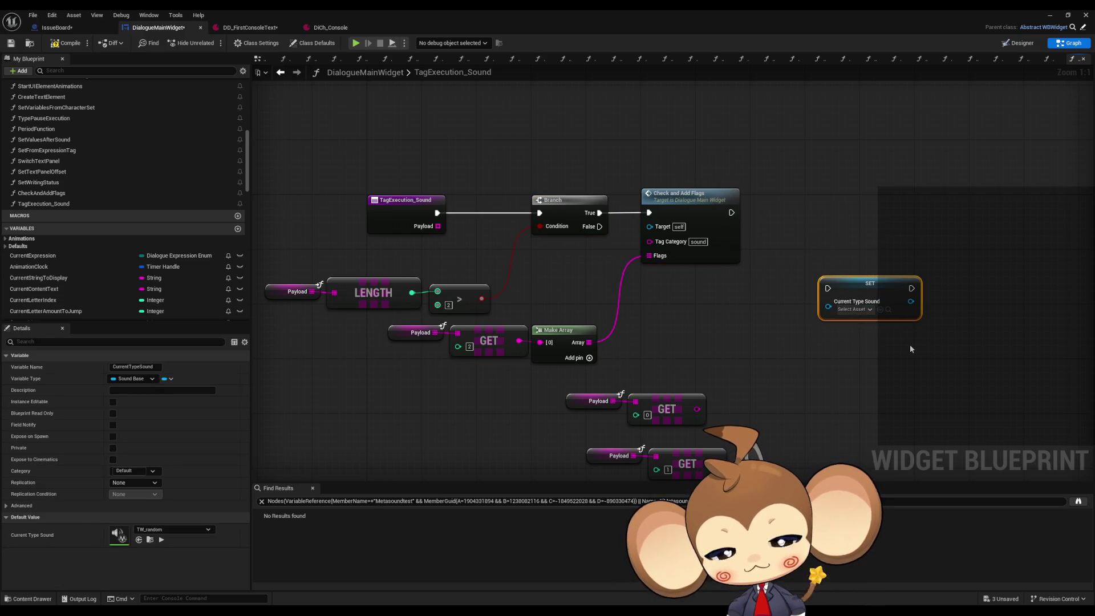
mouse_move(858, 294)
left_mouse_down()
mouse_move(884, 253)
mouse_move(886, 225)
left_mouse_up()
left_click(810, 335)
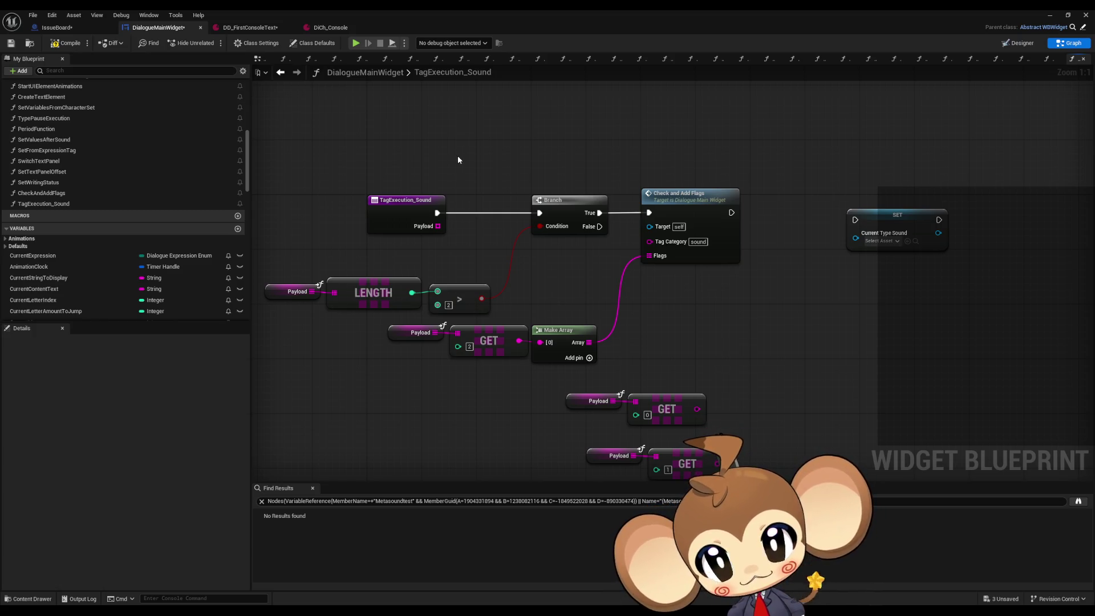
left_click_drag(521, 289, 544, 285)
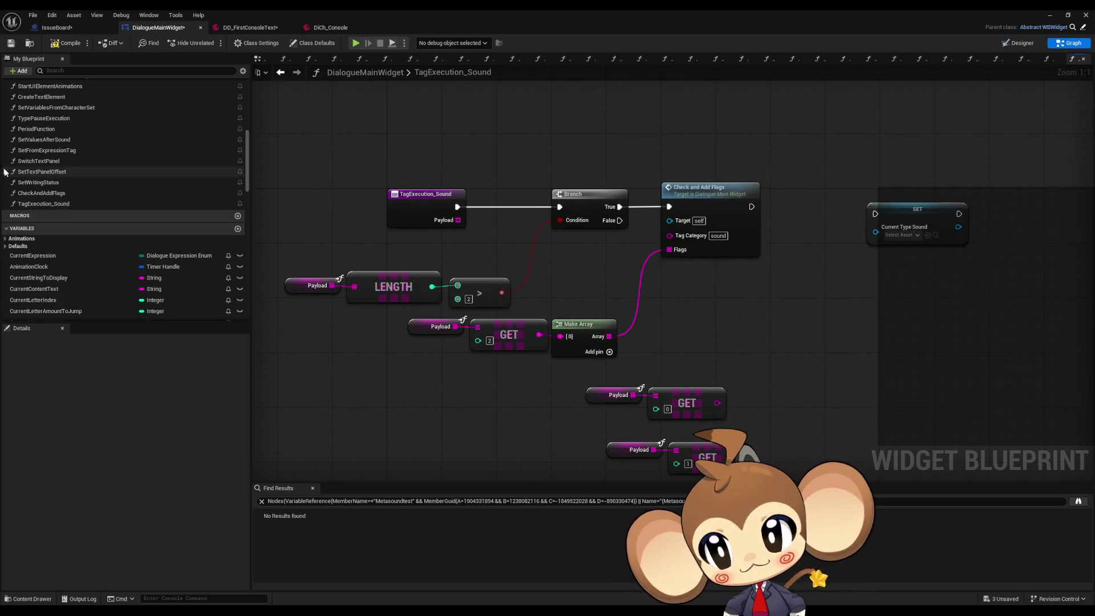
- Check the CheckAndAddFlags function settings and review the console command notes
left_click(90, 193)
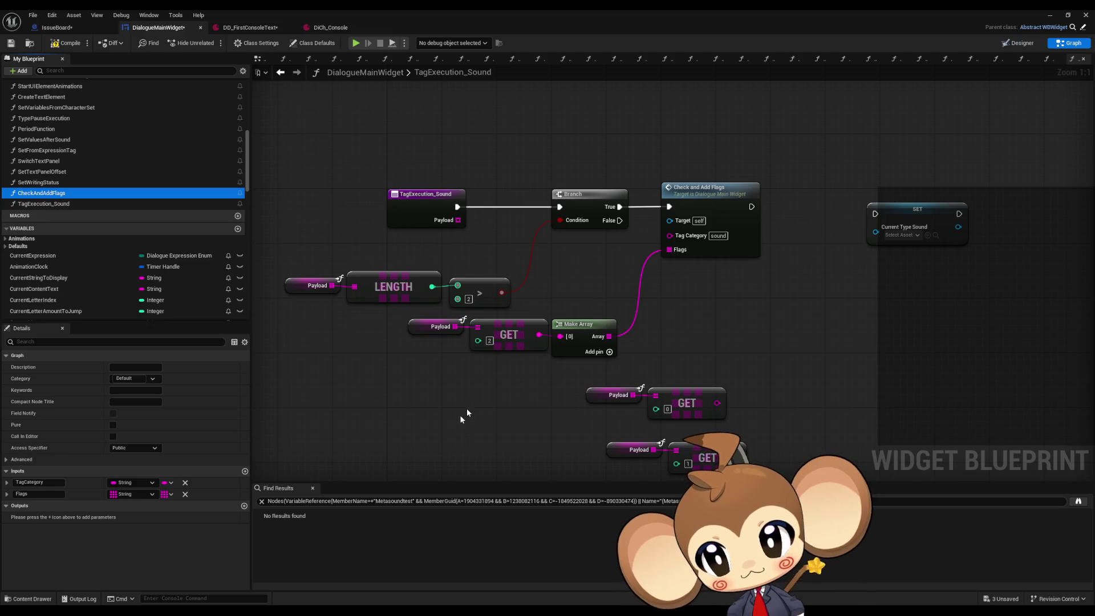
key("alt+Tab")
left_click(313, 88)
left_click_drag(143, 88, 349, 87)
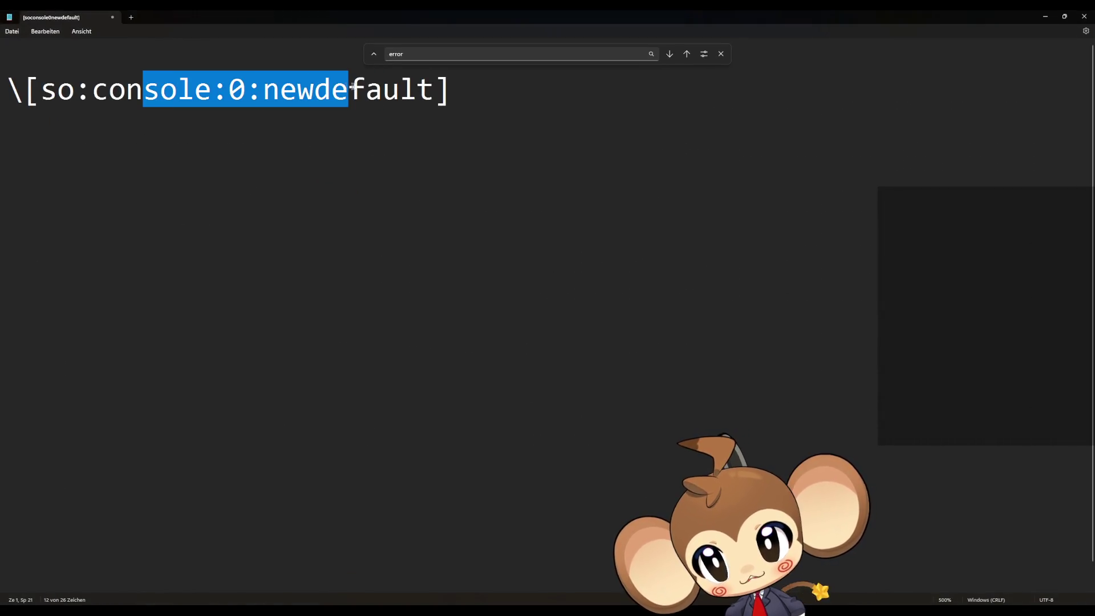
left_click(324, 224)
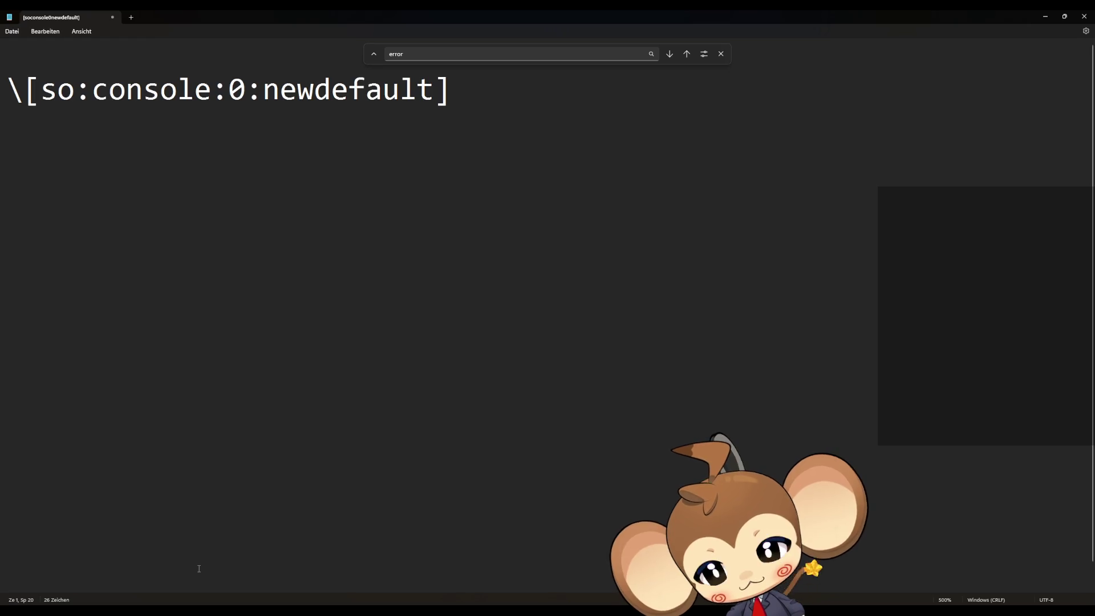
left_click(479, 578)
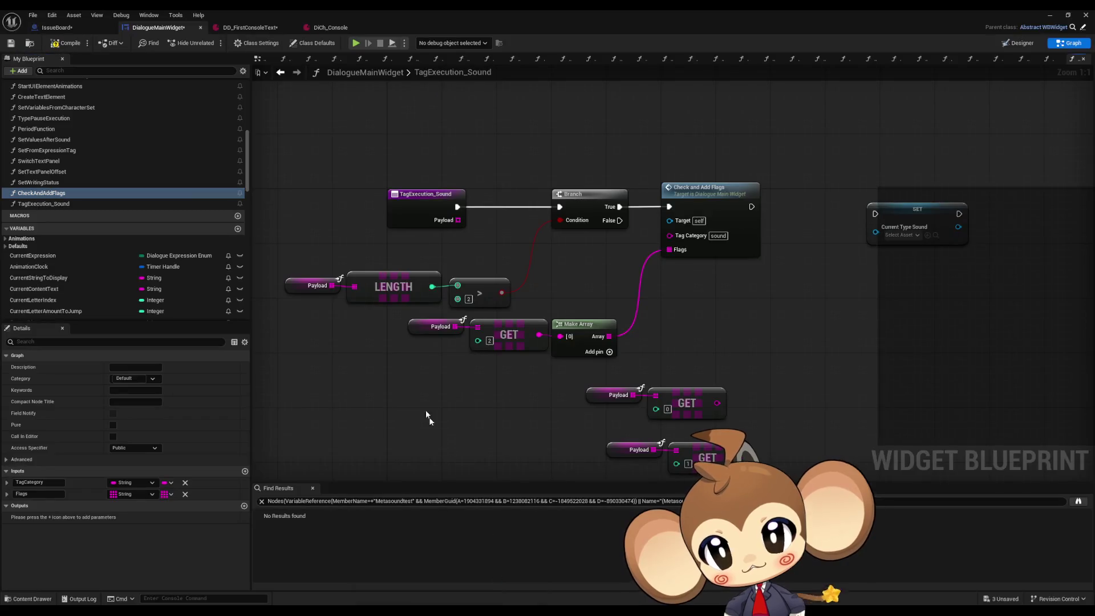
- Drop Check and Add Flags and Tag Execution Sound call nodes into the TextTagFunctionExecuter graph
left_click(280, 72)
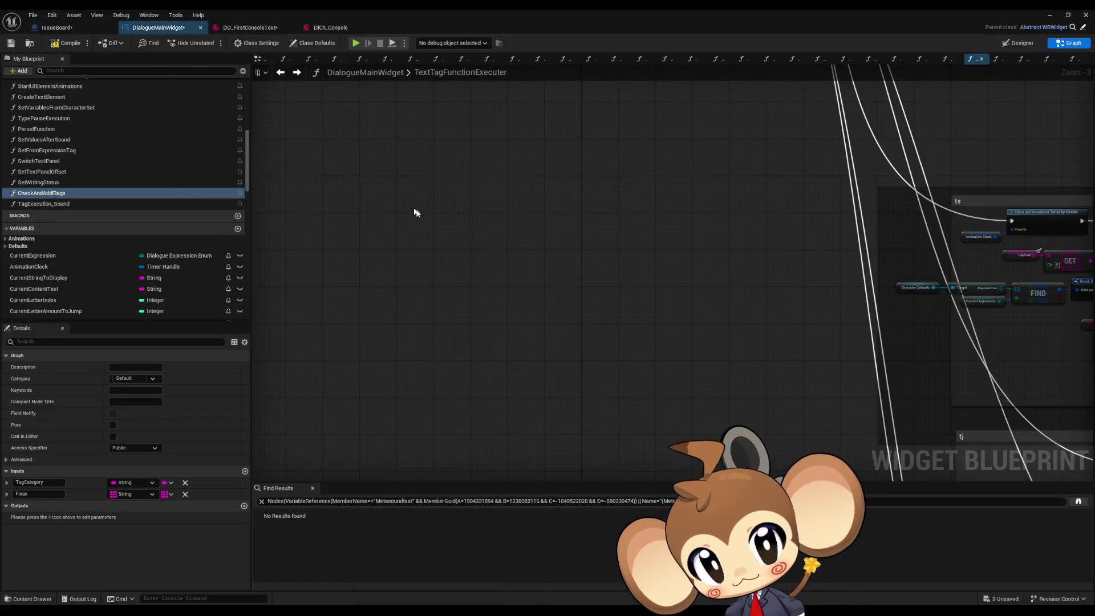
scroll(538, 205, "down", 4)
scroll(520, 306, "up", 4)
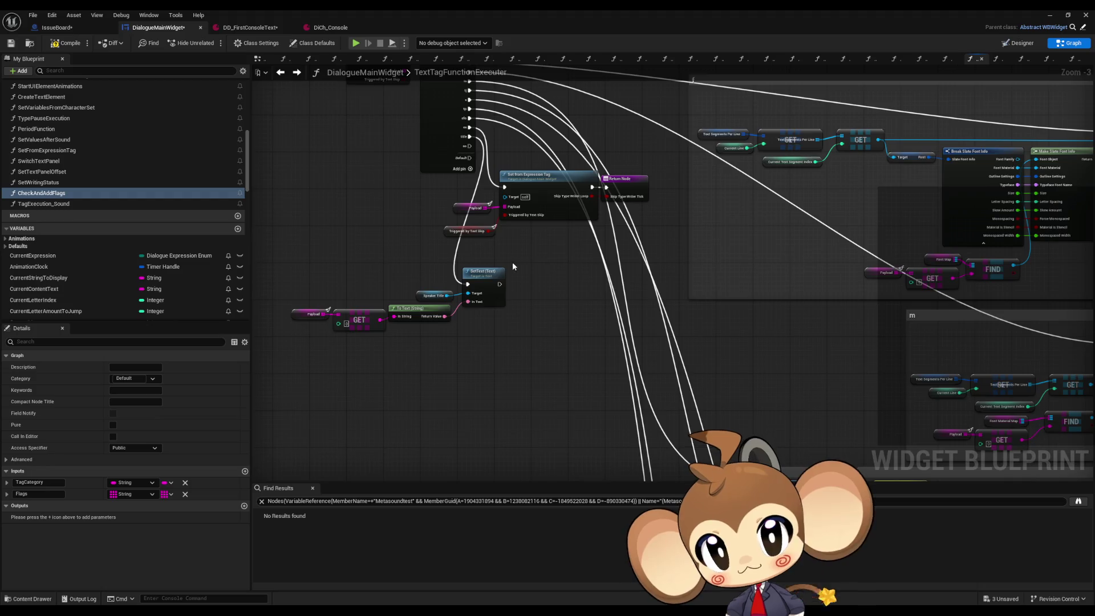
left_click_drag(520, 306, 574, 280)
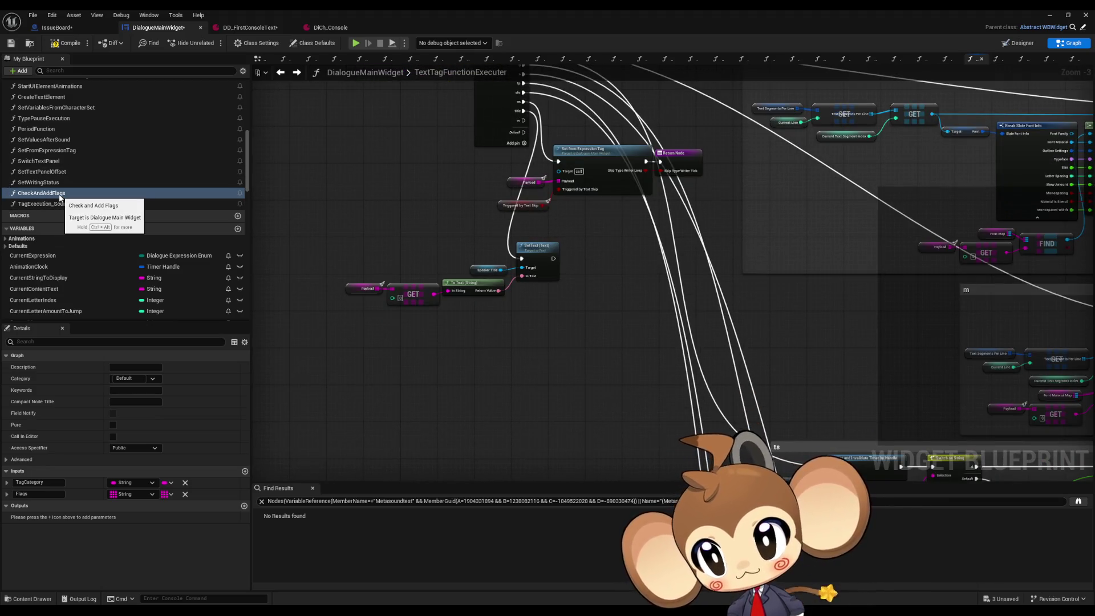
mouse_move(54, 199)
left_mouse_down()
mouse_move(371, 369)
mouse_move(471, 350)
left_mouse_up()
mouse_move(40, 204)
left_mouse_down()
mouse_move(581, 358)
mouse_move(554, 345)
left_mouse_up()
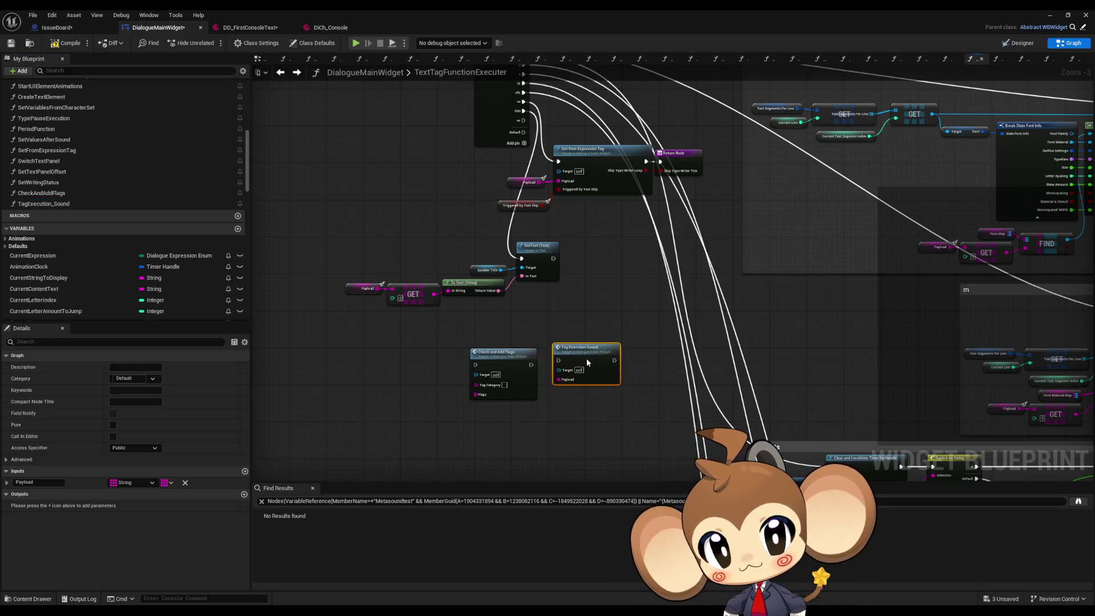
- Delete the extra Check and Add Flags call and reopen the TagExecution_Sound graph
scroll(585, 358, "up", 3)
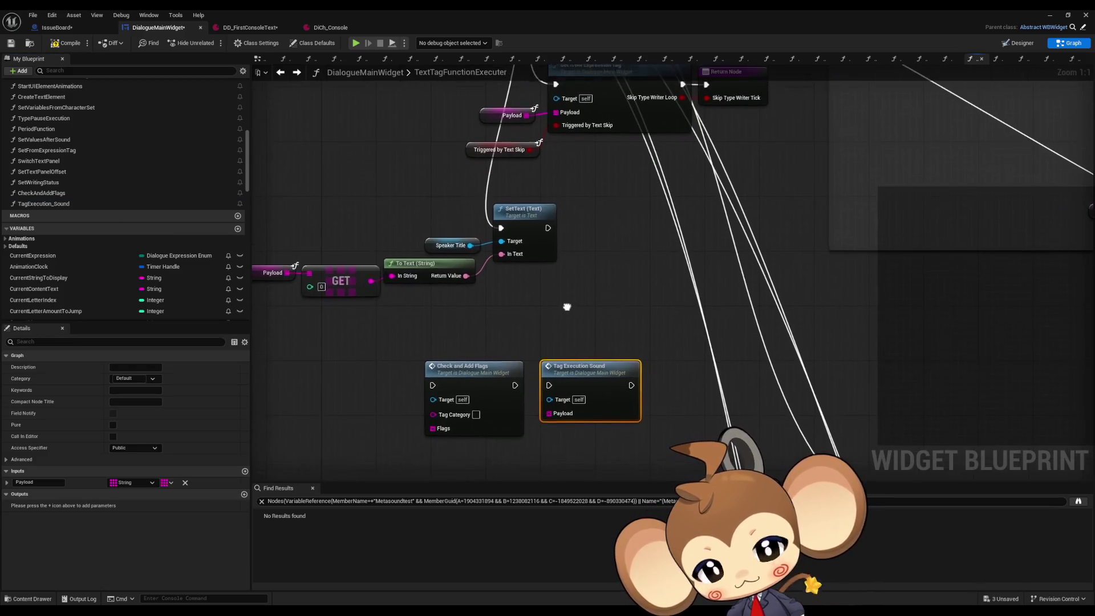
left_click_drag(566, 307, 562, 314)
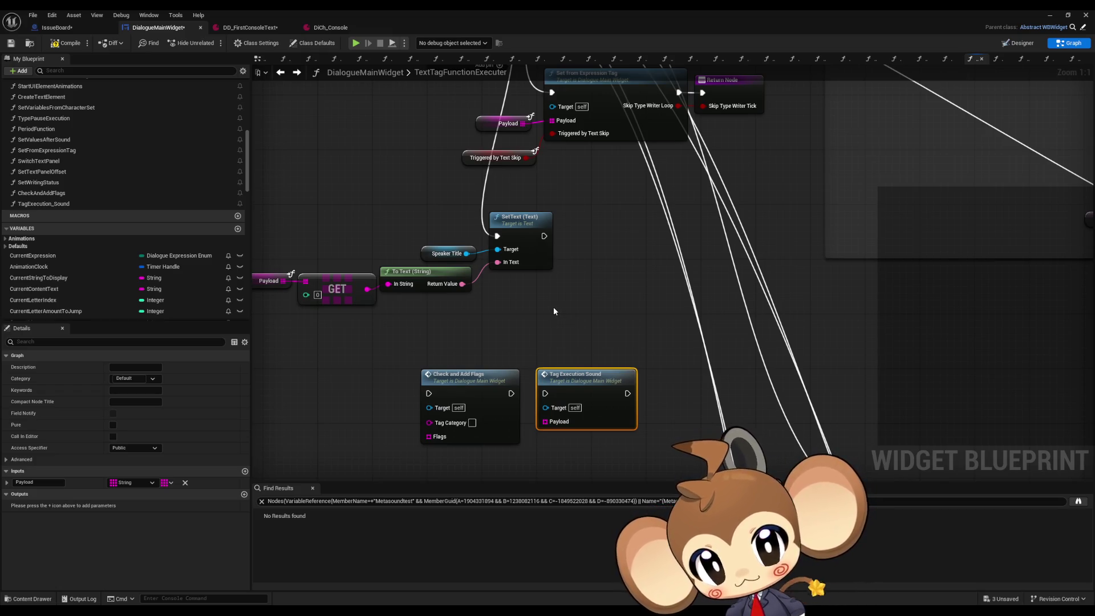
left_click(469, 375)
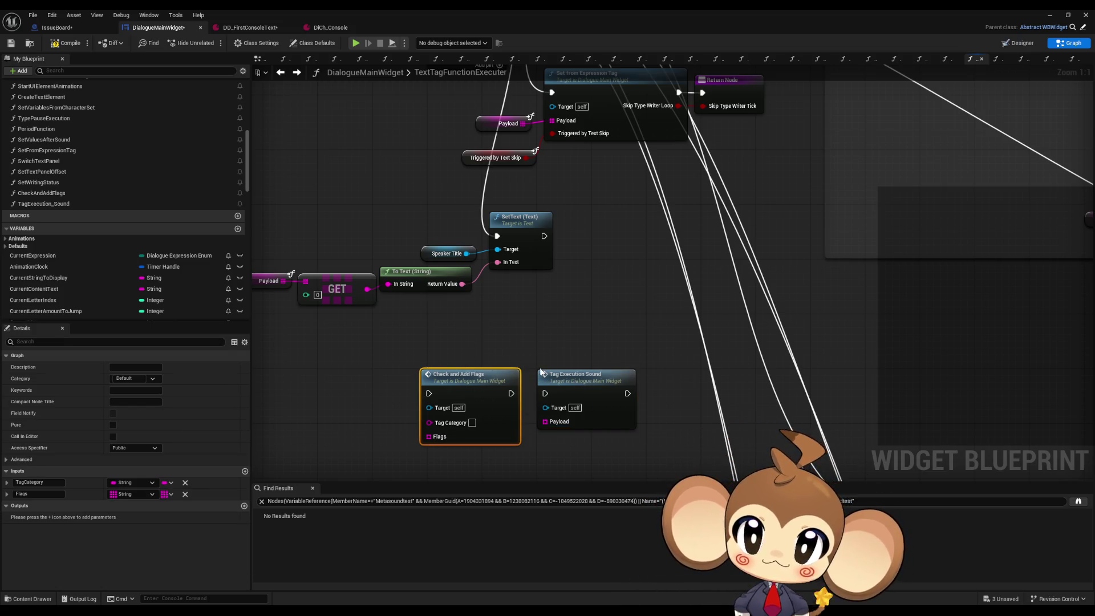
key("Delete")
double_click(564, 388)
mouse_move(482, 359)
left_mouse_down()
mouse_move(495, 346)
mouse_move(427, 489)
mouse_move(409, 424)
left_mouse_up()
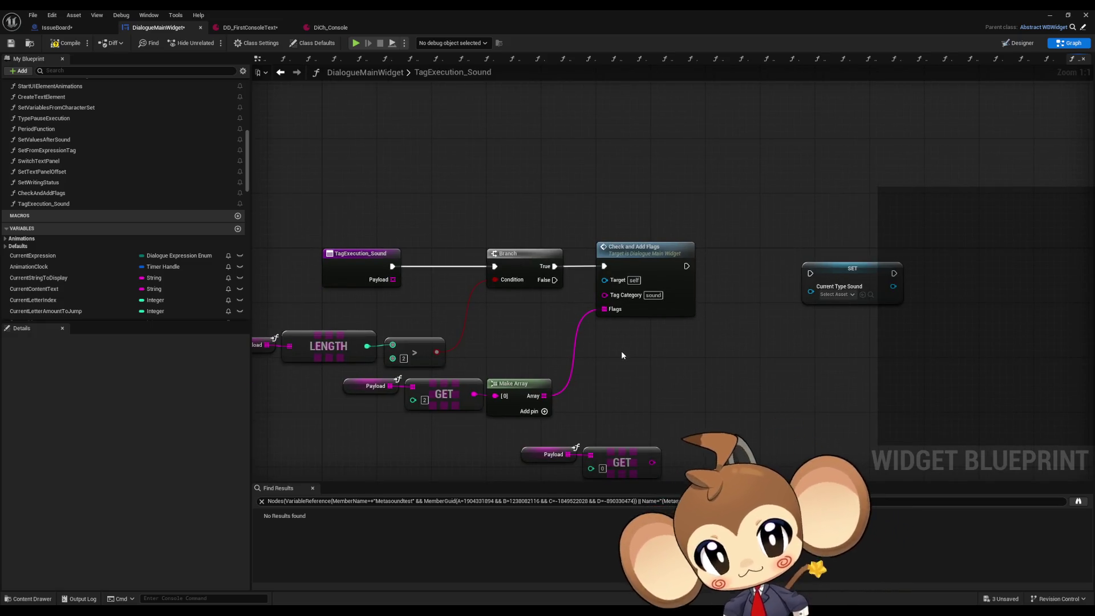
- Open the CheckAndAddFlags graph from its call node and scroll My Blueprint to the top
mouse_move(570, 348)
left_mouse_down()
mouse_move(621, 339)
mouse_move(586, 323)
left_mouse_up()
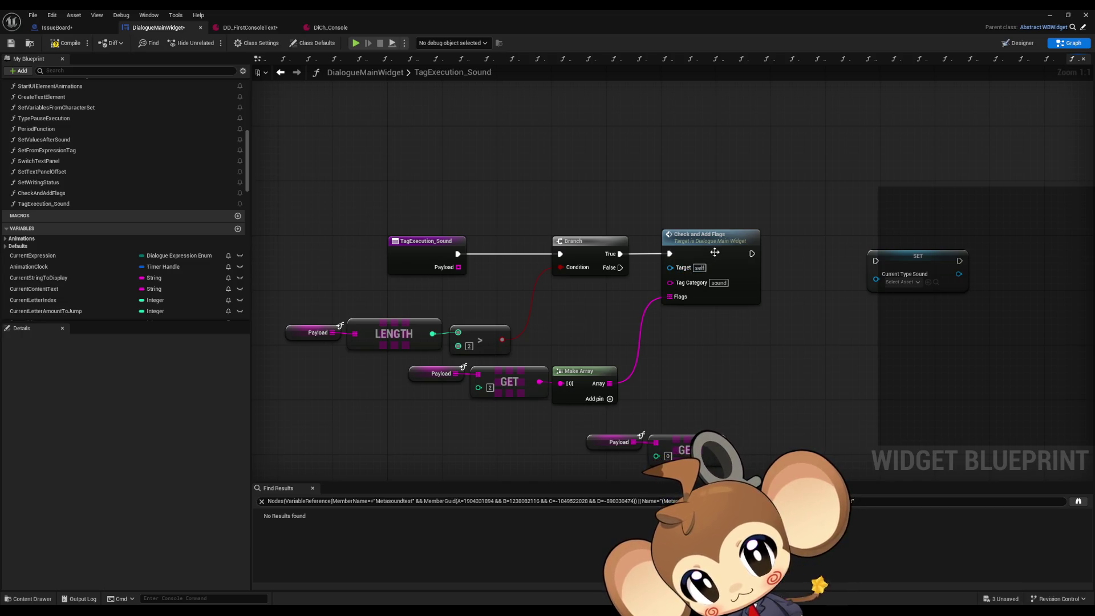
left_click(701, 289)
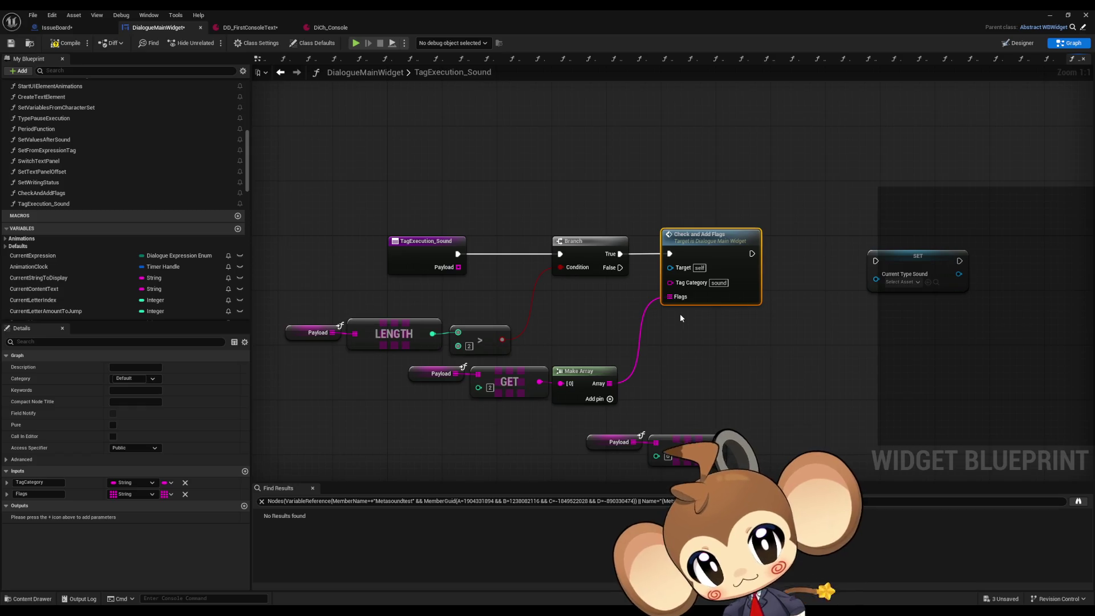
left_click(707, 296)
double_click(707, 296)
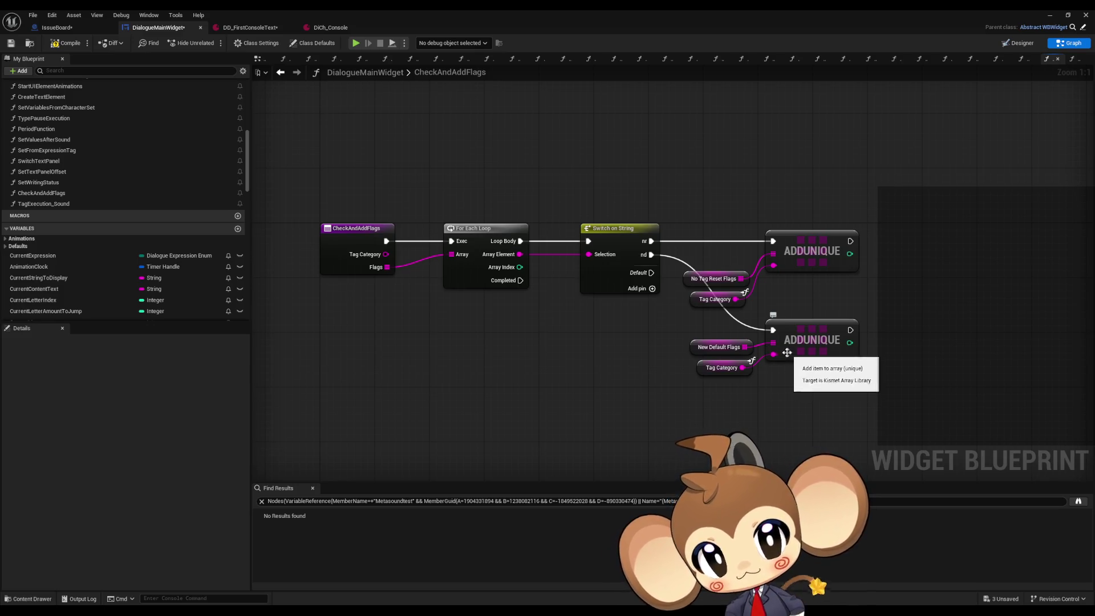
mouse_move(607, 349)
left_mouse_down()
mouse_move(602, 361)
mouse_move(638, 354)
left_mouse_up()
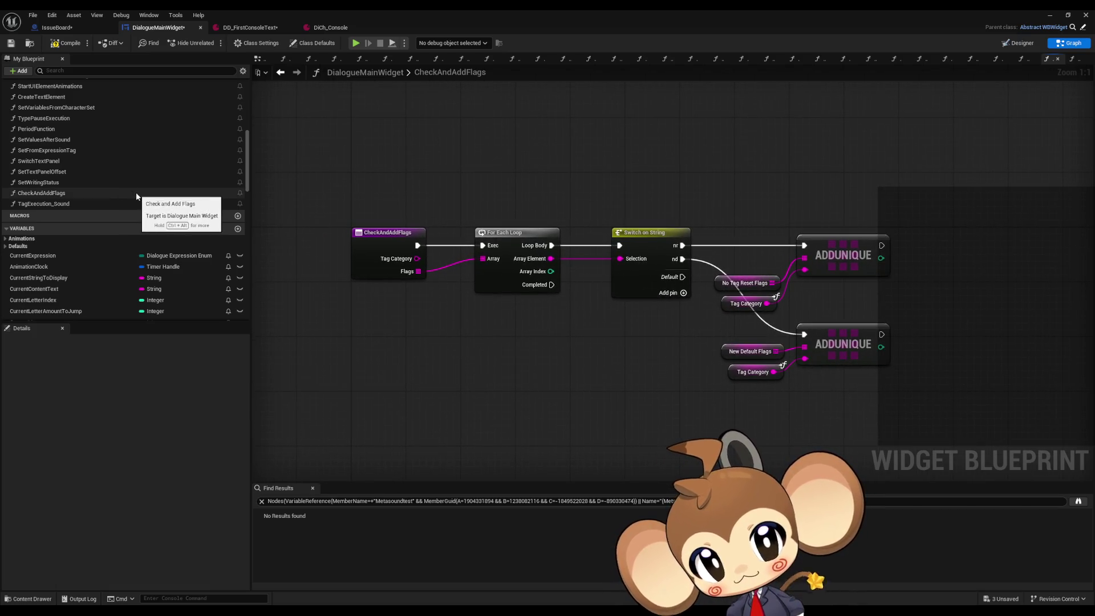
scroll(137, 196, "up", 5)
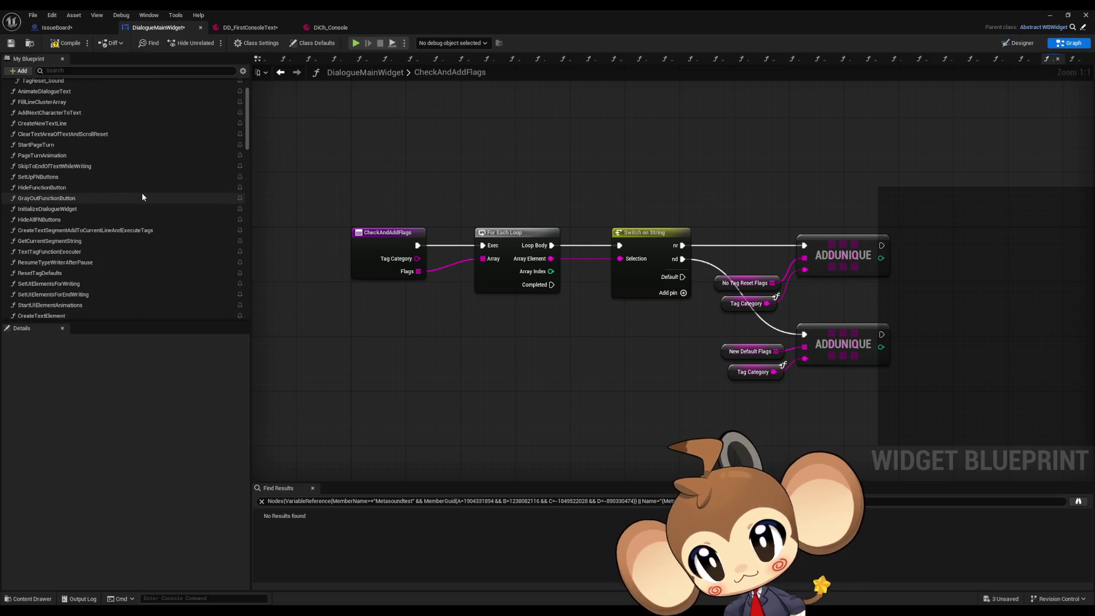
scroll(142, 195, "up", 2)
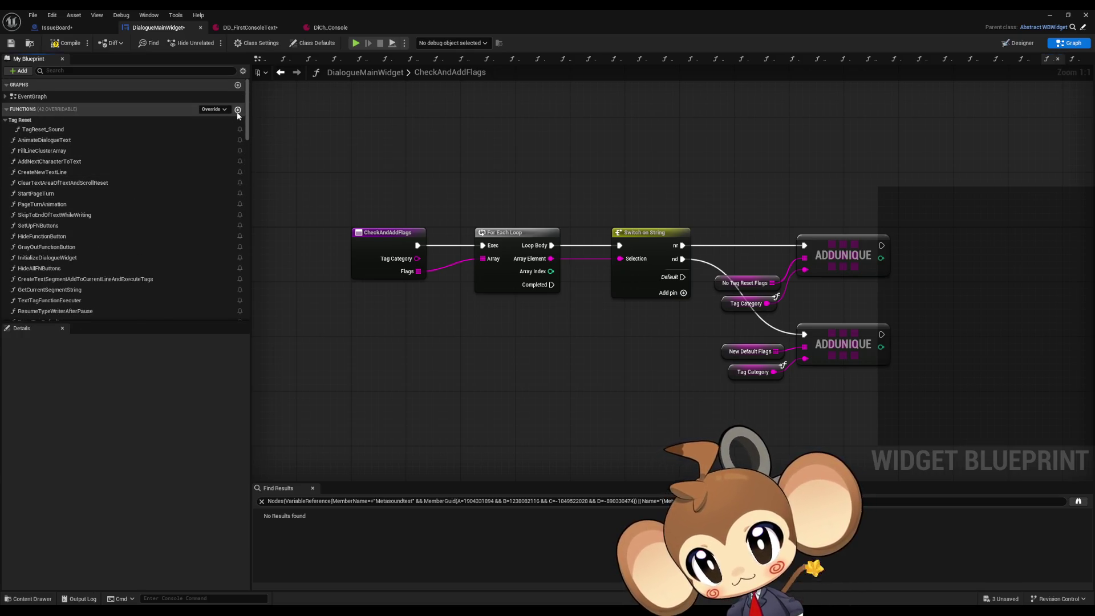
- Create a new function named ClearFlagsOfCategory
left_click(238, 110)
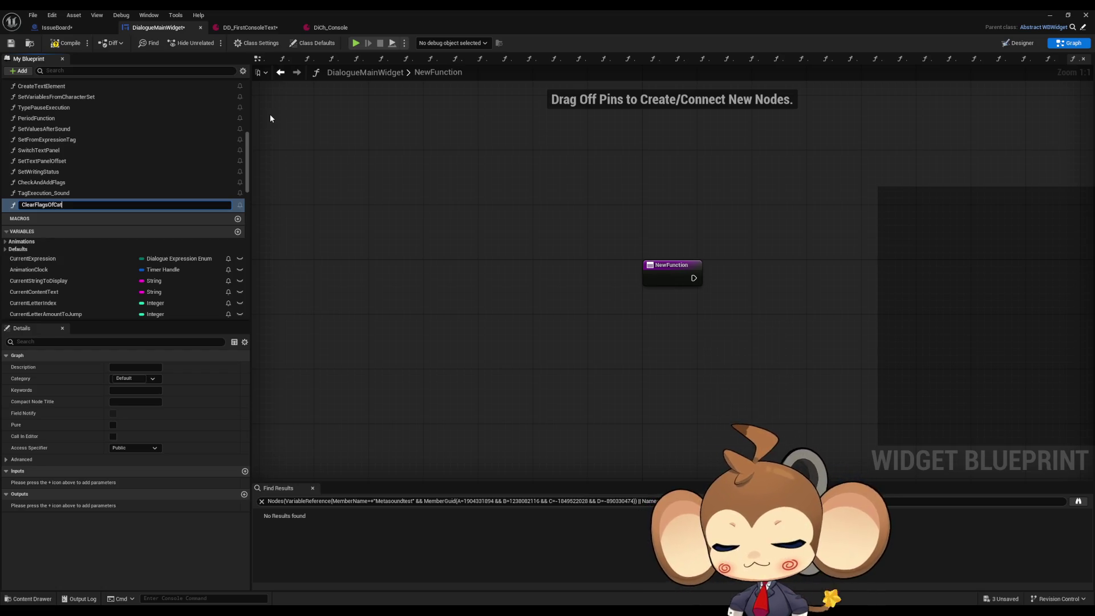
key("Return")
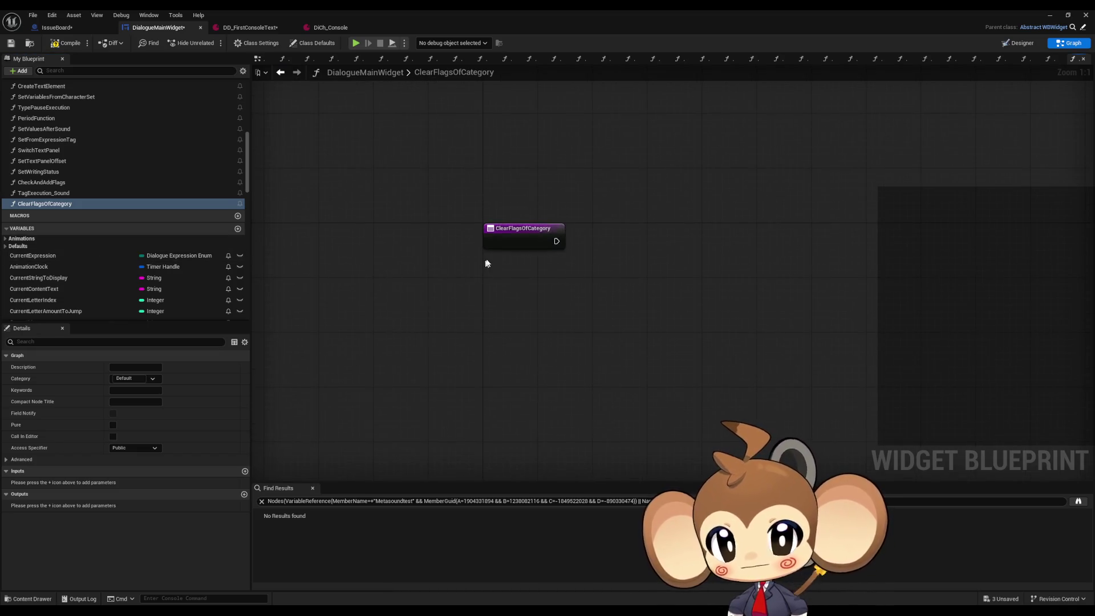
left_click(522, 243)
- Give ClearFlagsOfCategory a single String input named Category
left_click(245, 495)
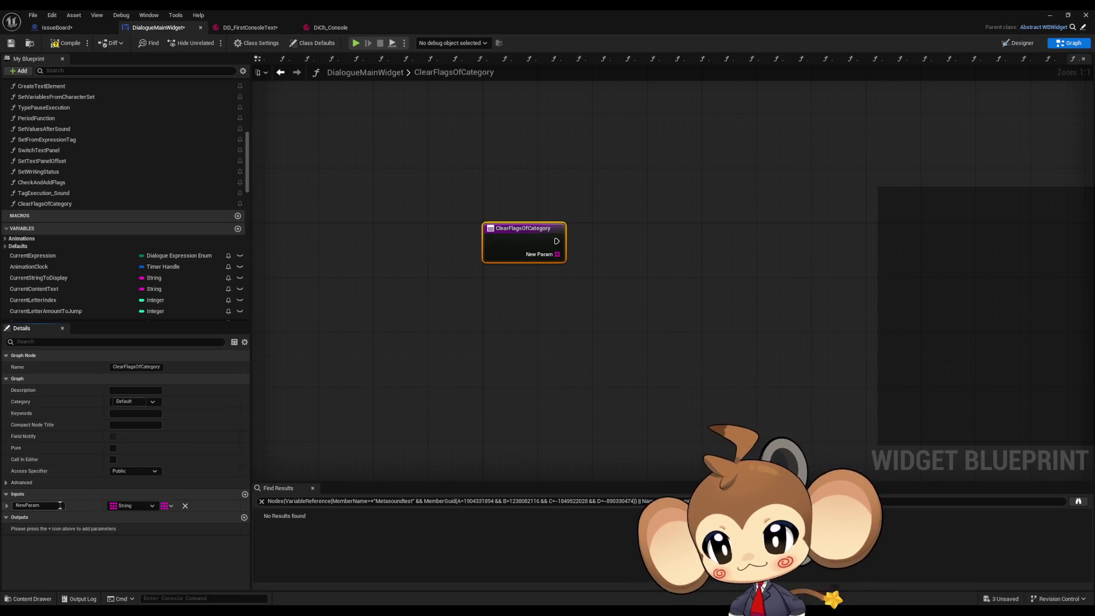
type("Category")
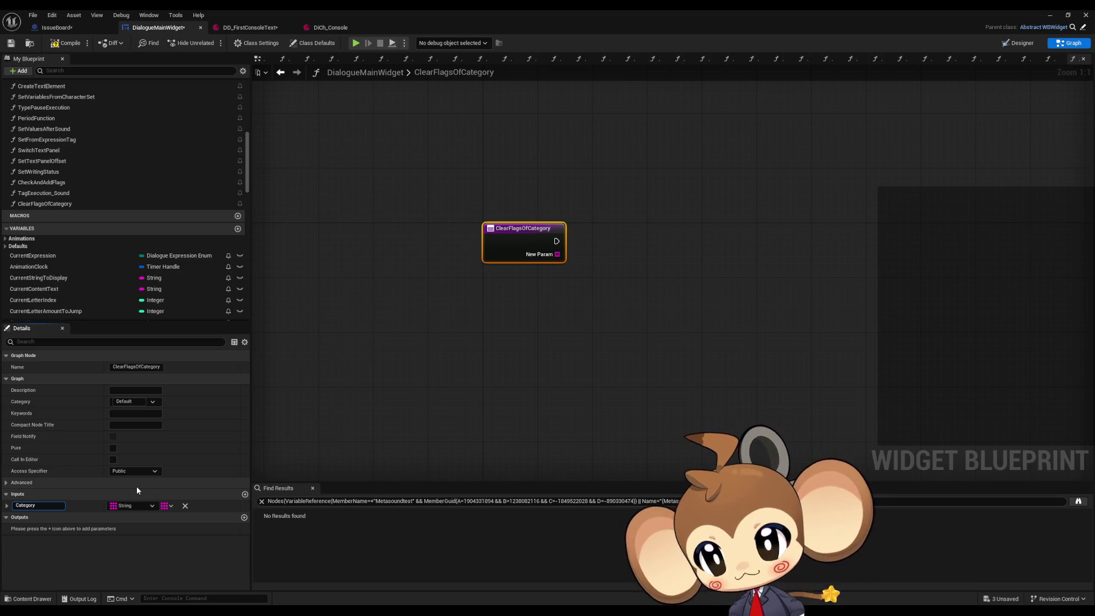
key("Return")
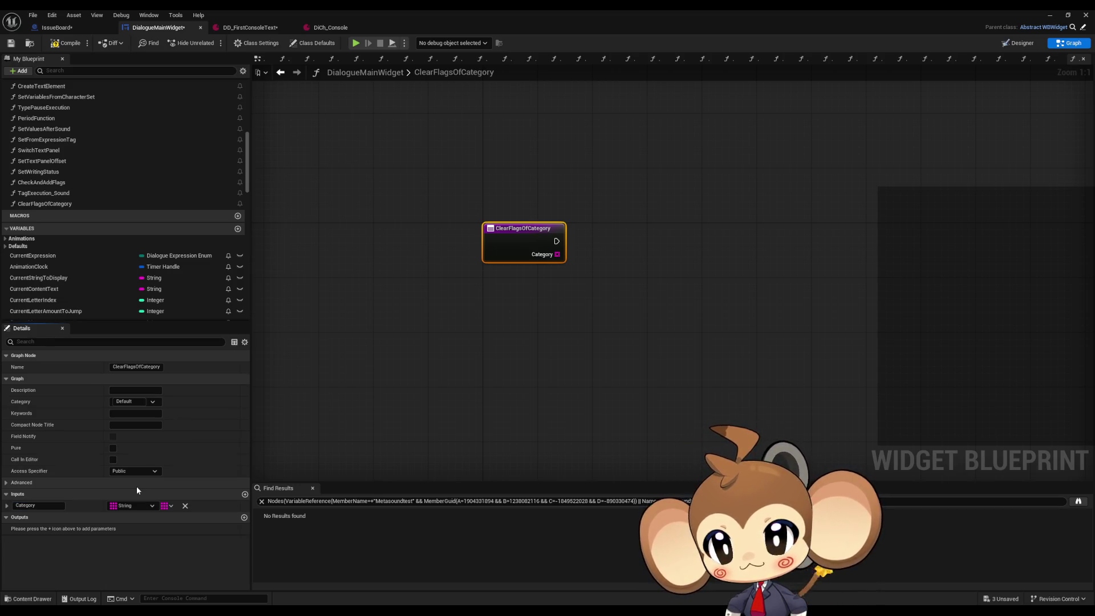
left_click(143, 506)
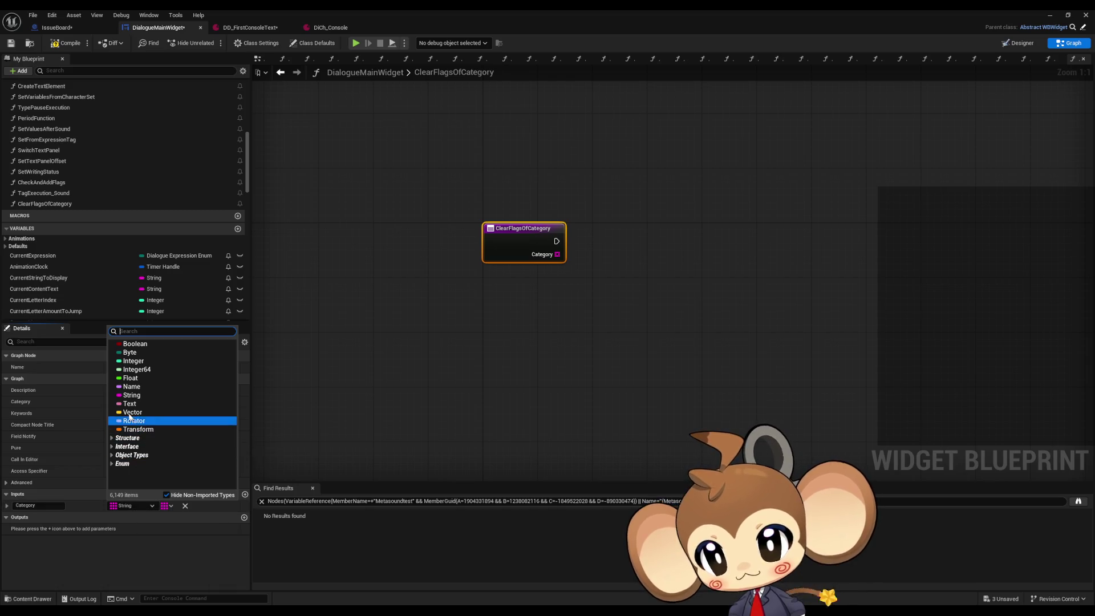
left_click(210, 395)
left_click(167, 505)
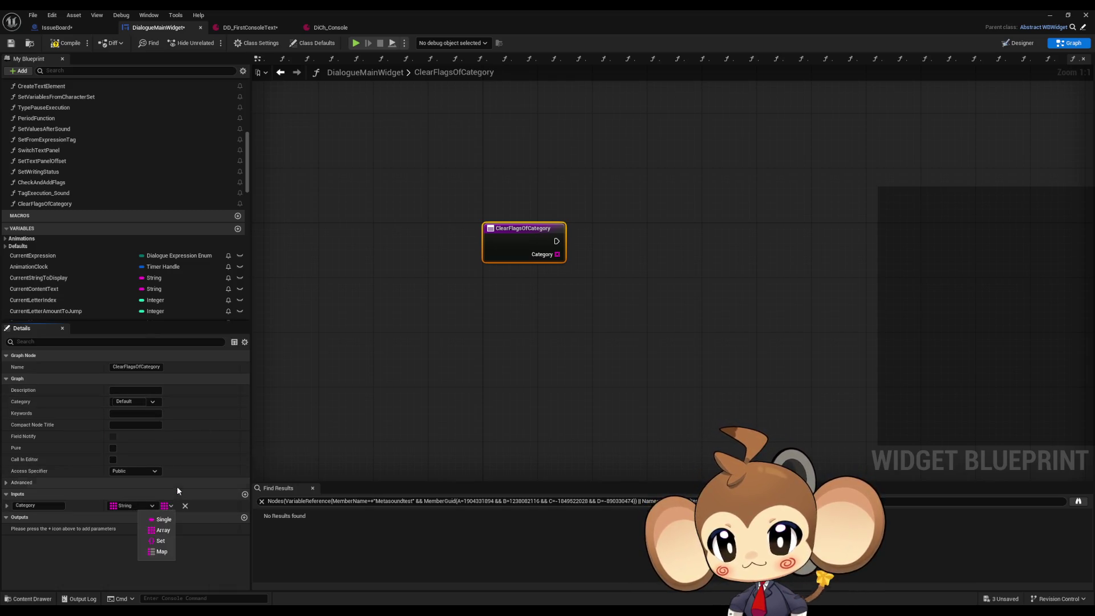
left_click(155, 517)
scroll(67, 183, "down", 10)
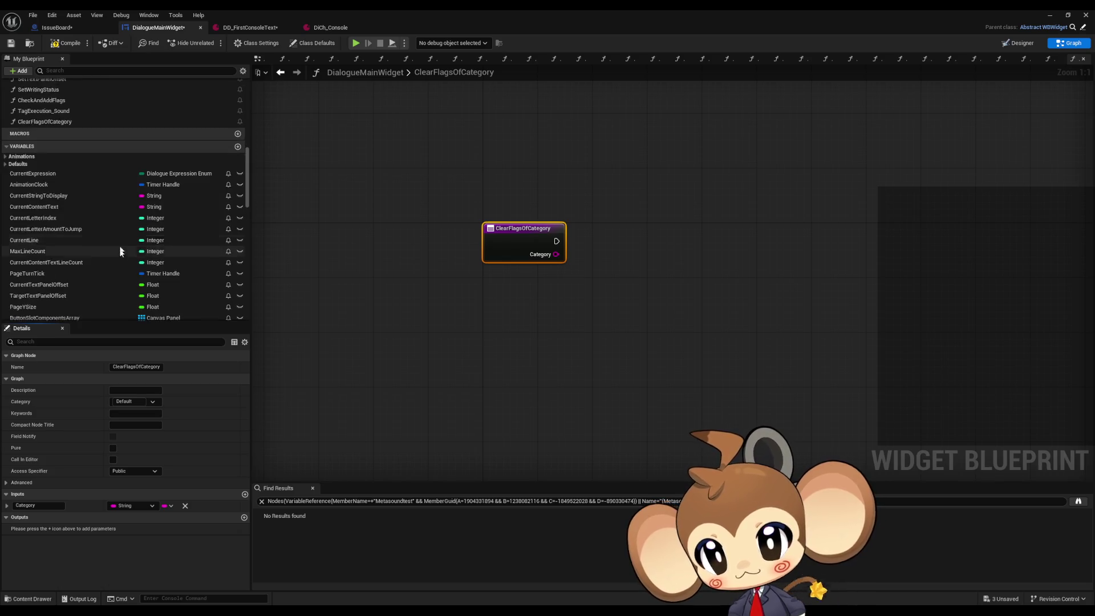
left_click_drag(31, 196, 428, 343)
- Place No Tag Reset Flags and New Default Flags getters and remove Category from No Tag Reset Flags after the entry
left_click(459, 362)
mouse_move(31, 207)
left_mouse_down()
mouse_move(516, 386)
mouse_move(510, 395)
left_mouse_up()
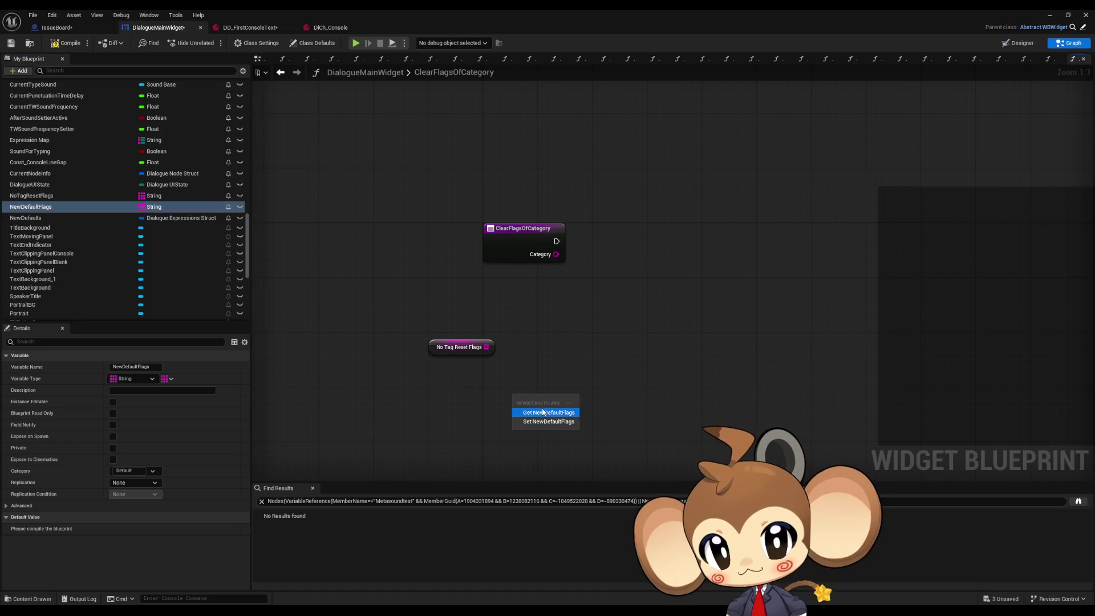
left_click(536, 412)
left_click_drag(486, 347, 555, 340)
type("remove")
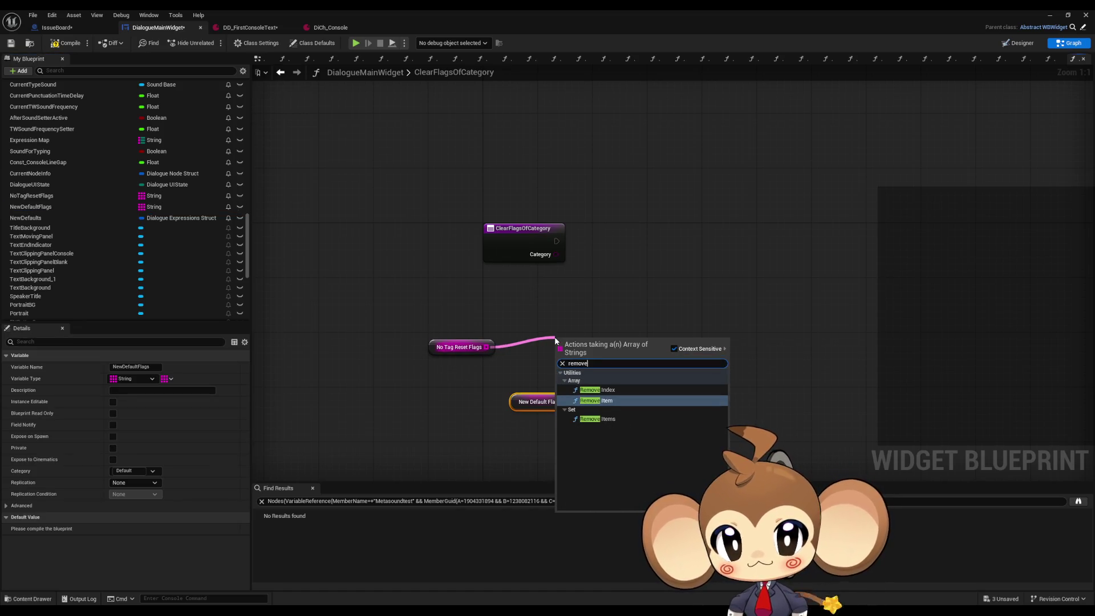
key("Return")
mouse_move(576, 335)
left_mouse_down()
mouse_move(625, 257)
mouse_move(611, 235)
mouse_move(557, 241)
left_mouse_up()
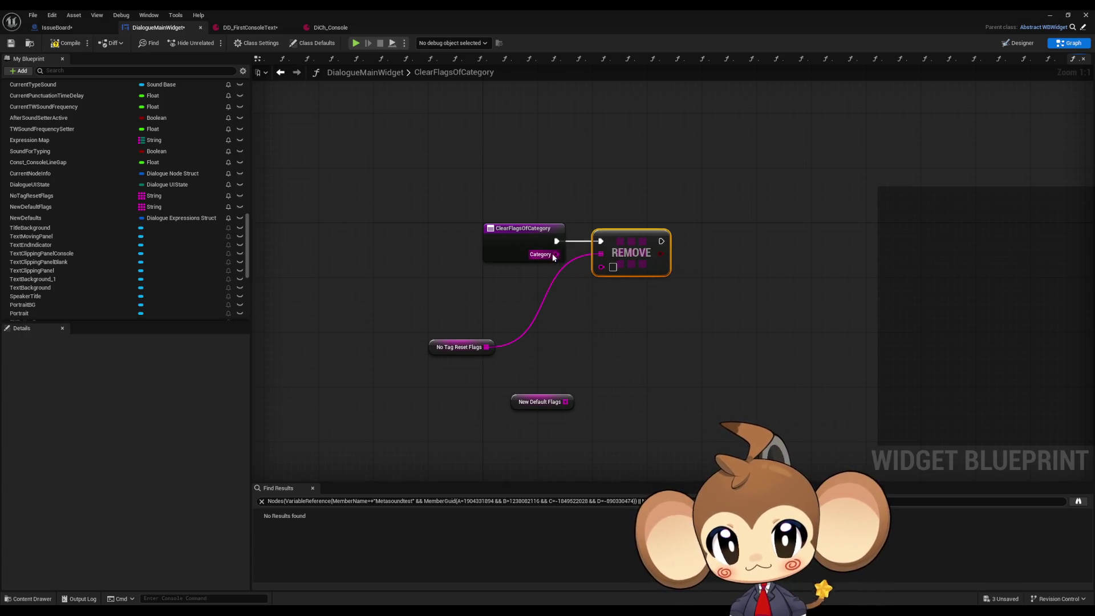
mouse_move(565, 401)
left_mouse_down()
mouse_move(591, 400)
mouse_move(672, 336)
mouse_move(595, 264)
mouse_move(555, 254)
left_mouse_up()
- Chain a second Remove node for New Default Flags and tidy the getters
type("remo")
left_click(730, 399)
left_click_drag(676, 343, 661, 241)
left_click_drag(711, 348, 727, 244)
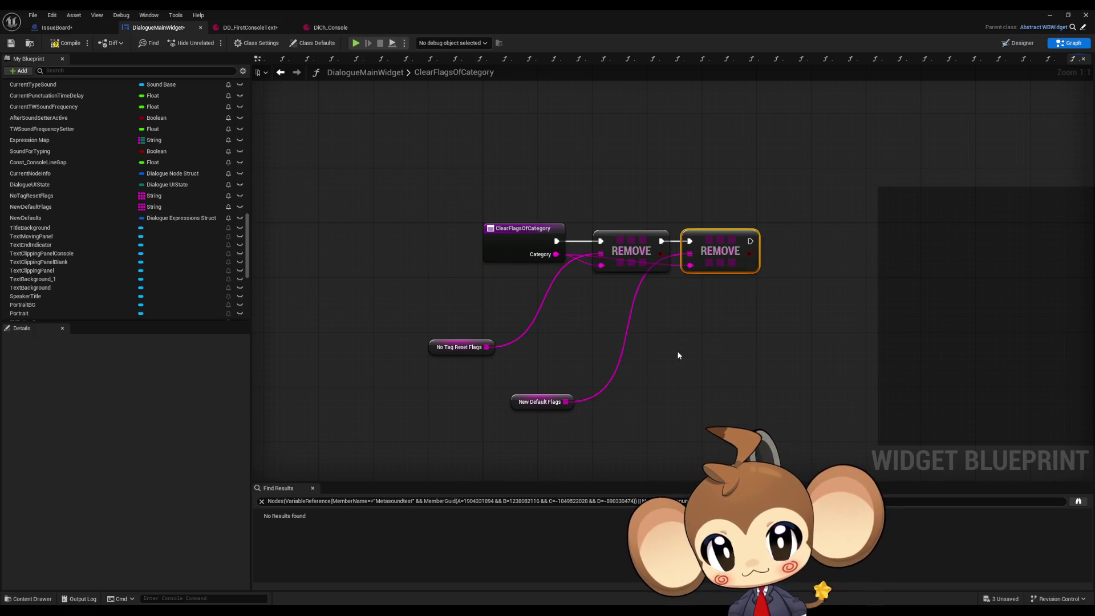
left_click_drag(536, 401, 633, 285)
left_click(495, 357)
left_click_drag(481, 349, 557, 280)
left_click(439, 309)
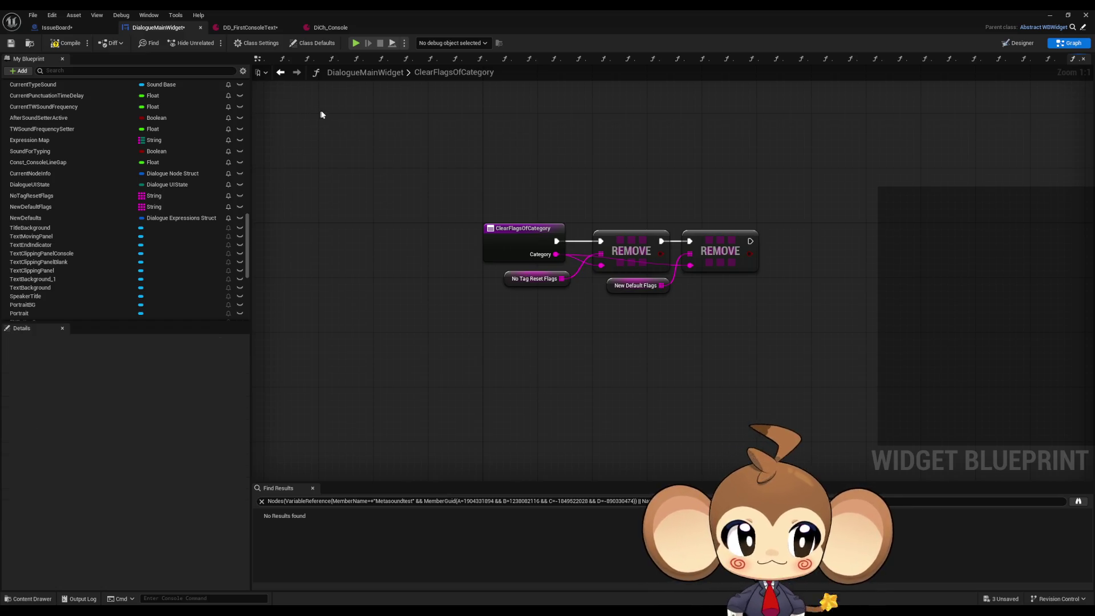
left_click(287, 75)
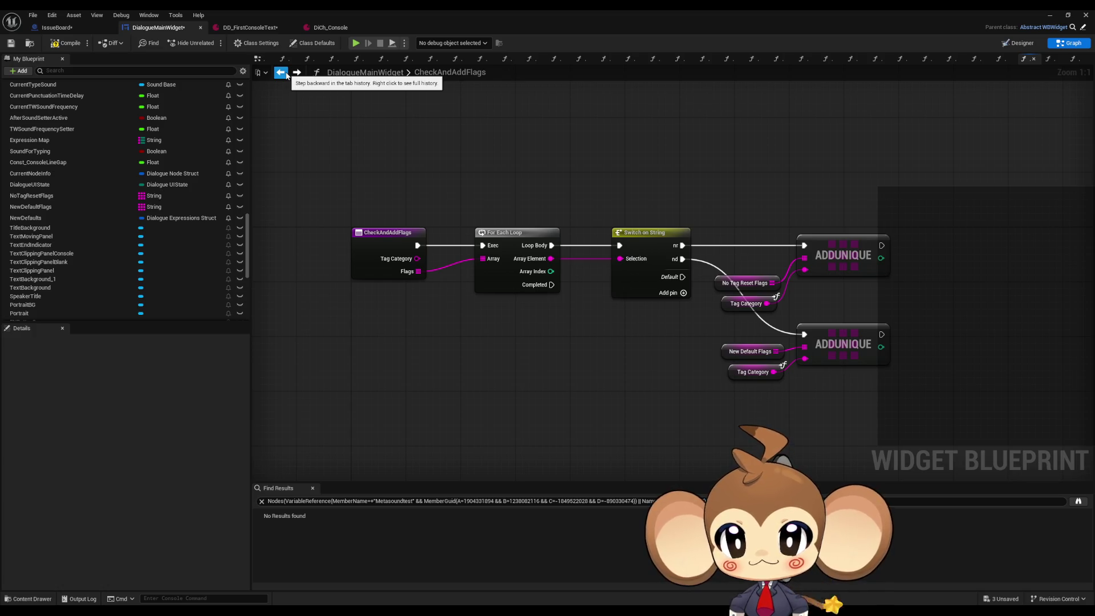
- Add a Clear Flags Of Category call fed by Tag Category, running before the For Each Loop
left_click(287, 74)
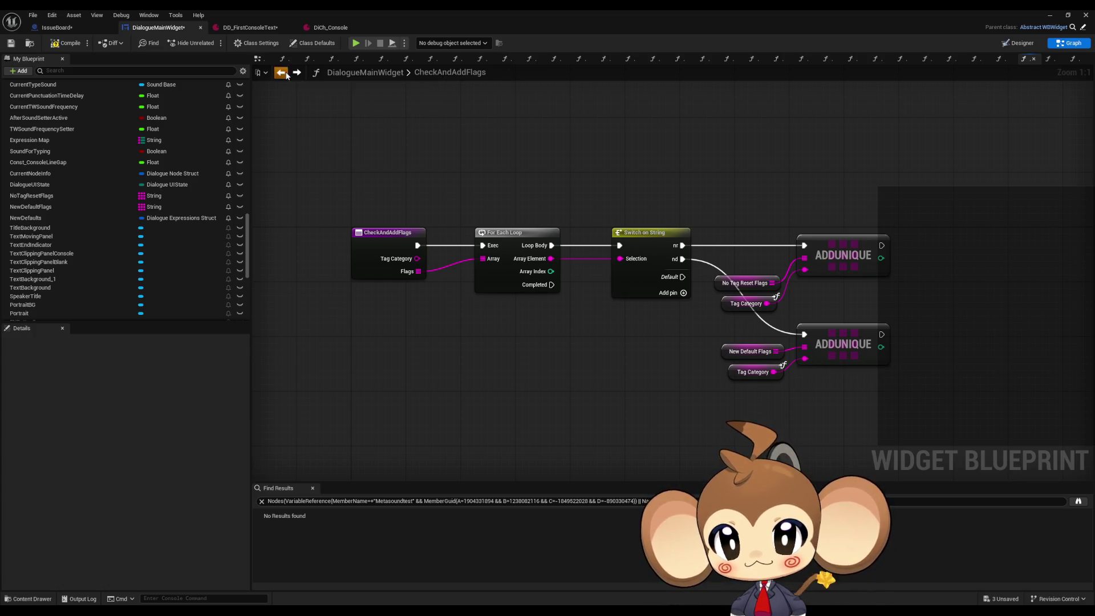
left_click(287, 75)
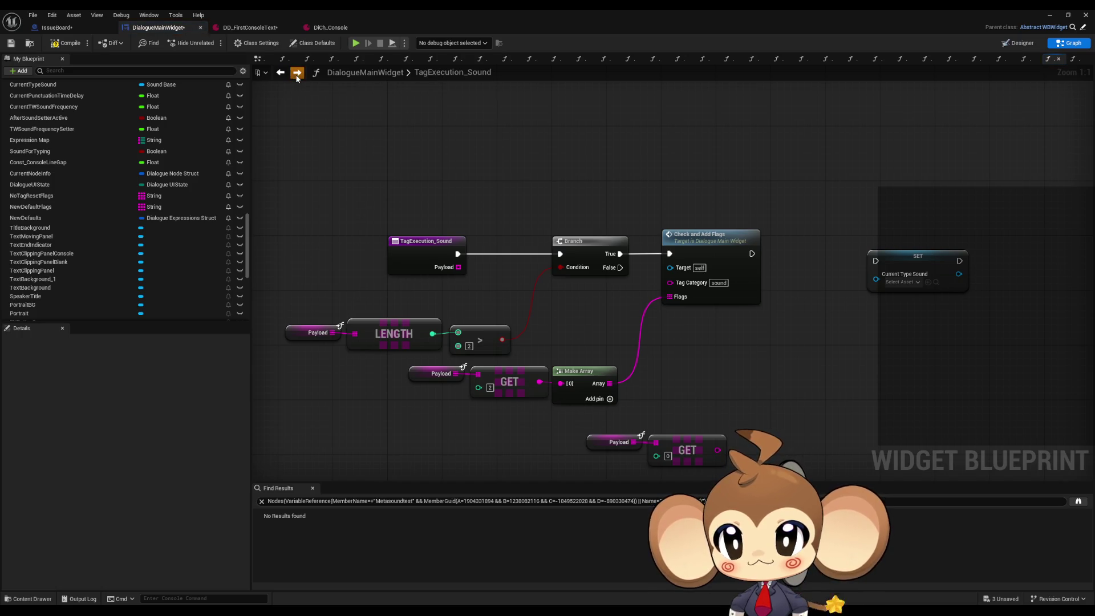
scroll(111, 232, "up", 5)
scroll(112, 234, "up", 10)
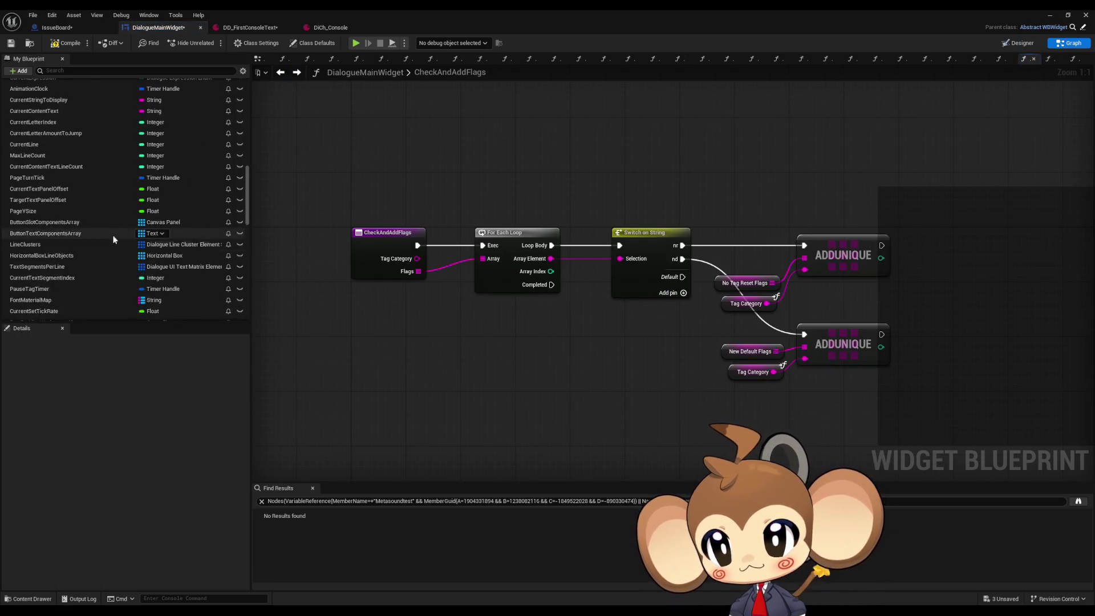
mouse_move(40, 209)
left_mouse_down()
mouse_move(501, 344)
mouse_move(485, 344)
left_mouse_up()
mouse_move(417, 258)
left_mouse_down()
mouse_move(451, 388)
mouse_move(418, 245)
left_mouse_up()
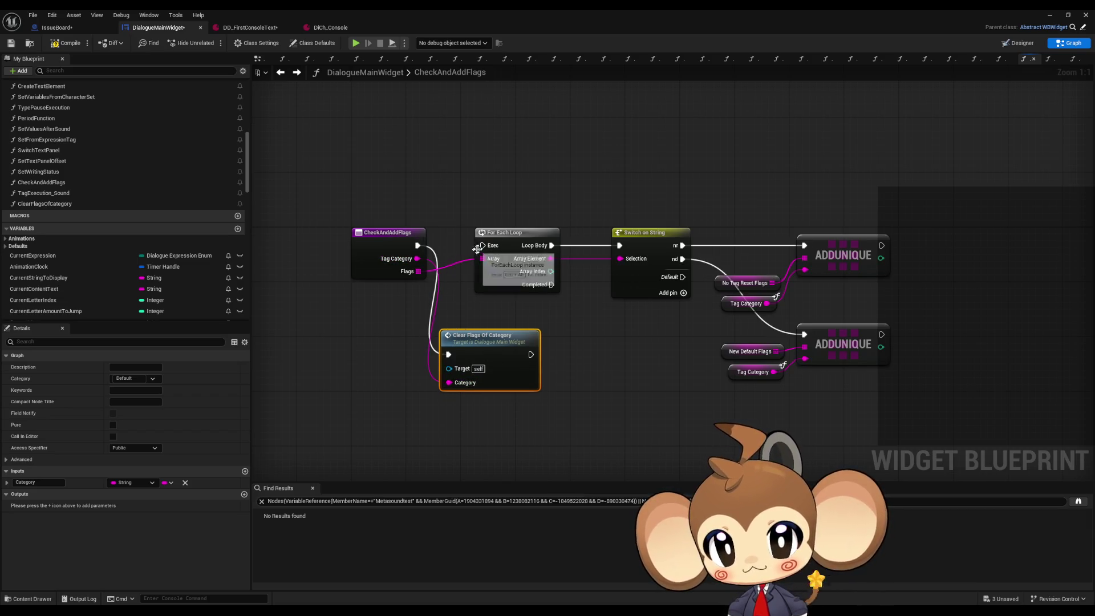
left_click_drag(531, 354, 482, 246)
- Shift the loop, switch and add nodes to line up after the new call
left_click_drag(522, 193, 798, 305)
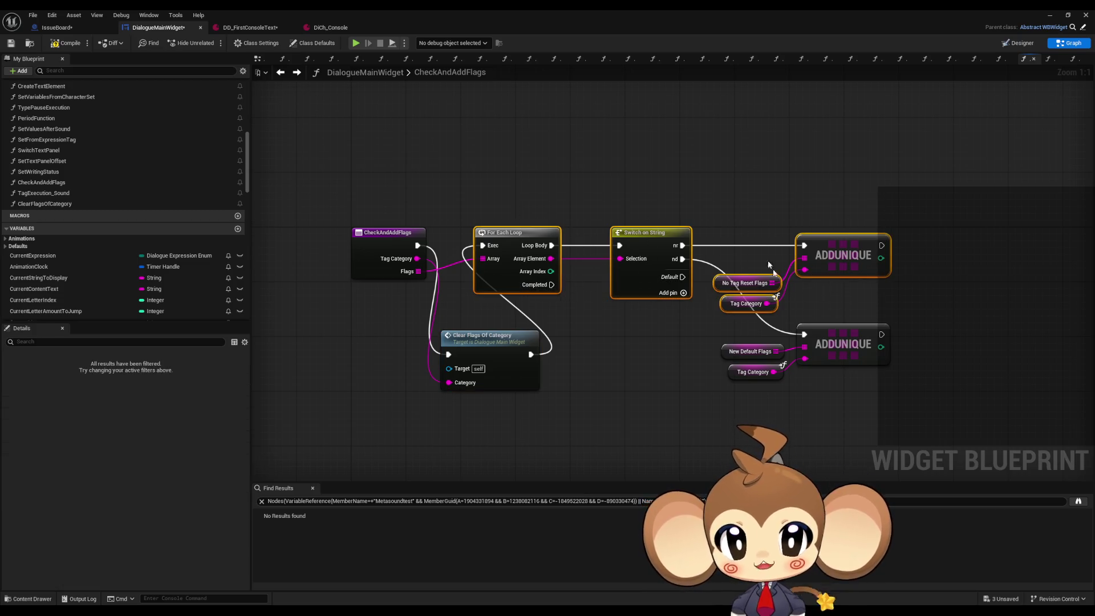
left_click_drag(895, 385, 739, 343)
left_click_drag(504, 236, 580, 345)
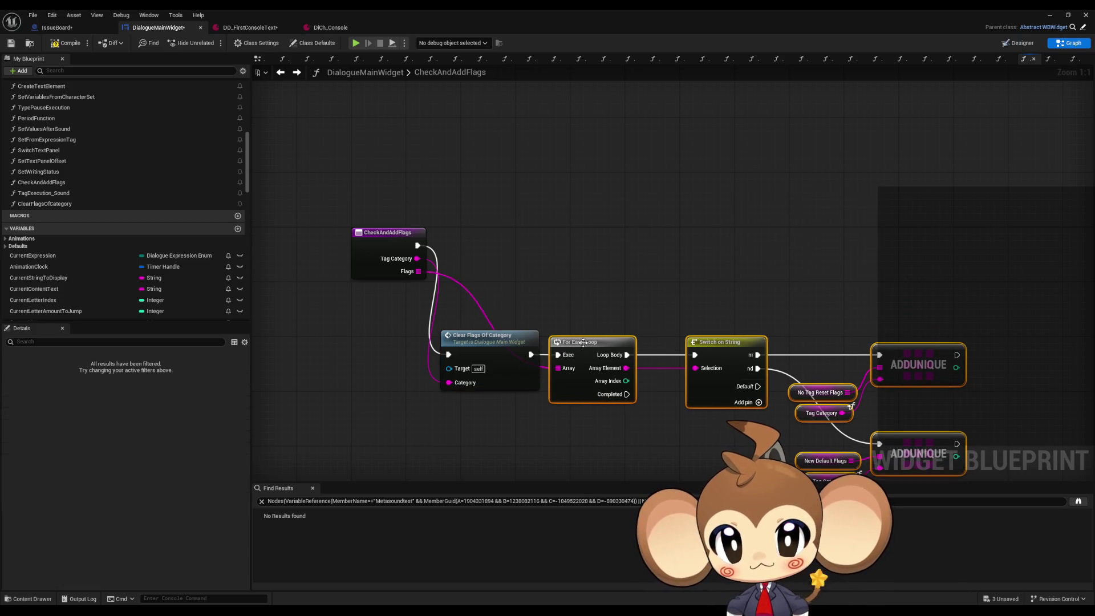
left_click_drag(485, 350, 467, 233)
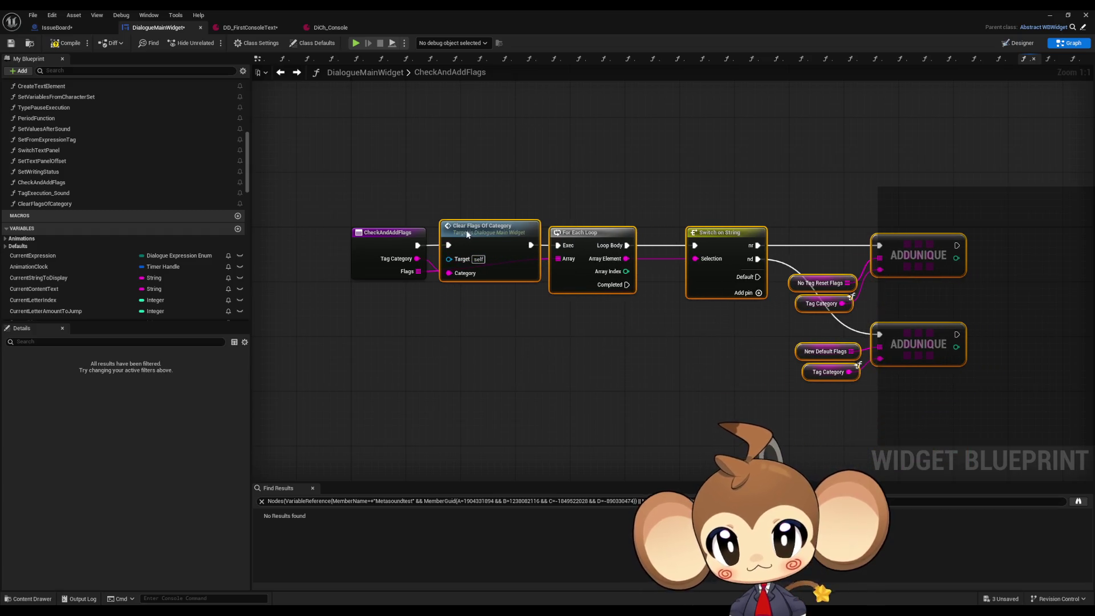
left_click(494, 171)
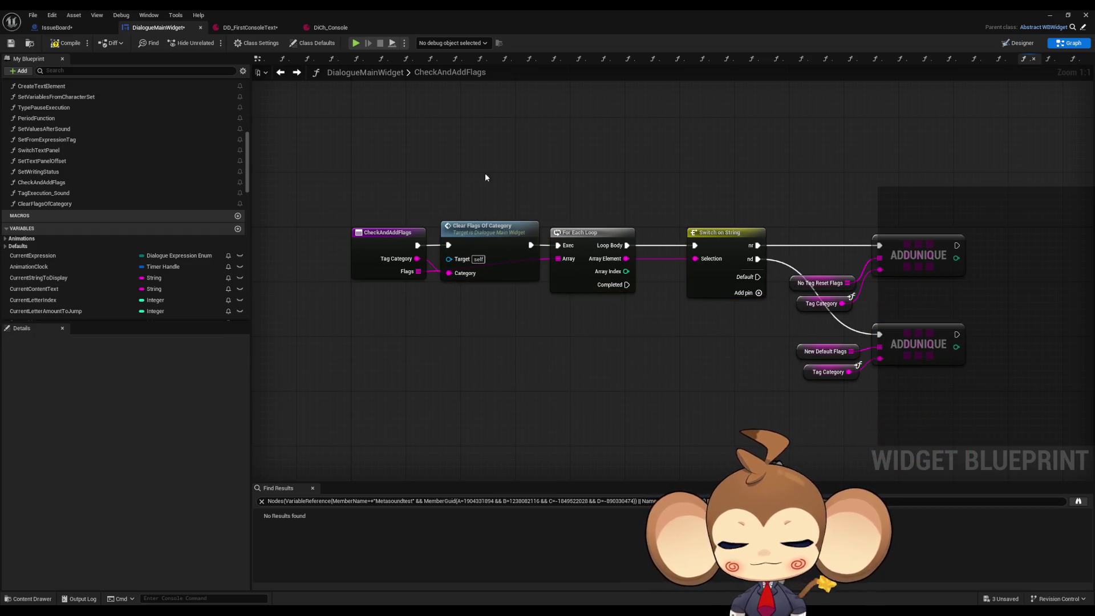
left_click(295, 73)
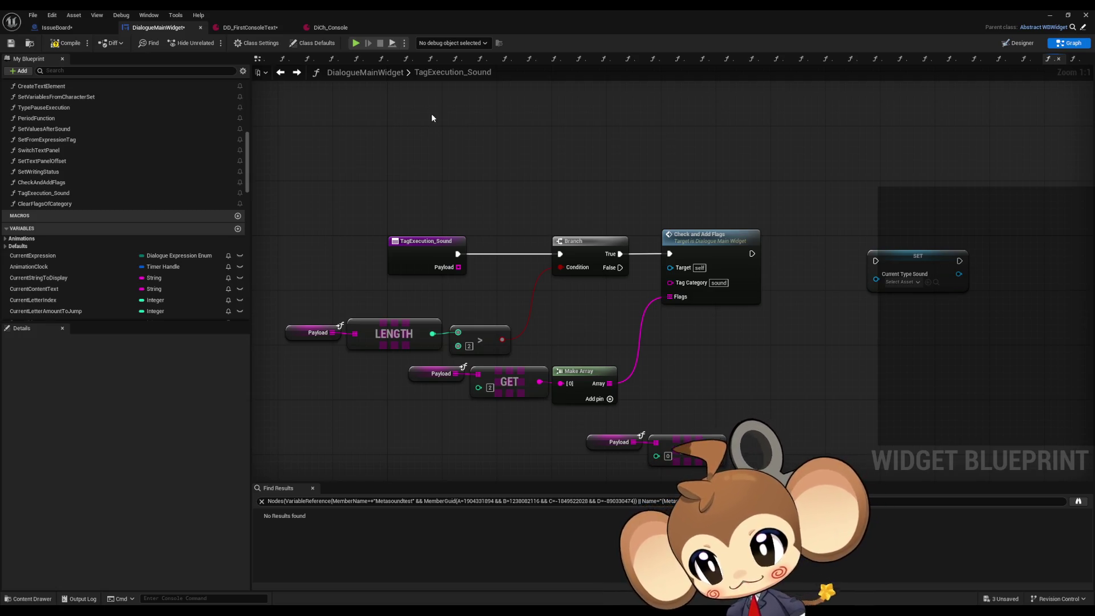
scroll(165, 293, "down", 3)
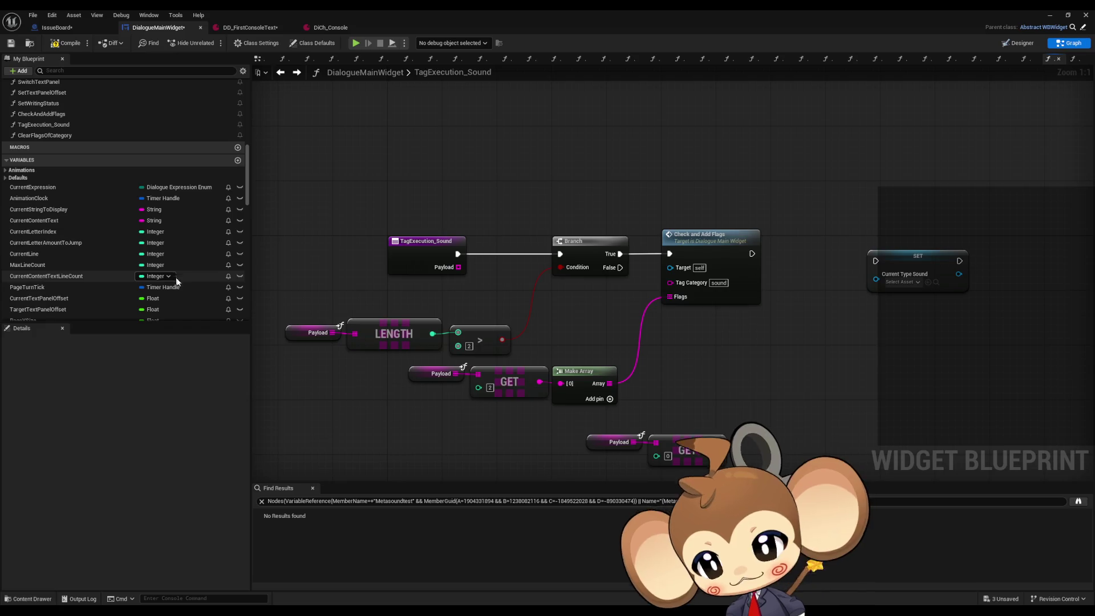
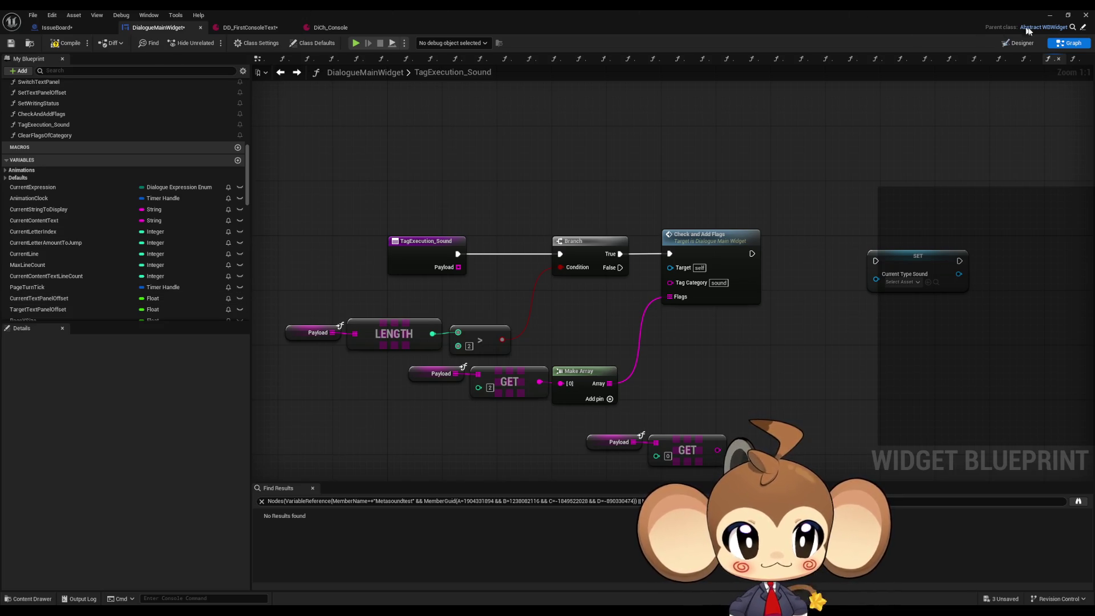
- Browse to Content > Blueprints > DialogueSystem > Sounds, glancing into the Typewriter folder
key("alt+Tab")
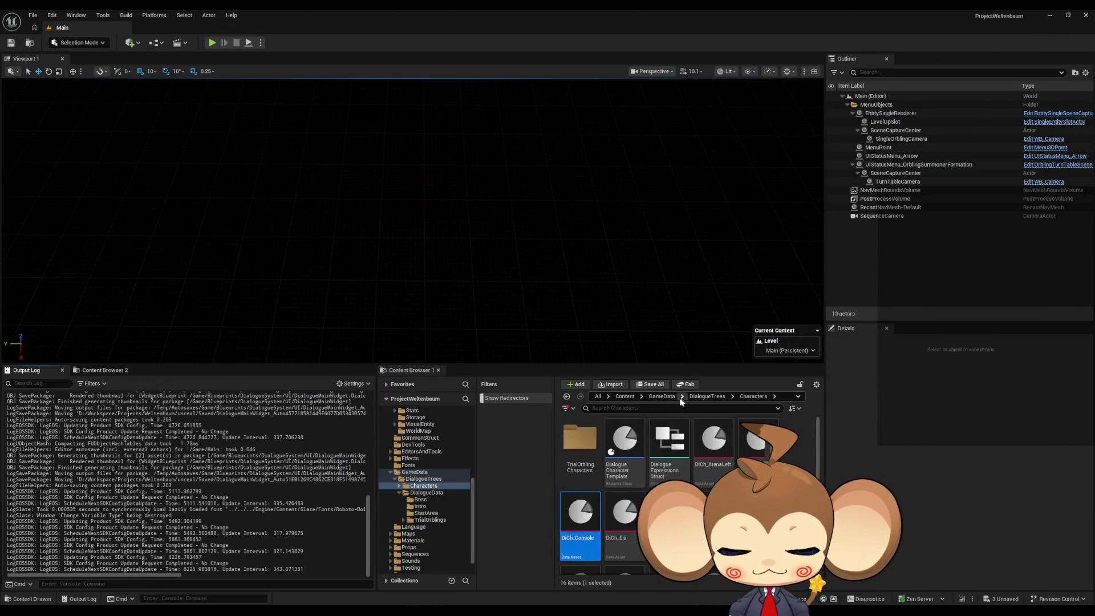
left_click(624, 396)
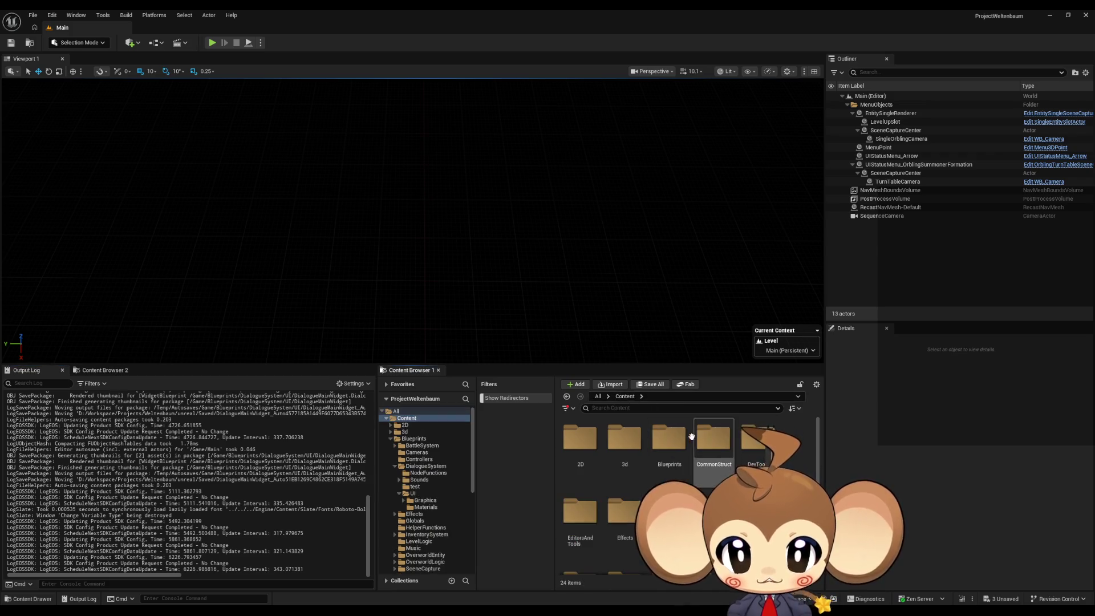
double_click(675, 445)
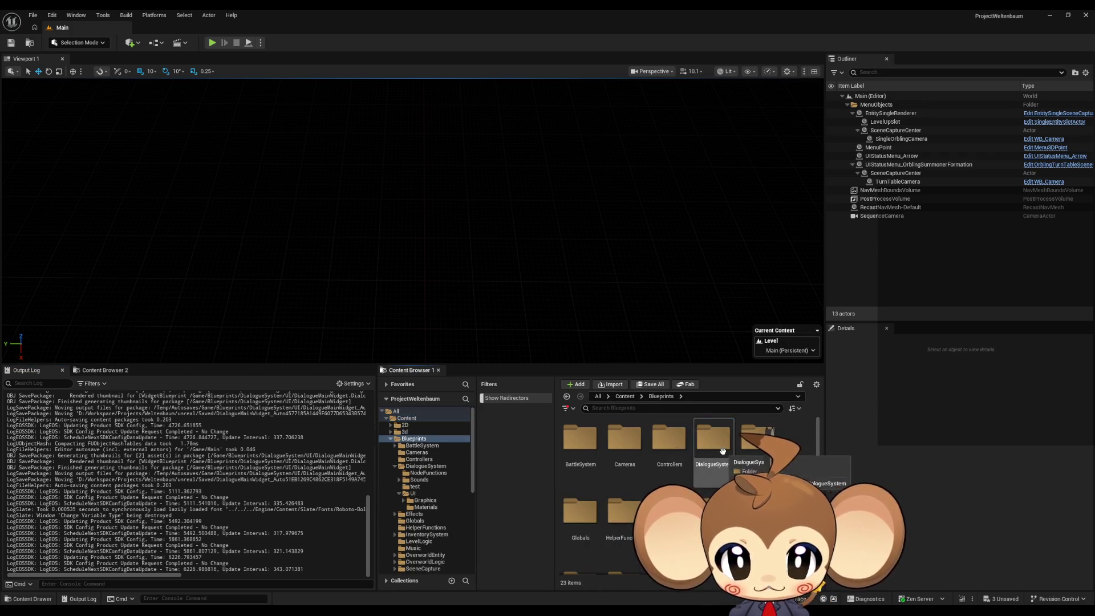
double_click(713, 439)
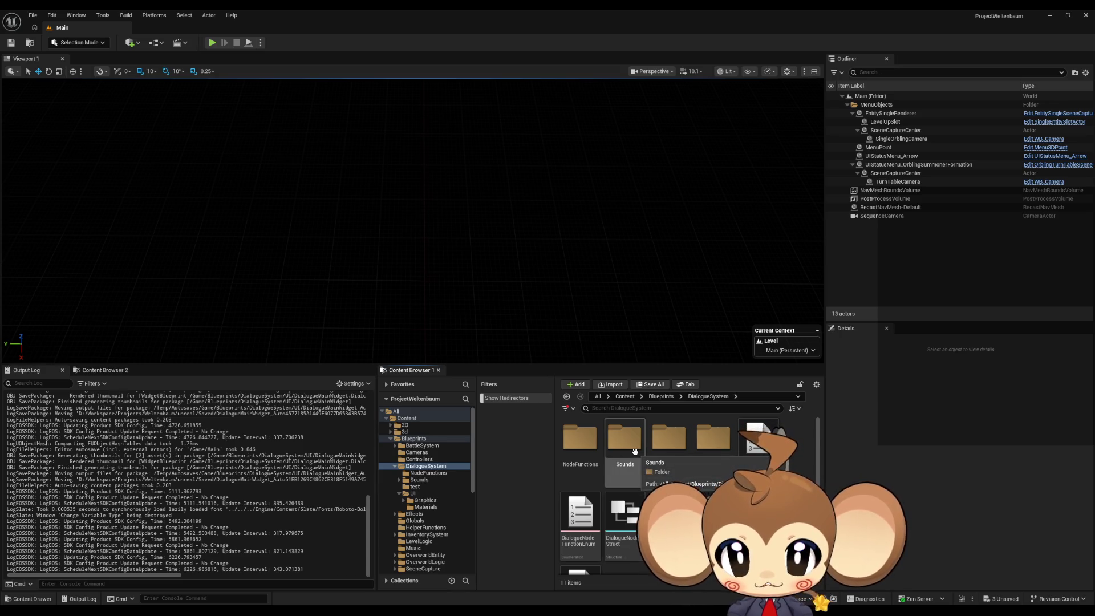
double_click(634, 451)
double_click(579, 438)
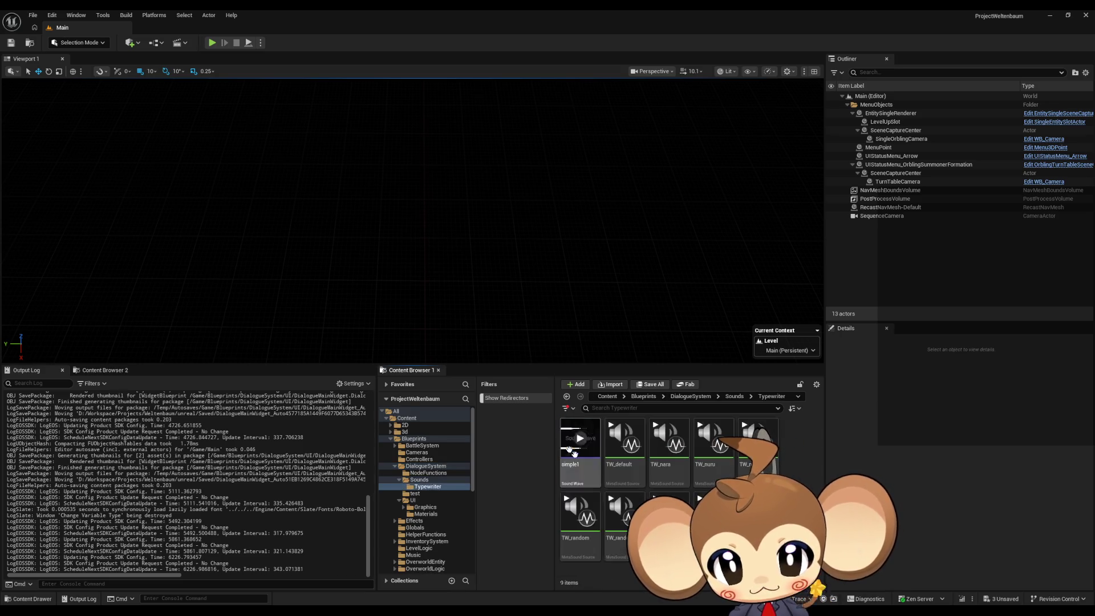
left_click(734, 395)
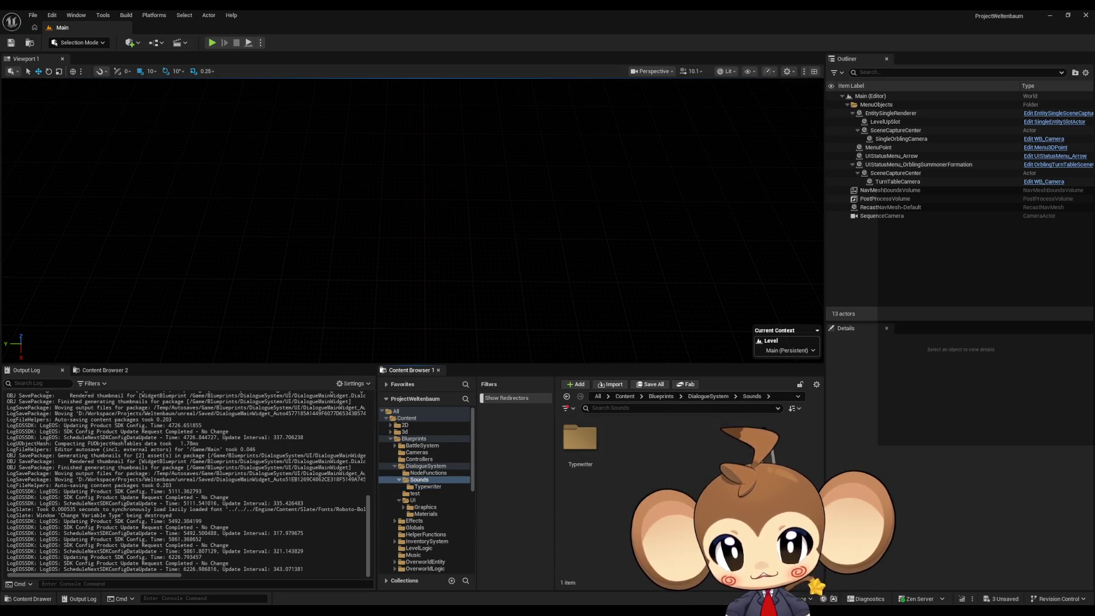
- Create a SoundDatatables folder inside Sounds and open it
right_click(651, 467)
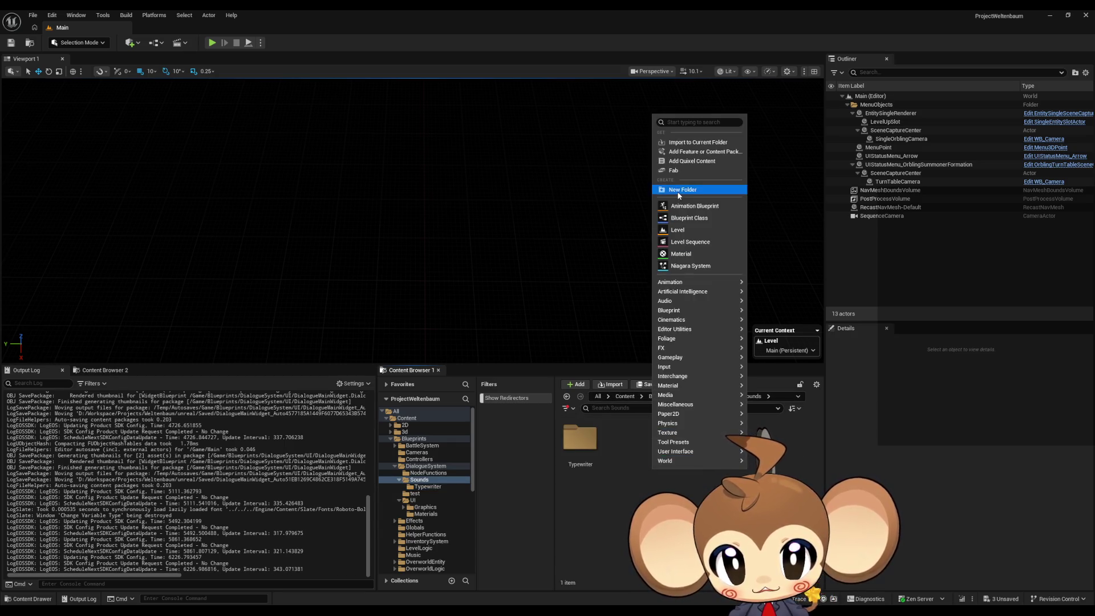
left_click(682, 189)
type("SoundData")
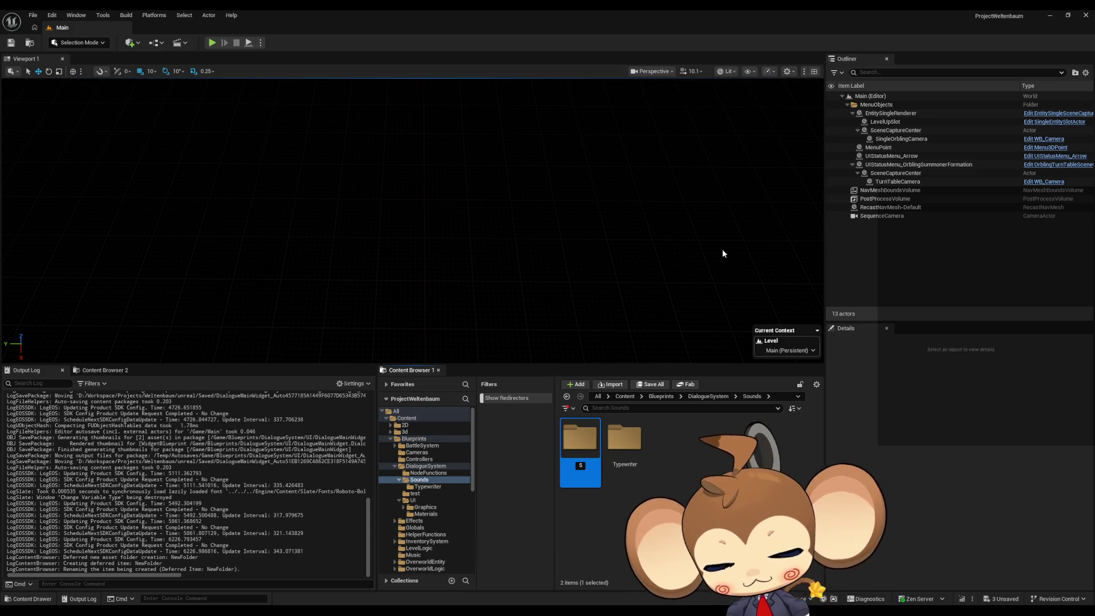
type("A")
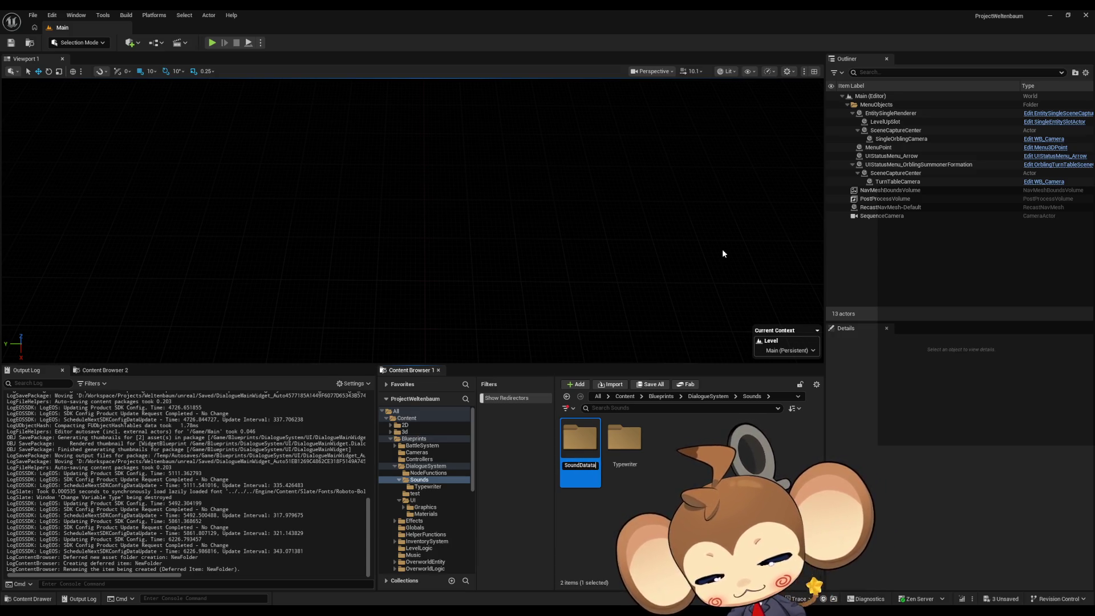
type("s")
key("Return")
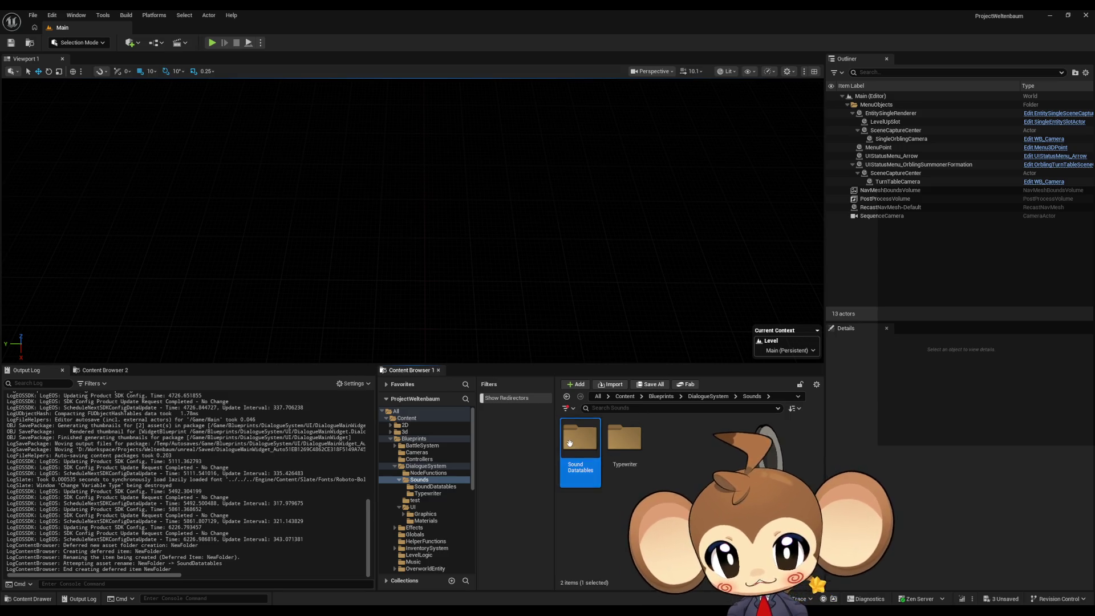
double_click(580, 441)
right_click(657, 465)
- Create a Blueprint Structure named SoundDatatableElementStruct and open it
mouse_move(736, 303)
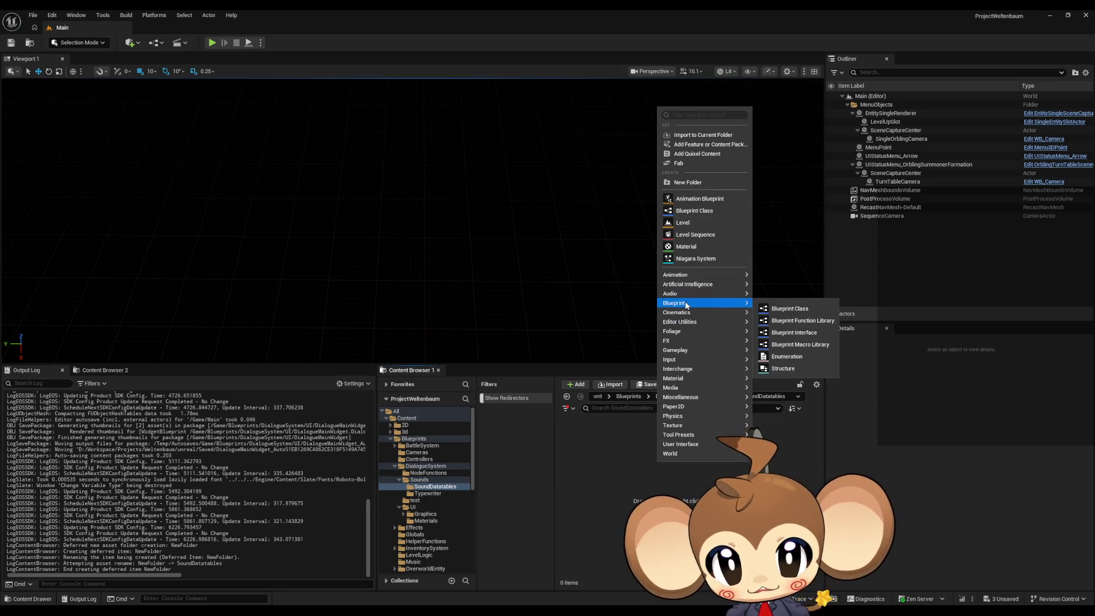
left_click(783, 369)
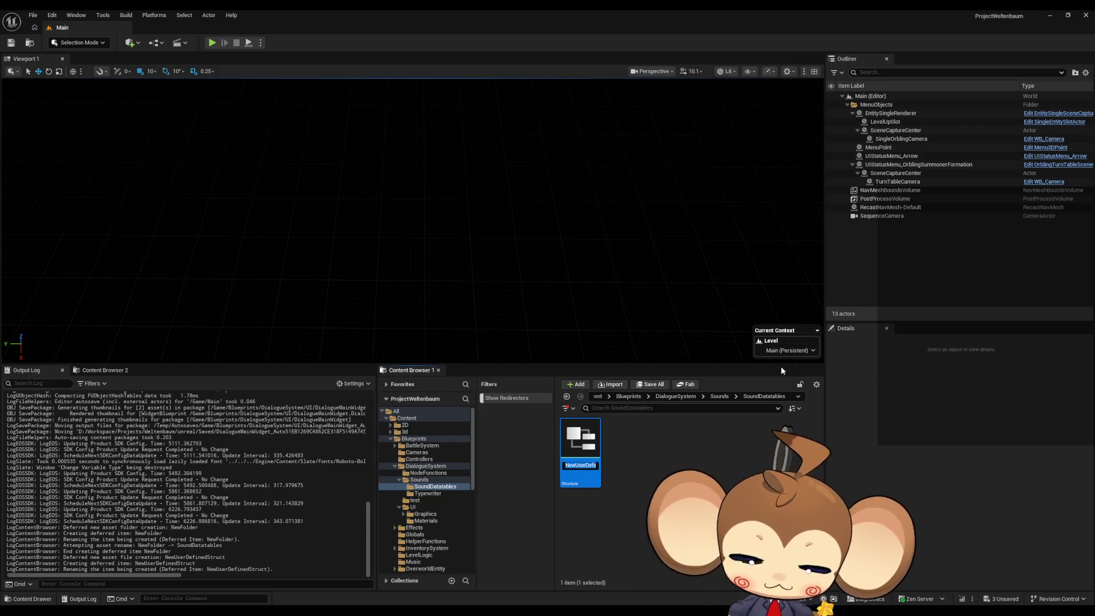
type("Sou")
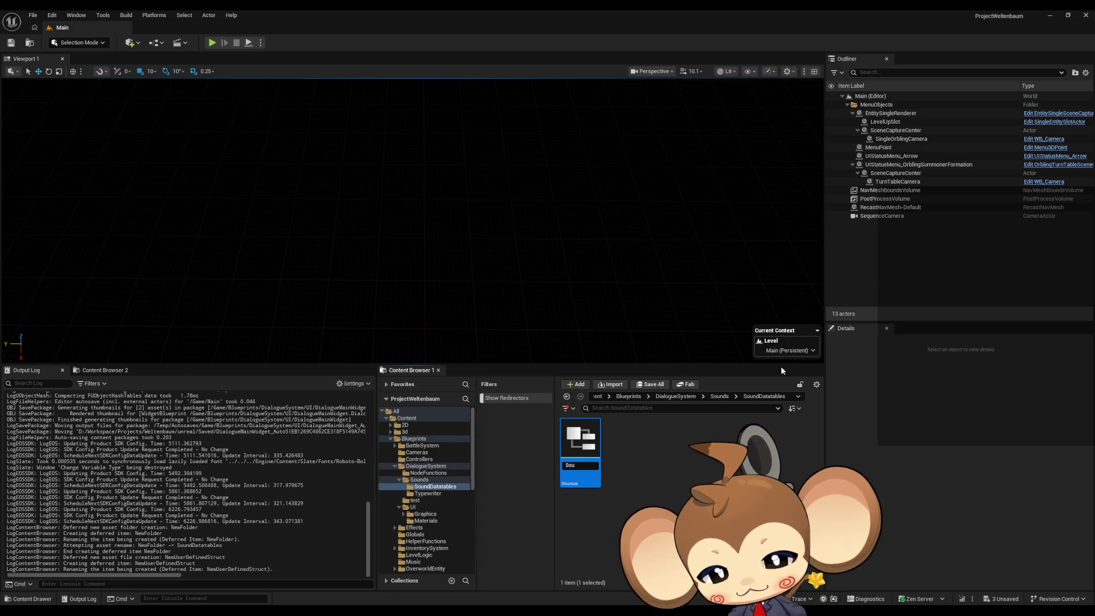
type("ndDatat")
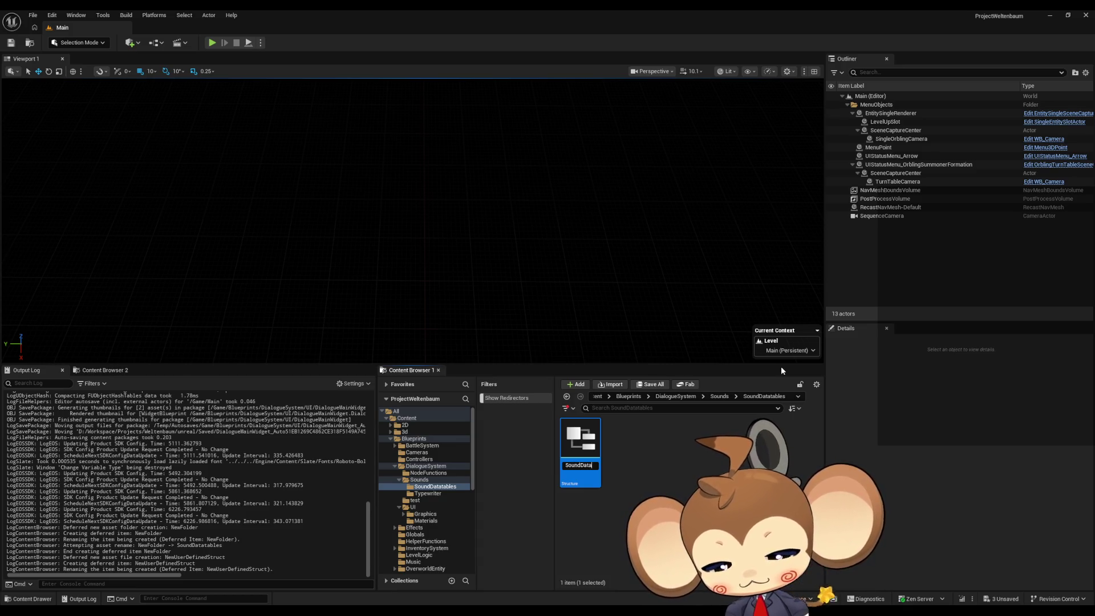
type("ableElement")
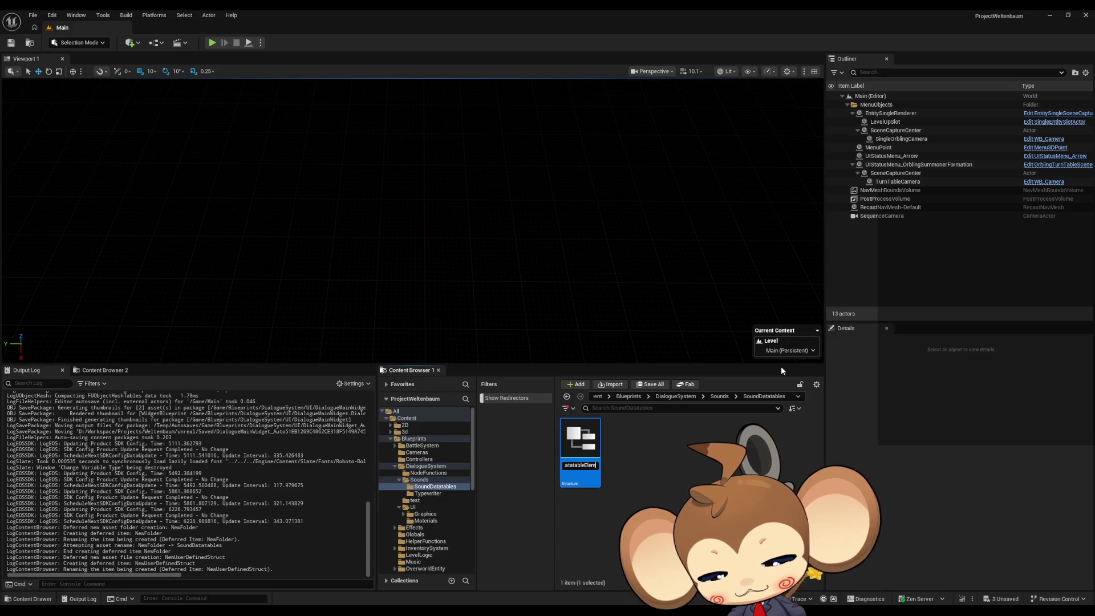
type("Struct")
key("Return")
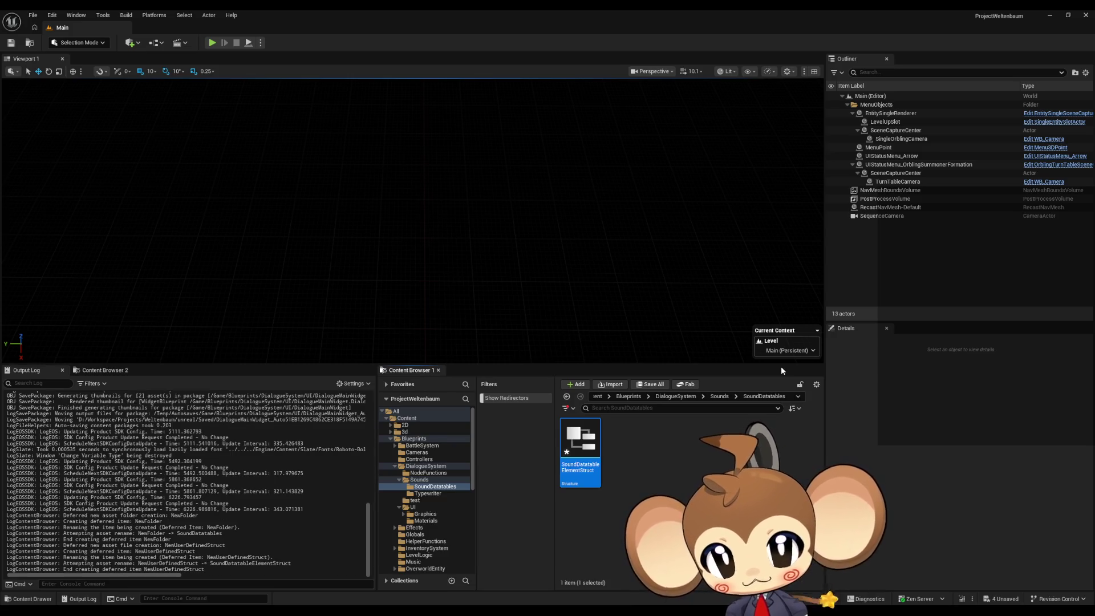
double_click(580, 442)
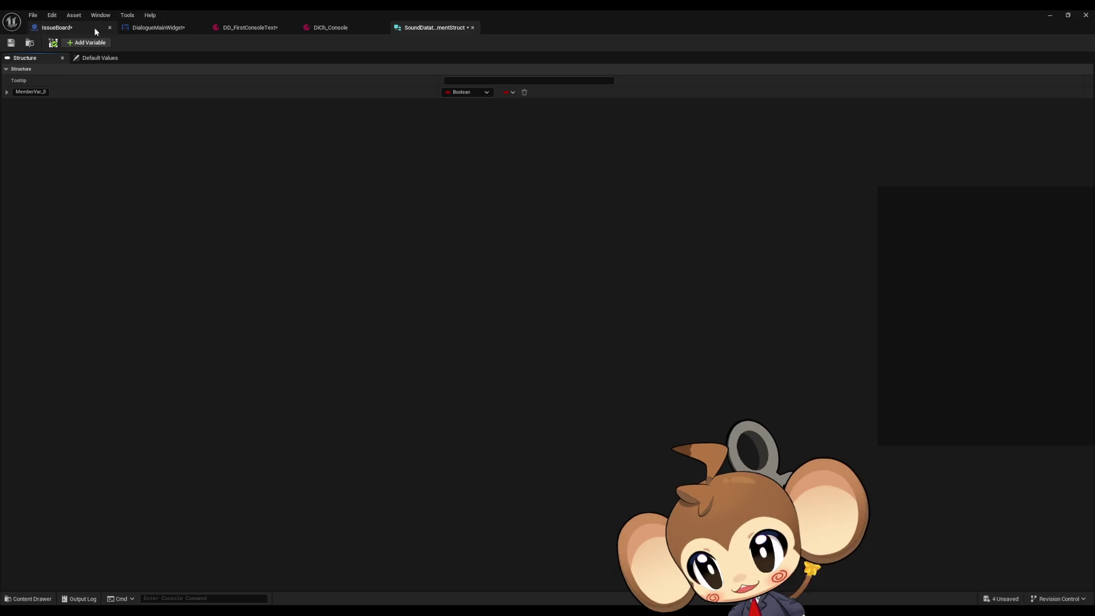
- Make the structure's member a Sound Base variable named Sound and save
left_click(77, 29)
left_click(143, 28)
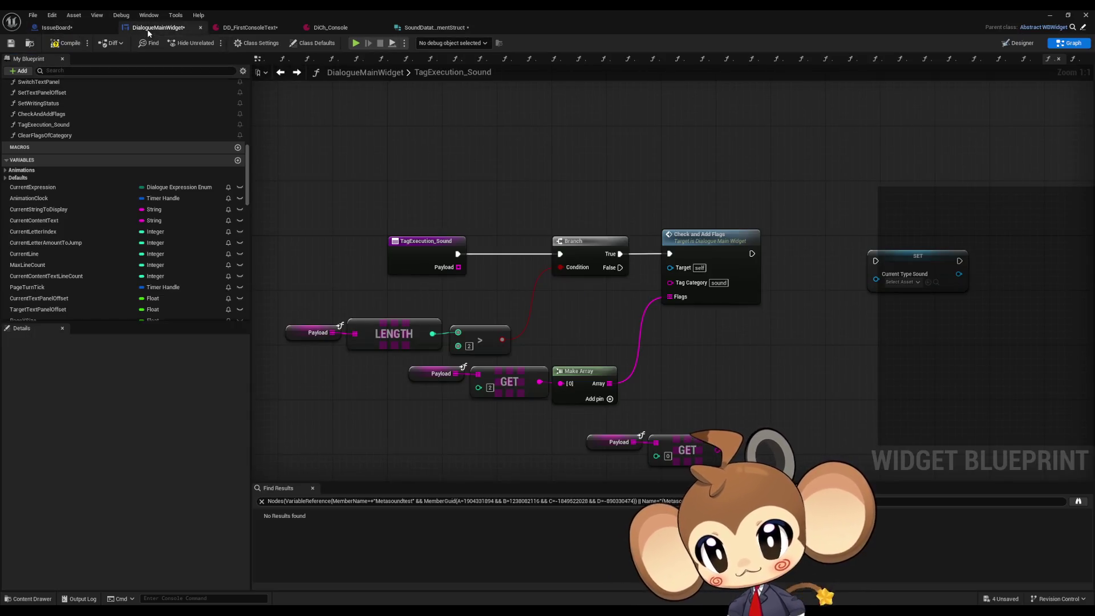
scroll(116, 201, "down", 10)
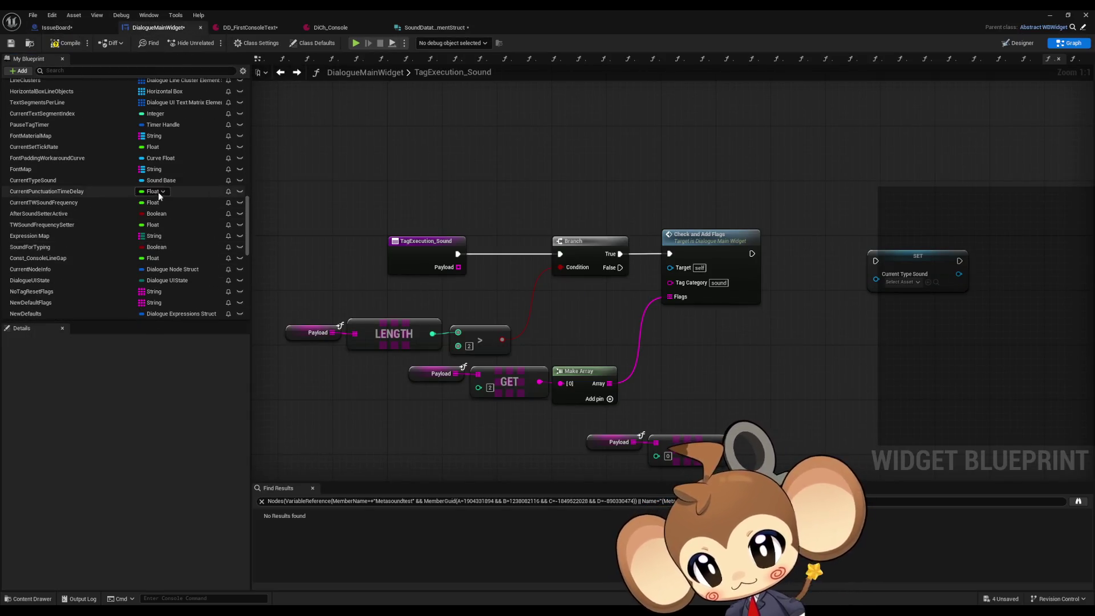
left_click(468, 29)
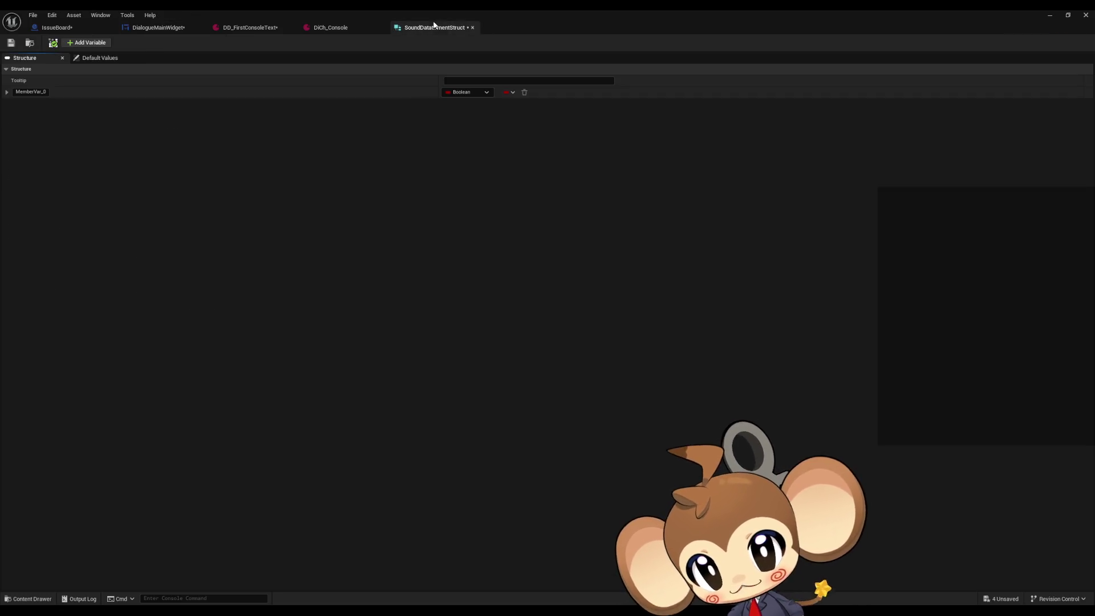
left_click(460, 92)
type("sound base")
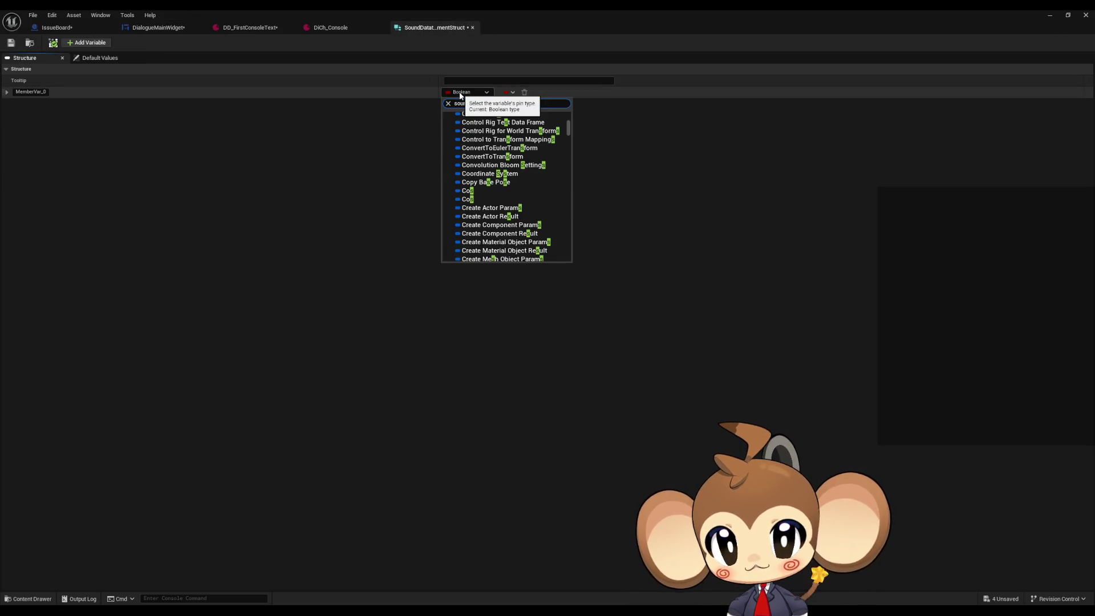
left_click(495, 152)
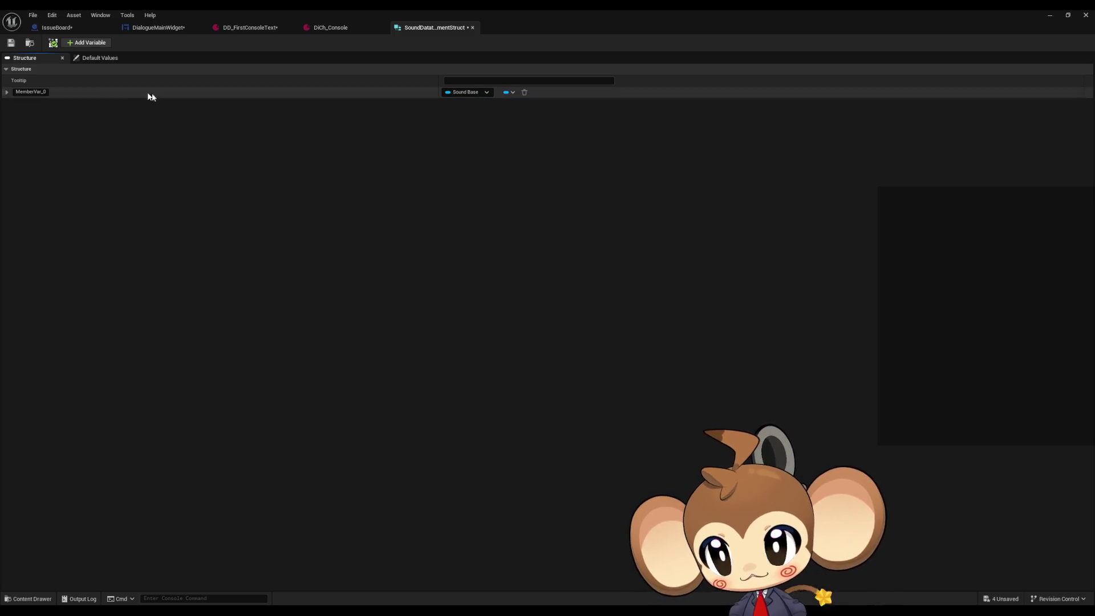
left_click(29, 92)
type("Sou")
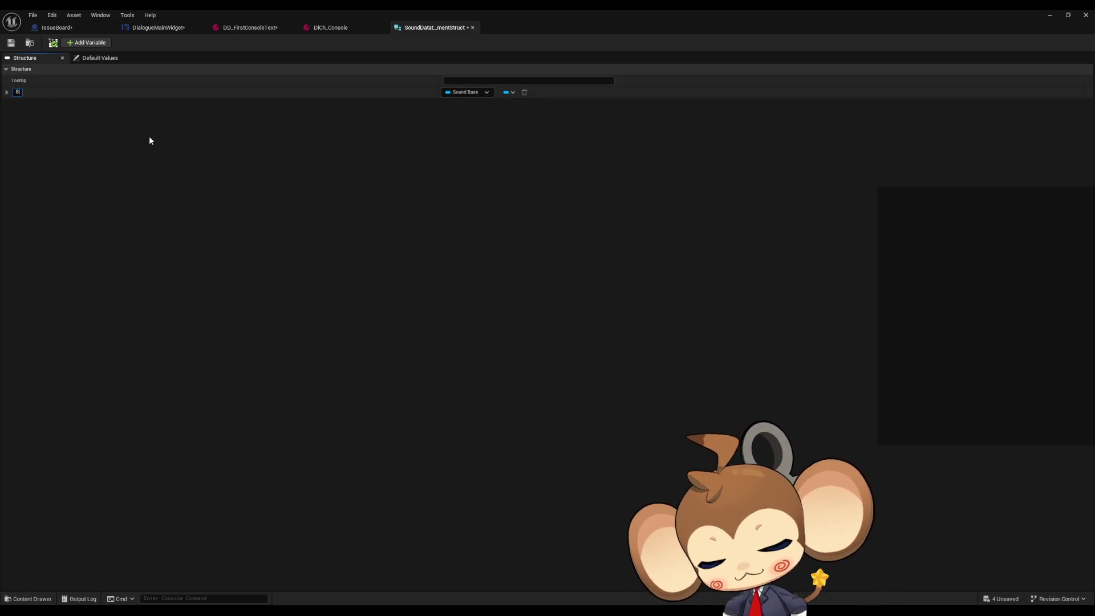
type("nd")
left_click(11, 43)
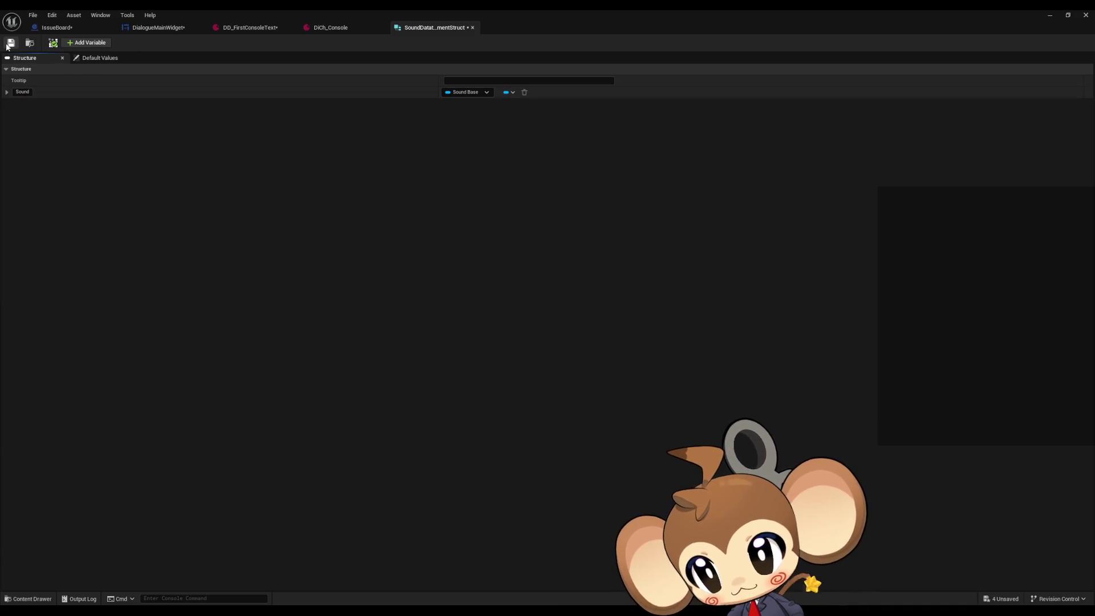
left_click(56, 27)
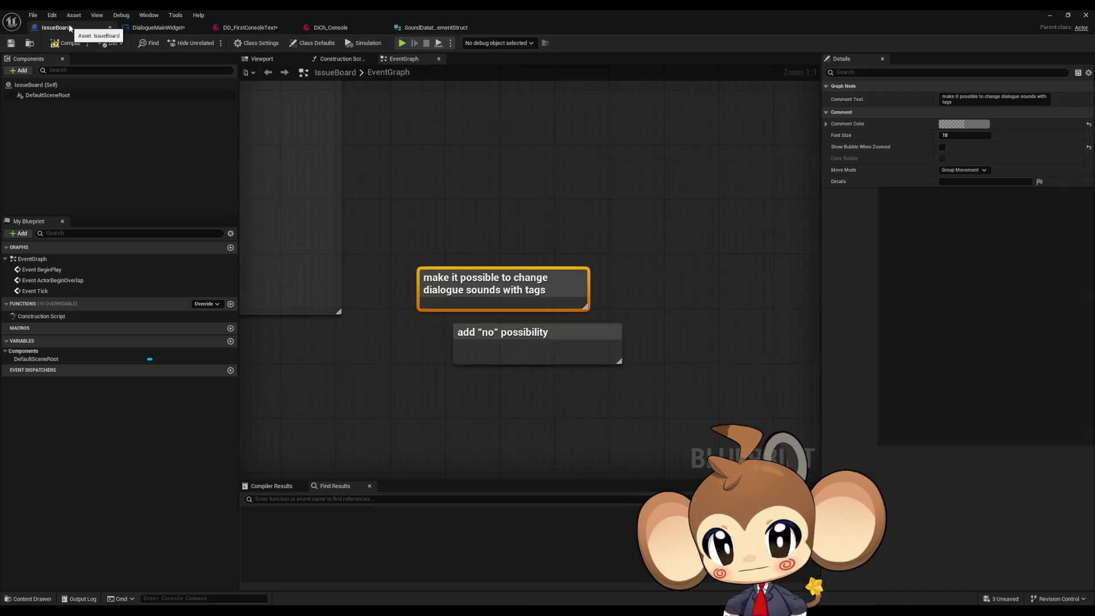
key("alt+Tab")
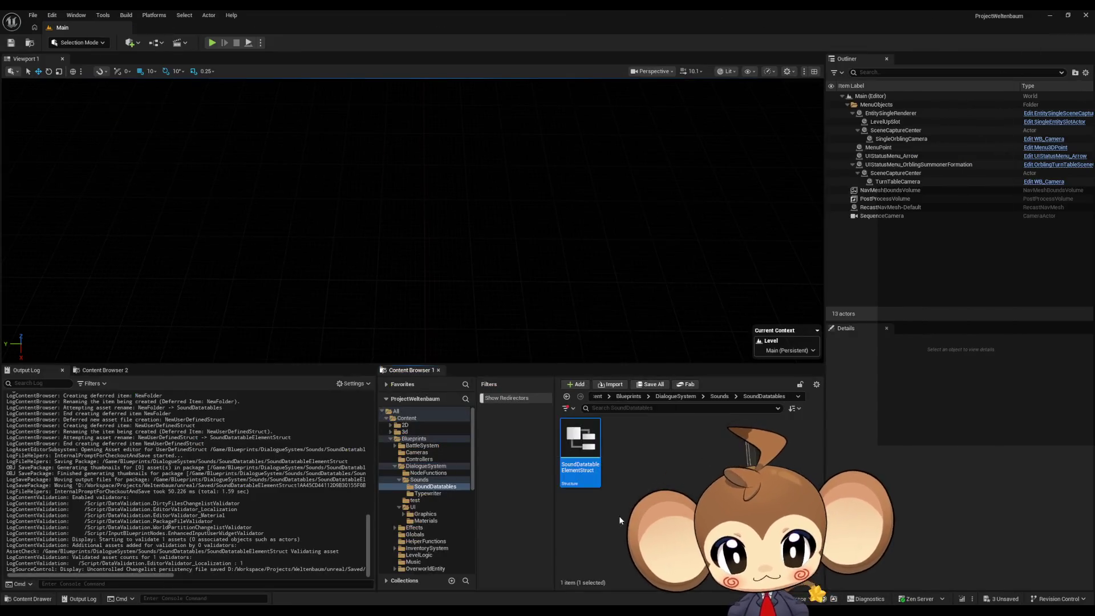
- Create a Data Table using SoundDatatableElementStruct as its row structure
right_click(629, 457)
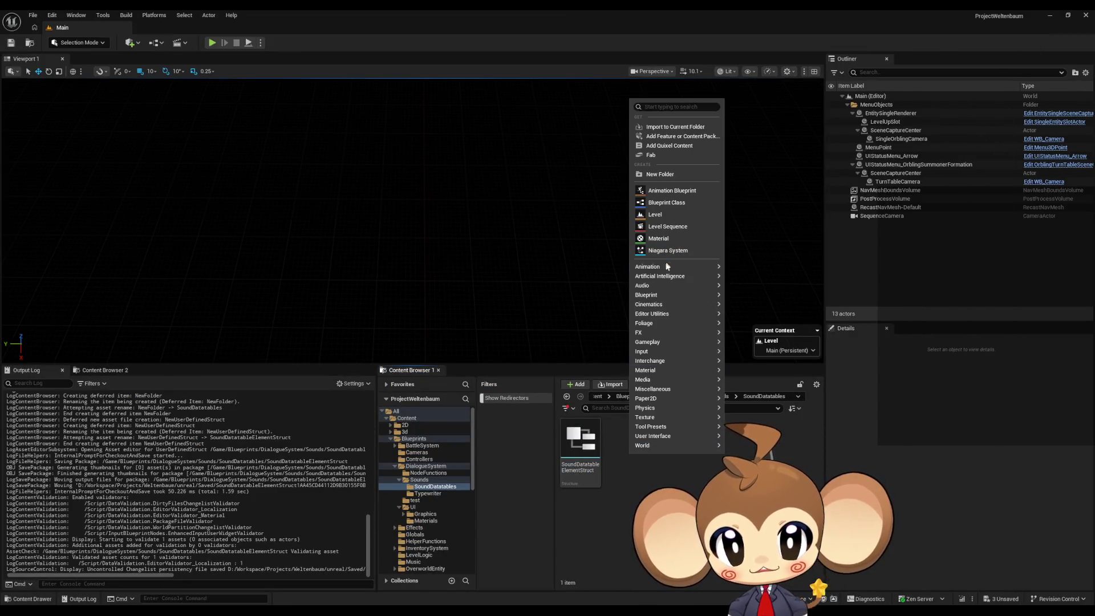
mouse_move(663, 310)
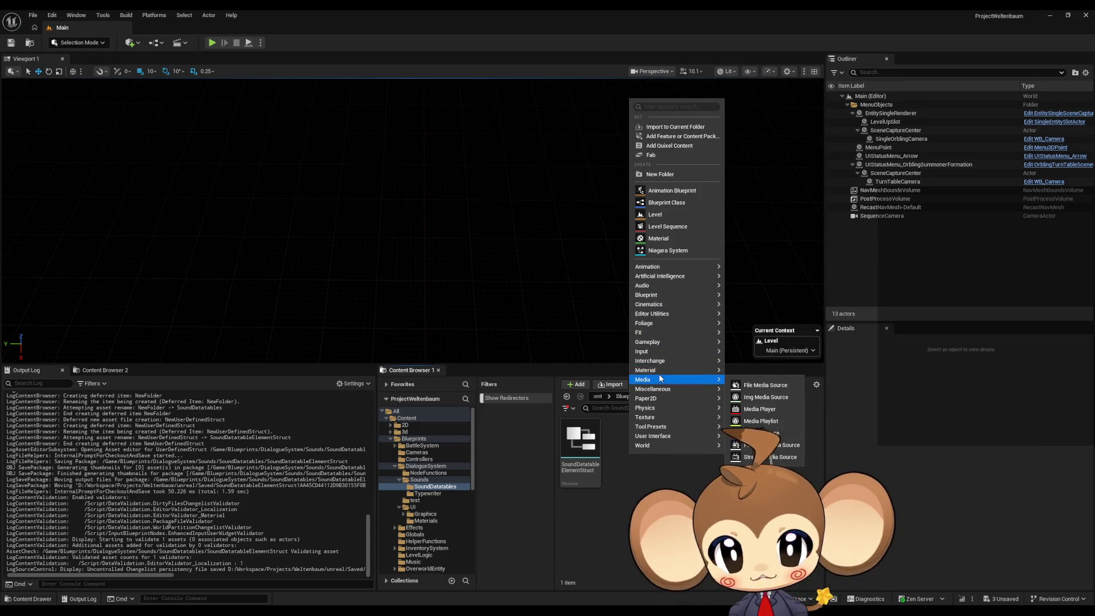
mouse_move(656, 390)
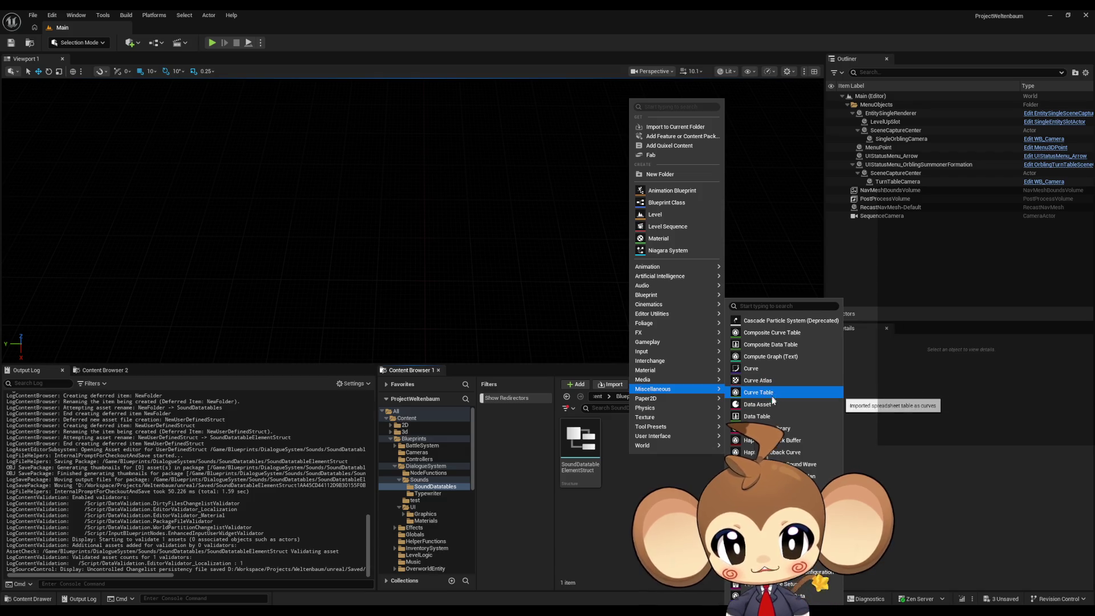
left_click(768, 415)
left_click(503, 305)
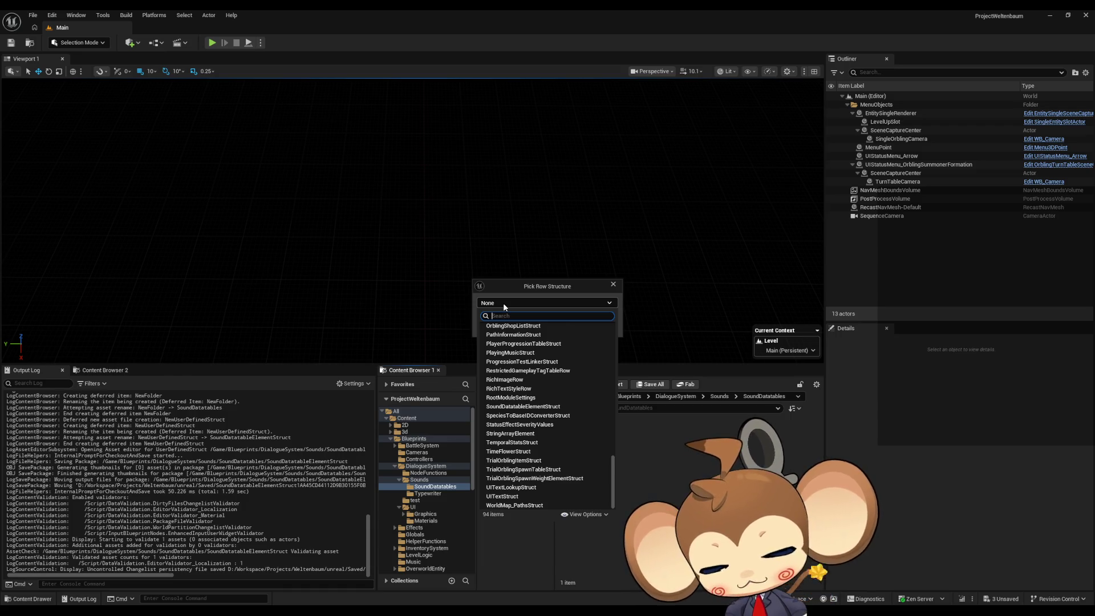
type("sound st")
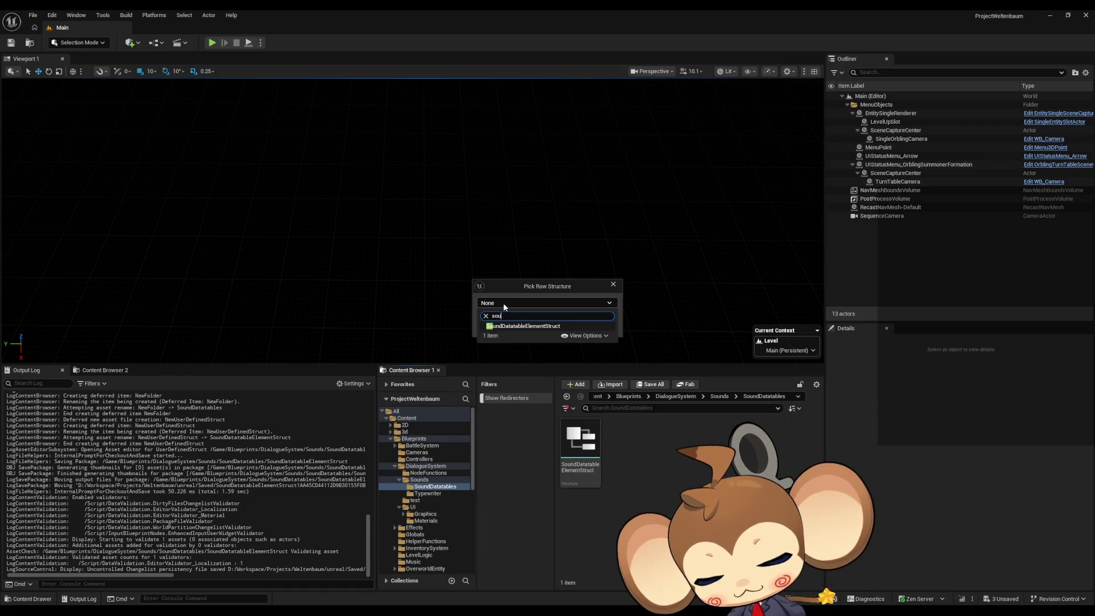
left_click(542, 325)
left_click(577, 313)
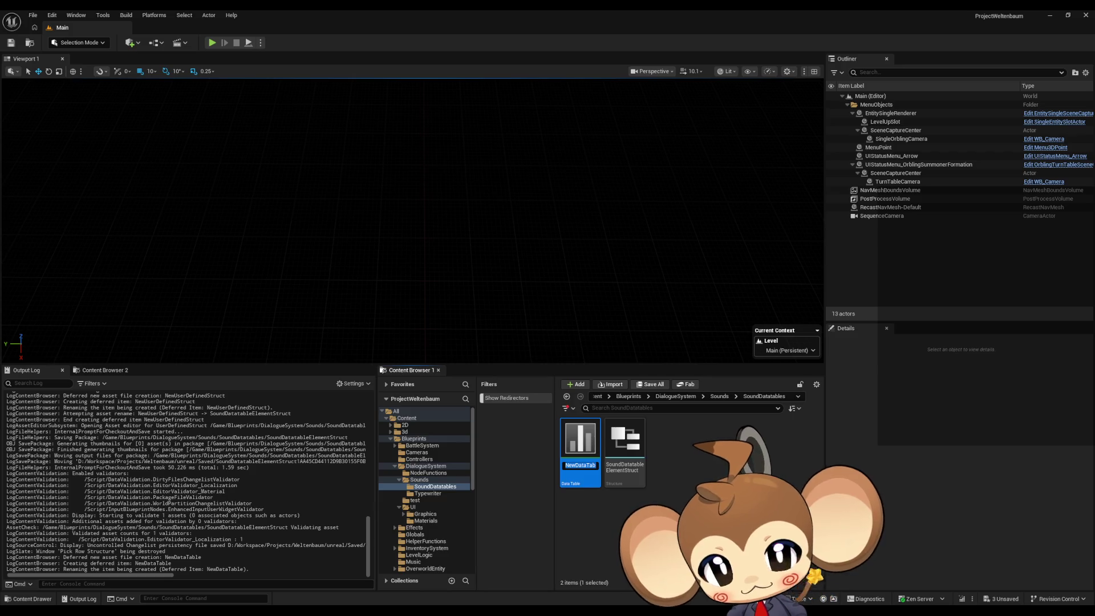
key("Return")
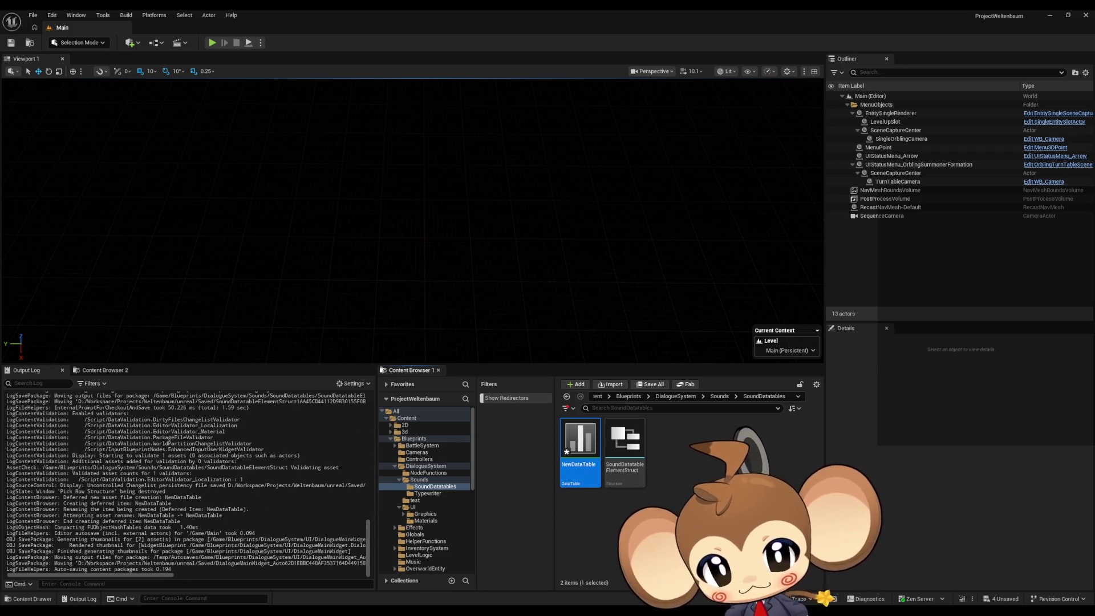
- Rename the new data table to SoundDatatable_Console
key("F2")
type("SoundData")
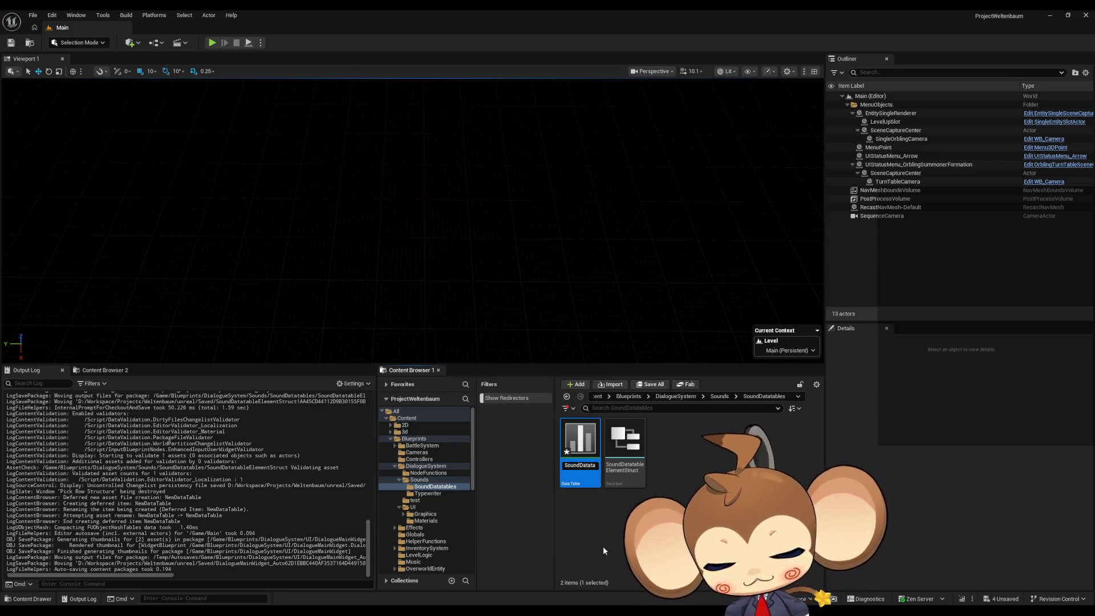
type("table_Conso")
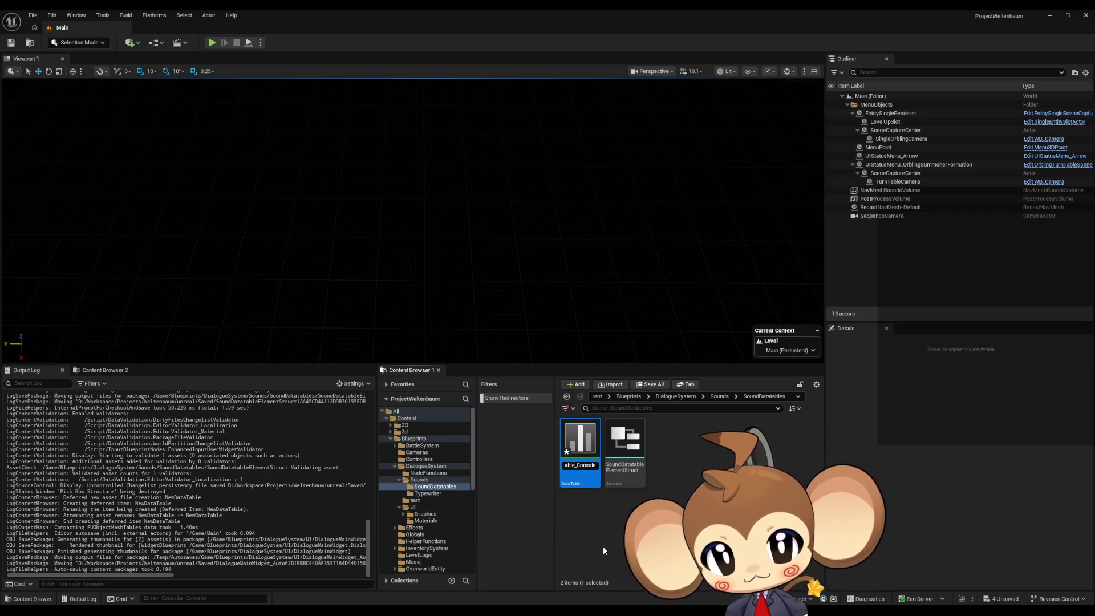
type("le")
key("Return")
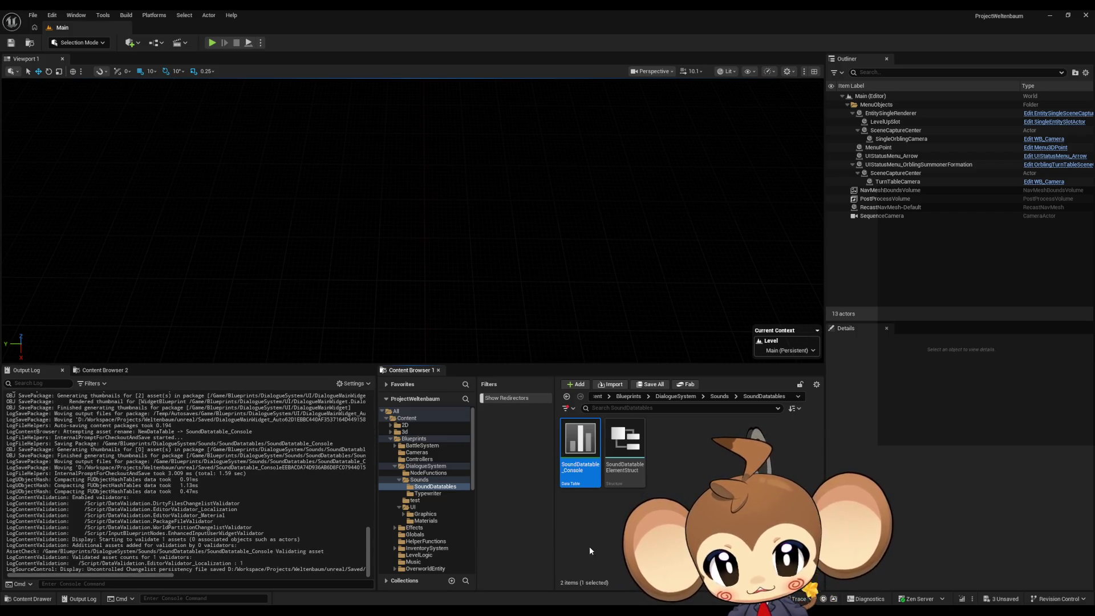
- Open SoundDatatable_Console, add a NewRow, and browse its Sound list without choosing one
double_click(583, 439)
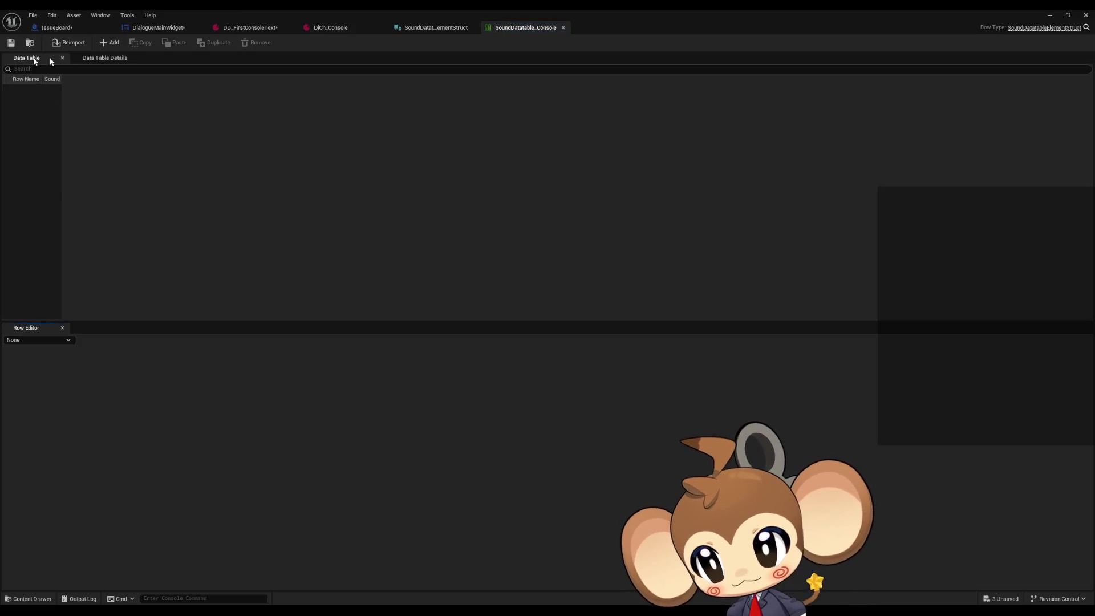
left_click(109, 43)
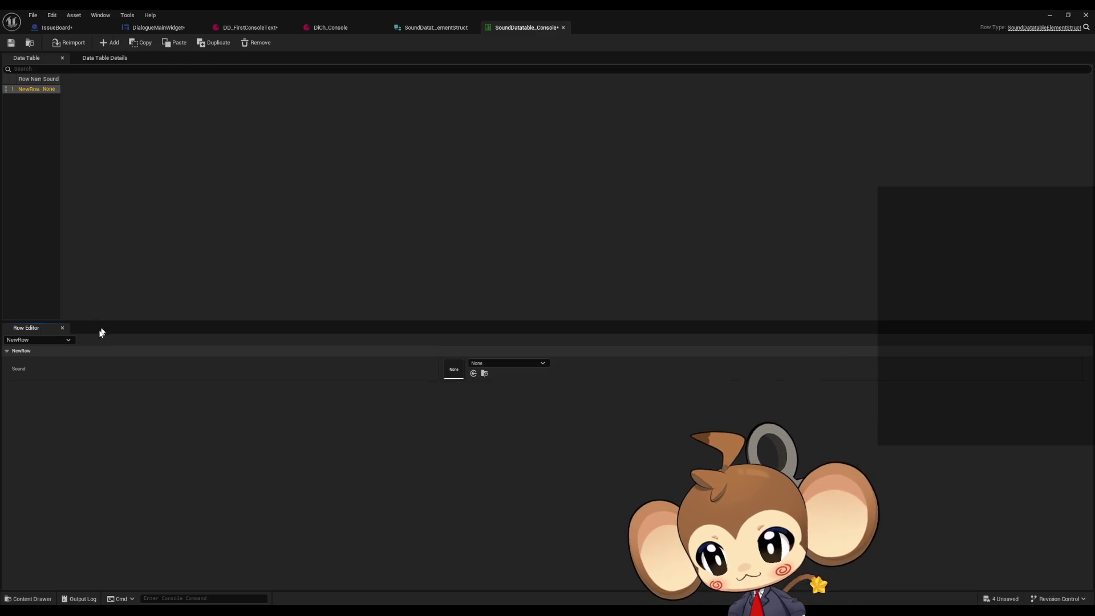
left_click(499, 364)
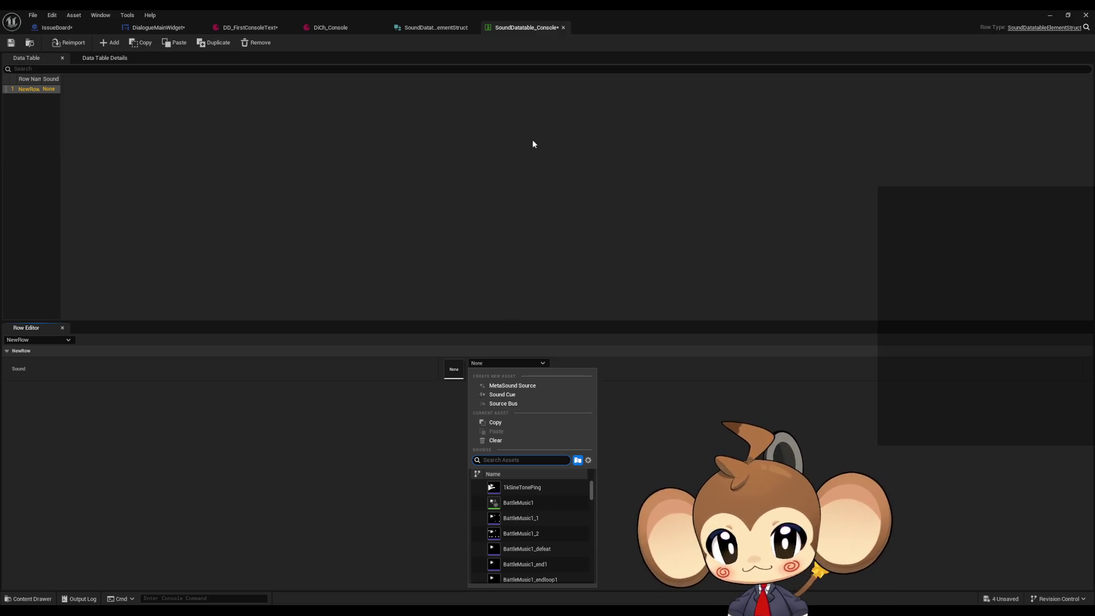
scroll(550, 519, "down", 4)
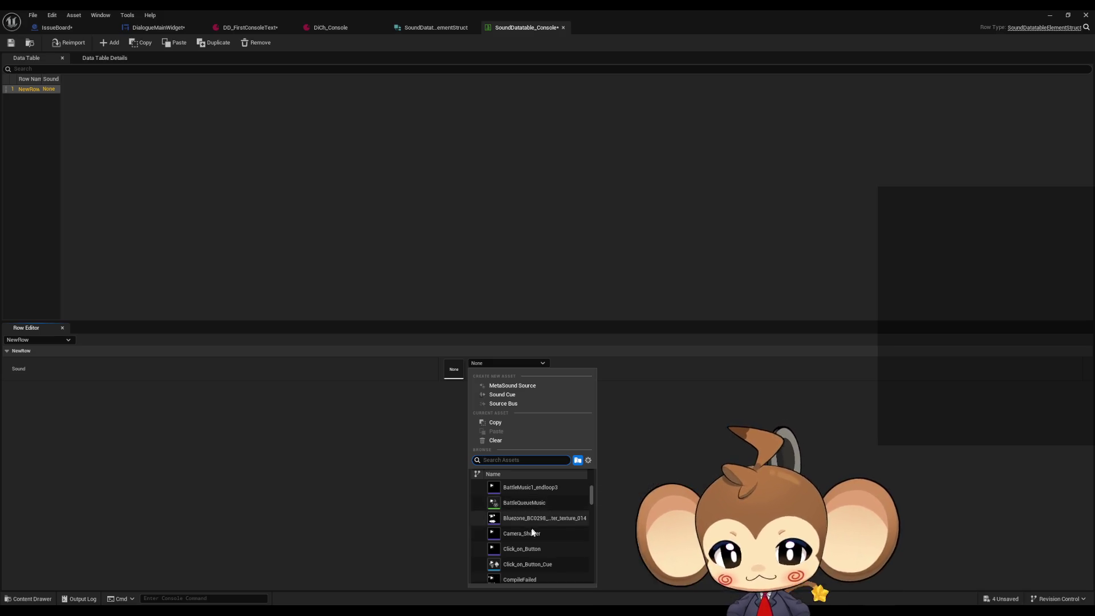
scroll(531, 525, "down", 3)
scroll(556, 538, "down", 3)
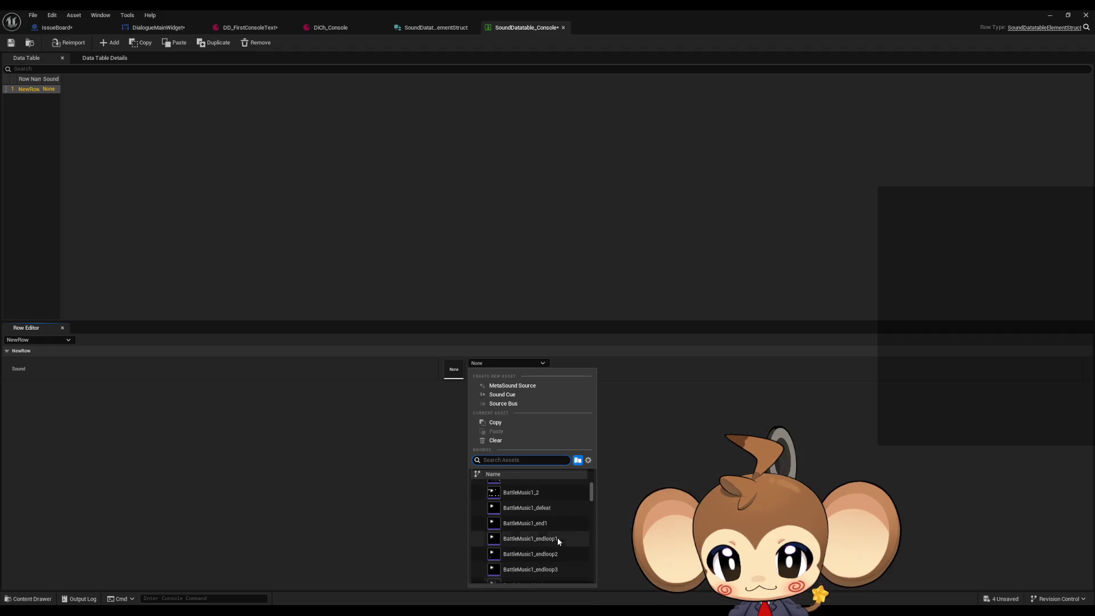
key("Escape")
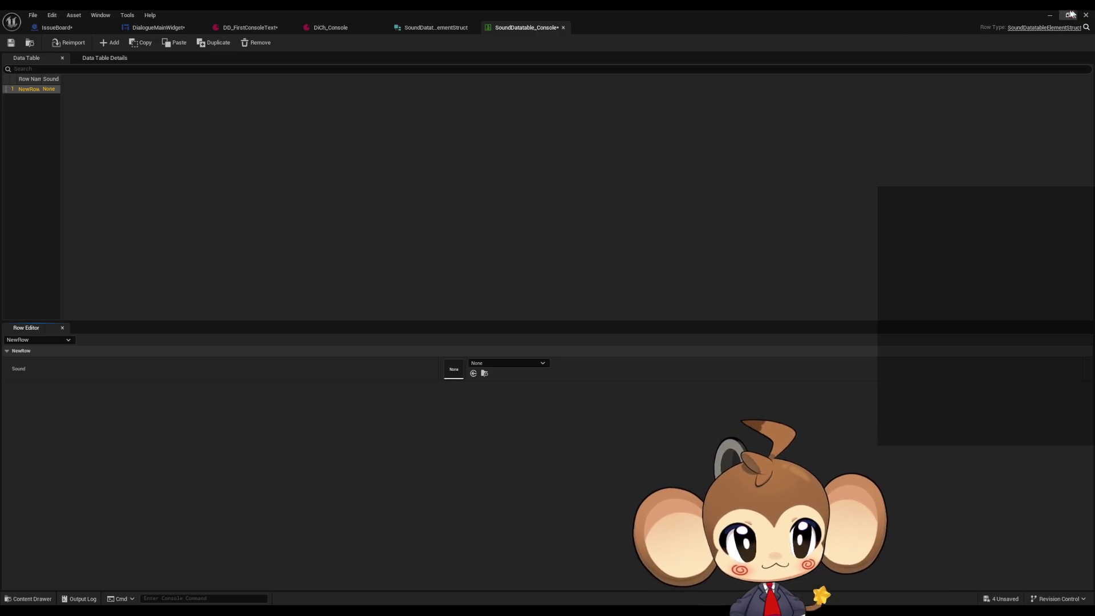
- Minimize the table editor and go from Sounds into the Typewriter folder
left_click(1050, 15)
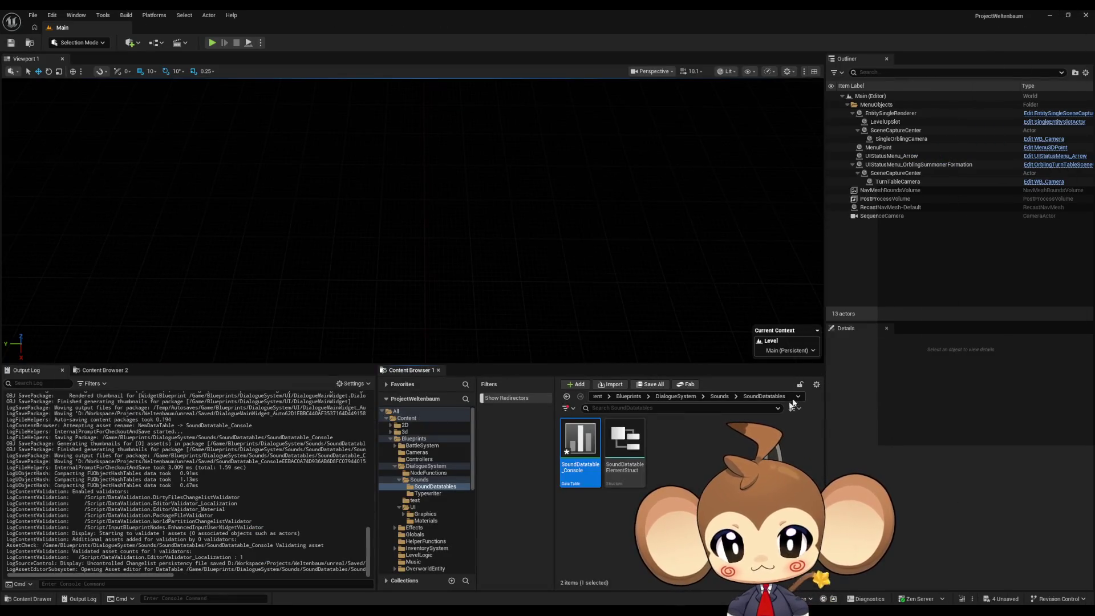
left_click(719, 397)
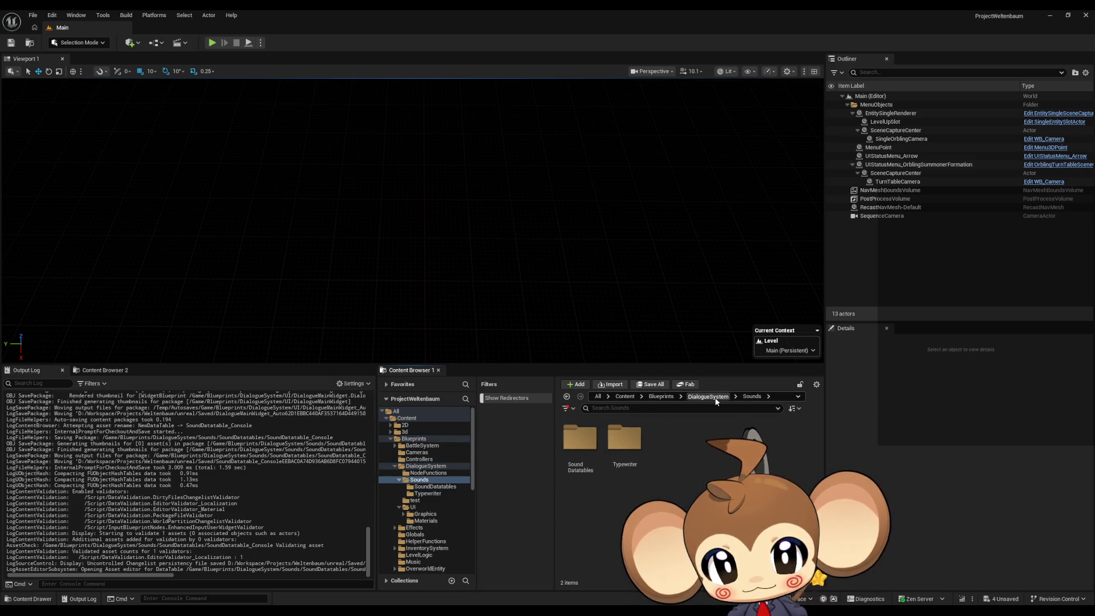
double_click(624, 445)
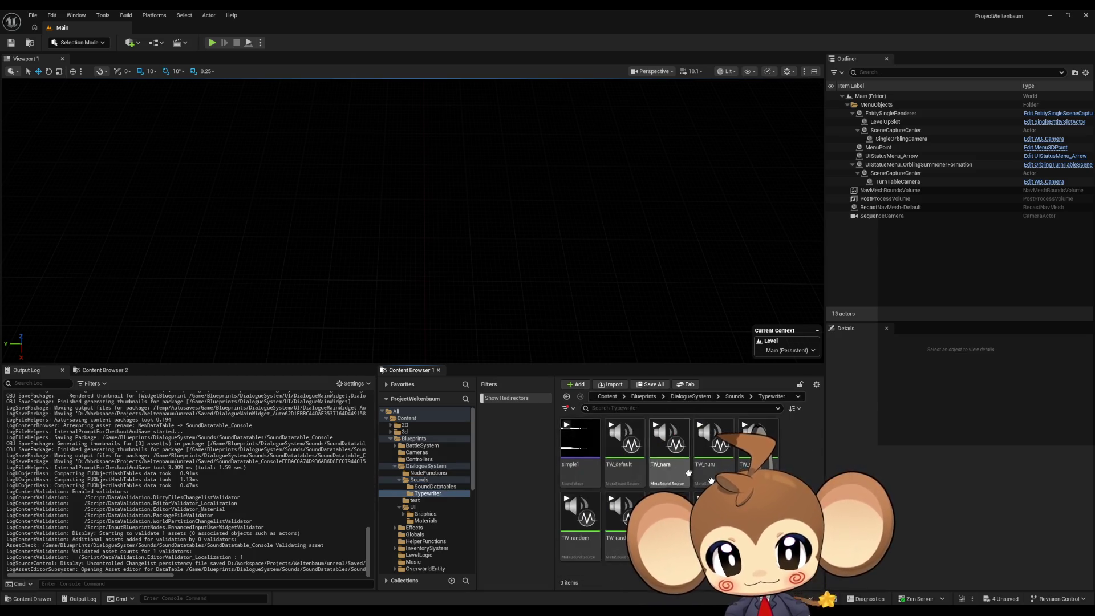
- Open and play TW_default to hear it, then close its editor
double_click(622, 450)
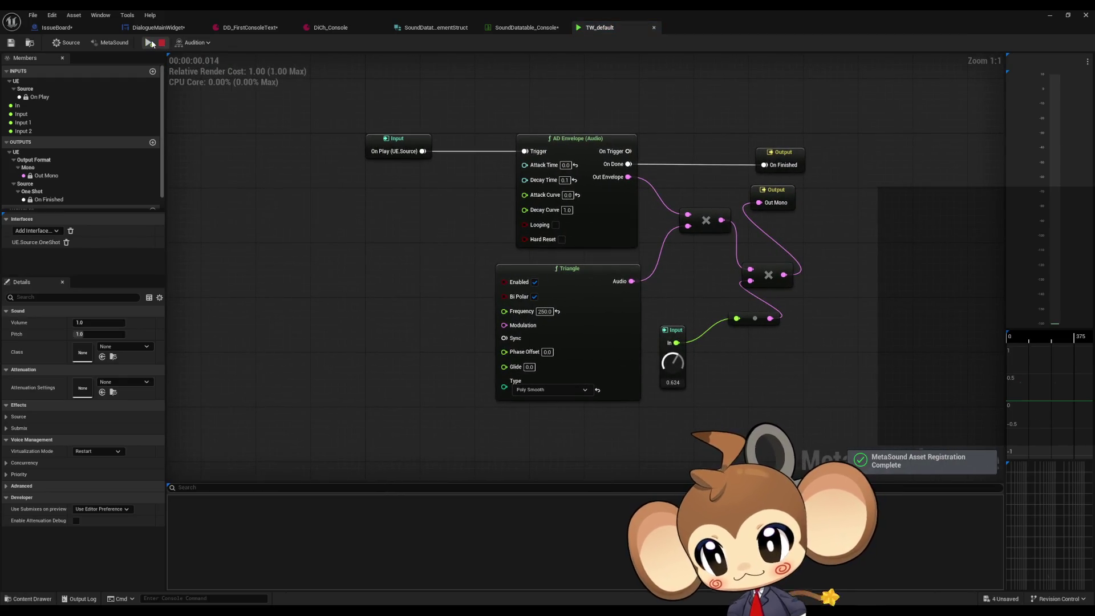
left_click(150, 43)
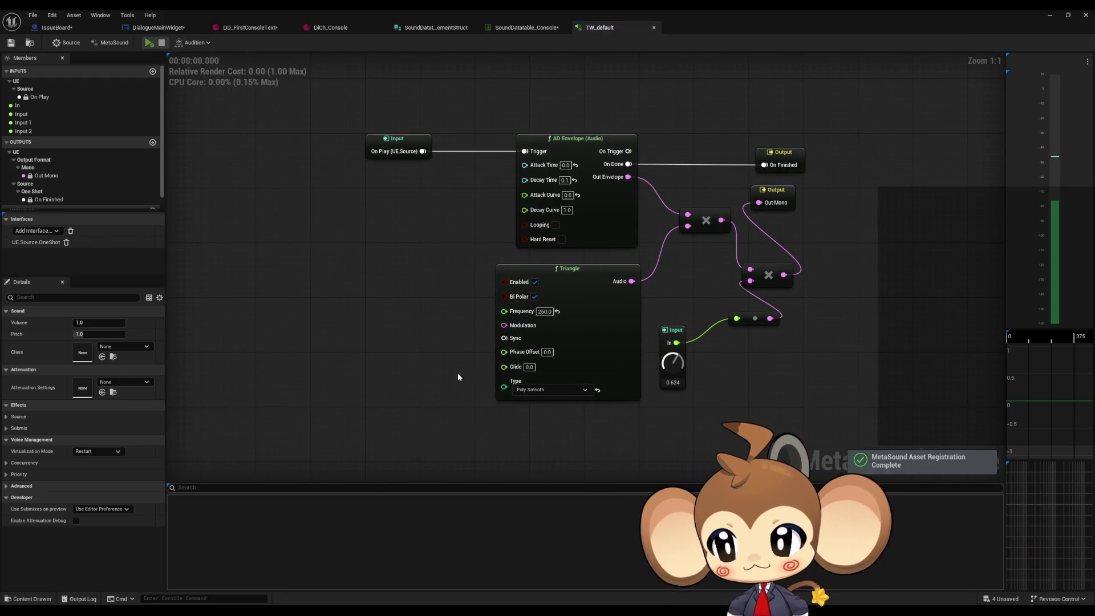
left_click_drag(458, 372, 444, 340)
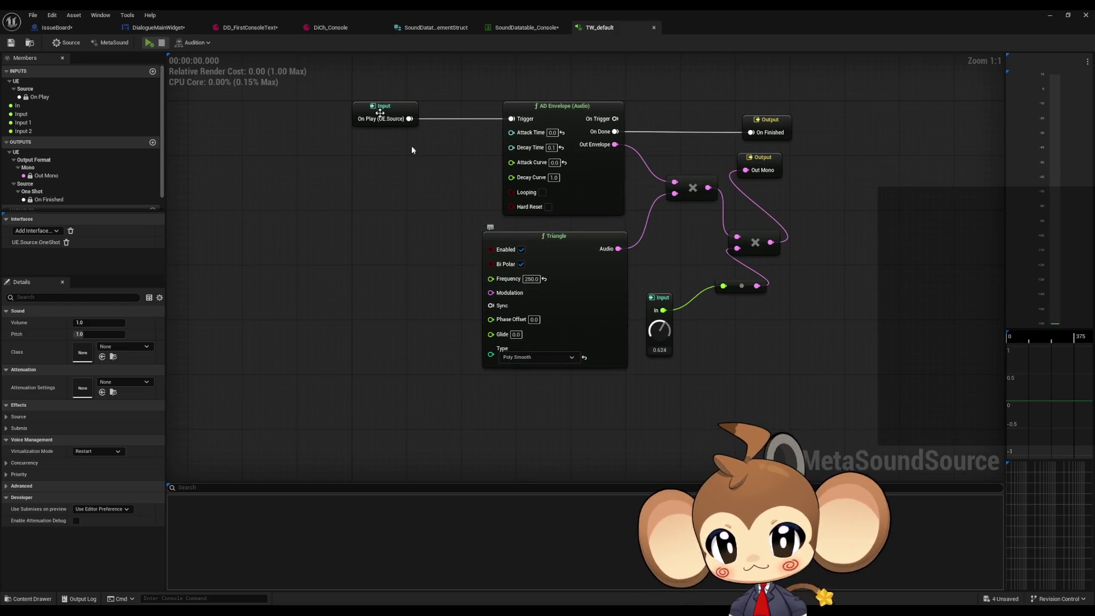
middle_click(618, 27)
- Duplicate TW_default as TW_console_error
double_click(616, 12)
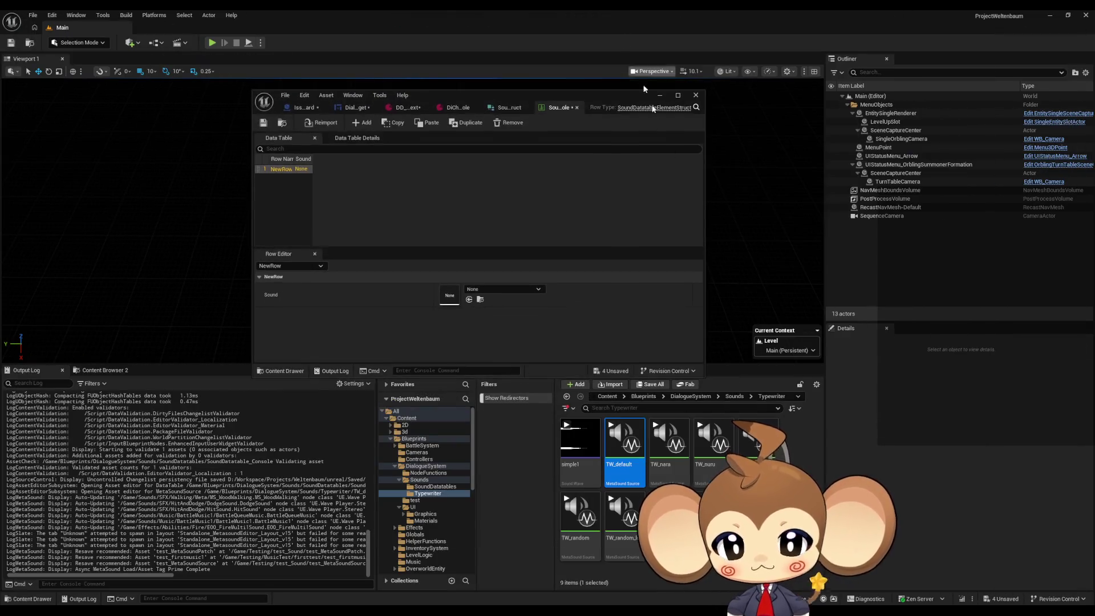
left_click(625, 445)
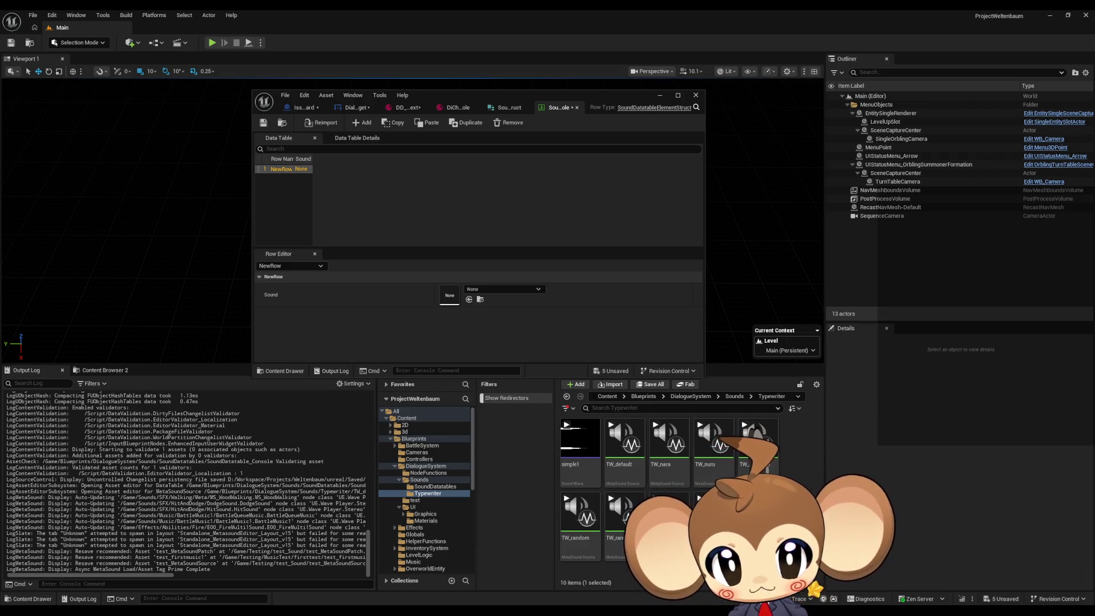
key("Return")
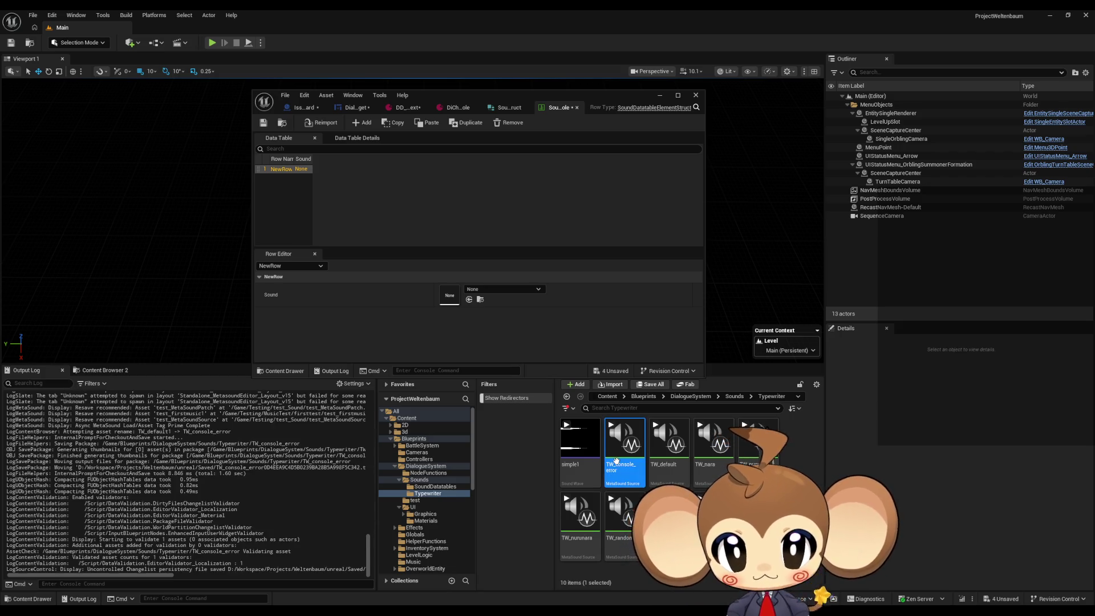
- Open TW_console_error full screen and lower the Triangle frequency to 150, auditioning it
double_click(616, 461)
double_click(539, 91)
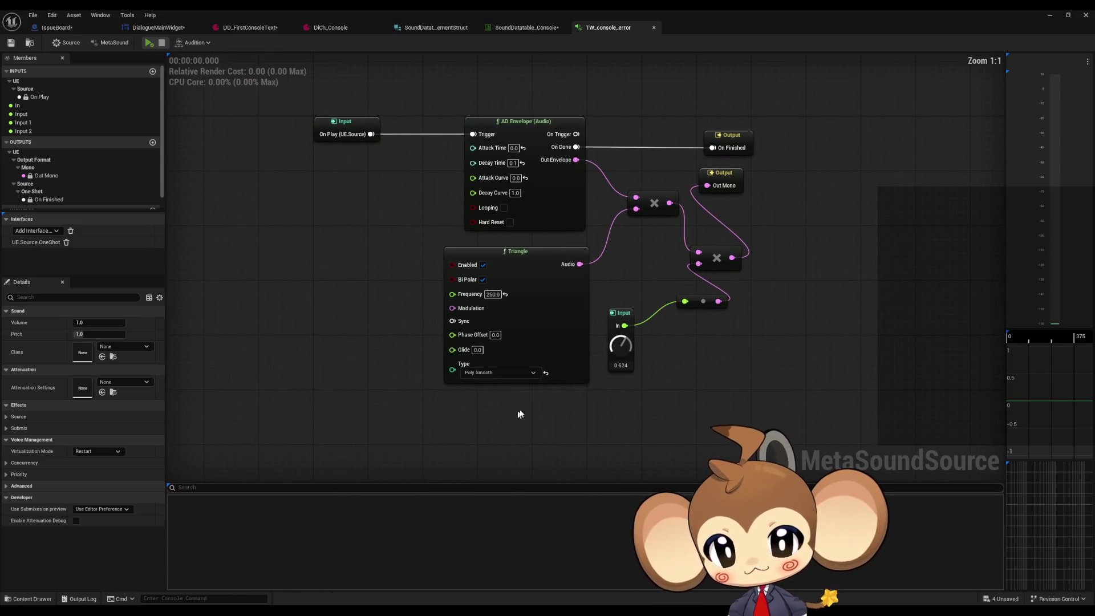
left_click(525, 376)
left_click_drag(574, 426, 580, 402)
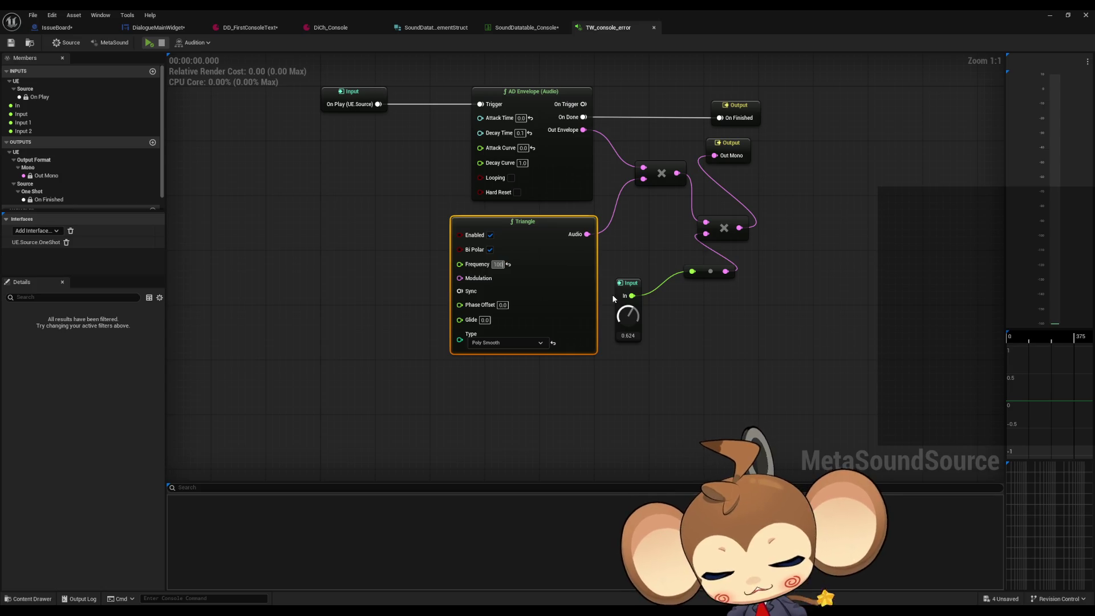
left_click(149, 44)
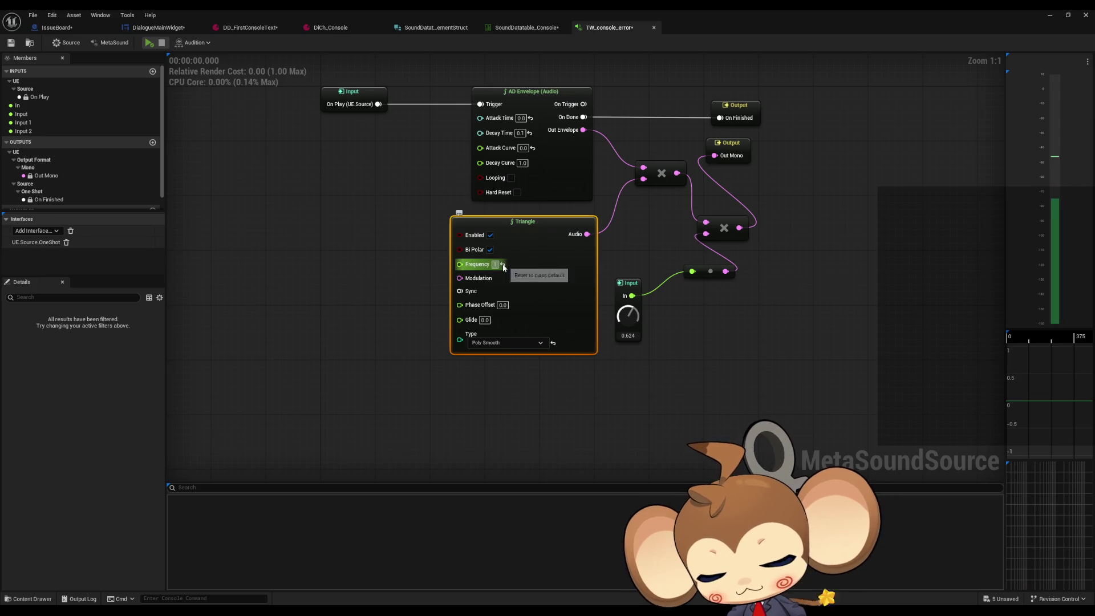
key("Return")
left_click(148, 44)
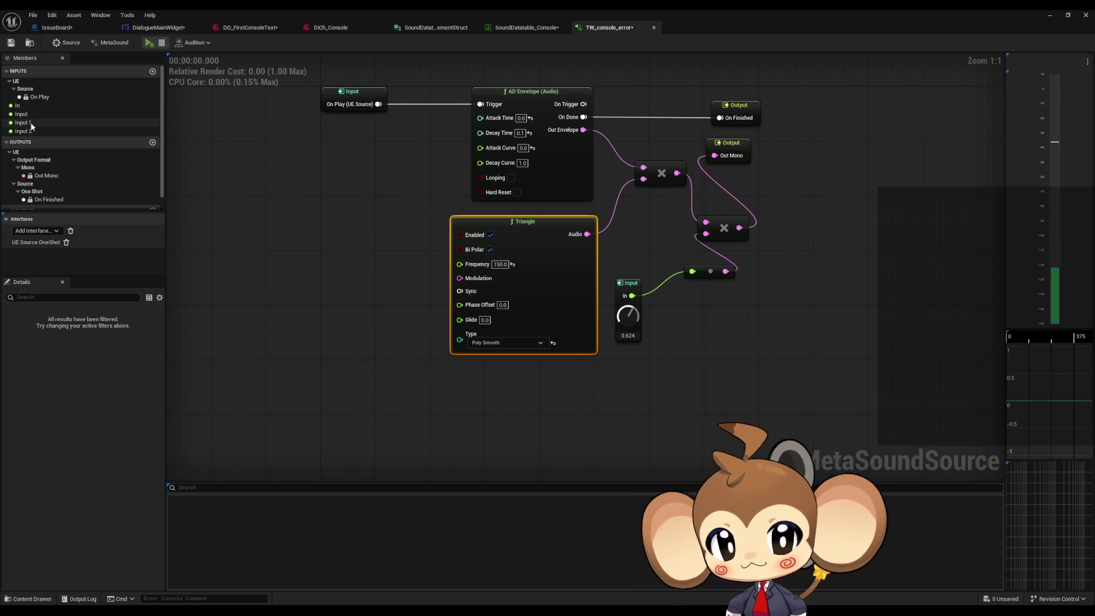
- Drive Triangle's Frequency from a new Input knob node, removing Input 1 and Input 2
left_click(23, 107)
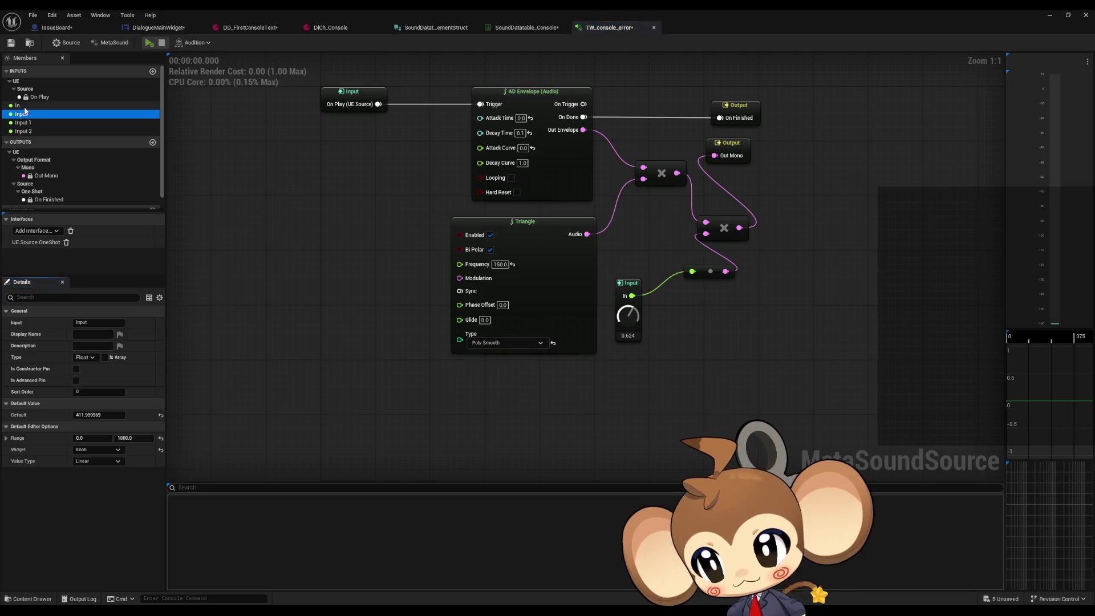
left_click_drag(27, 121, 342, 280)
left_click(29, 124)
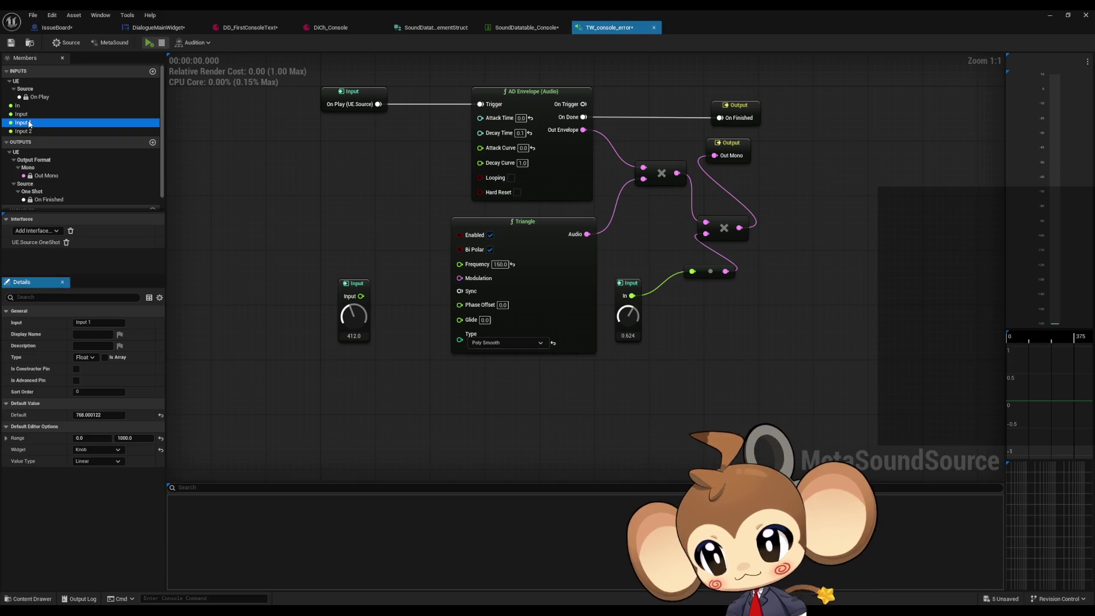
key("Delete")
key("Delete")
mouse_move(360, 296)
left_mouse_down()
mouse_move(434, 307)
mouse_move(460, 264)
left_mouse_up()
left_click_drag(353, 286, 354, 258)
left_click(148, 43)
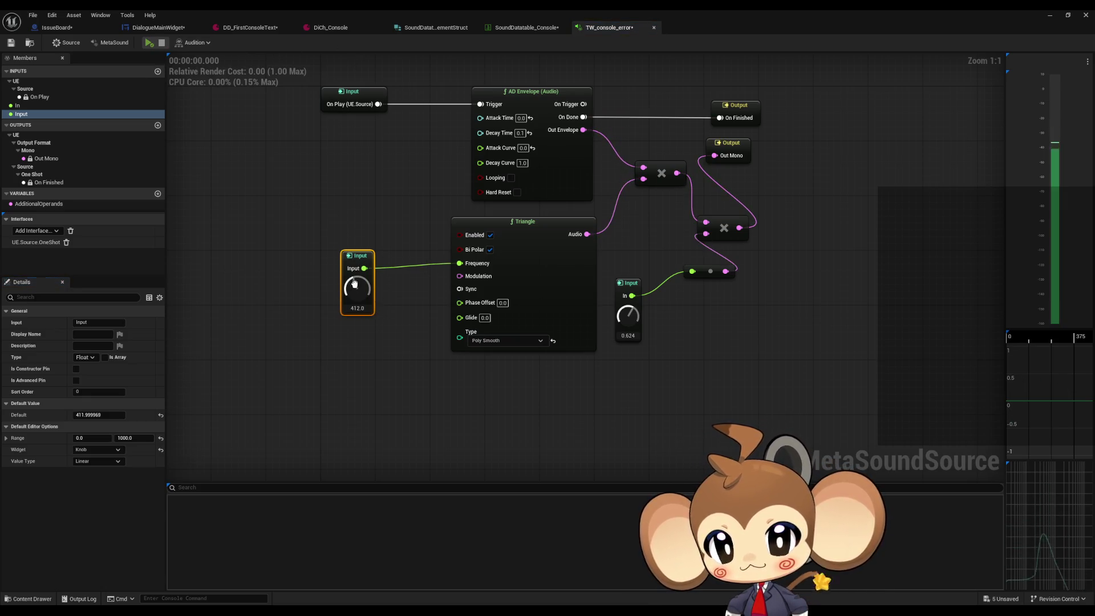
left_click(147, 44)
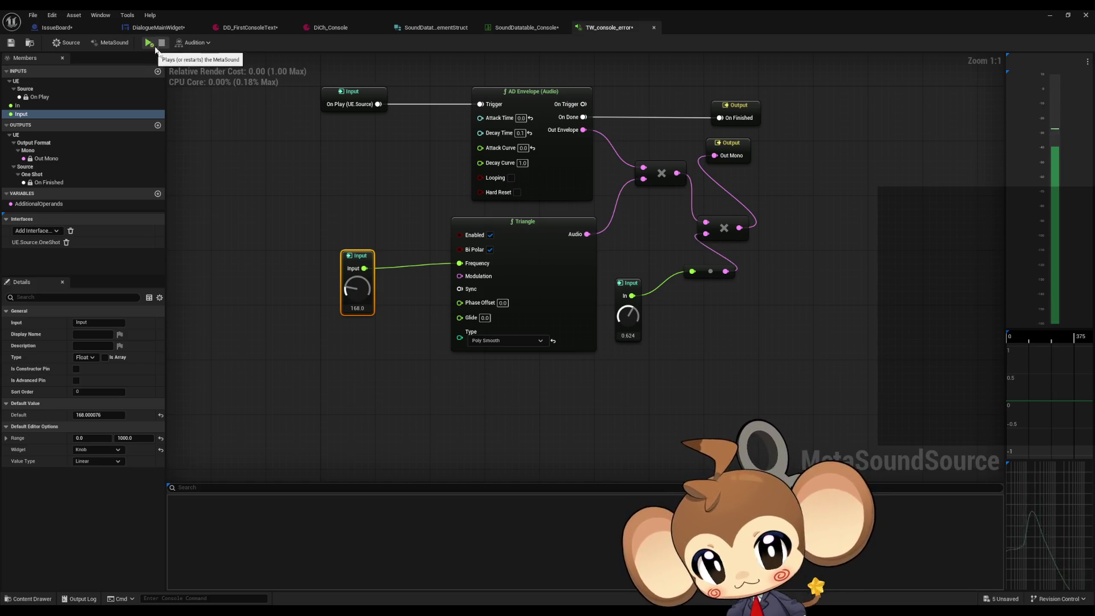
left_click(431, 424)
right_click(435, 427)
- Add a Saw oscillator fed by the frequency input and wired into the multiply node
type("saw")
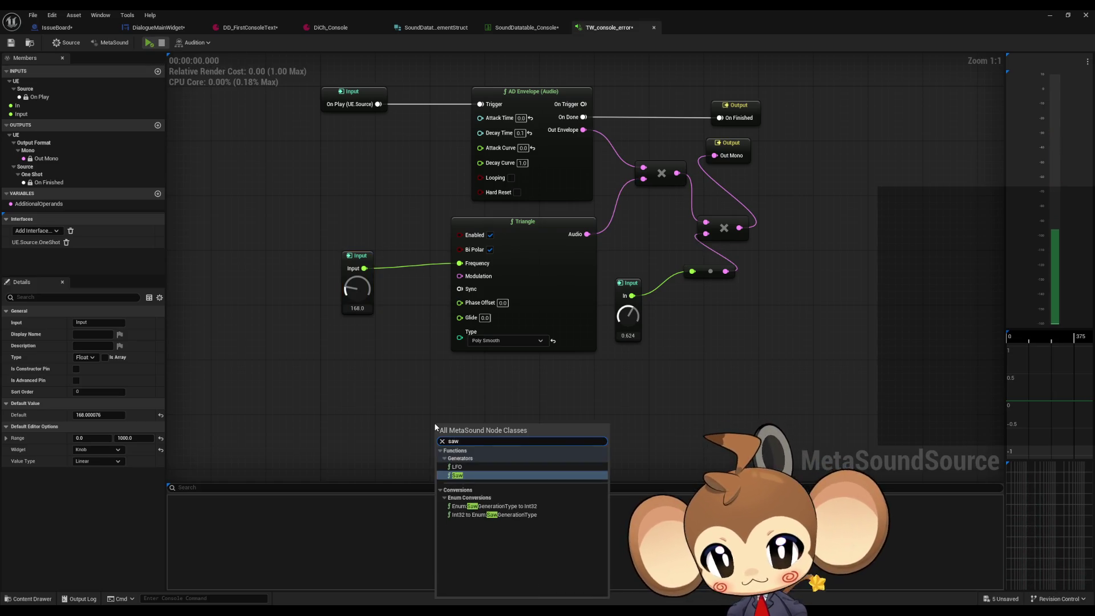
key("Return")
left_click_drag(520, 439, 520, 364)
mouse_move(567, 330)
left_mouse_down()
mouse_move(638, 235)
mouse_move(647, 147)
left_mouse_up()
left_click_drag(458, 359, 363, 234)
left_click(148, 44)
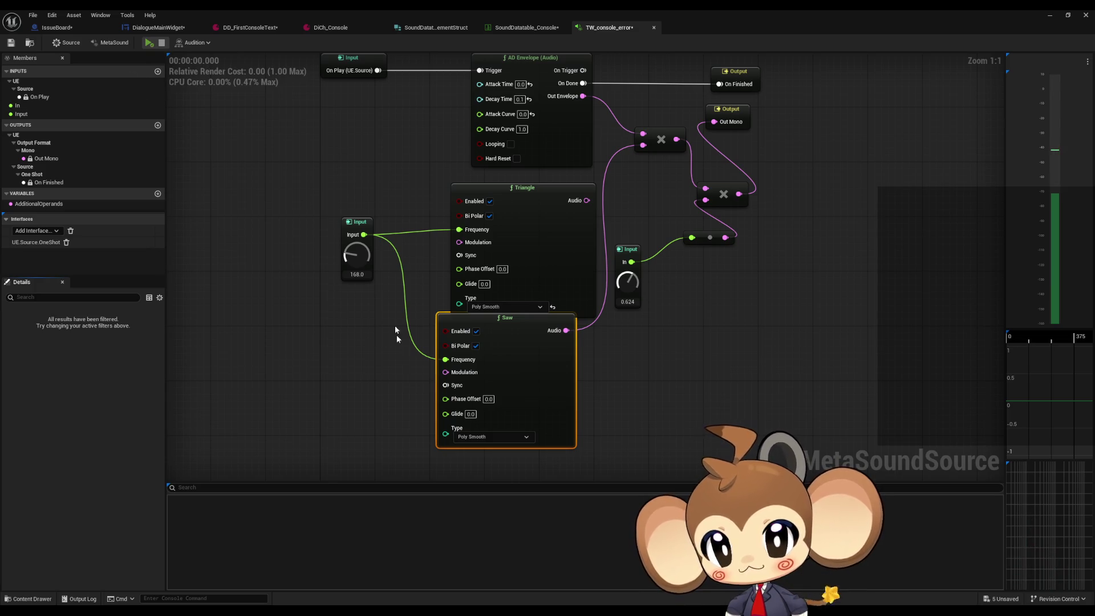
- Audition the frequency input at 100 and 200, settling on 150
left_click(358, 264)
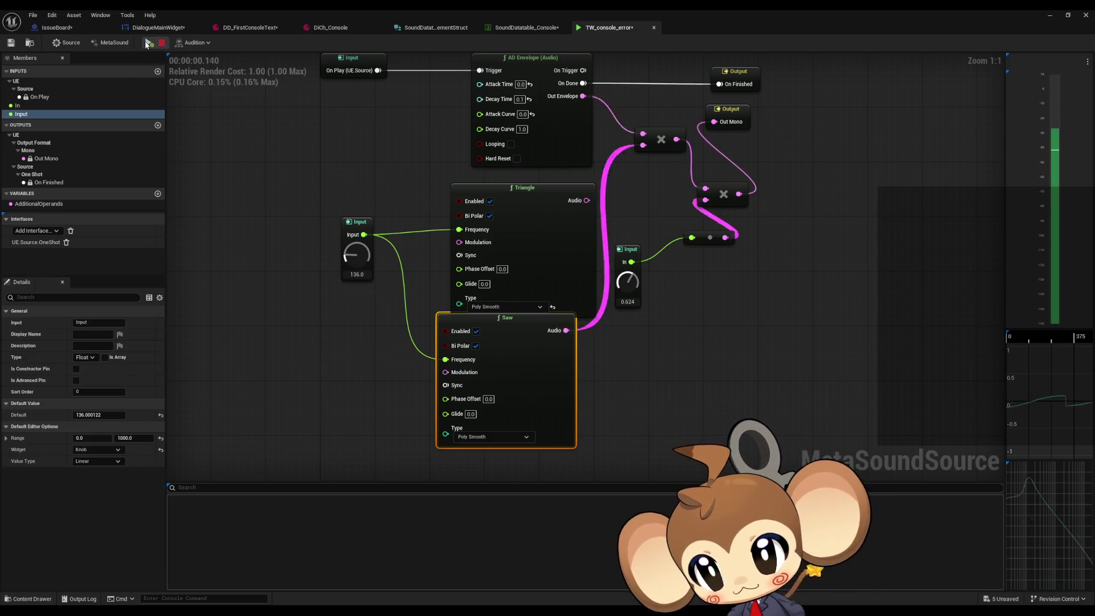
type("100")
key("Return")
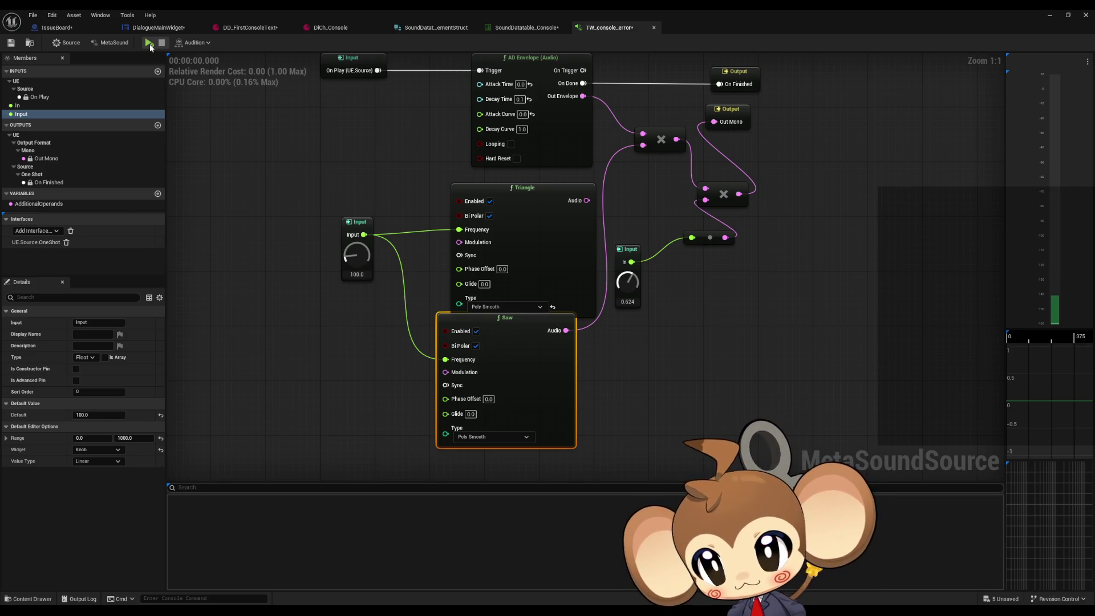
left_click(150, 43)
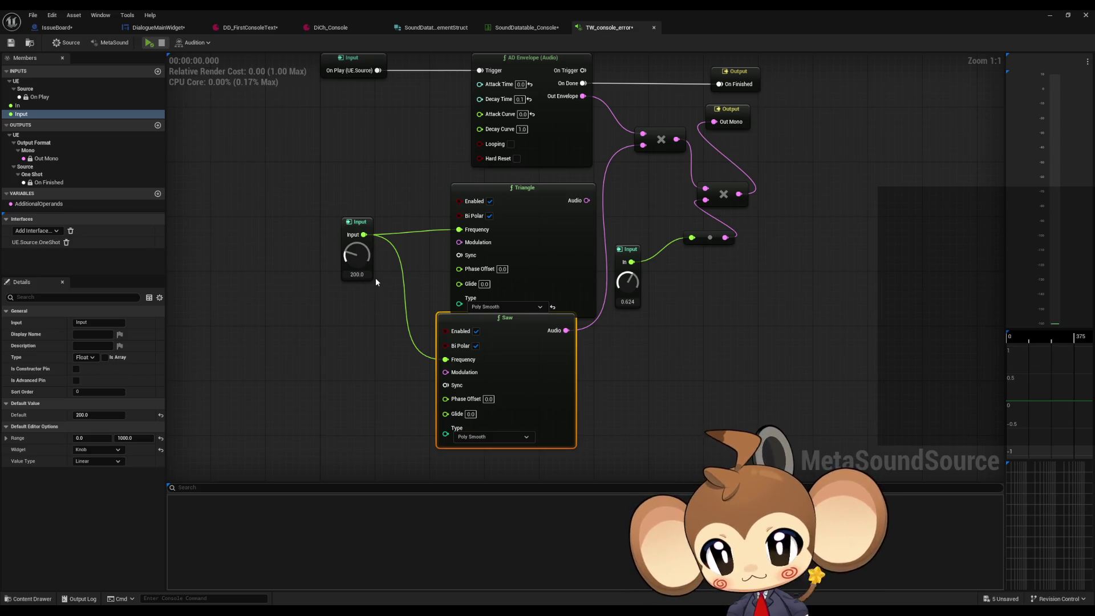
left_click(148, 44)
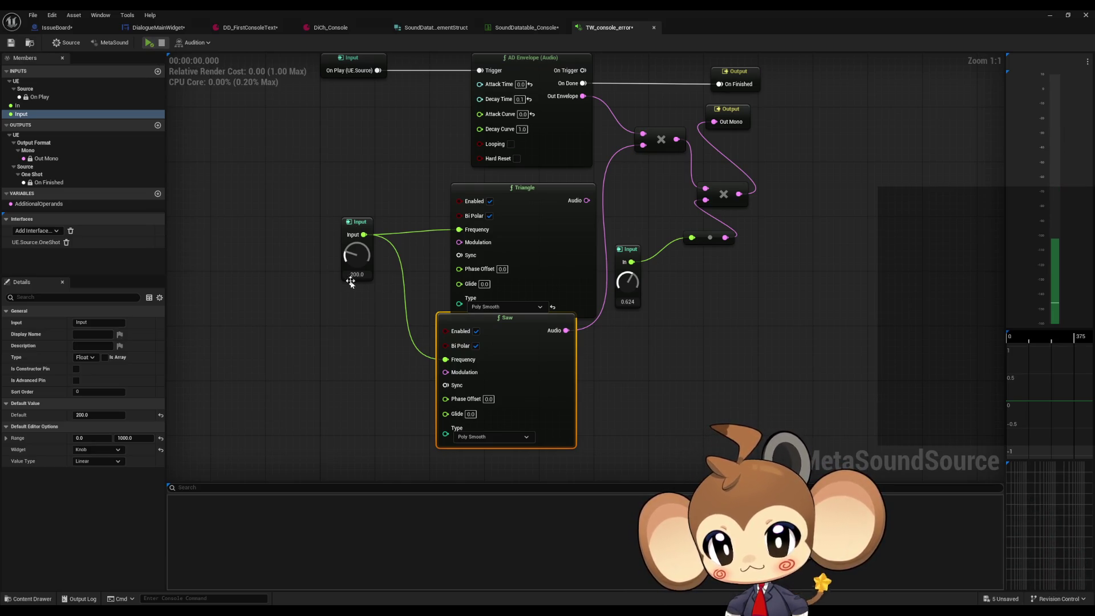
key("Delete")
key("BackSpace")
type("15")
left_click(148, 44)
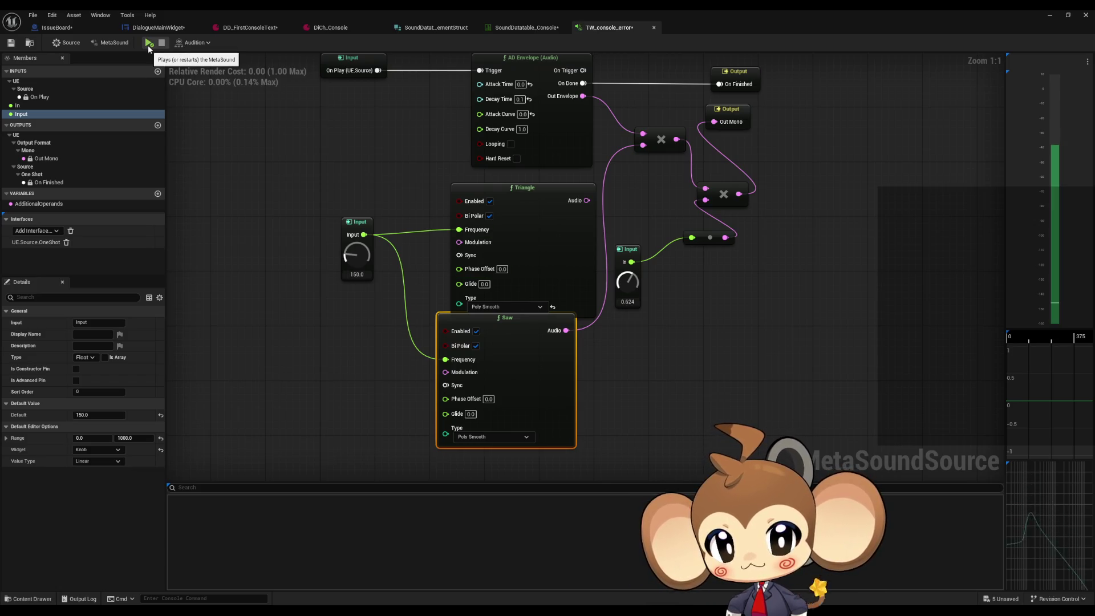
left_click(148, 45)
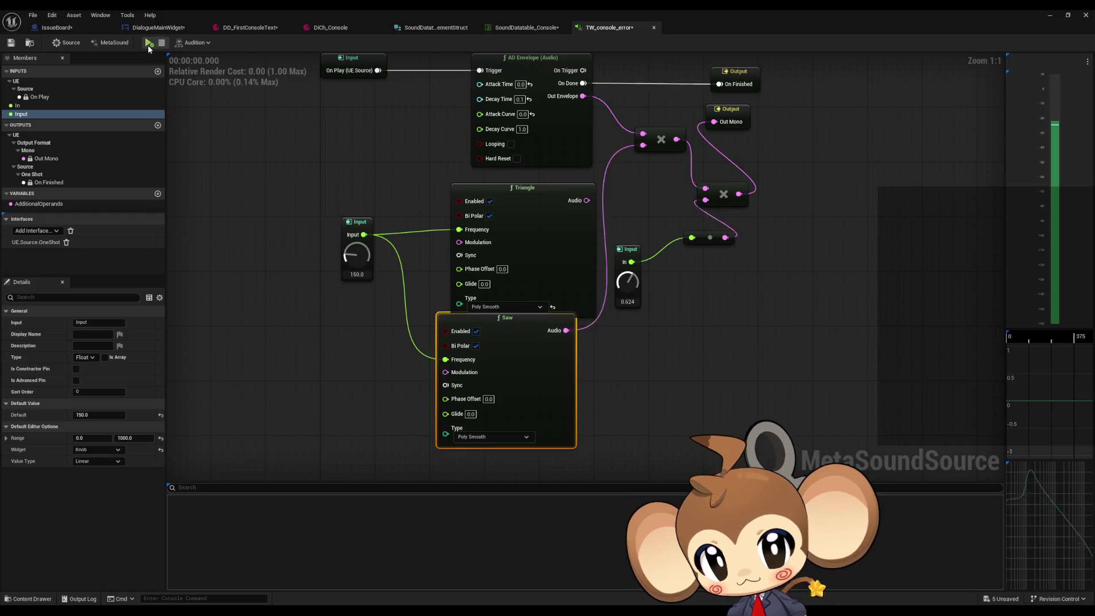
- Delete the Triangle node, move the Saw into its place, and minimize the editor
left_click(516, 239)
key("Delete")
mouse_move(496, 336)
left_mouse_down()
mouse_move(527, 251)
mouse_move(516, 201)
left_mouse_up()
mouse_move(342, 224)
left_mouse_down()
mouse_move(367, 209)
mouse_move(394, 215)
left_mouse_up()
left_click(393, 324)
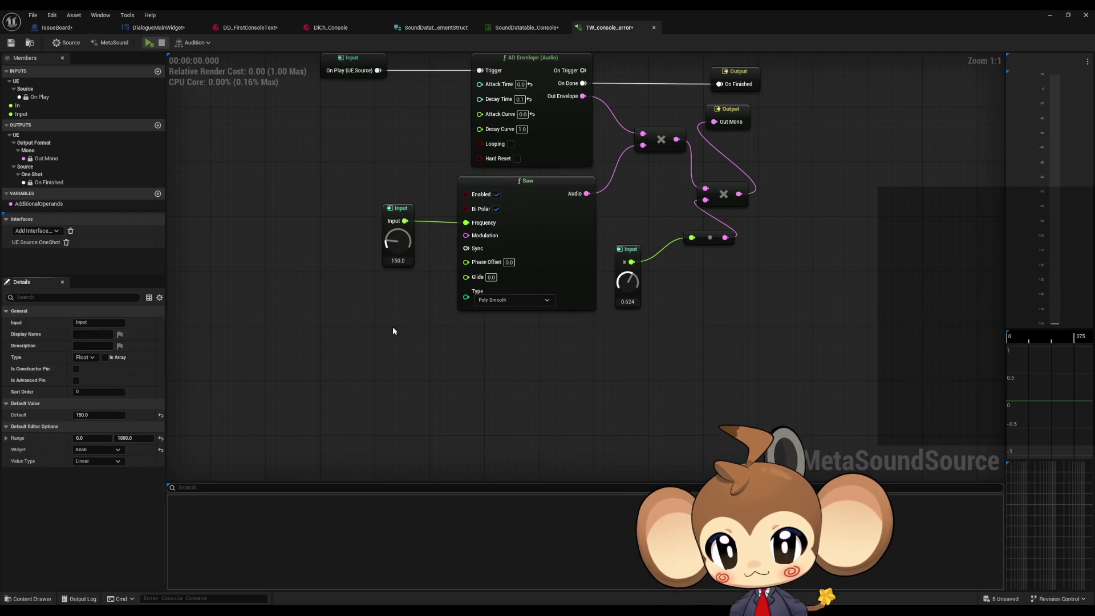
left_click_drag(394, 330, 392, 384)
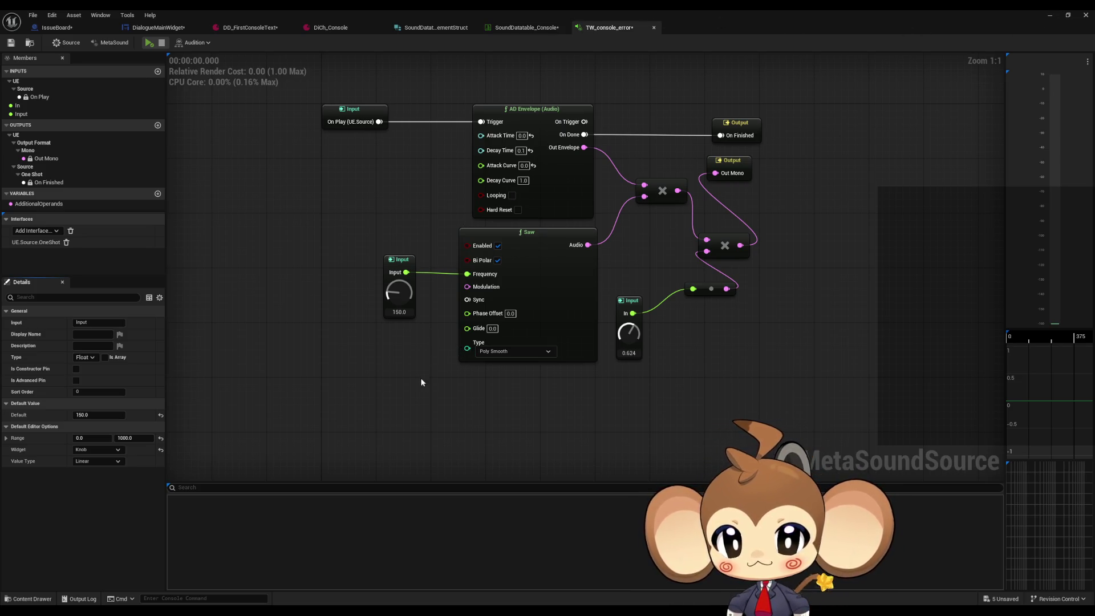
left_click(1050, 19)
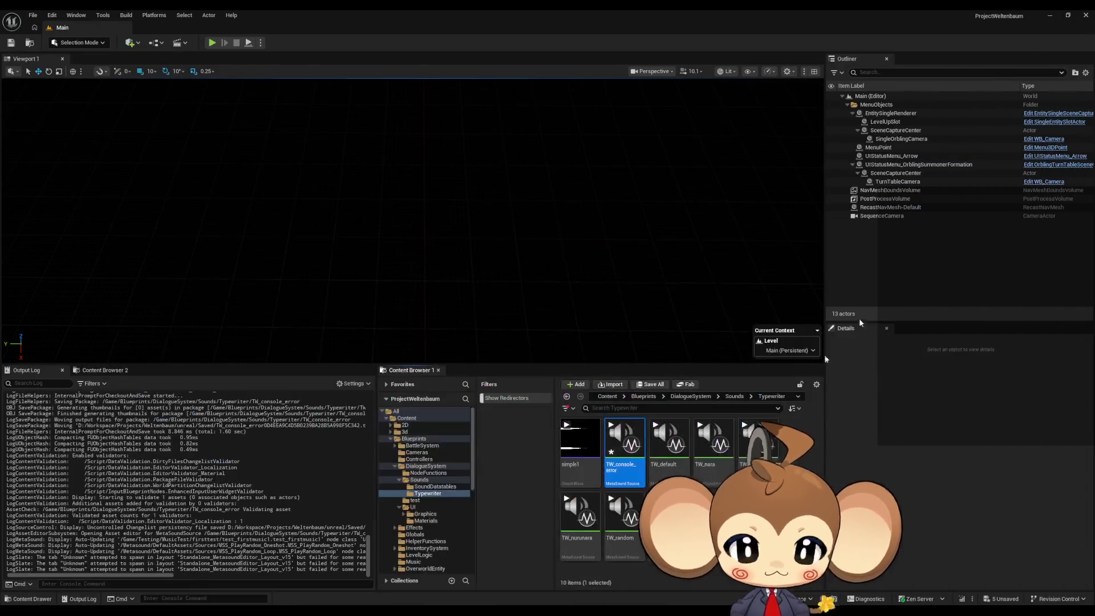
- Duplicate TW_console_error as TW_console_pass
key("ctrl+d")
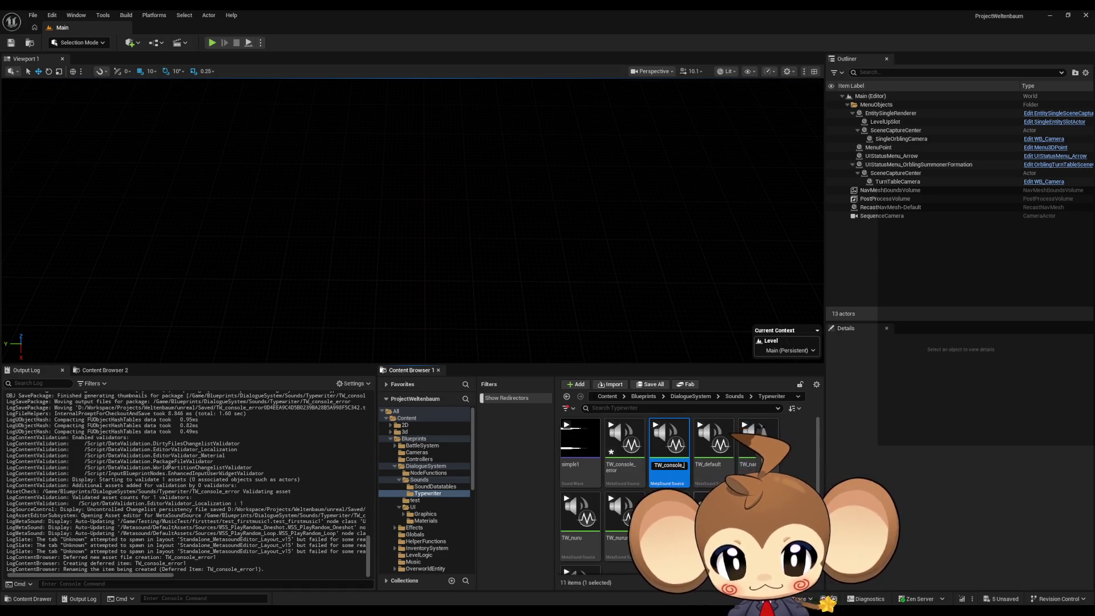
type("s")
key("Return")
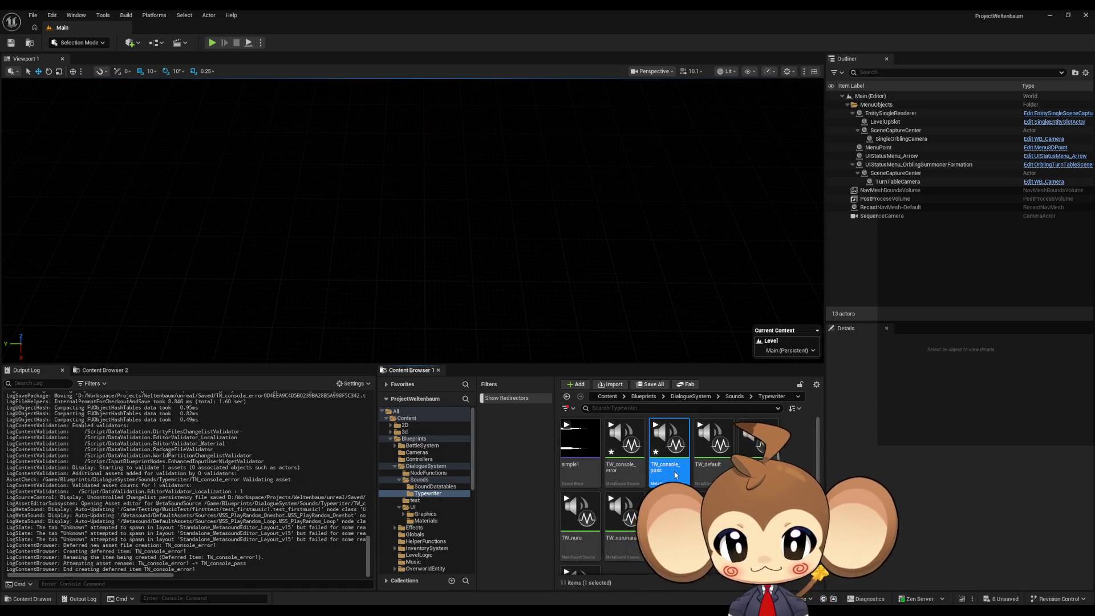
- Set TW_console_pass's frequency input to 750 and play it
double_click(675, 475)
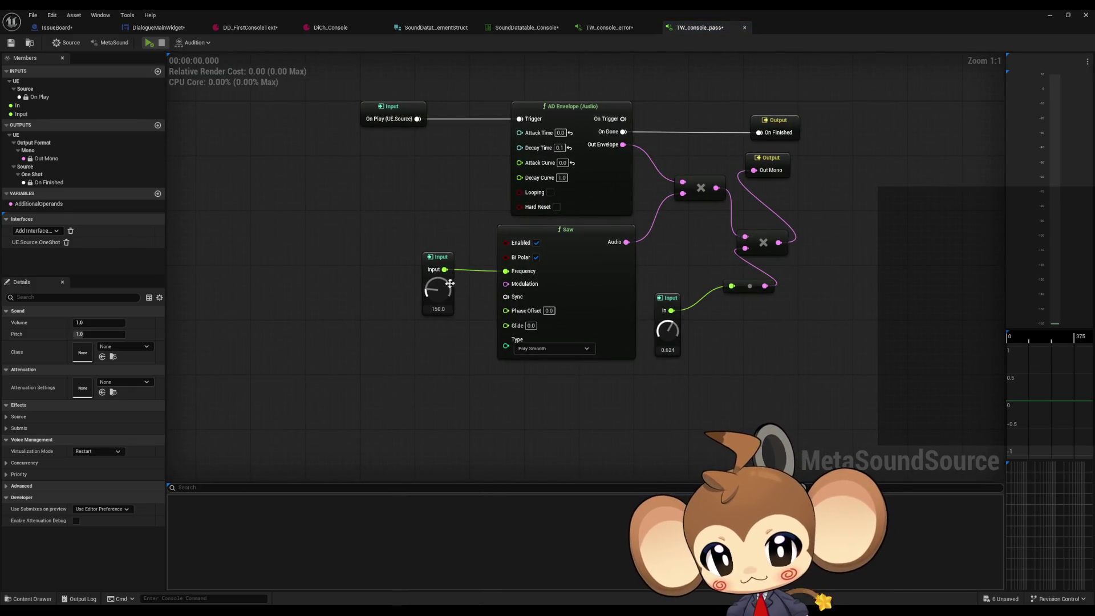
left_click(438, 255)
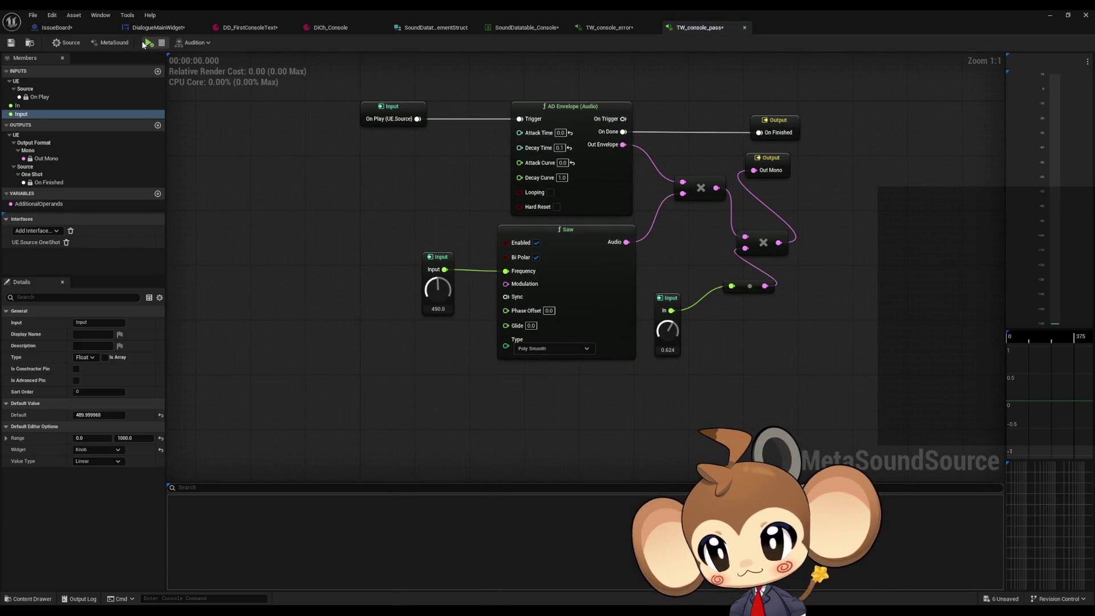
left_click(147, 43)
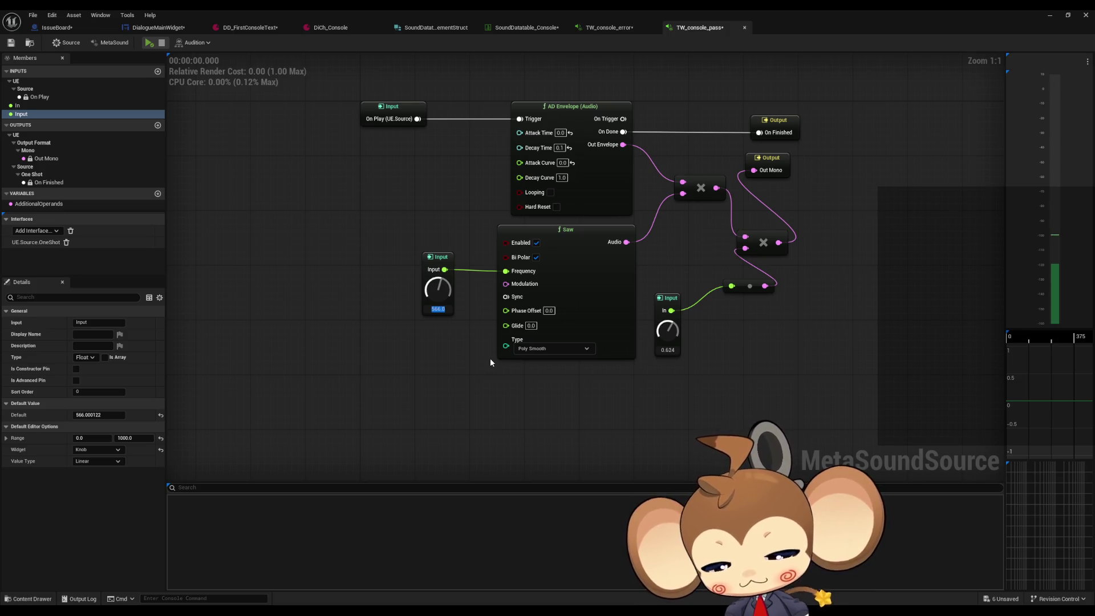
type("750")
key("Return")
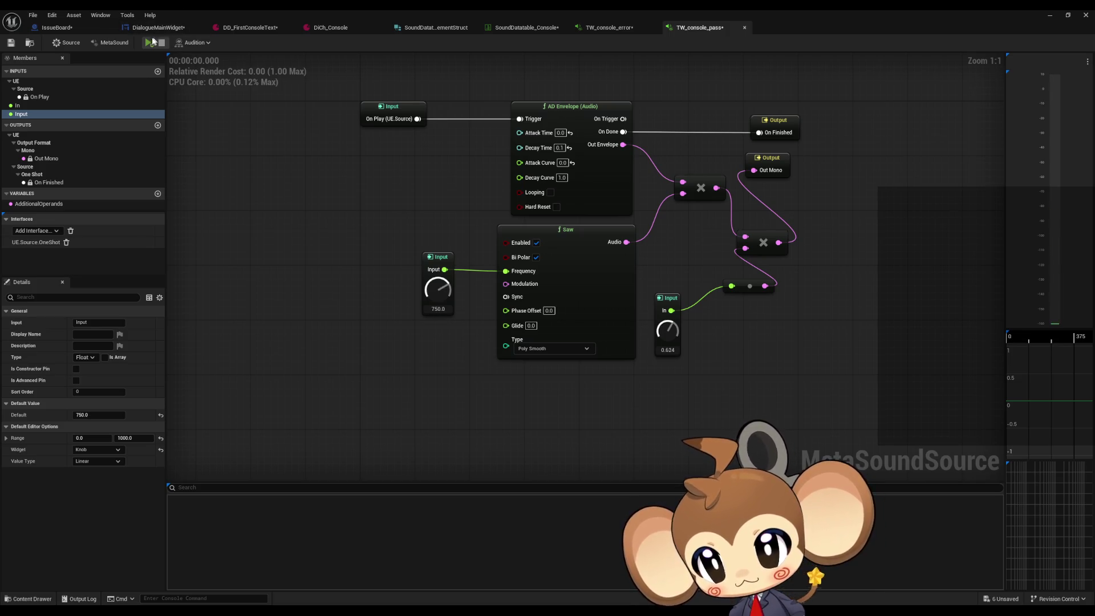
left_click(149, 43)
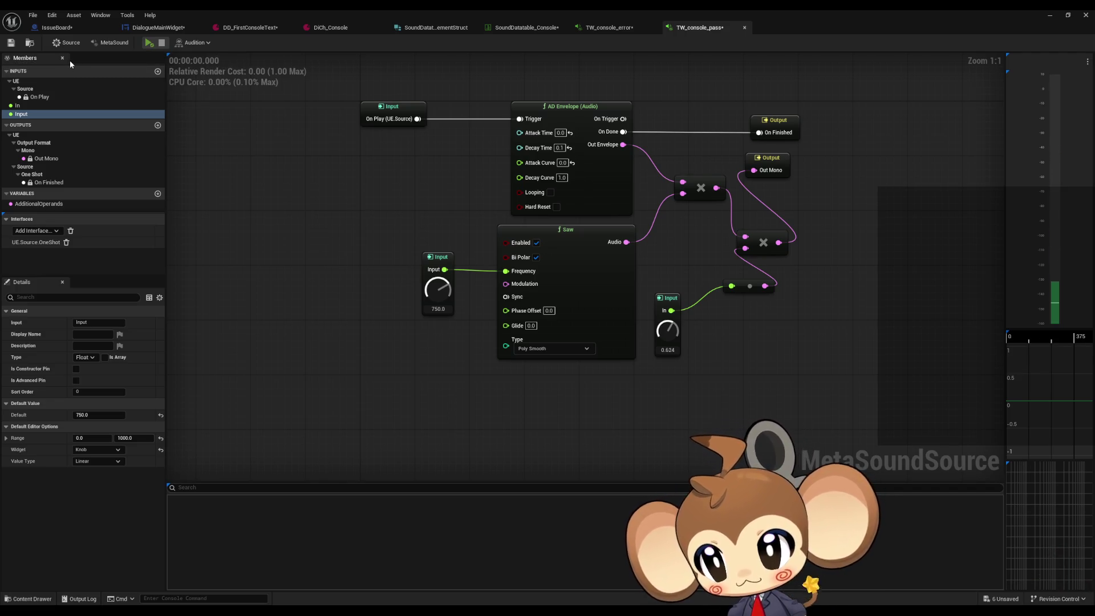
left_click(58, 28)
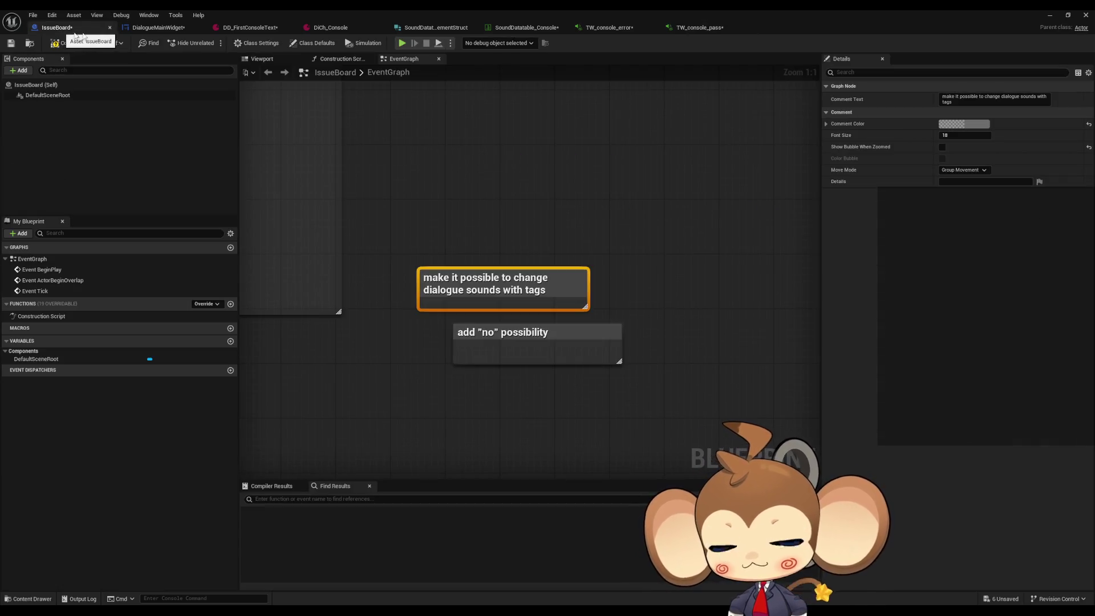
- In SoundDatatable_Console, set the first row's Sound to TW_console_error and rename it 0
left_click(462, 30)
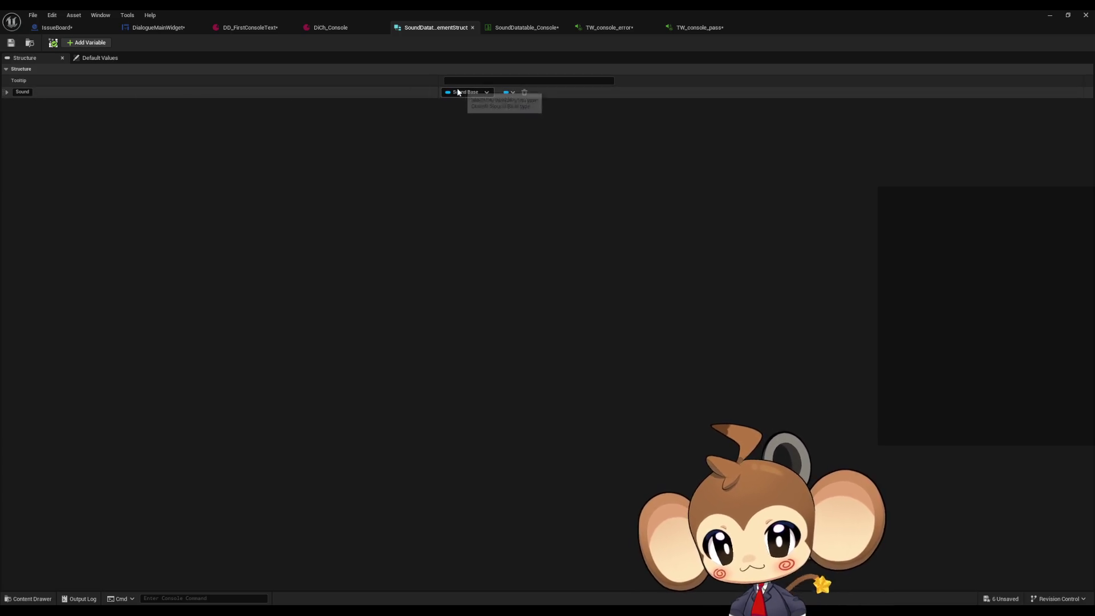
left_click(529, 28)
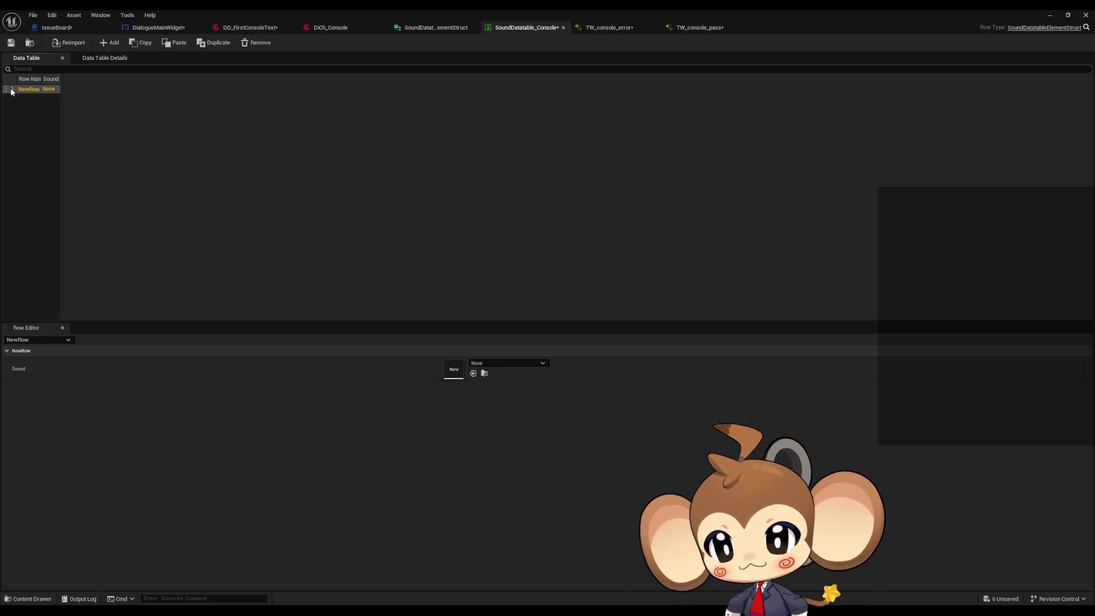
left_click(509, 362)
type("error")
left_click(535, 489)
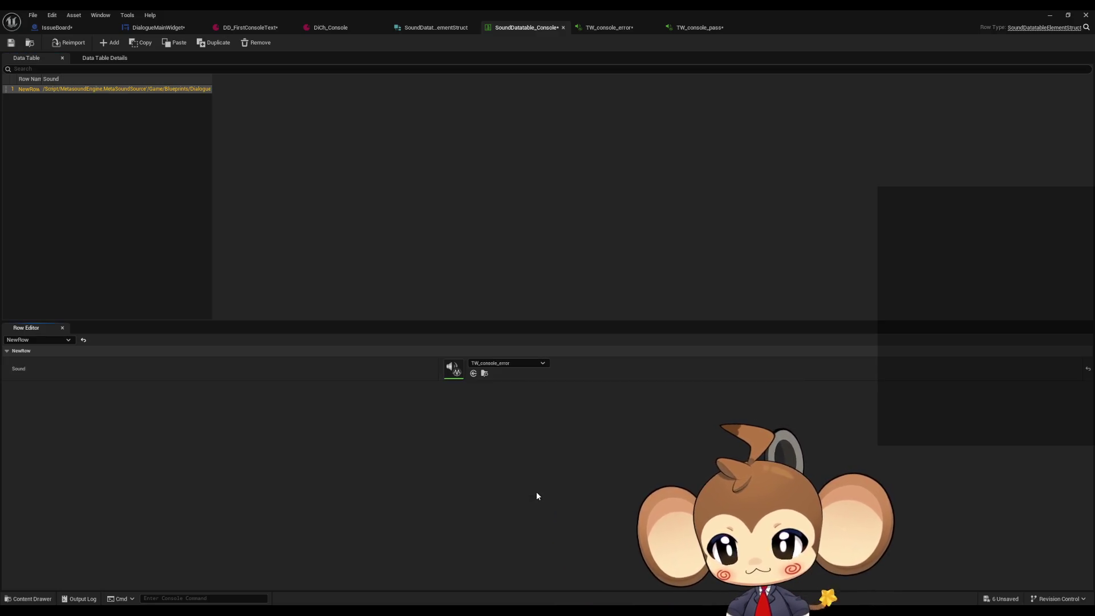
double_click(32, 89)
type("0")
key("Return")
- Add row 1 with TW_console_pass as its Sound and save the table
left_click(103, 44)
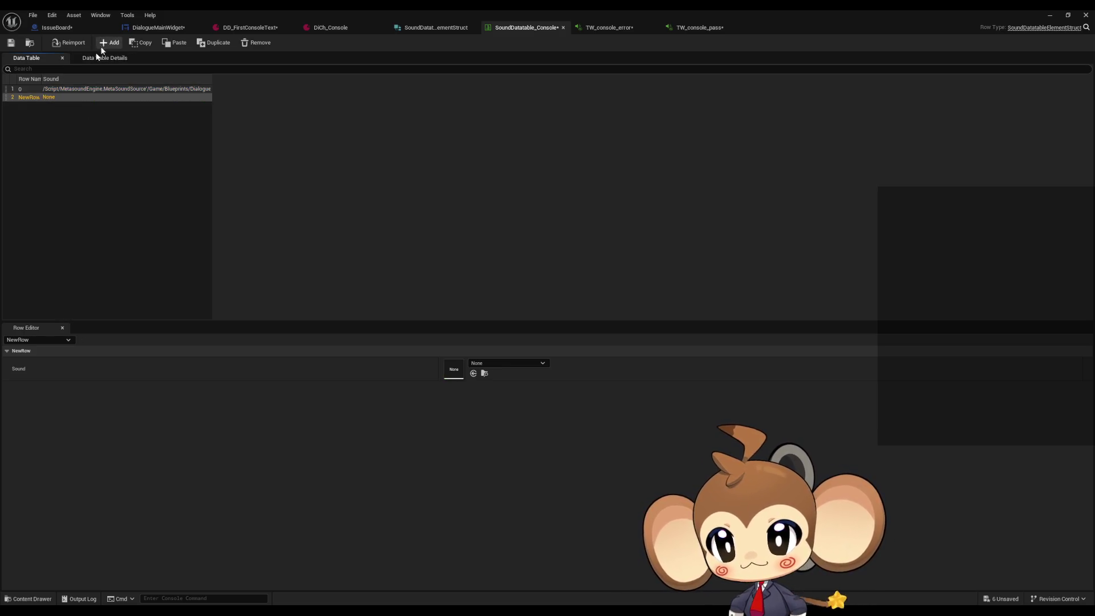
double_click(25, 98)
type("1")
key("Return")
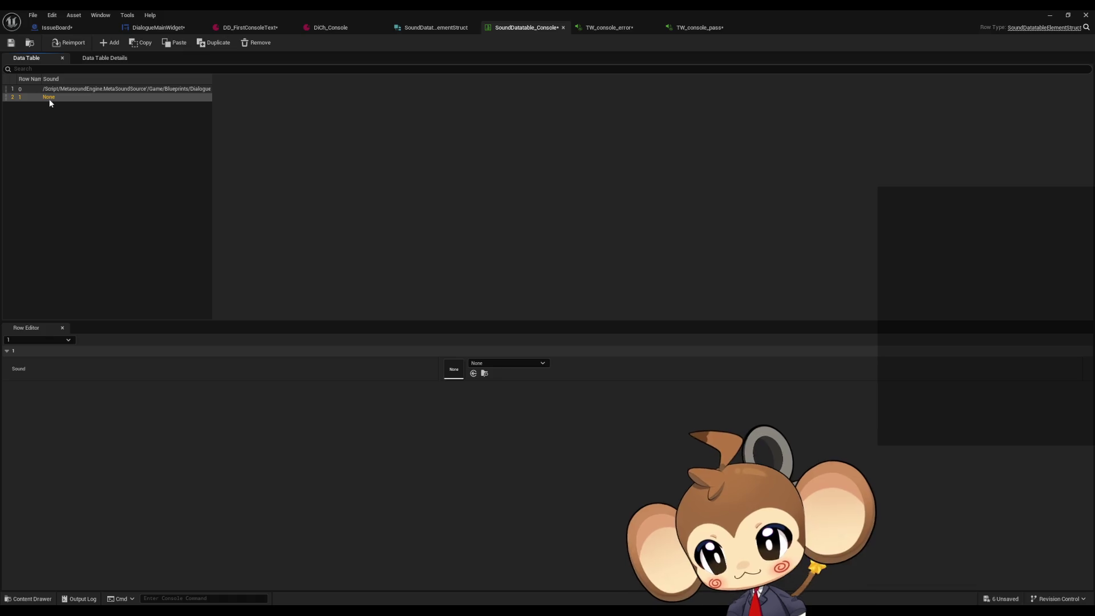
left_click(488, 361)
type("pas")
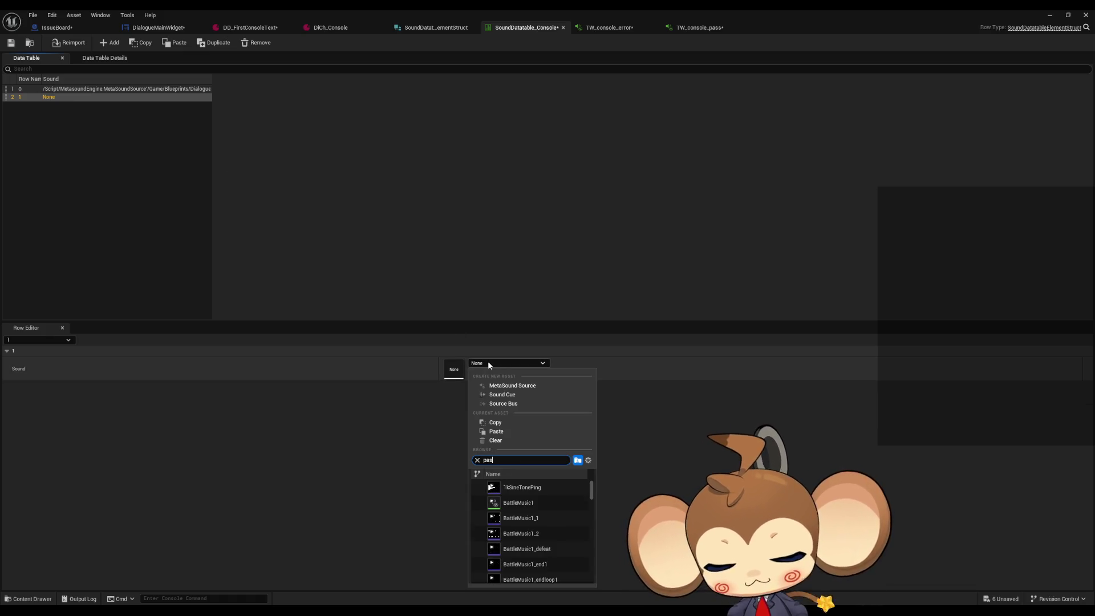
left_click(527, 487)
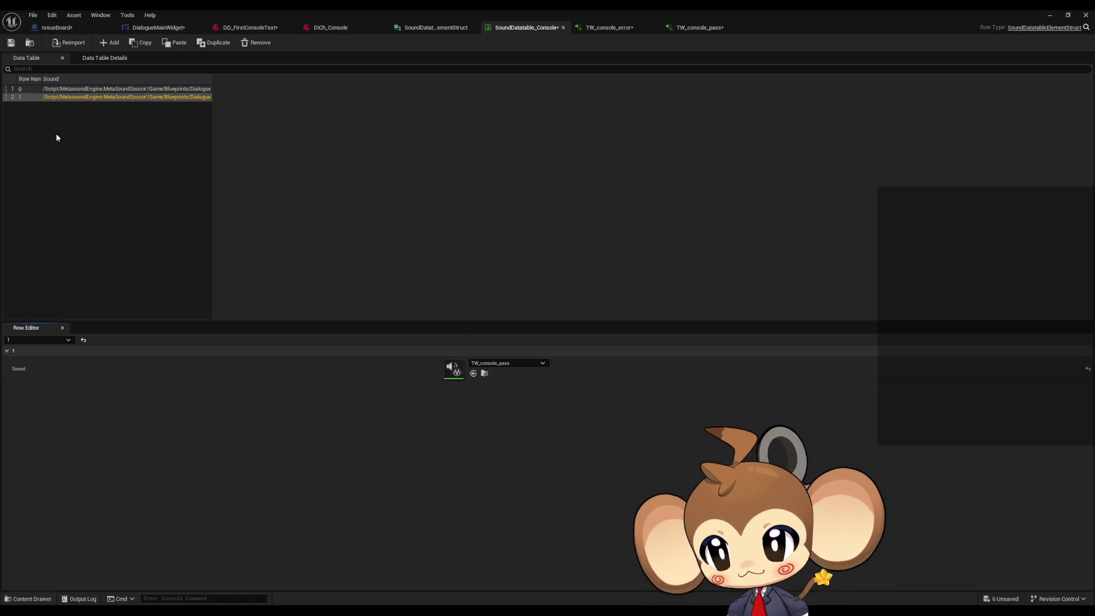
key("ctrl+s")
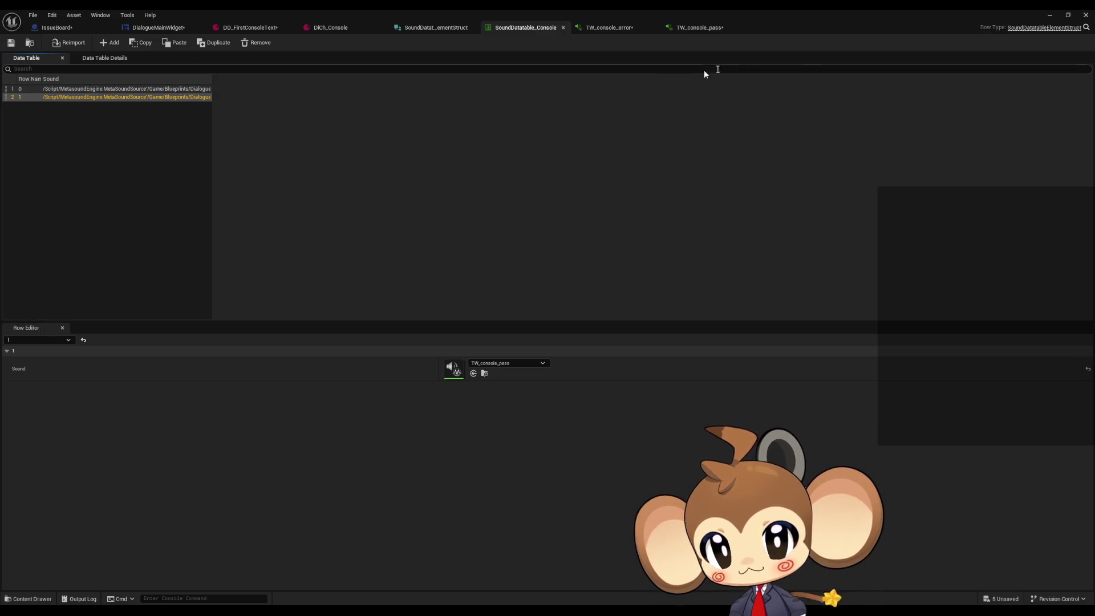
left_click(1050, 15)
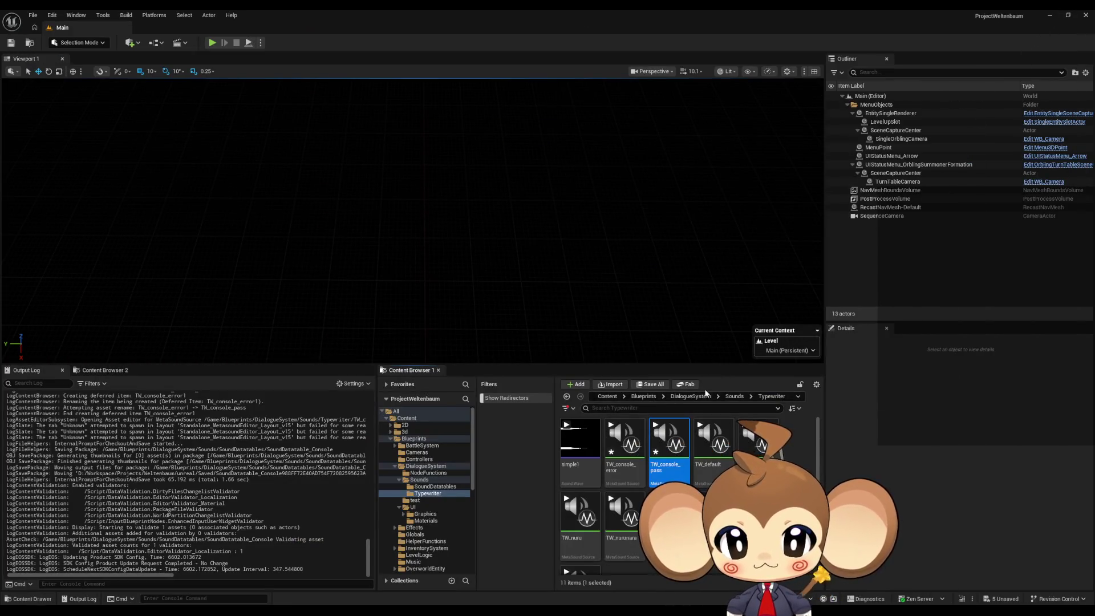
- Create a new Data Table in the SoundDatatables folder using SoundDatatableElementStruct as its row structure
left_click(734, 396)
double_click(579, 438)
right_click(665, 468)
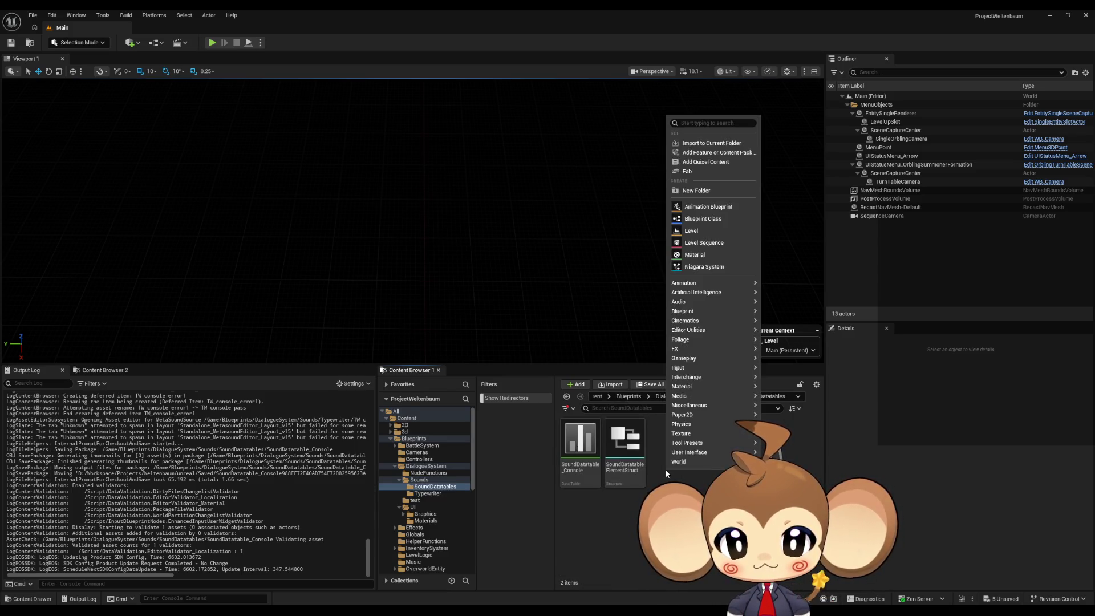
mouse_move(689, 377)
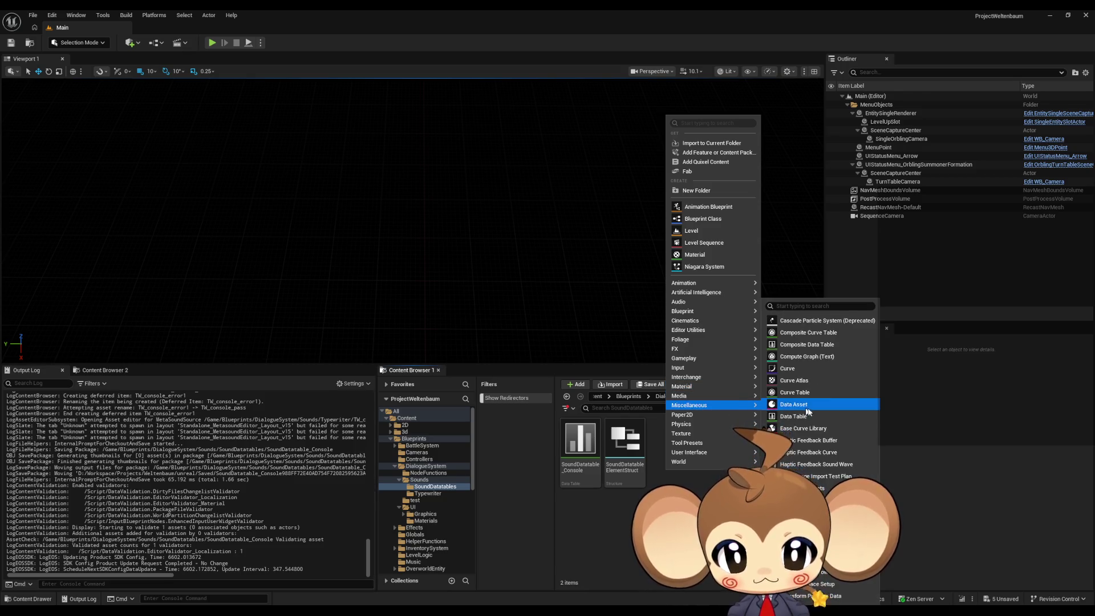
left_click(795, 416)
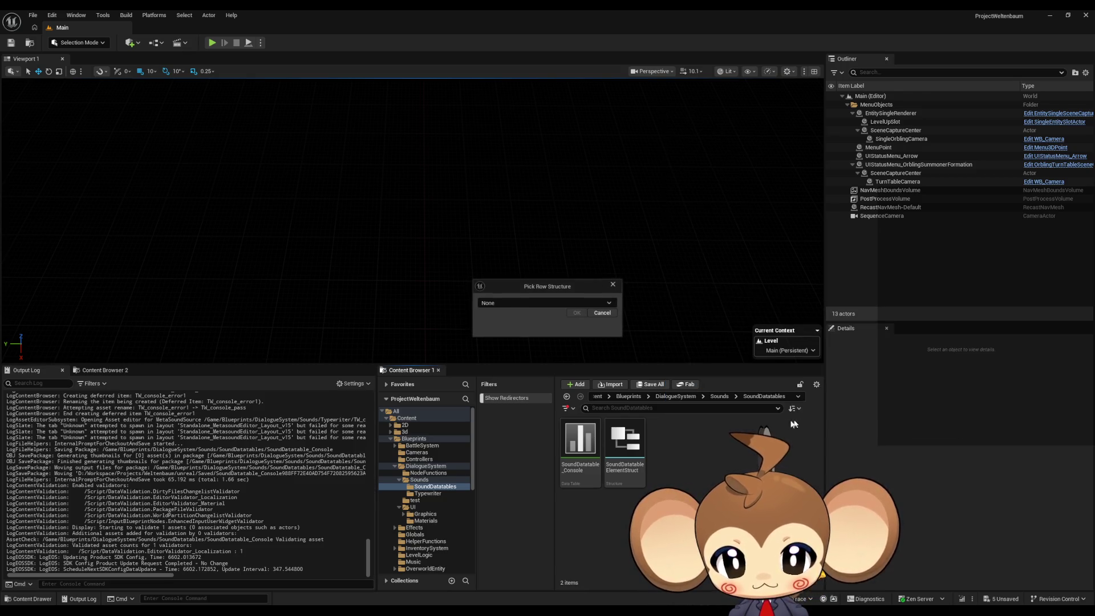
left_click(508, 302)
type("so")
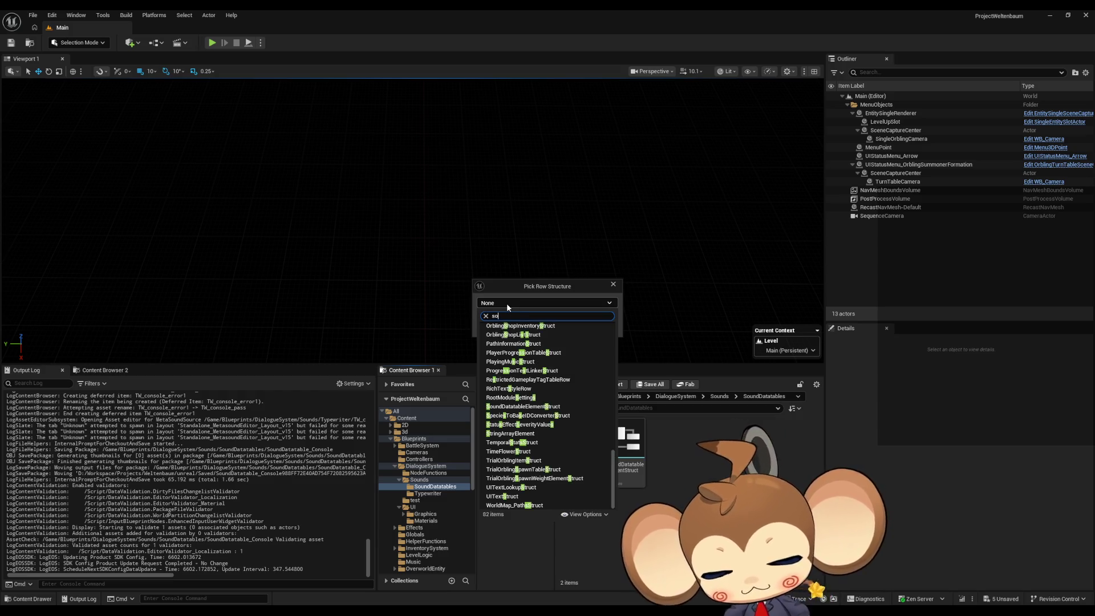
type("und")
left_click(516, 326)
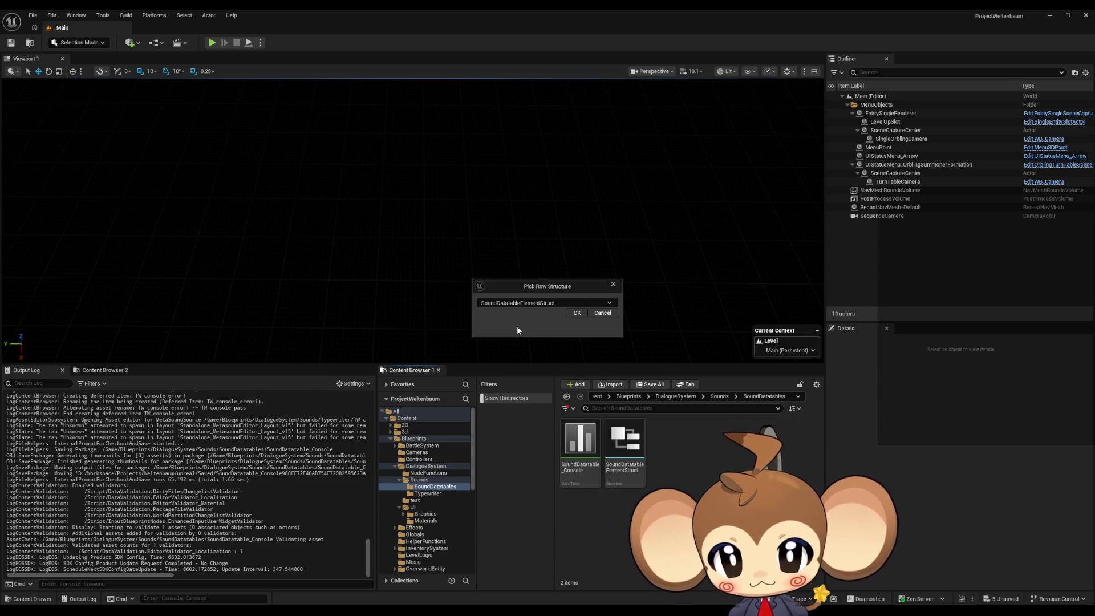
left_click(577, 312)
- Name the new data table SoundDatatable_DialogueDefaults
type("SoundDatatab")
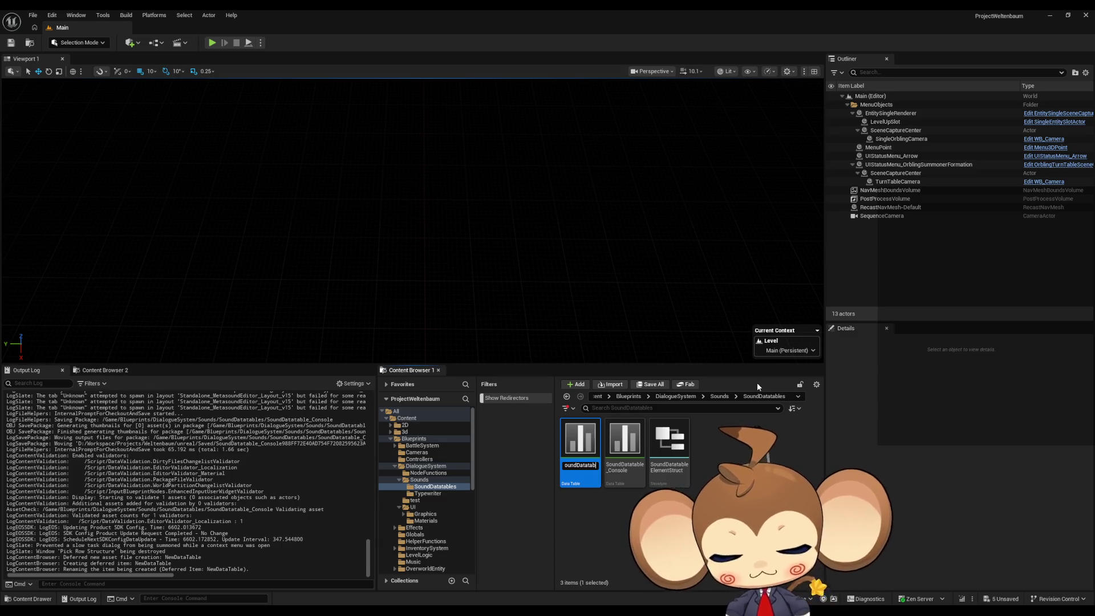
type("e_De")
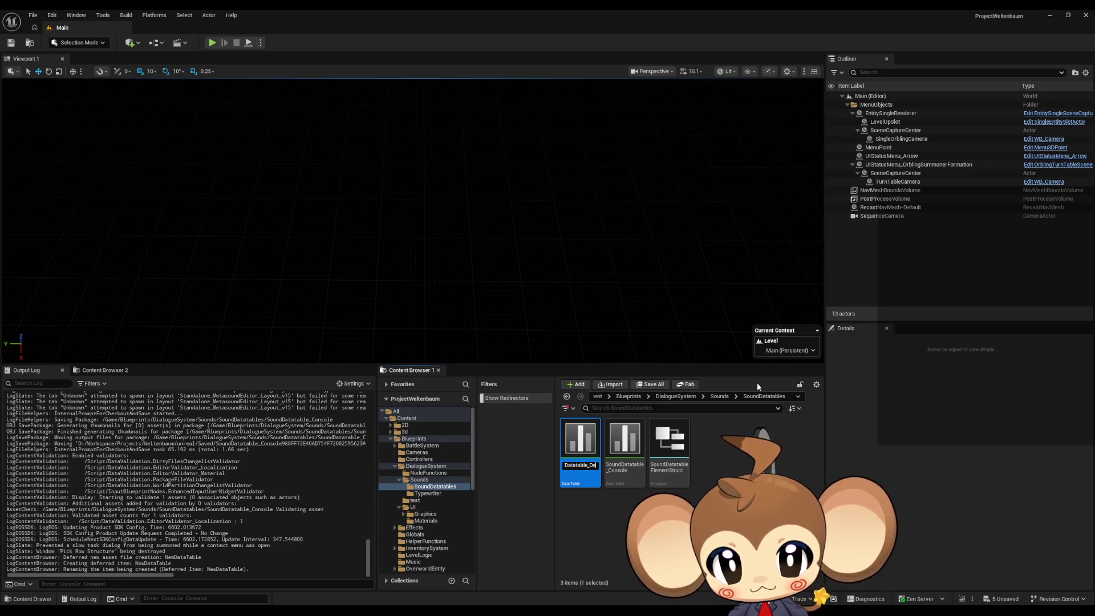
key("BackSpace")
type("ialogueDef")
type("aults")
key("Return")
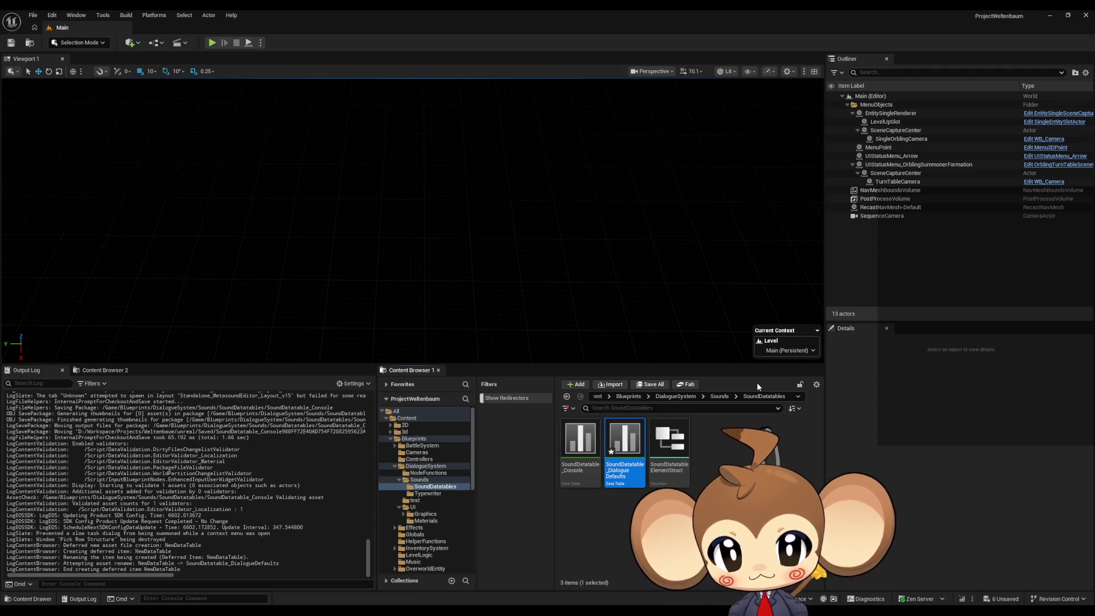
- Add two rows to SoundDatatable_DialogueDefaults with sounds TW_default and TW_random
double_click(629, 440)
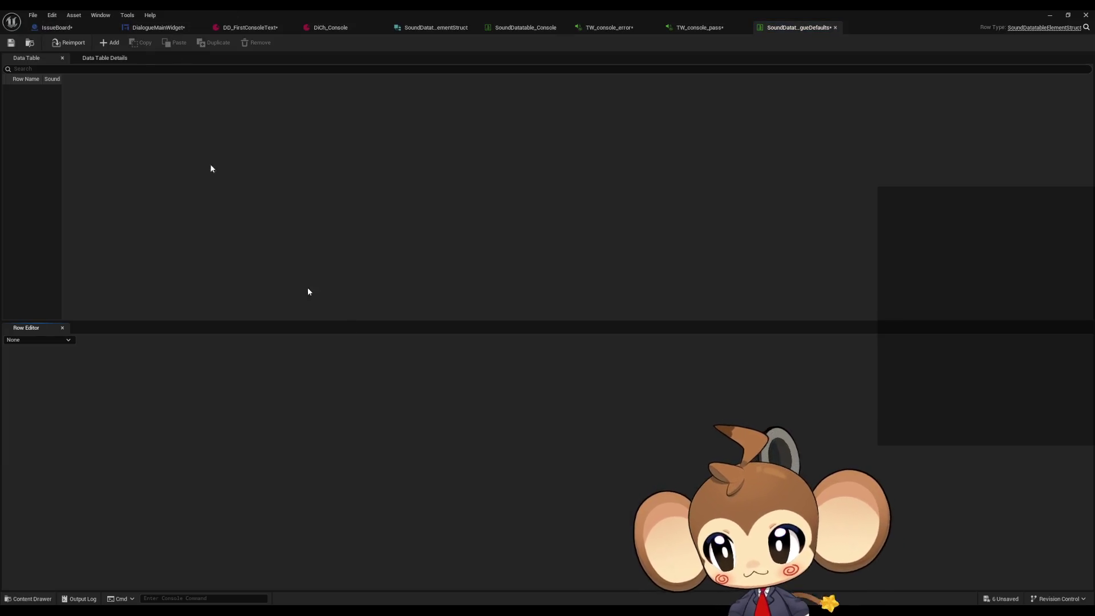
left_click(110, 43)
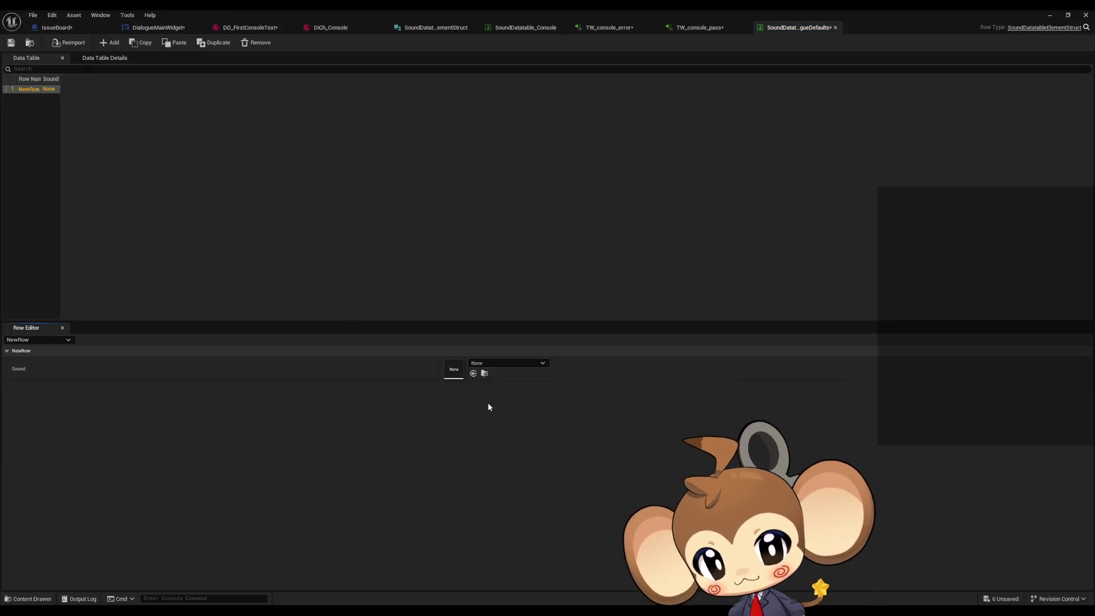
left_click(487, 364)
type("def")
left_click(520, 519)
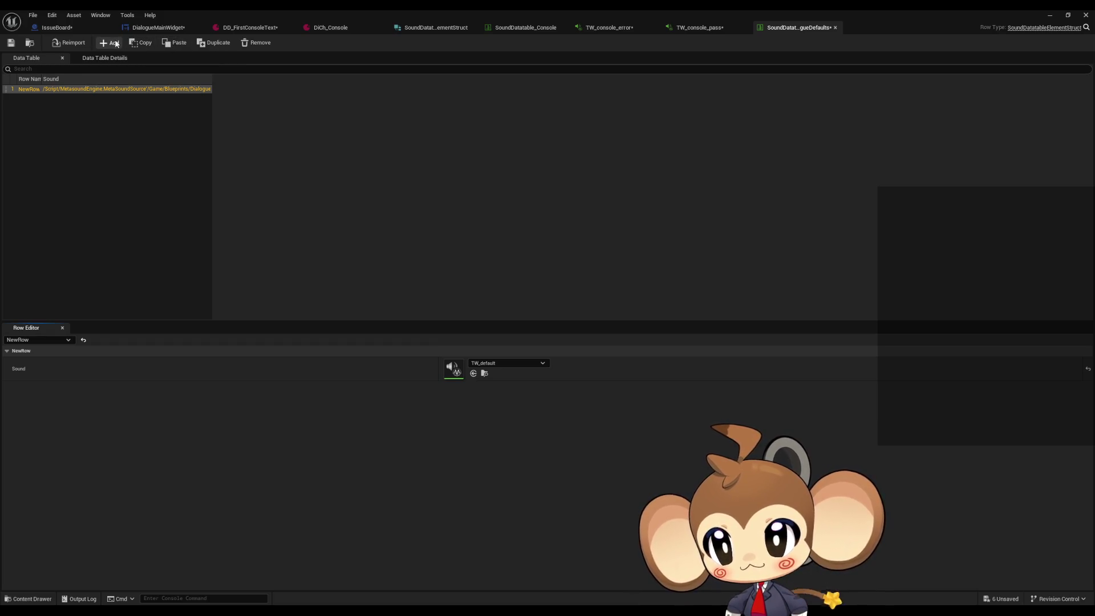
left_click(111, 43)
left_click(492, 363)
type("rand")
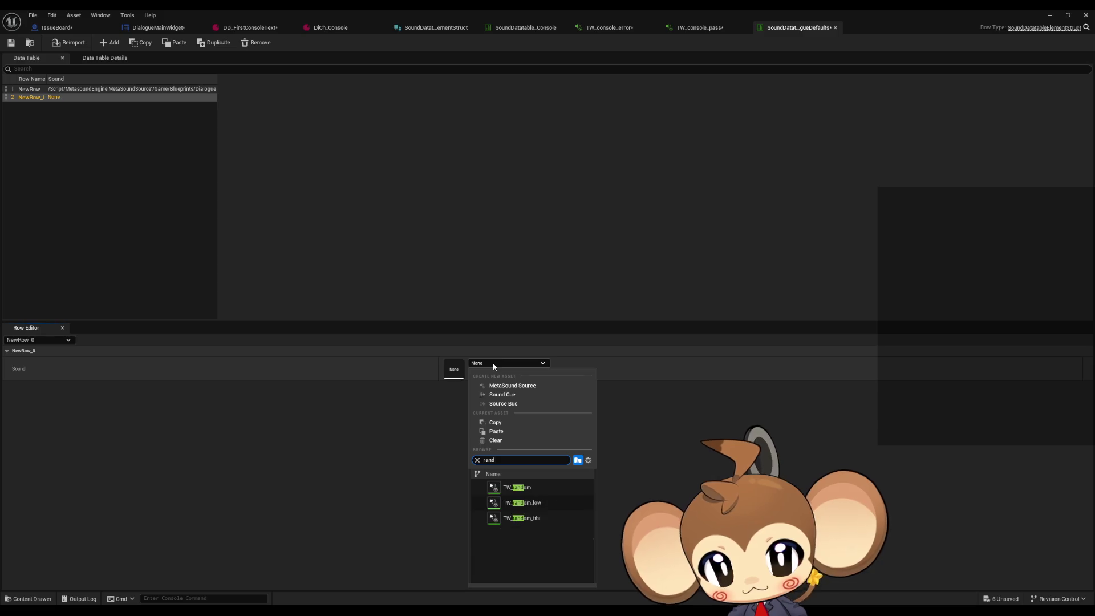
left_click(538, 486)
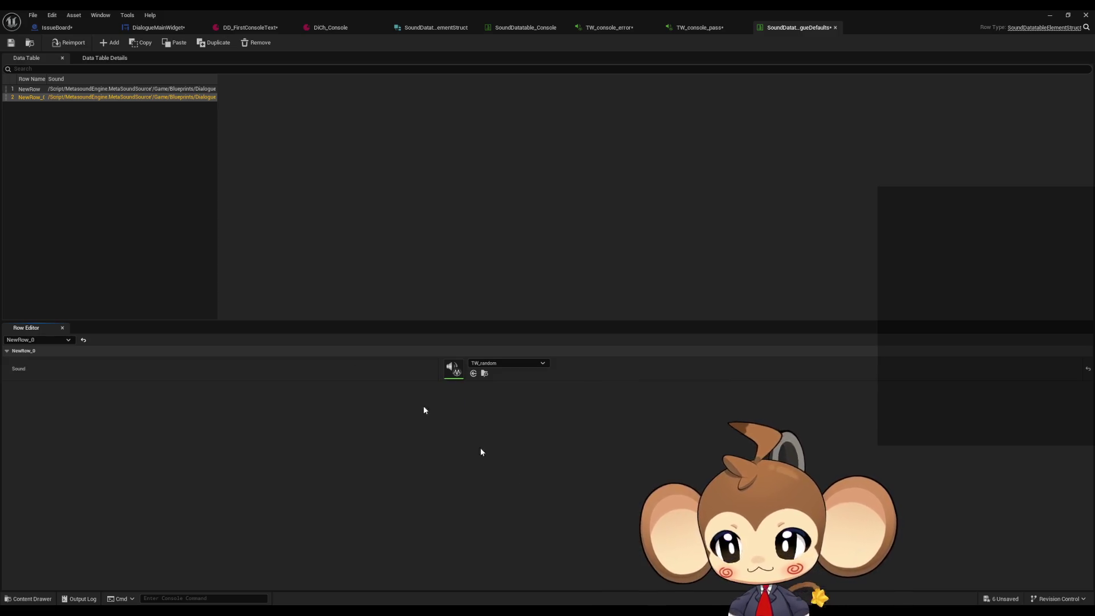
- Rename the rows to 0 and 1, then save all assets
double_click(31, 90)
type("0")
key("Return")
double_click(31, 100)
type("1")
key("Return")
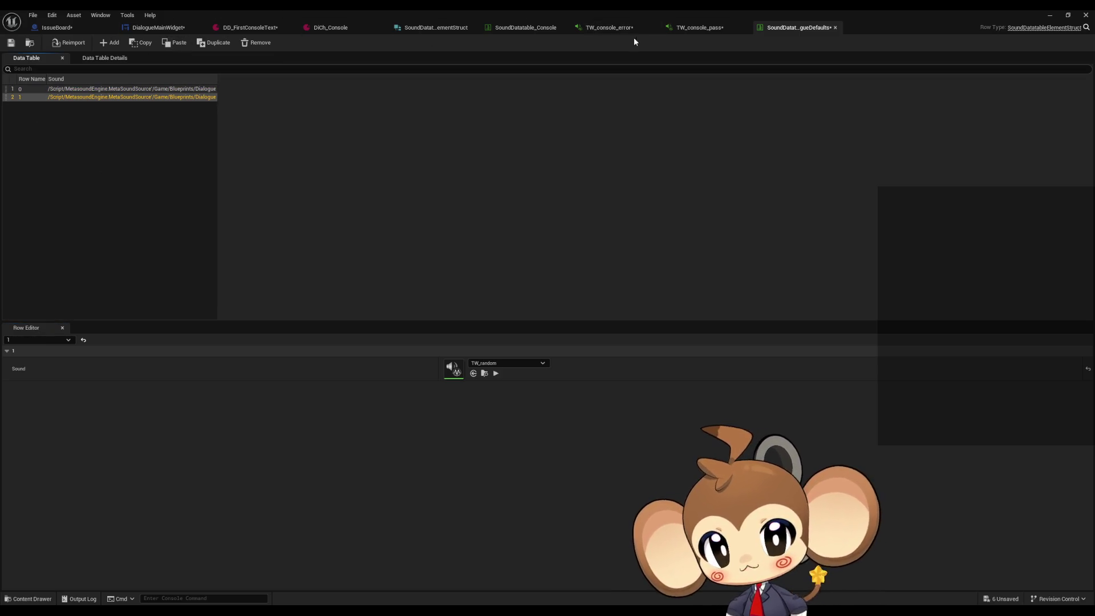
left_click(33, 15)
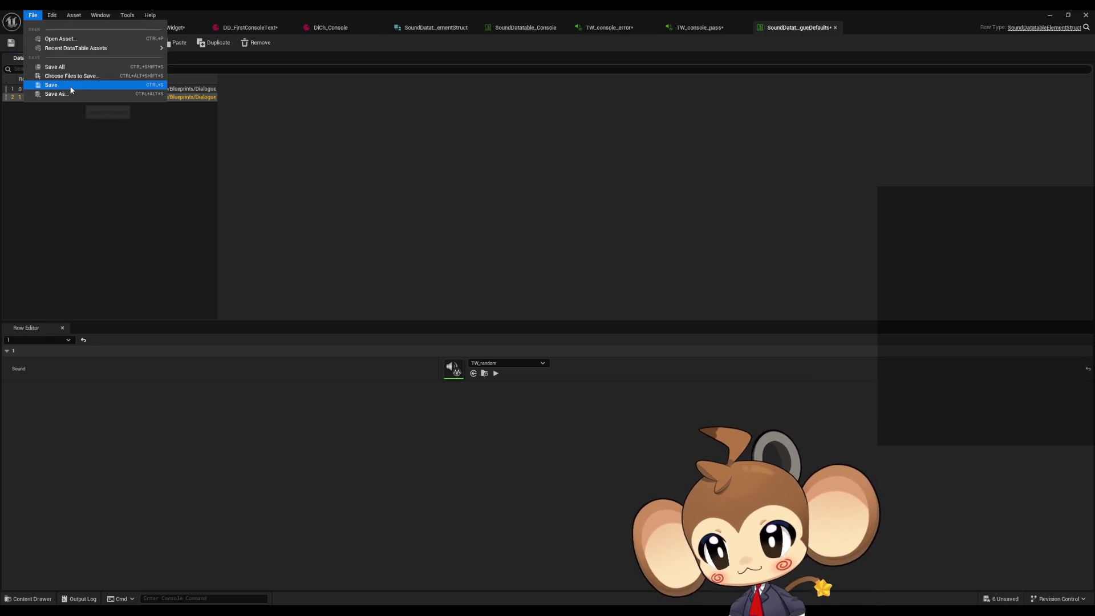
left_click(55, 68)
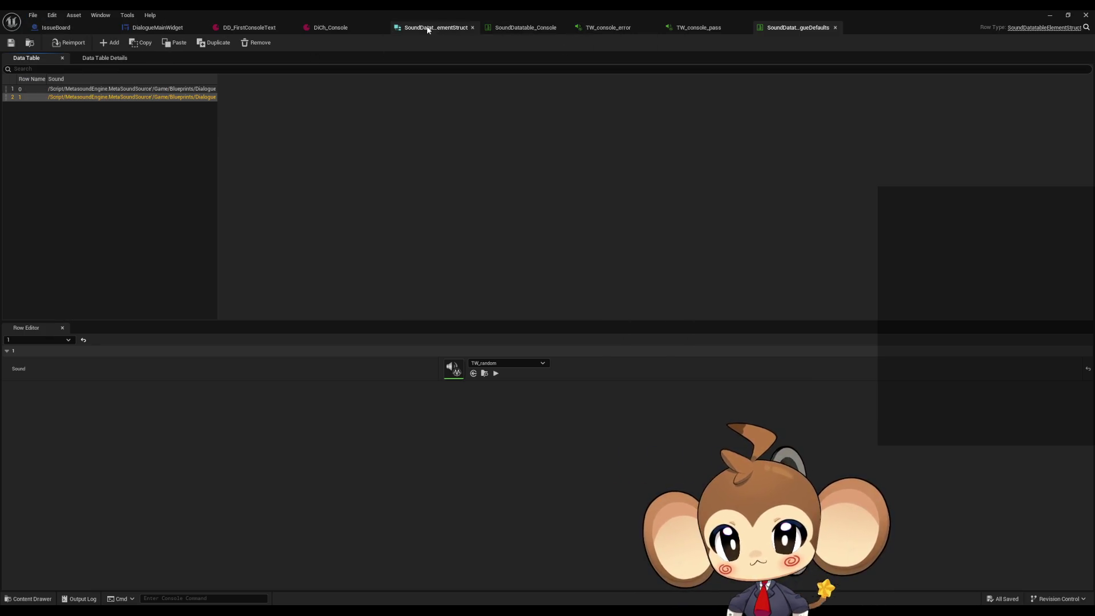
- Add a new variable named SoundDatatables to the DialogueMainWidget blueprint
left_click(151, 29)
scroll(179, 204, "up", 5)
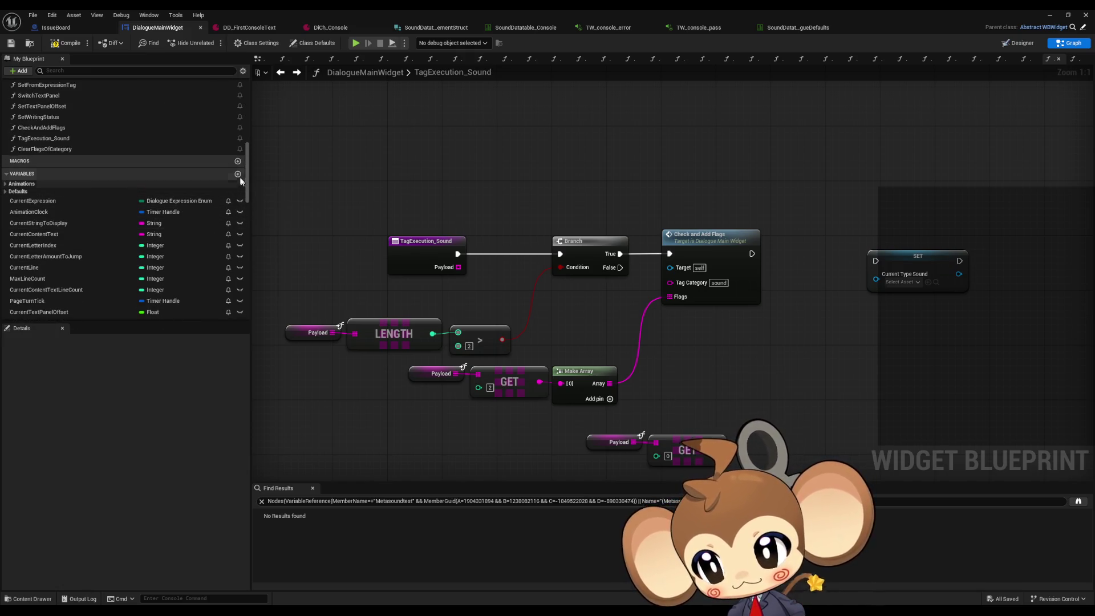
left_click(238, 174)
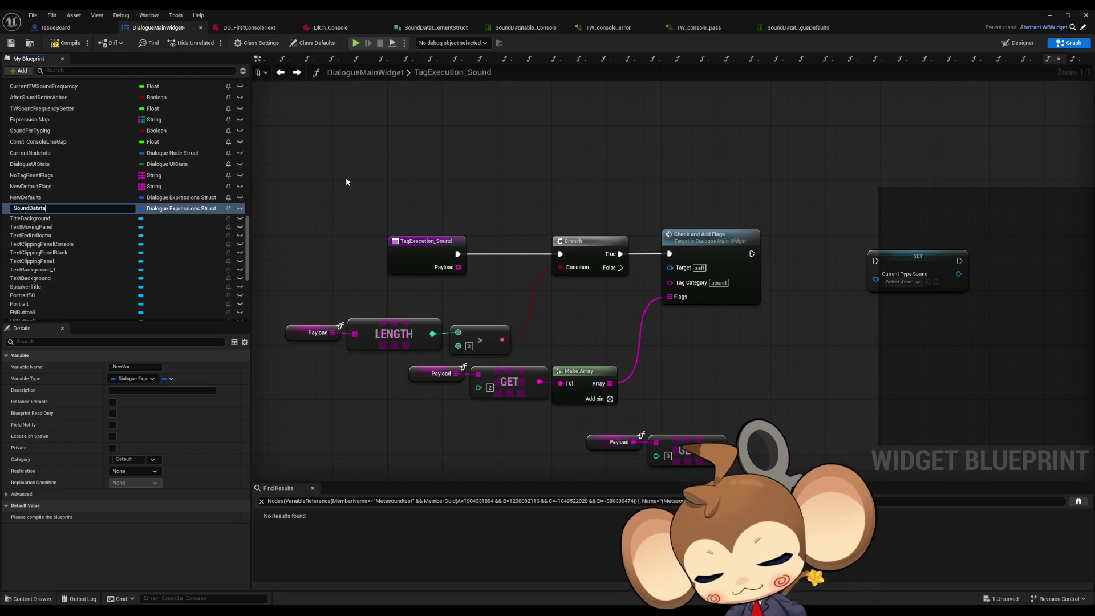
key("Return")
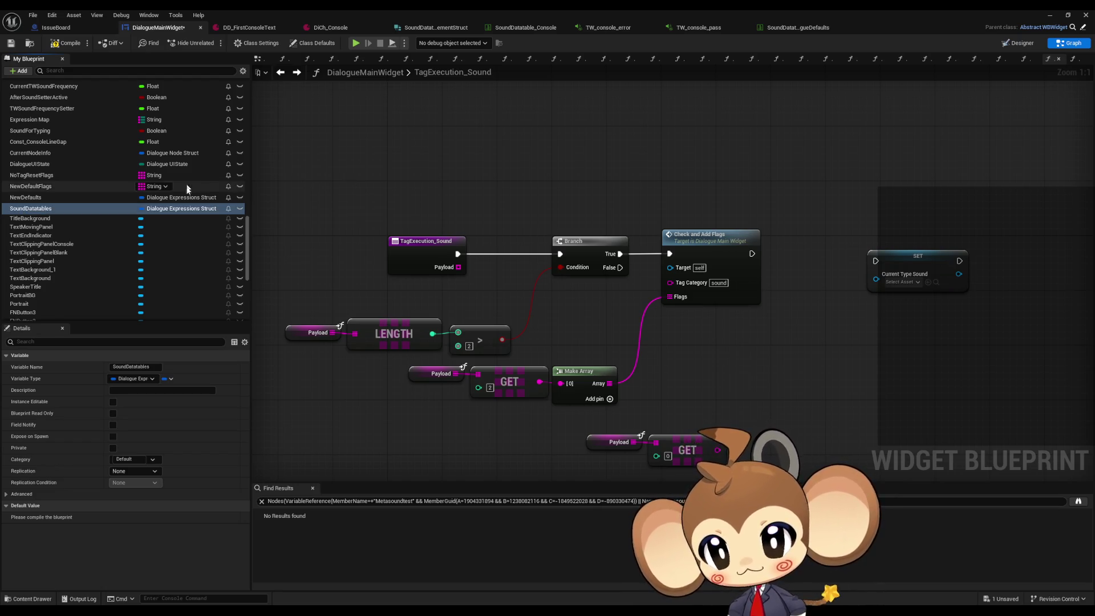
- Make SoundDatatables a String-to-Data Table map and compile the blueprint
left_click(174, 212)
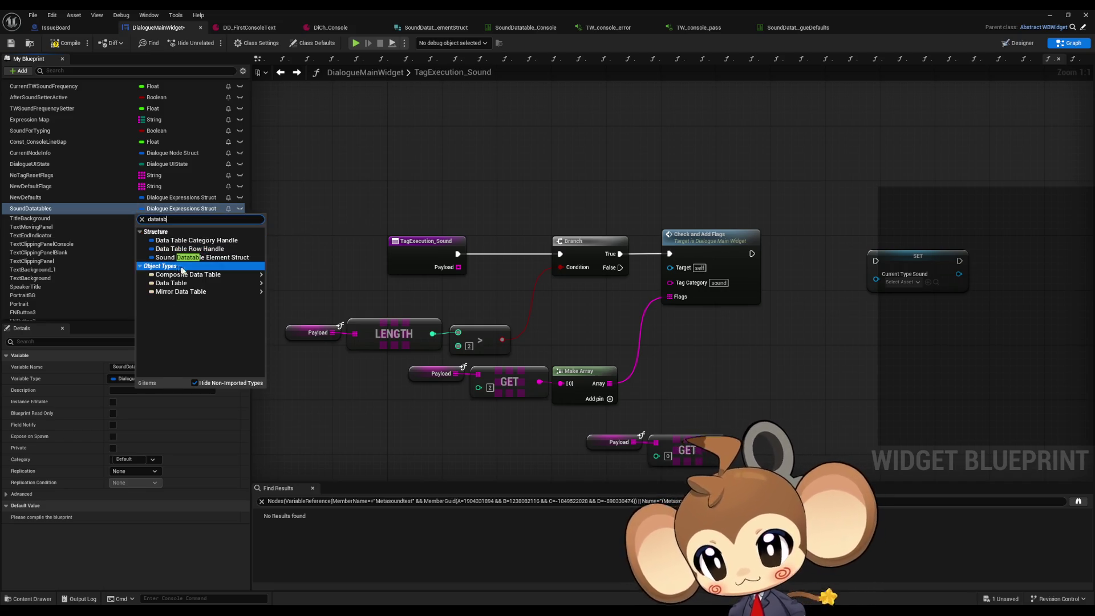
mouse_move(188, 283)
left_click(277, 285)
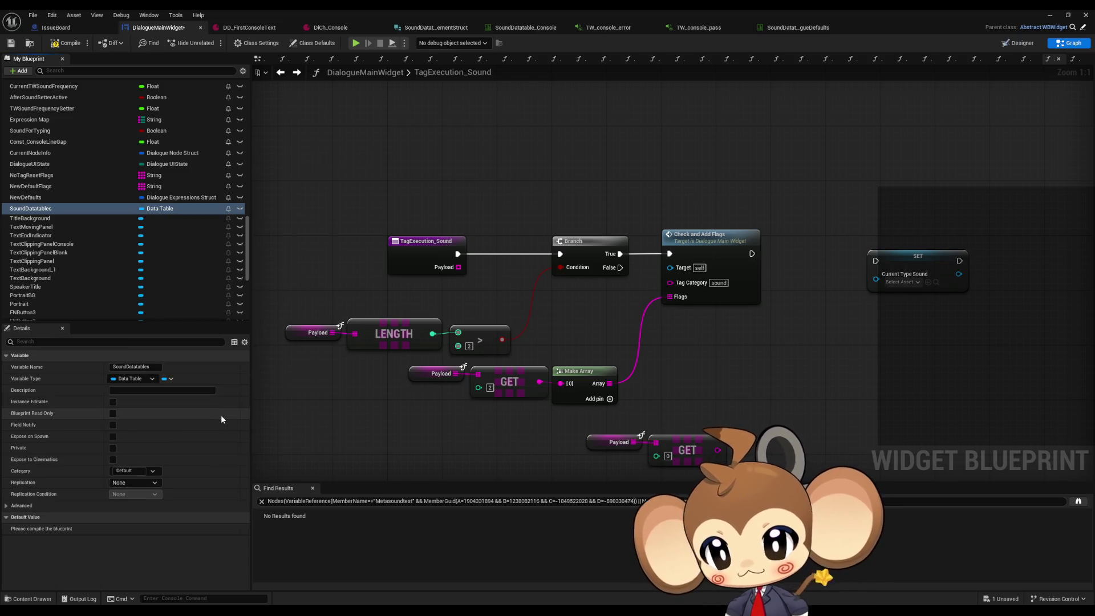
left_click(135, 379)
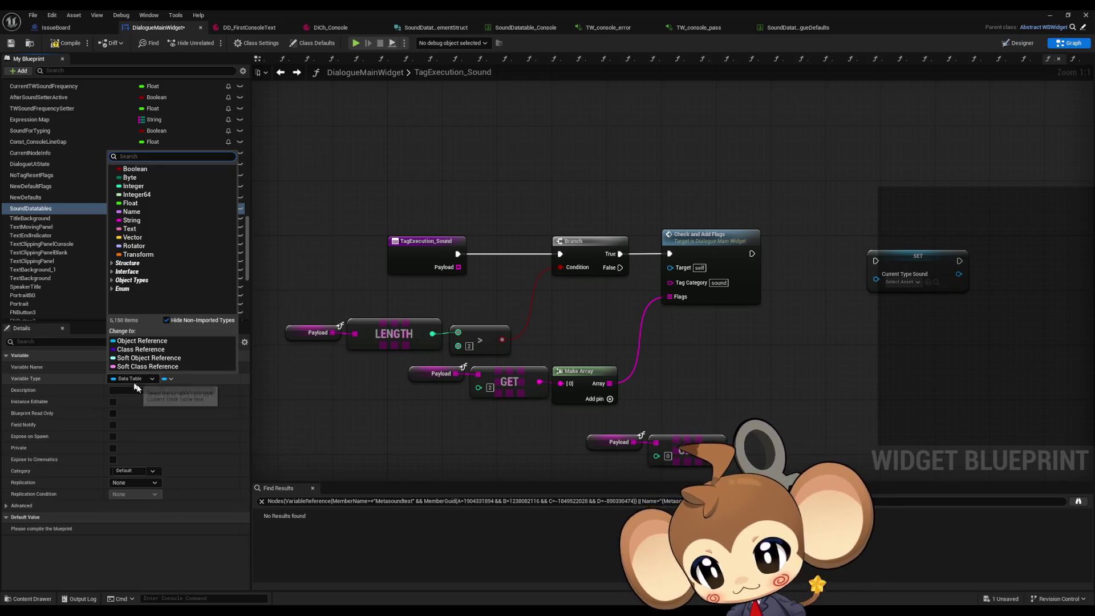
left_click(132, 220)
left_click(170, 379)
left_click(165, 424)
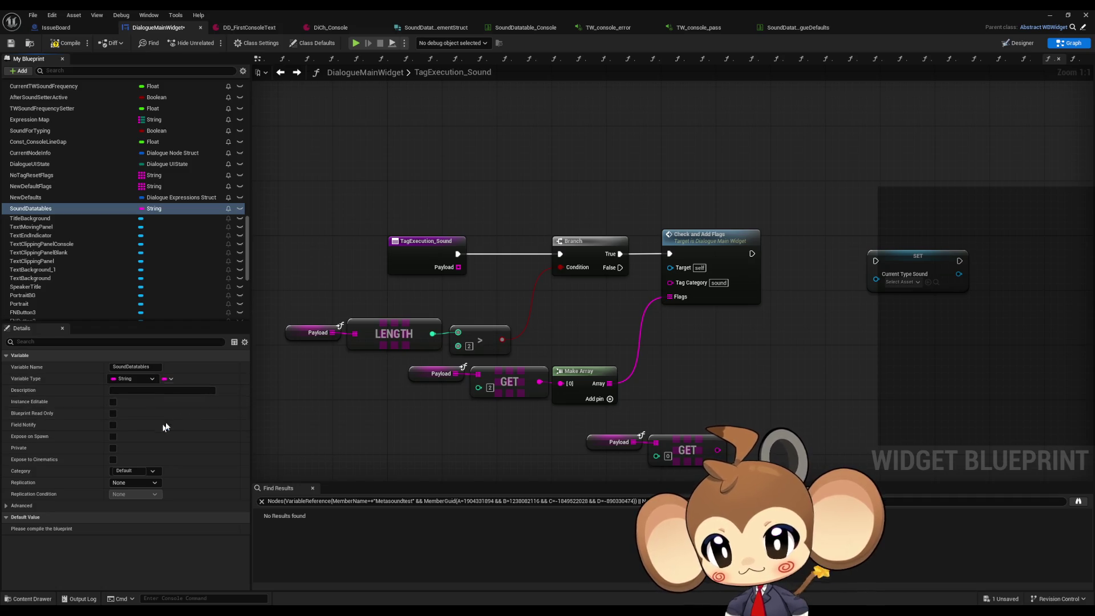
left_click(194, 379)
type("tata")
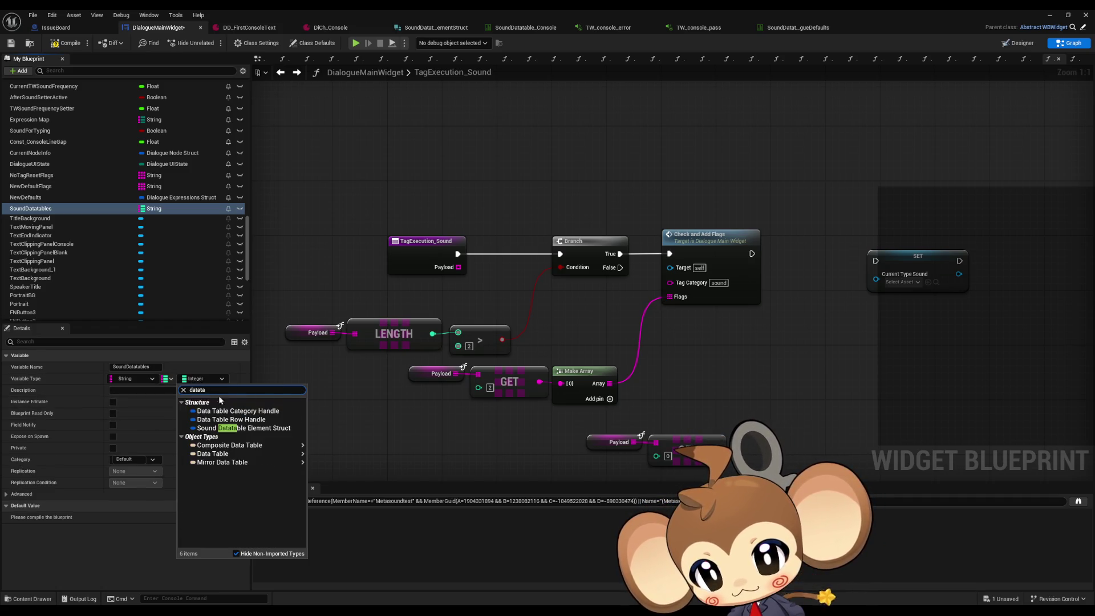
left_click(217, 453)
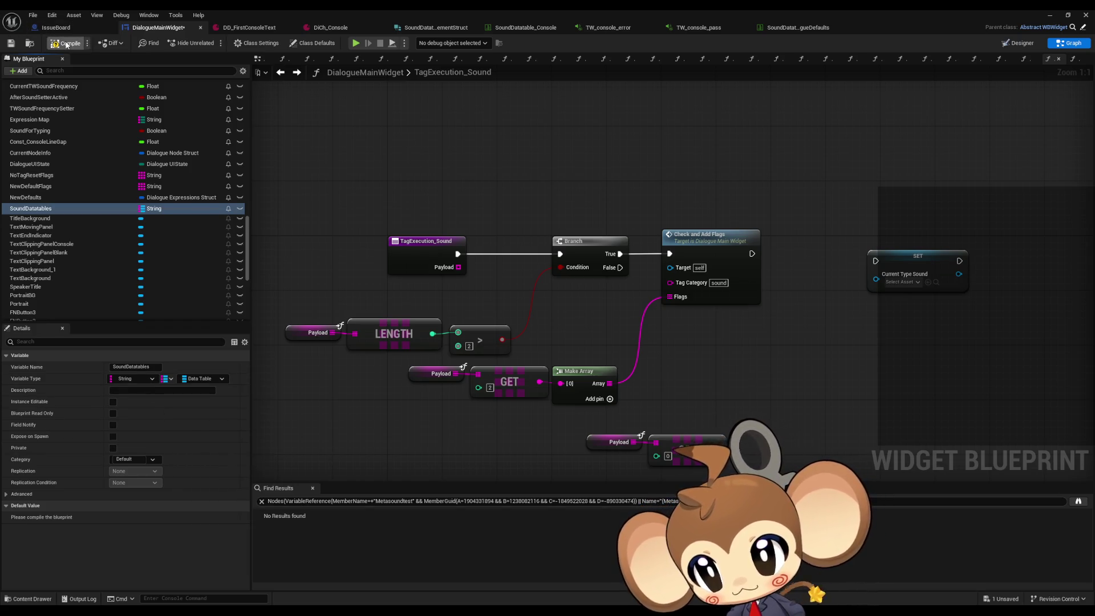
key("ctrl+s")
- Add map entries default → SoundDatatable_DialogueDefaults and console → SoundDatatable_Console
left_click(166, 517)
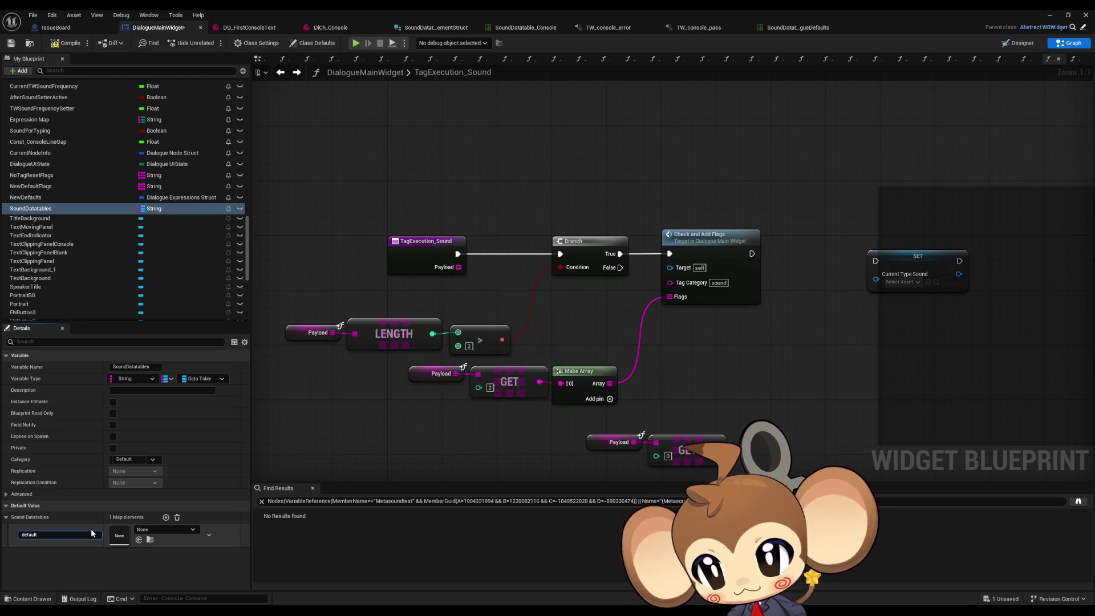
left_click(166, 518)
left_click(43, 558)
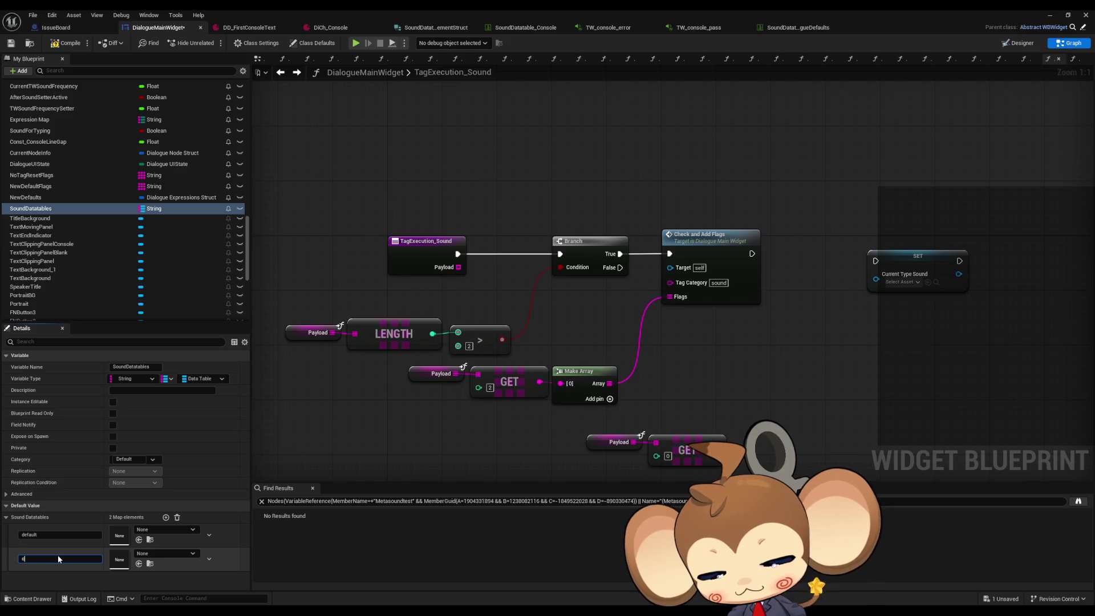
type("le")
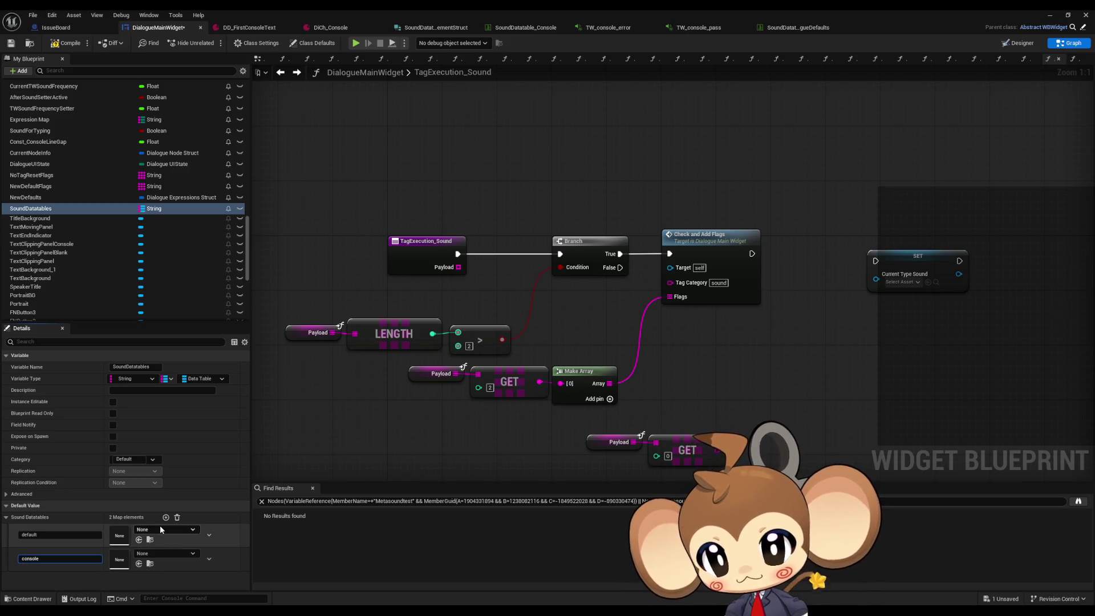
left_click(162, 526)
type("dialogue")
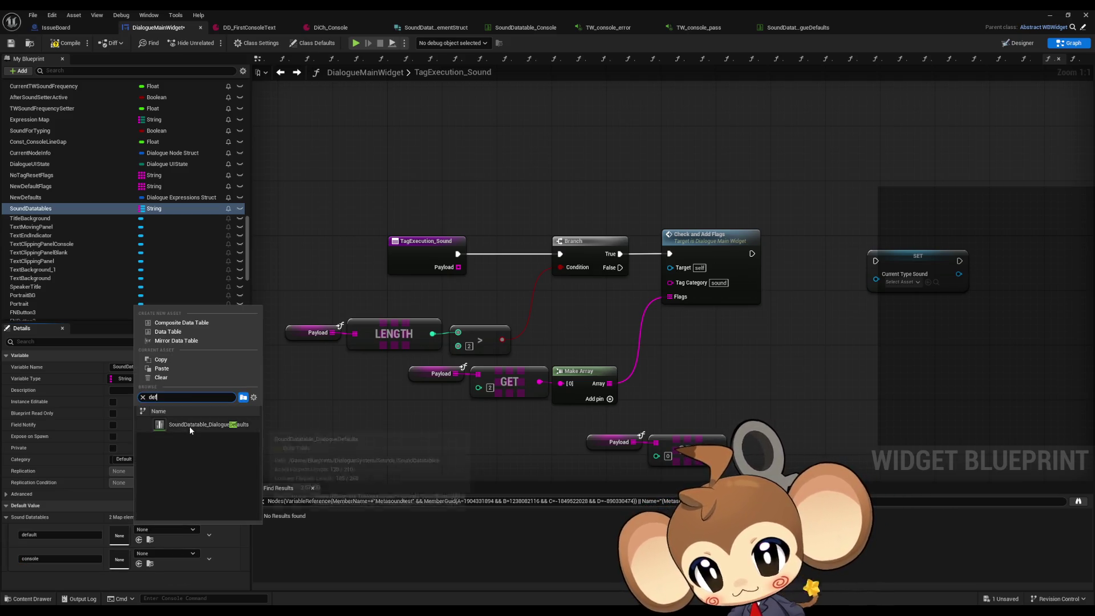
left_click(190, 426)
left_click(165, 553)
type("cons")
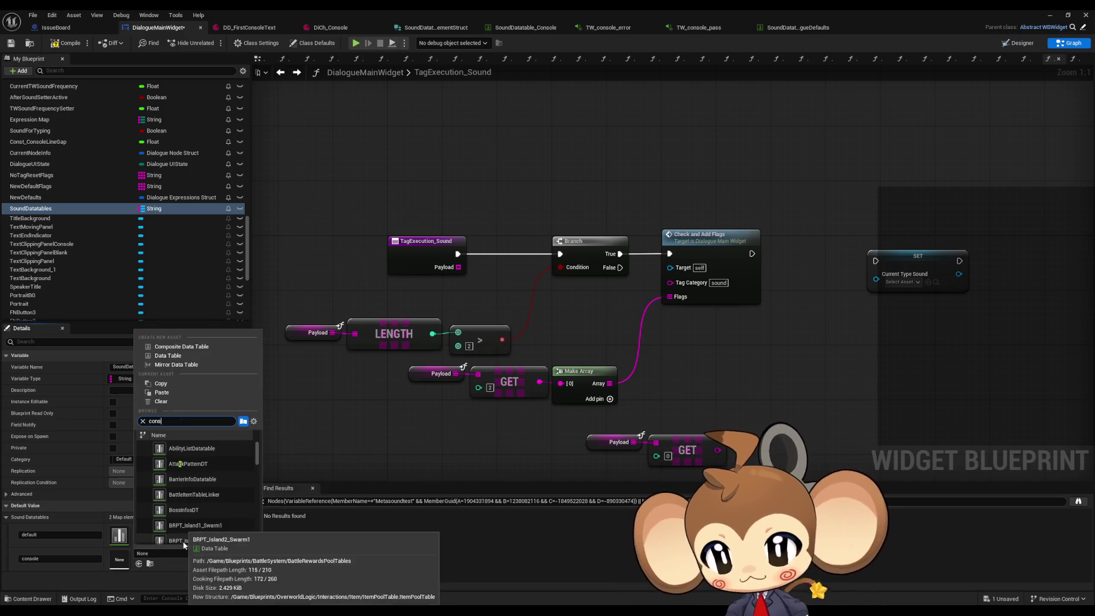
left_click(194, 448)
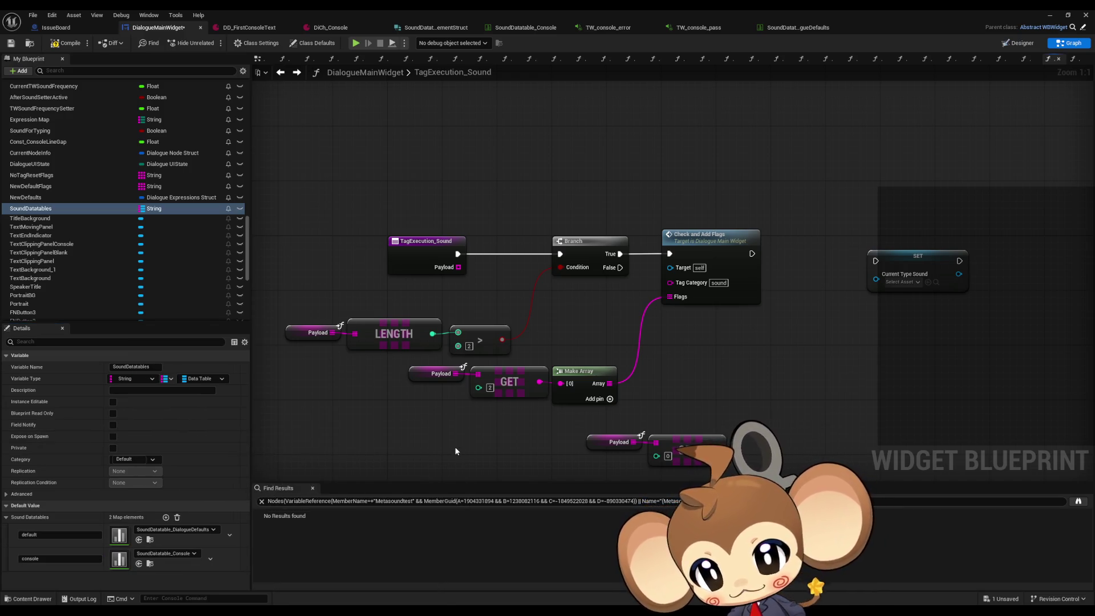
mouse_move(424, 435)
left_mouse_down()
mouse_move(445, 371)
mouse_move(439, 395)
mouse_move(337, 360)
left_mouse_up()
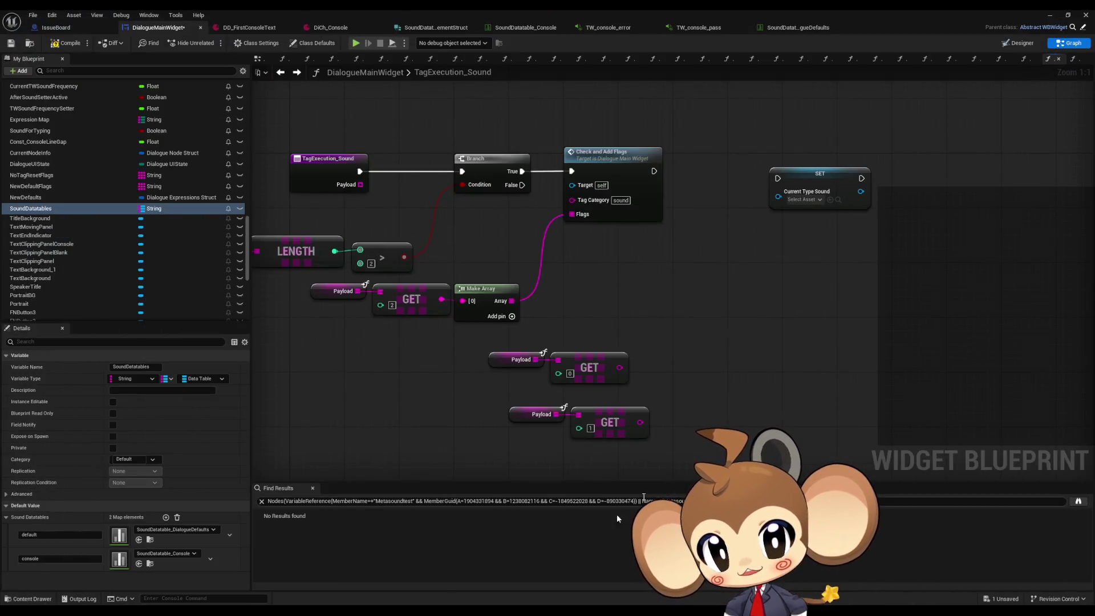
- Add a Sound Datatables getter with a FIND node keyed by payload item 0
mouse_move(68, 209)
left_mouse_down()
mouse_move(623, 275)
mouse_move(734, 268)
left_mouse_up()
left_click(645, 290)
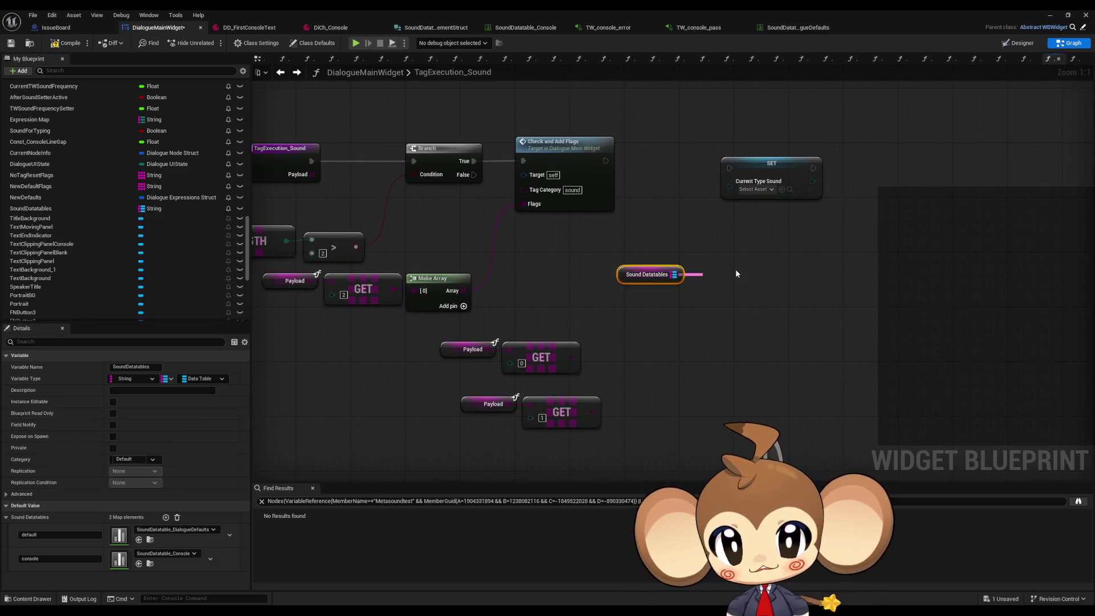
type("find")
key("Return")
mouse_move(623, 242)
left_mouse_down()
mouse_move(722, 292)
mouse_move(620, 299)
left_mouse_up()
left_click_drag(569, 358, 605, 302)
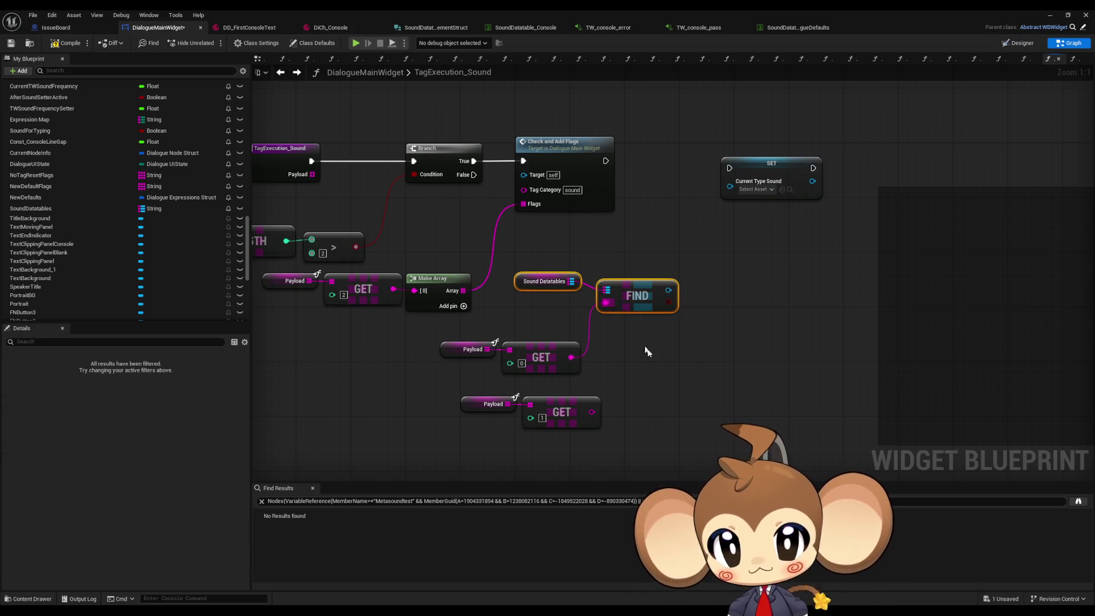
left_click(662, 356)
left_click_drag(679, 365, 623, 328)
- Fetch the row named by payload item 1 with Get Data Table Row and break out its Sound
left_click_drag(611, 275, 657, 277)
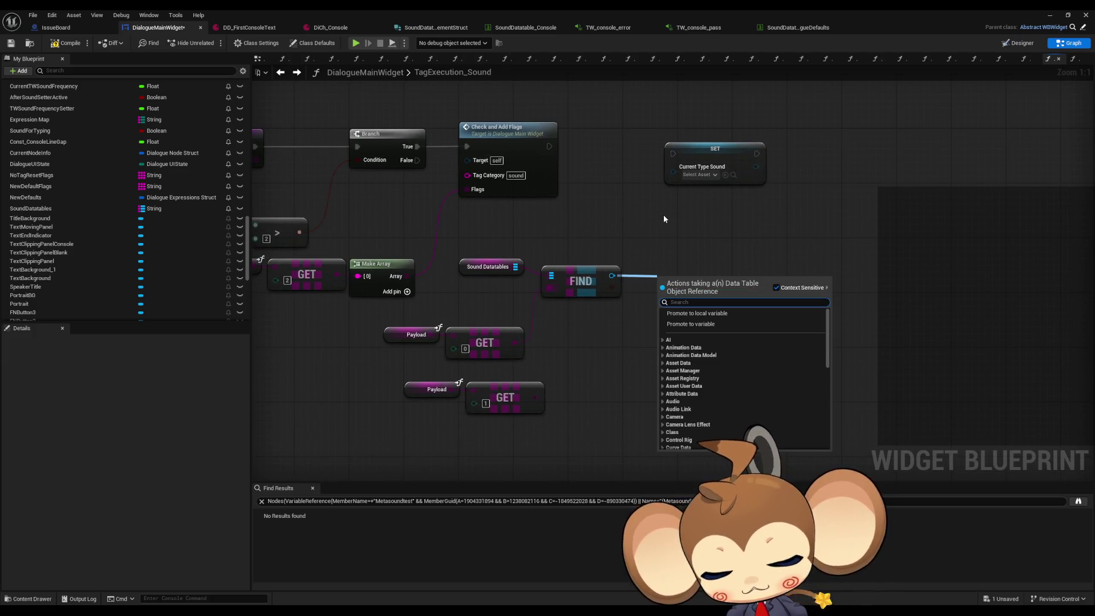
type("get row")
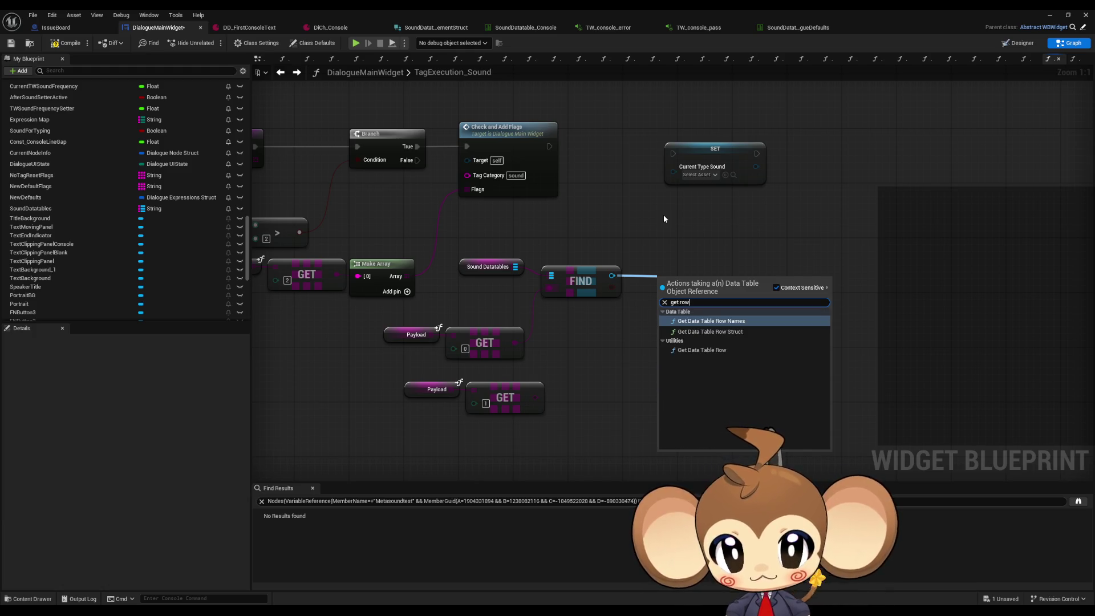
key("Down")
key("Down")
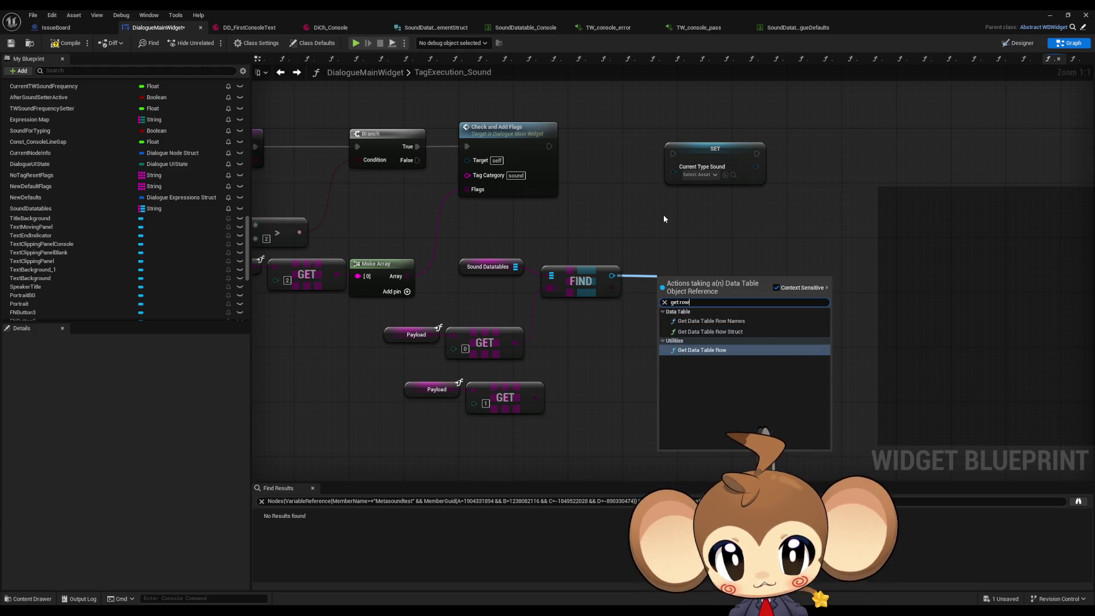
key("Return")
mouse_move(667, 313)
left_mouse_down()
mouse_move(562, 391)
mouse_move(535, 397)
left_mouse_up()
left_click_drag(750, 318, 786, 321)
type("break sound")
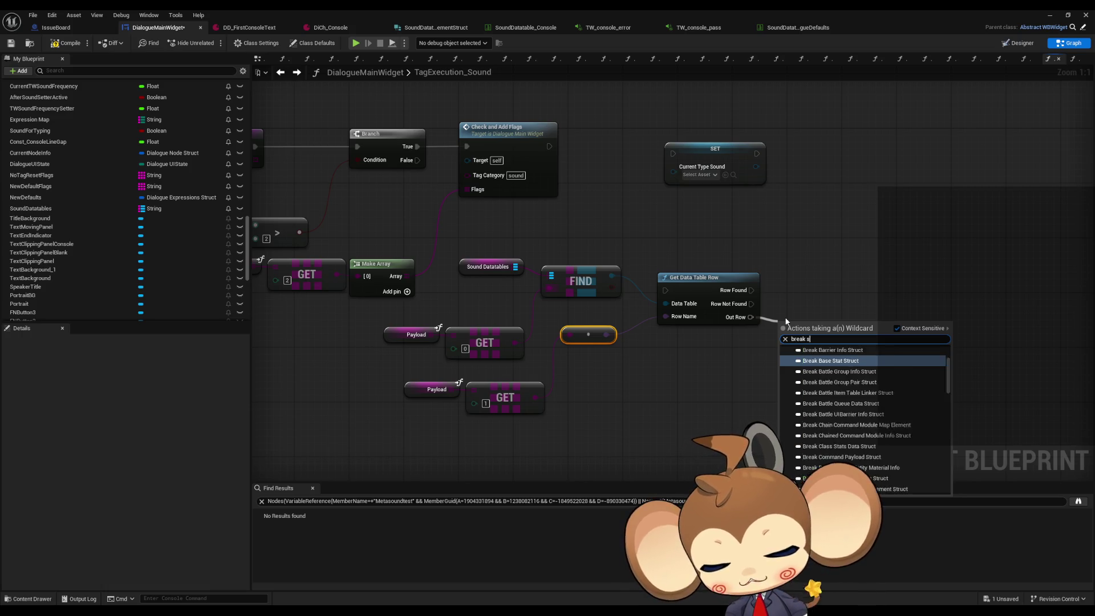
key("Return")
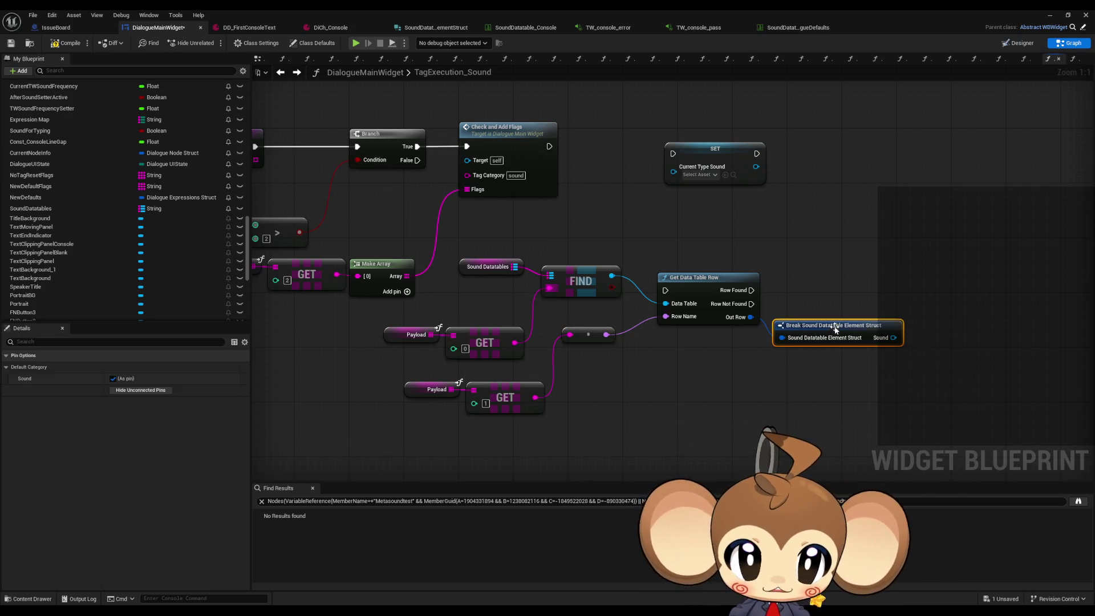
- Move the Current Type Sound SET node right and frame the new nodes
left_click_drag(584, 152, 775, 152)
scroll(592, 286, "down", 1)
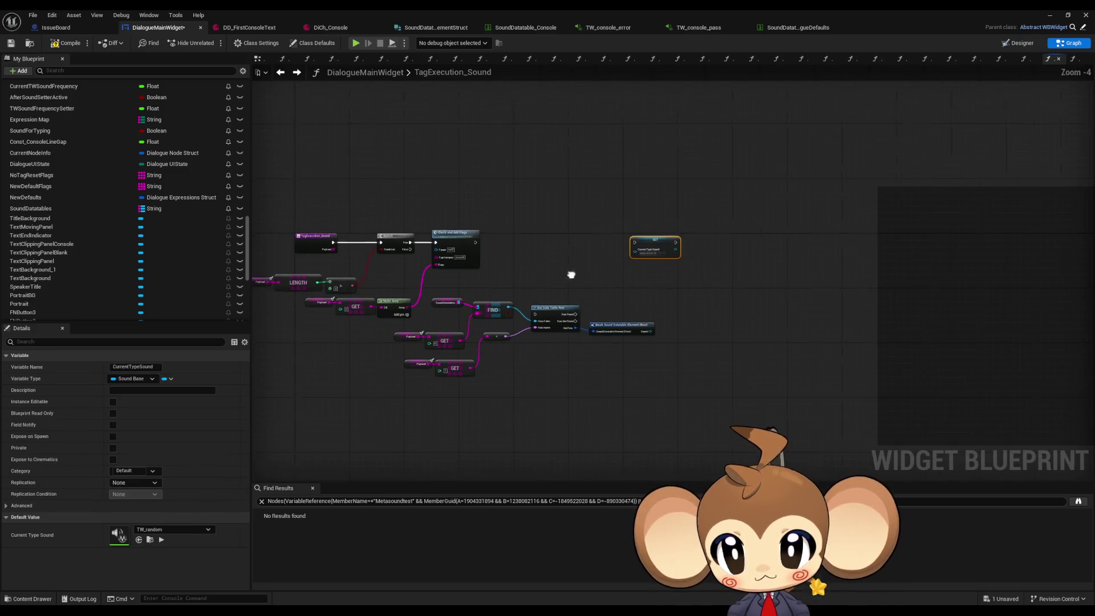
left_click_drag(591, 285, 570, 294)
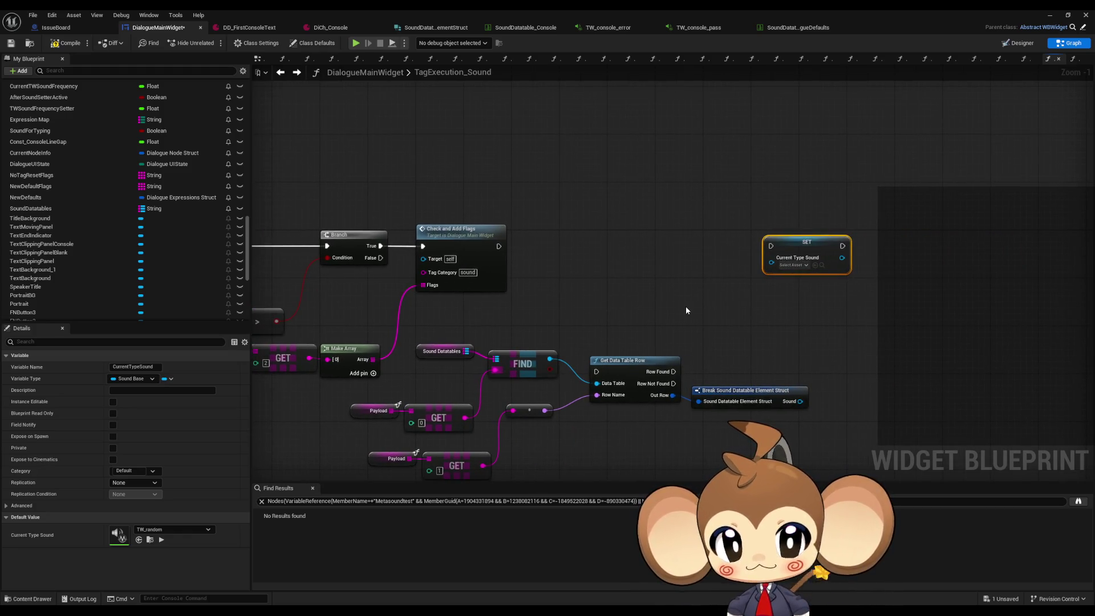
left_click_drag(687, 310, 688, 339)
scroll(114, 188, "up", 3)
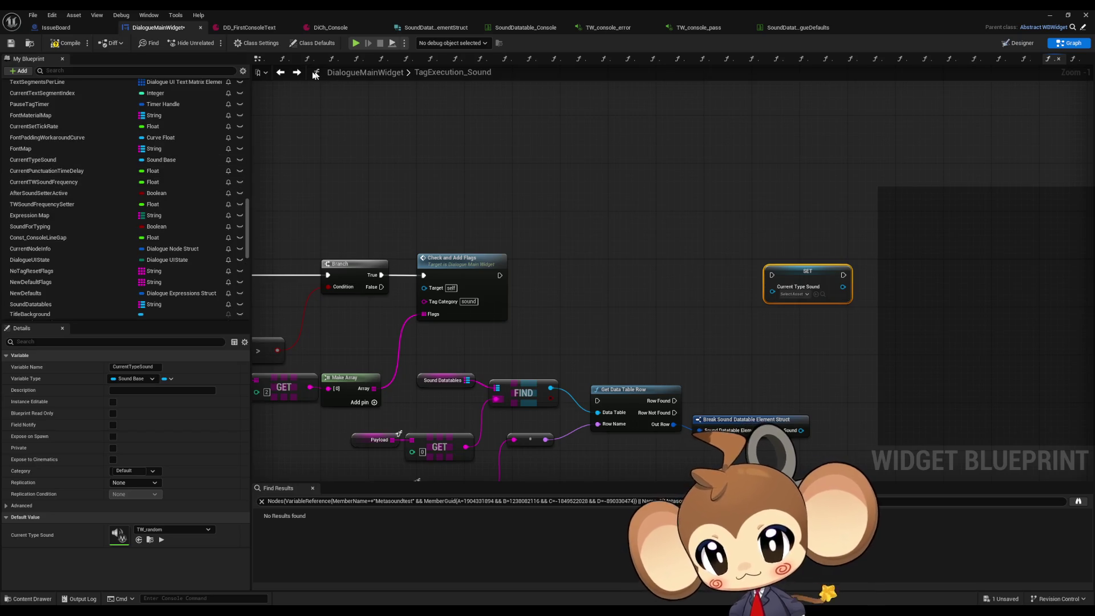
- Check the Tag Execution Sound call node in TextTagFunctionExecuter, then return to TagExecution_Sound
left_click(287, 72)
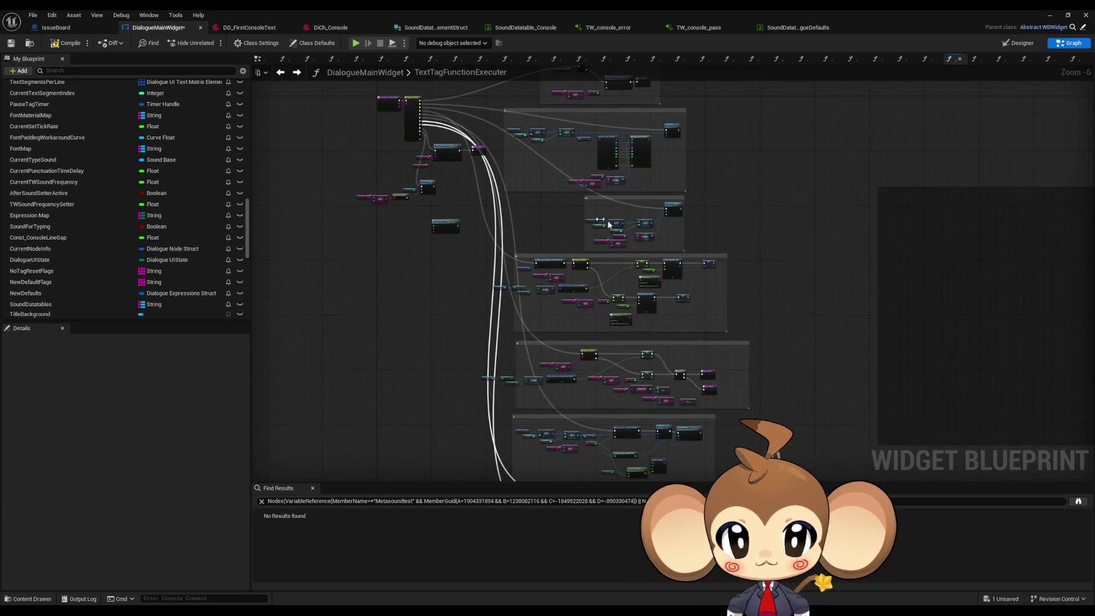
scroll(655, 212, "down", 5)
scroll(484, 187, "up", 4)
scroll(522, 312, "down", 3)
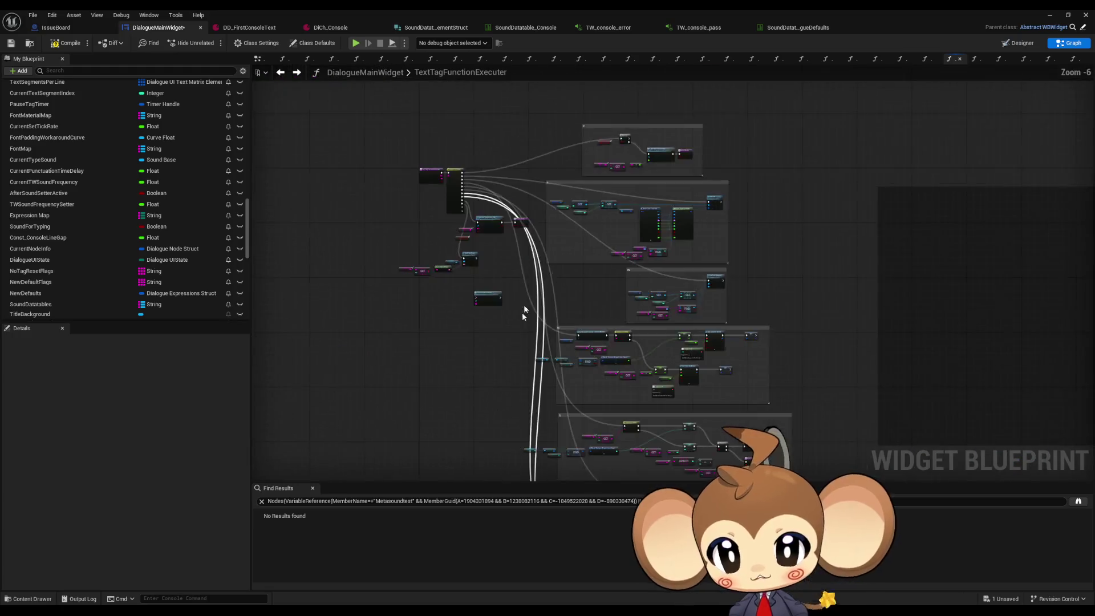
scroll(488, 216, "up", 5)
left_click(534, 260)
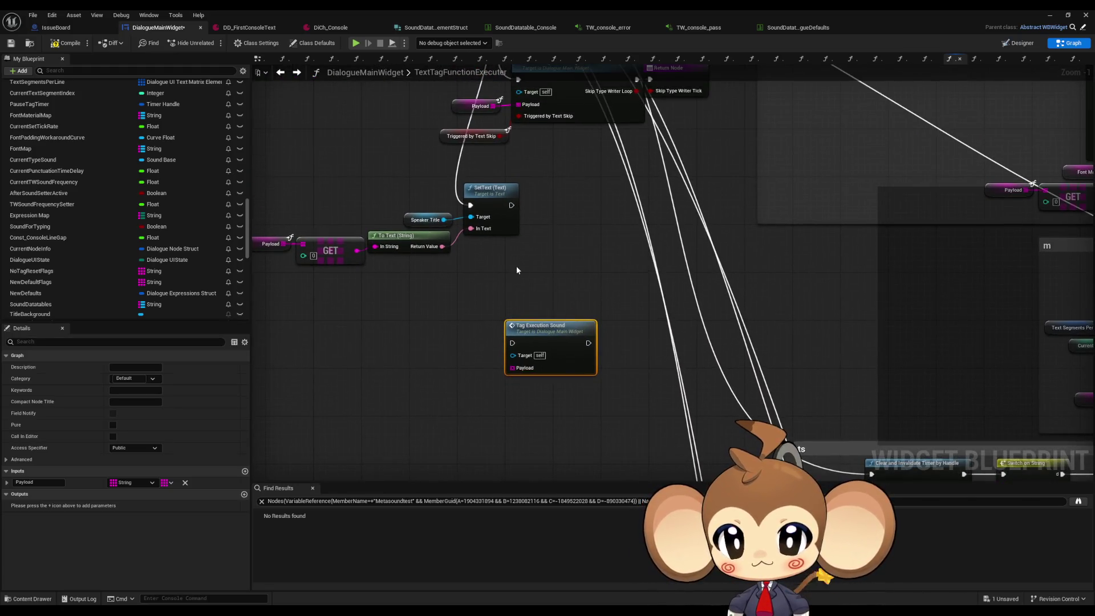
left_click(280, 73)
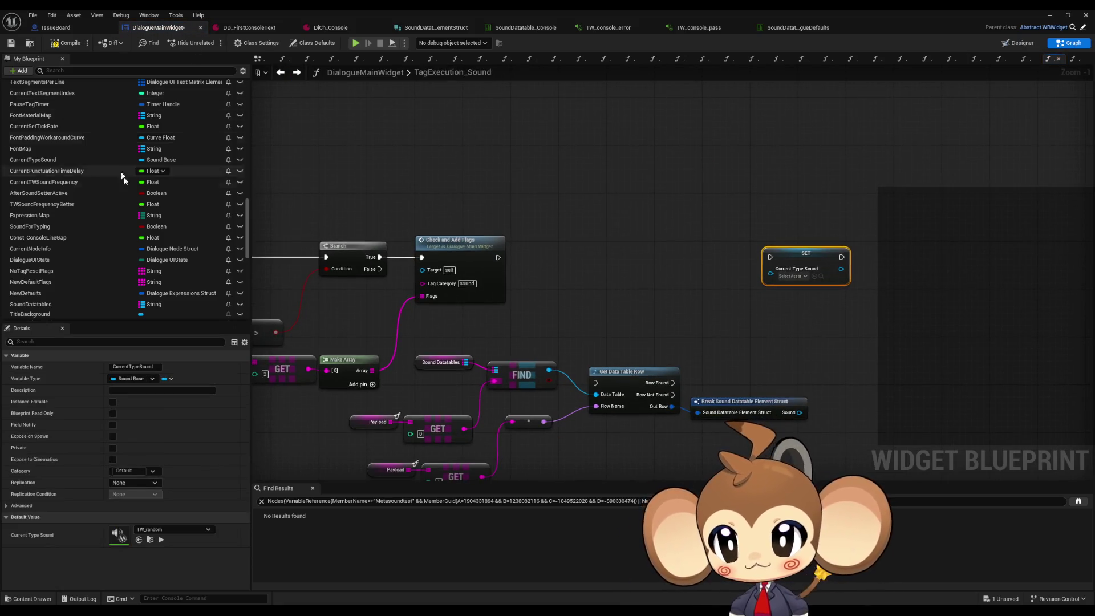
scroll(123, 179, "up", 6)
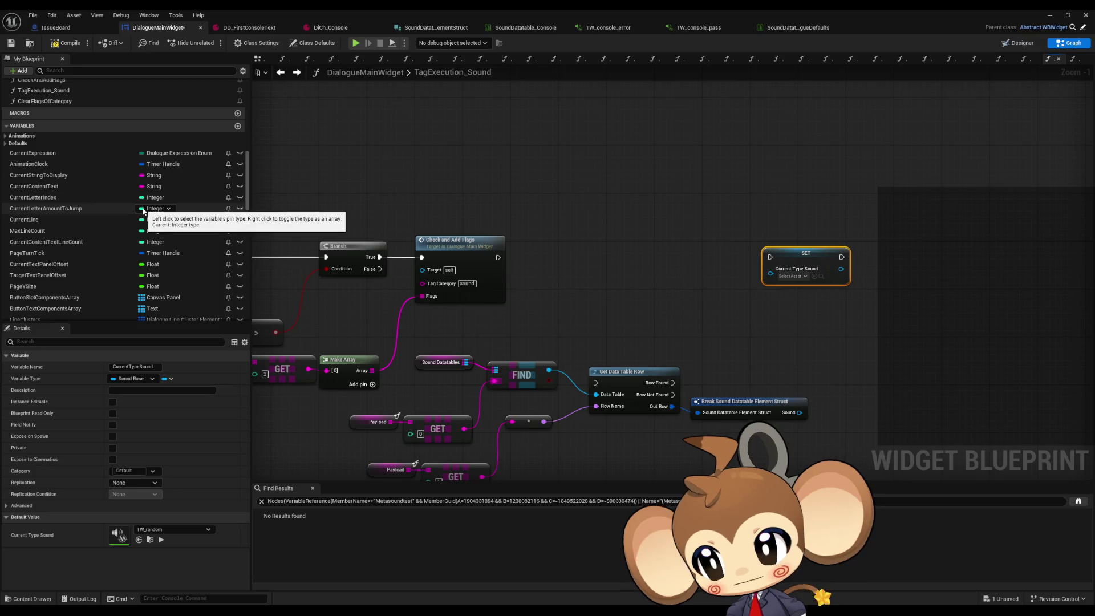
scroll(143, 208, "up", 10)
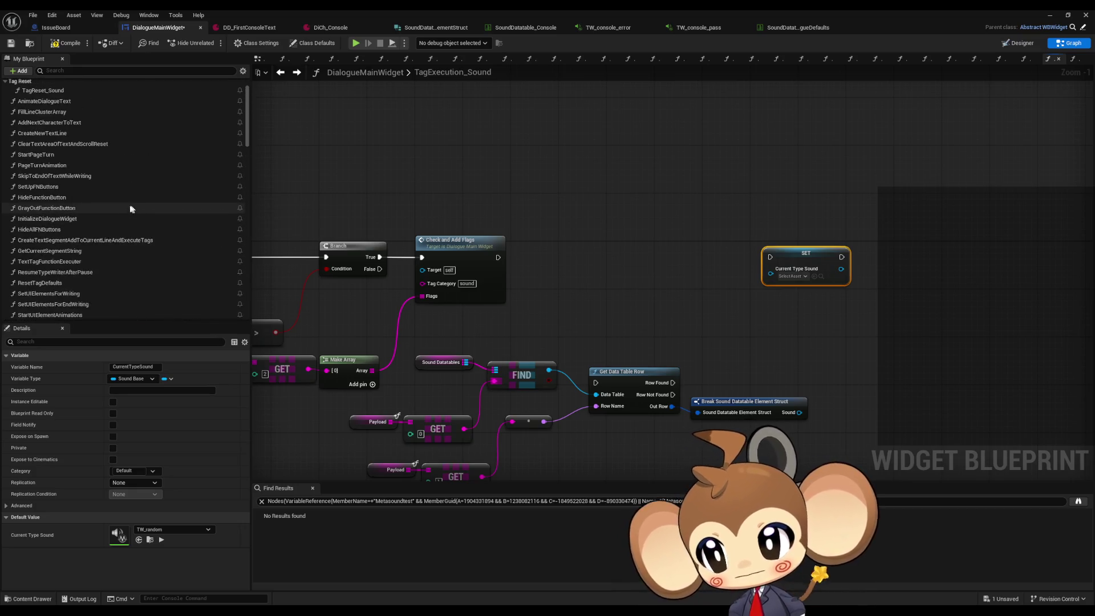
- In the ResetTagDefaults graph, select the Is Valid check and its four SET nodes
scroll(131, 208, "up", 3)
left_click_drag(352, 201, 542, 207)
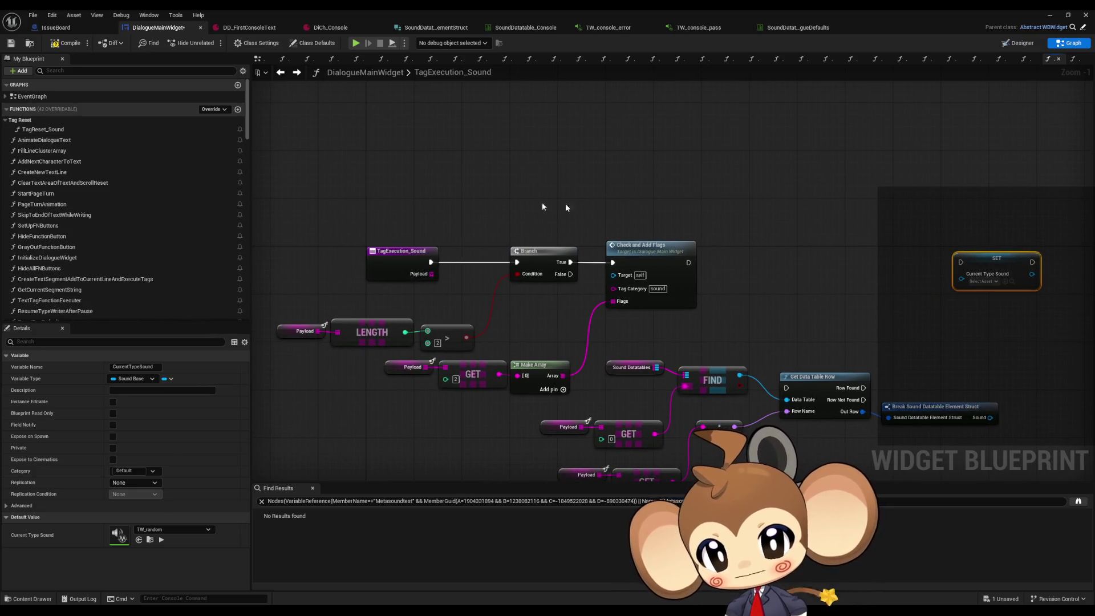
scroll(88, 207, "down", 3)
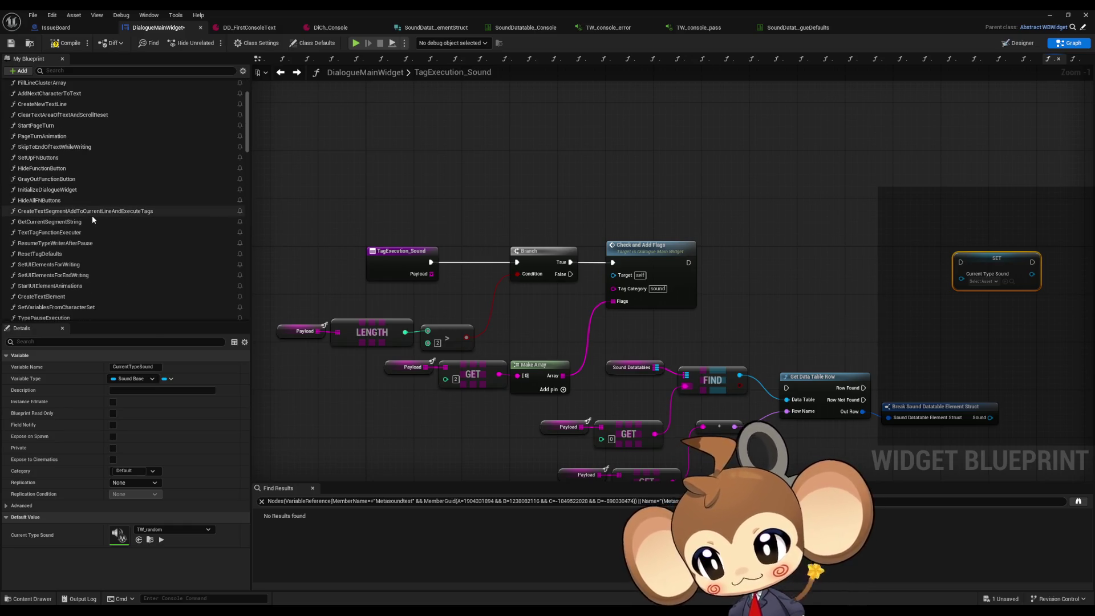
scroll(91, 222, "down", 7)
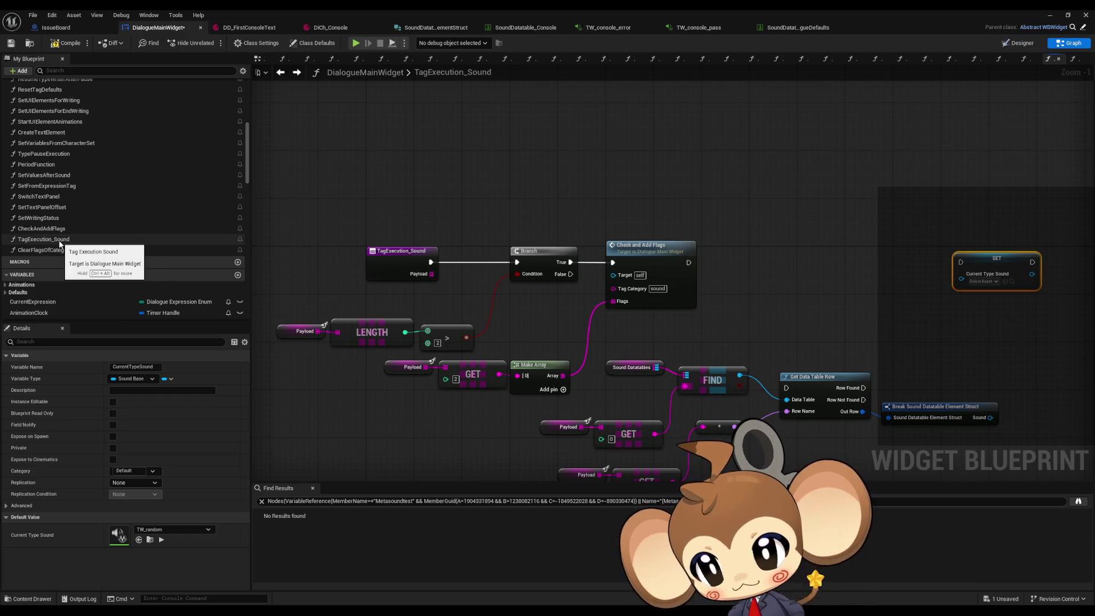
scroll(60, 233, "up", 2)
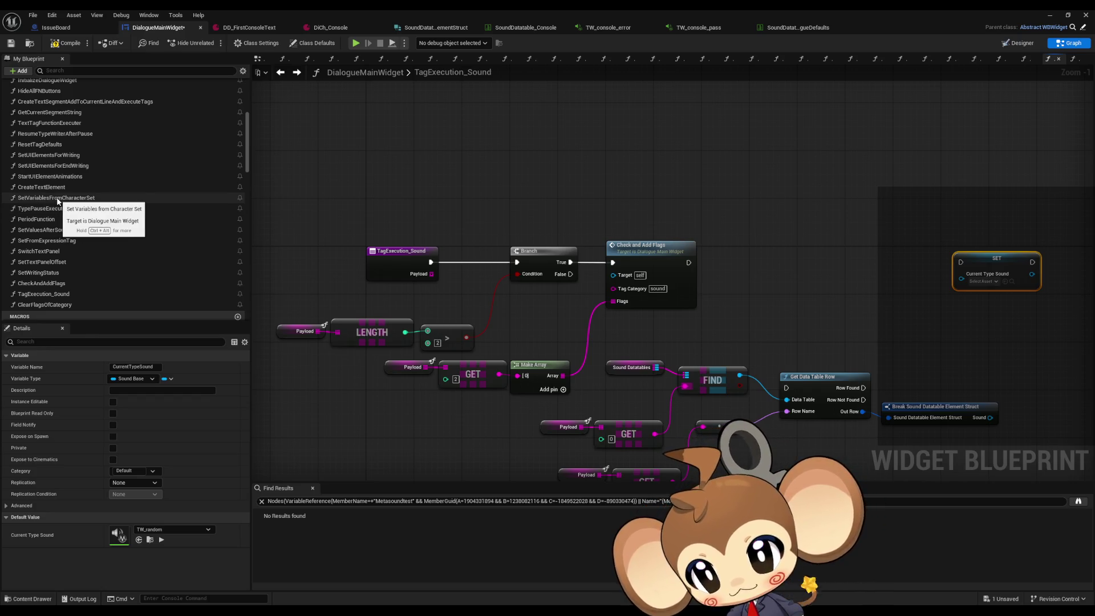
double_click(40, 145)
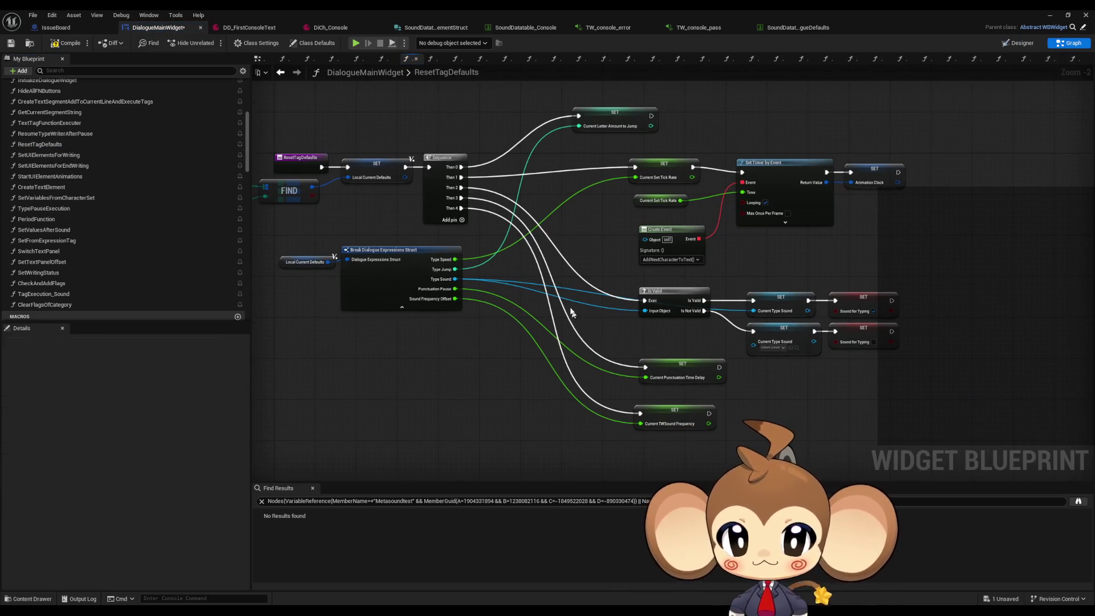
left_click_drag(706, 325, 838, 336)
mouse_move(532, 305)
left_mouse_down()
mouse_move(671, 314)
mouse_move(657, 308)
left_mouse_up()
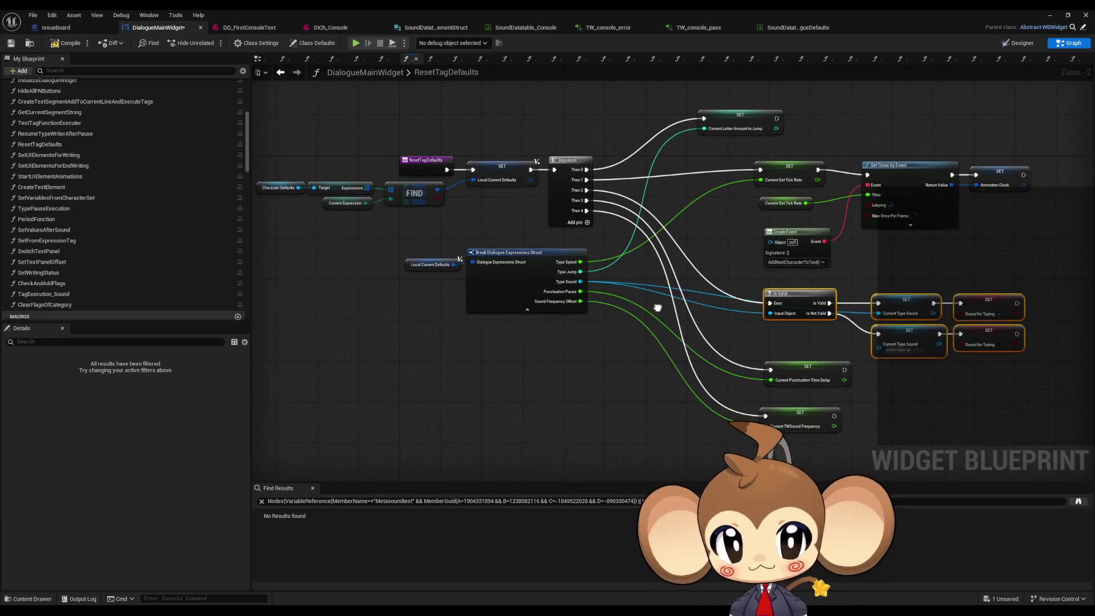
- Open the TagReset_Sound function graph and review its nodes
scroll(92, 173, "up", 6)
left_click(66, 130)
double_click(66, 130)
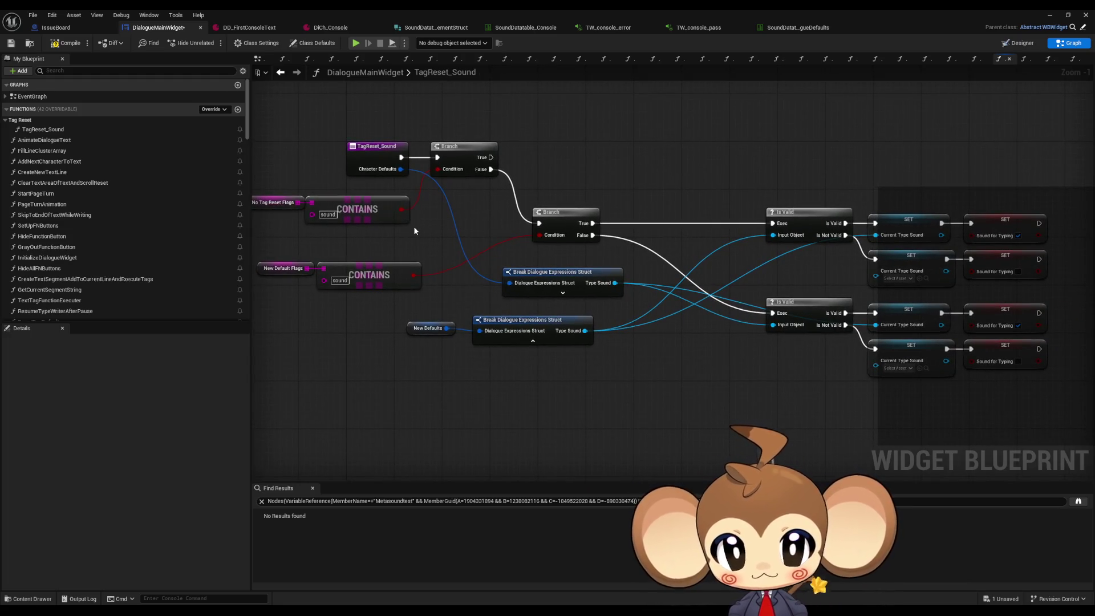
left_click_drag(409, 228, 441, 238)
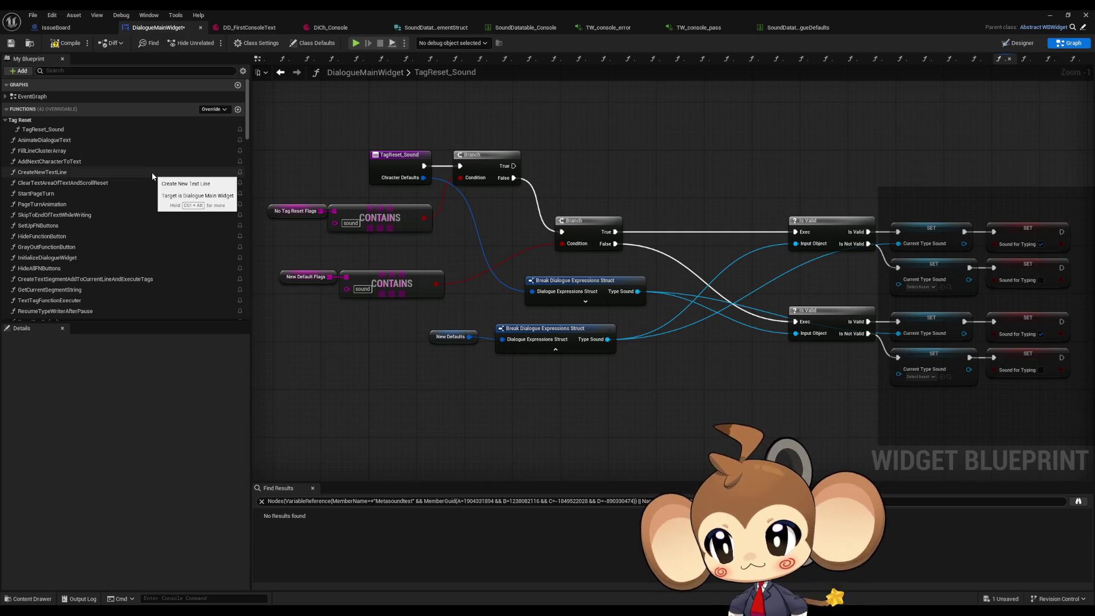
scroll(153, 172, "down", 5)
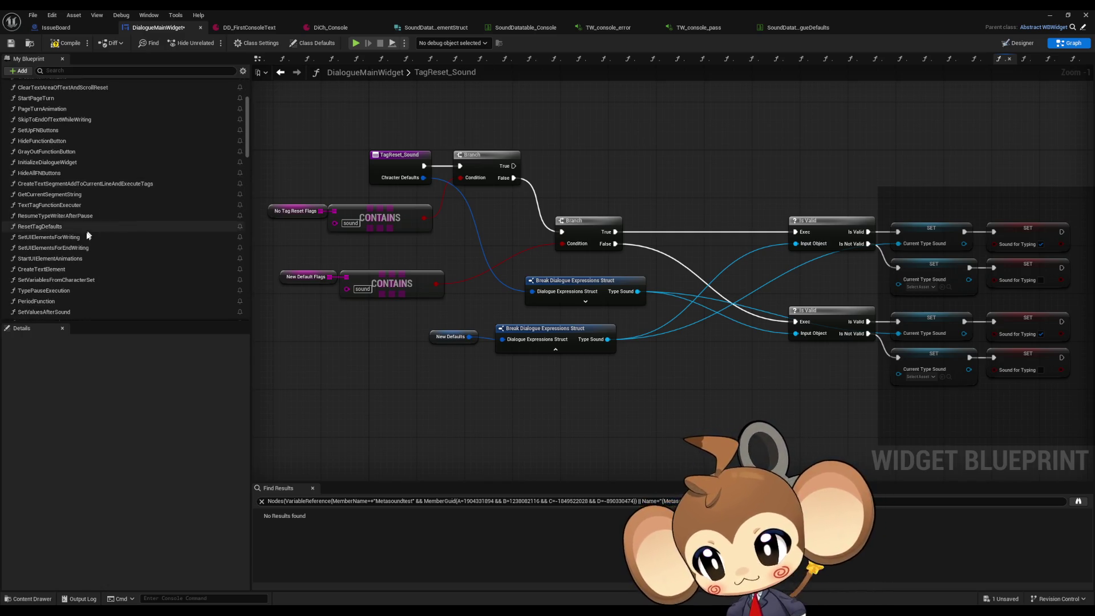
scroll(74, 260, "up", 3)
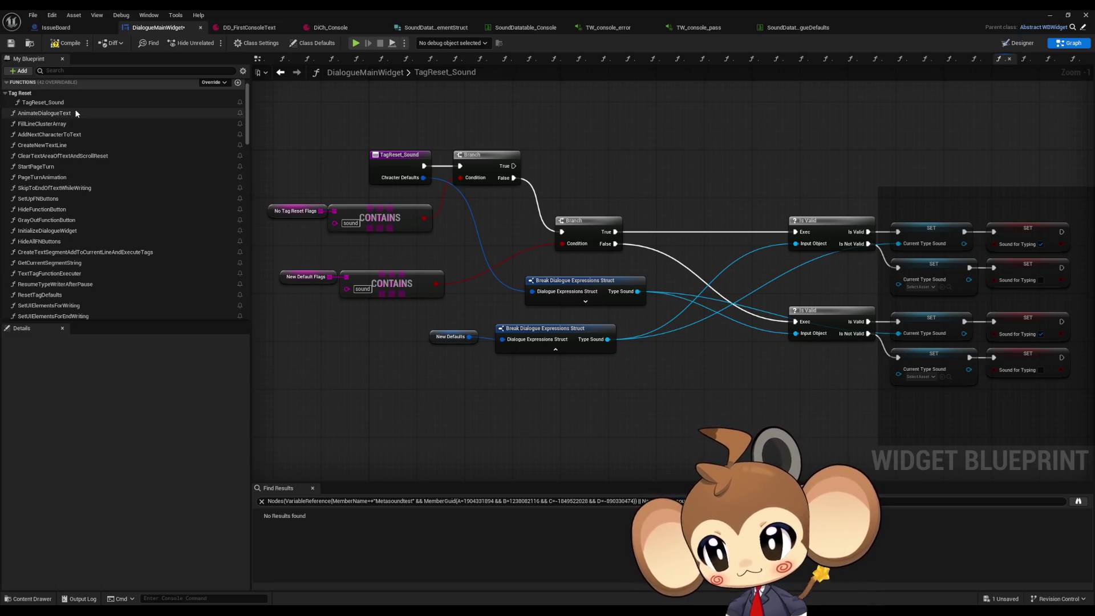
scroll(93, 221, "down", 3)
scroll(91, 240, "down", 4)
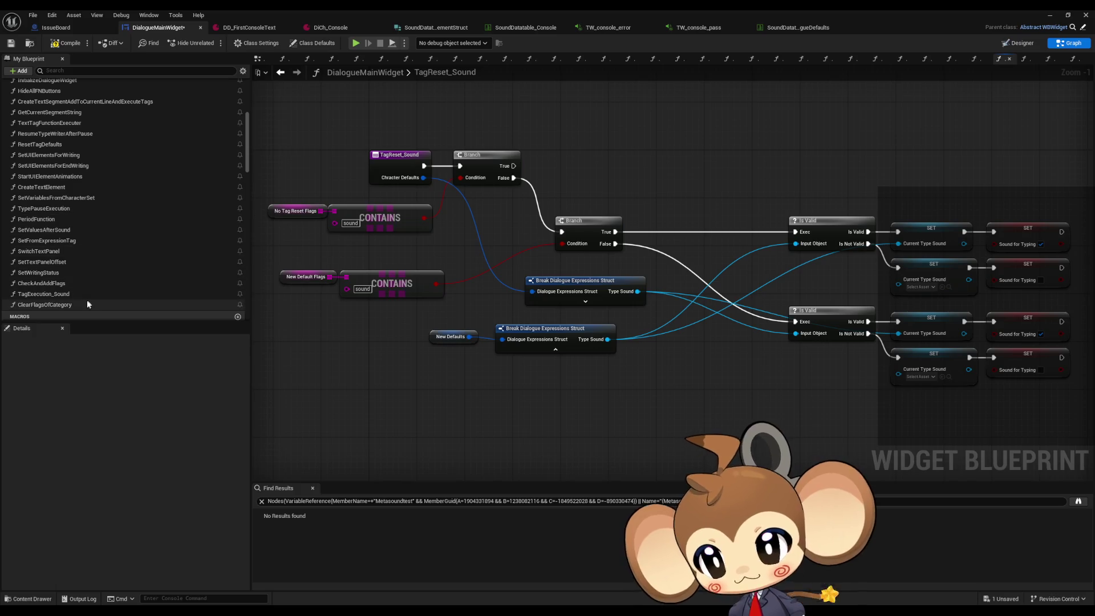
left_click(72, 294)
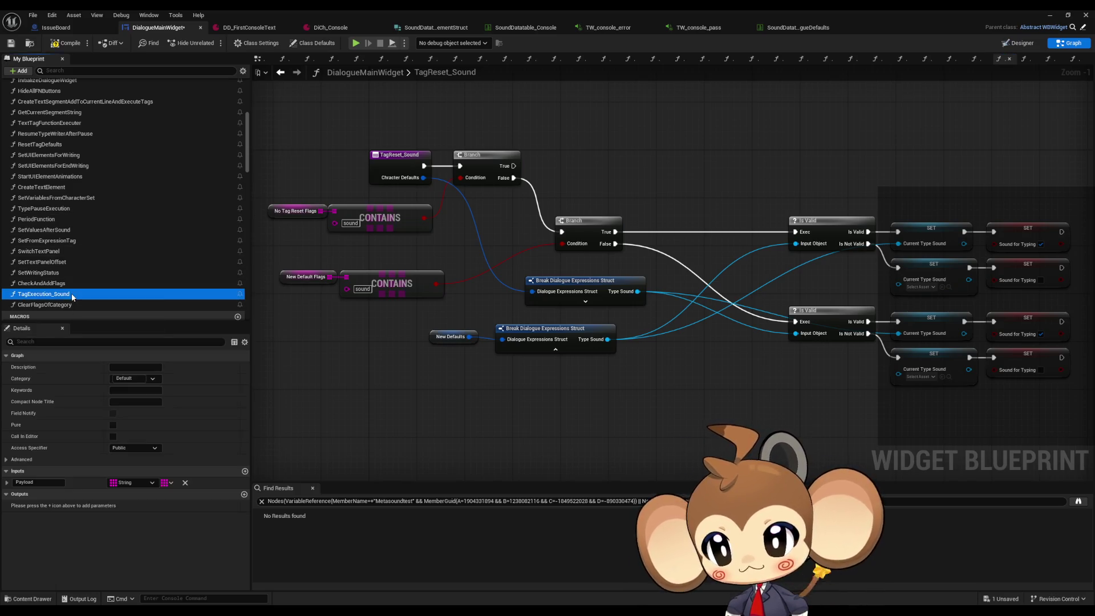
- File the TagExecution_Sound function under the Tag Execution category
left_click(134, 379)
type("T")
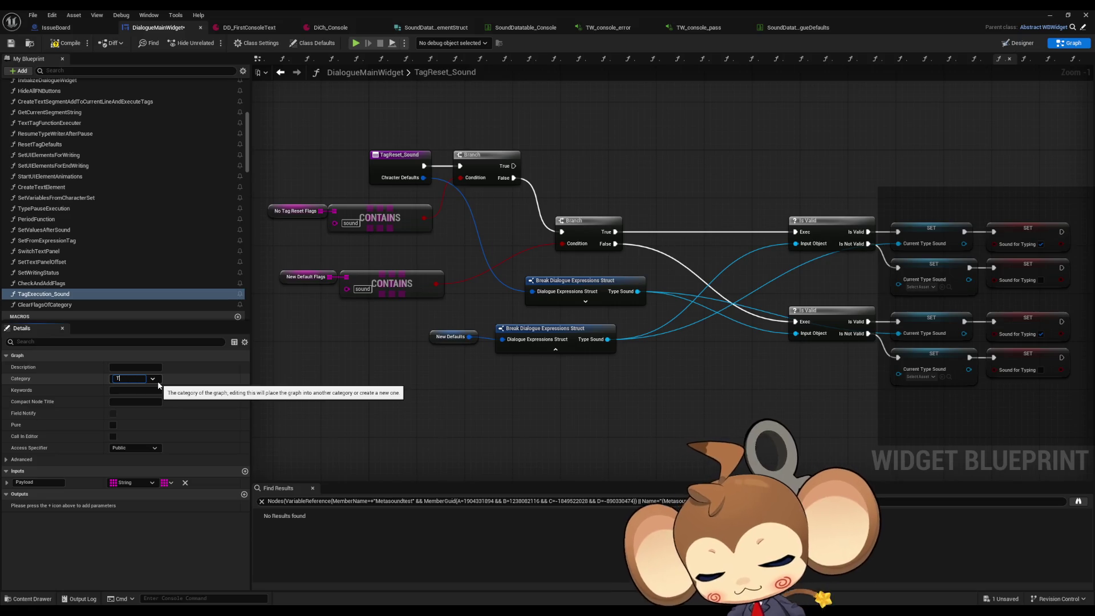
type("ecuti")
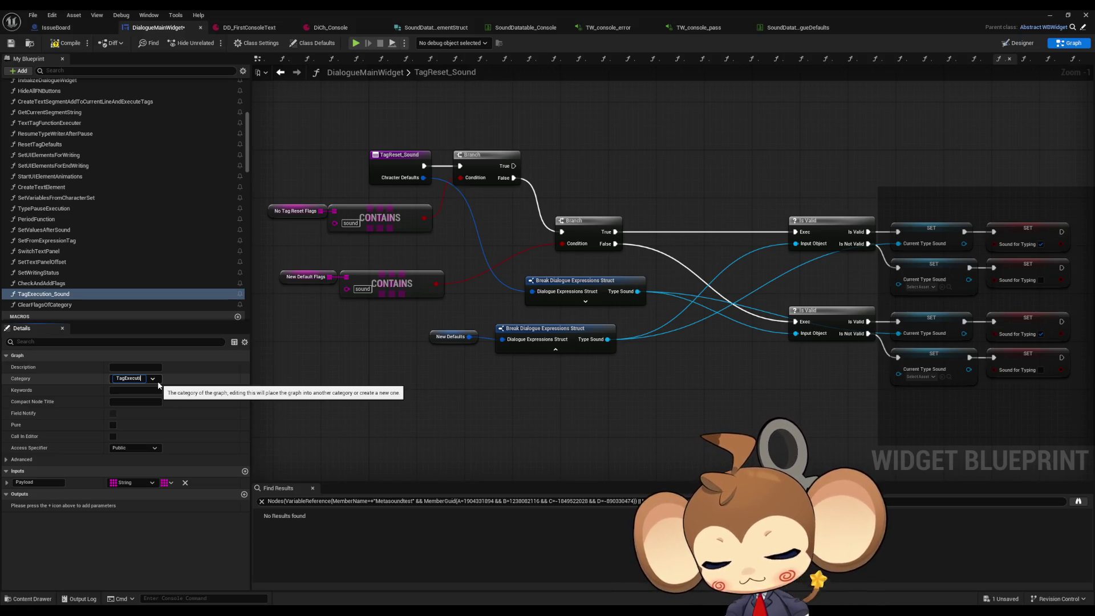
type("on")
key("Return")
- Paste the Is Valid and SET nodes into TagExecution_Sound and delete the leftover Current Type Sound SET
double_click(56, 150)
mouse_move(738, 225)
left_mouse_down()
mouse_move(673, 170)
mouse_move(600, 250)
left_mouse_up()
key("ctrl+v")
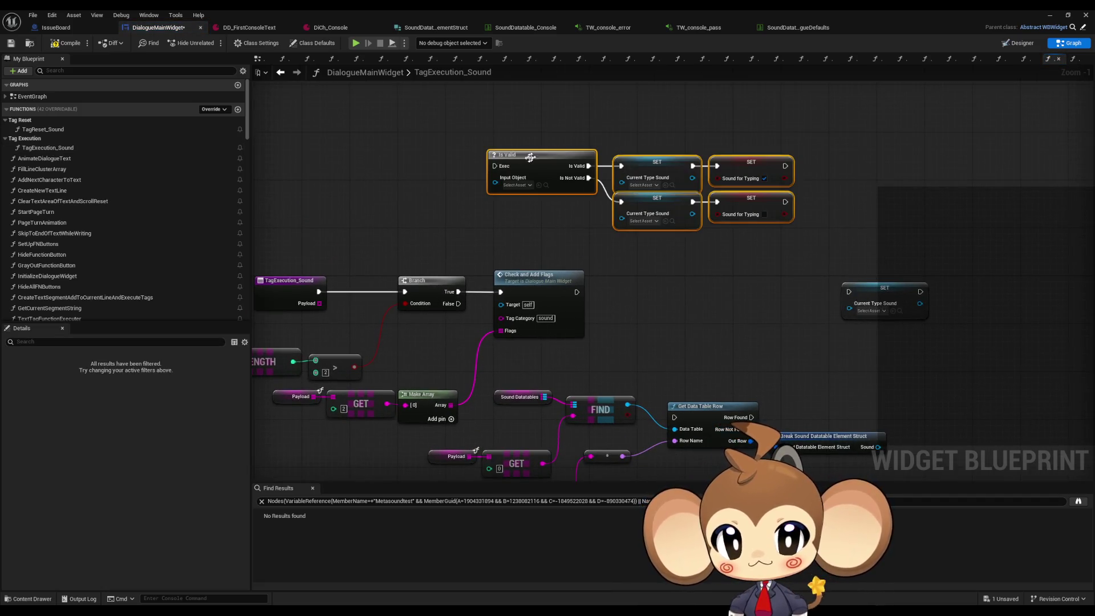
left_click(884, 291)
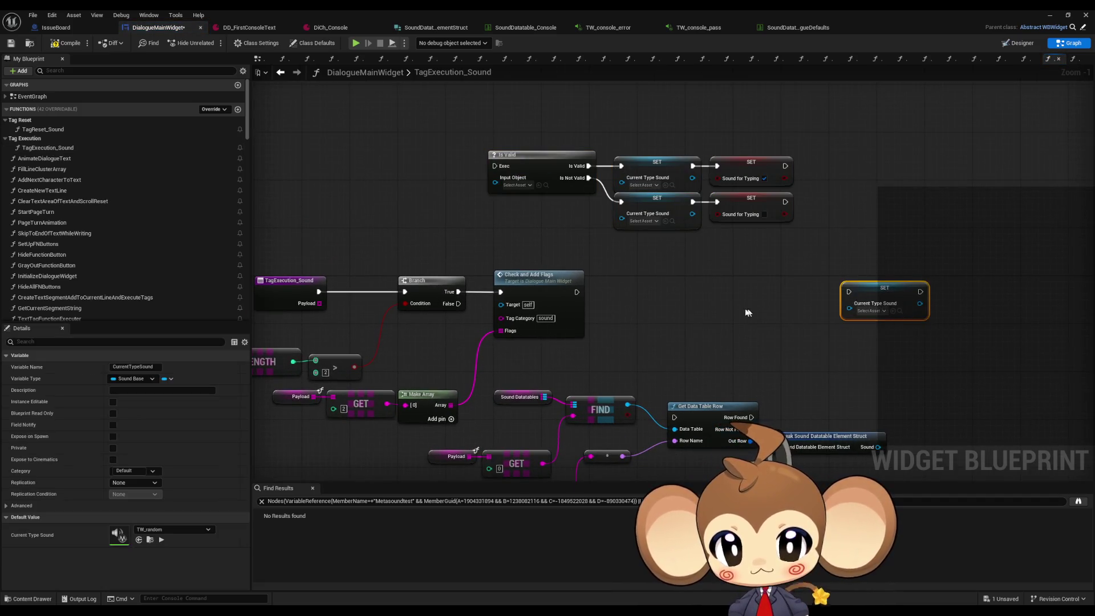
key("Delete")
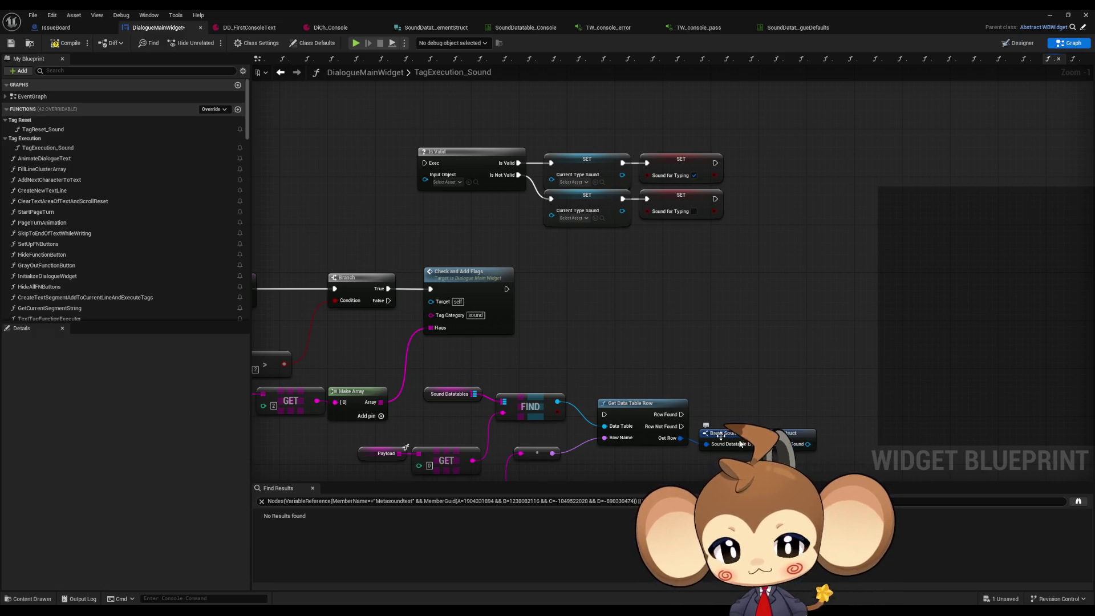
- Run a Print String from Row Not Found with the message "Warning: Sound"
mouse_move(680, 428)
left_mouse_down()
mouse_move(546, 197)
mouse_move(553, 202)
left_mouse_up()
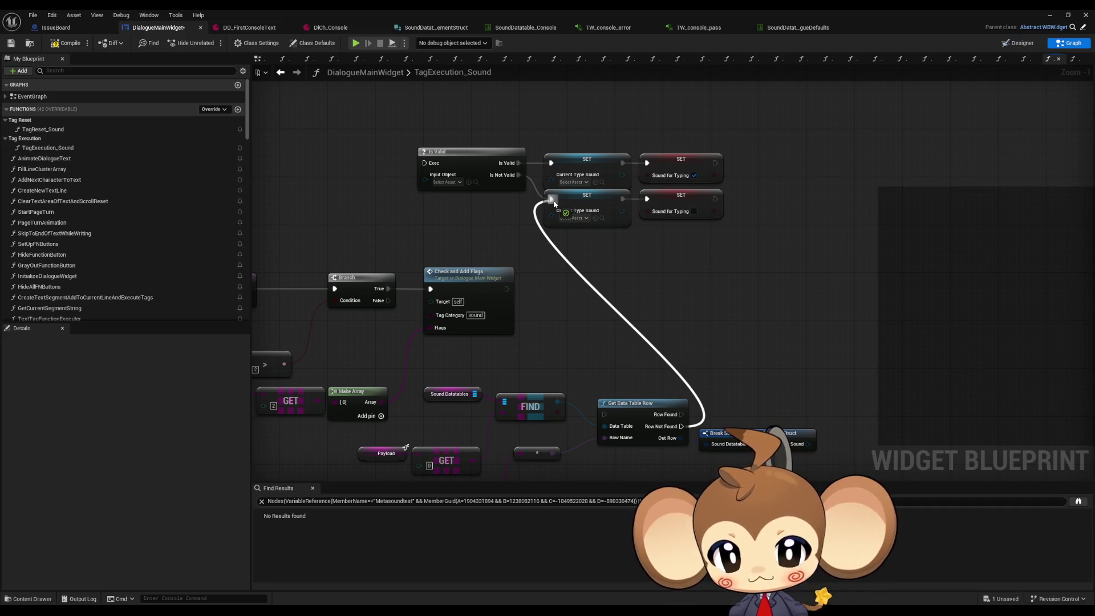
mouse_move(553, 202)
left_mouse_down()
mouse_move(630, 439)
mouse_move(684, 97)
mouse_move(733, 342)
mouse_move(723, 327)
left_mouse_up()
type("print")
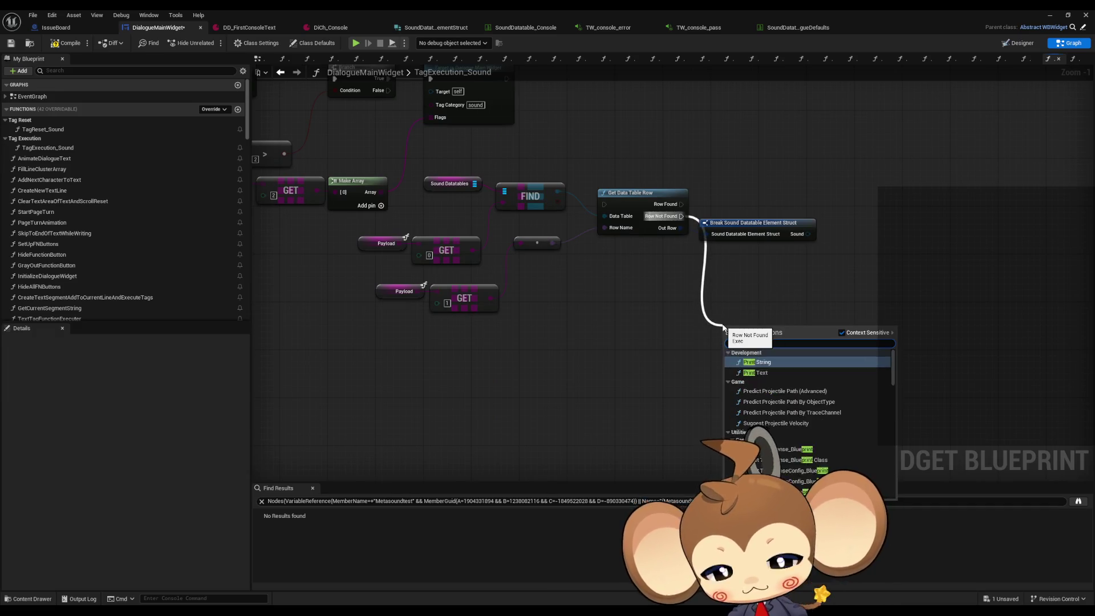
key("Return")
type("arning: So")
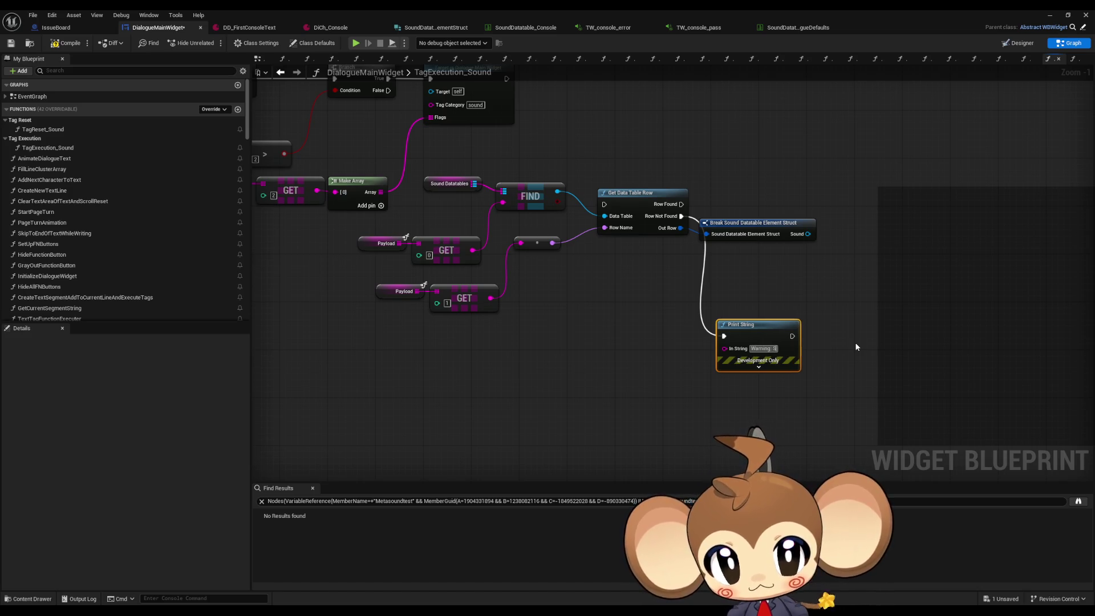
type("und")
key("Return")
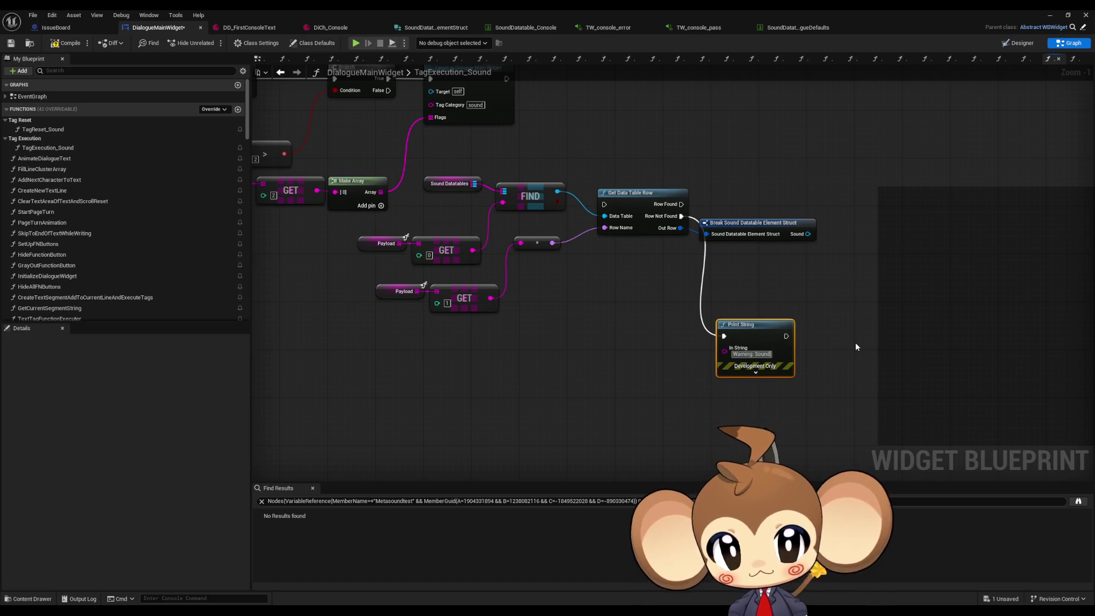
- Feed the message from a three-input Append ending "was not in datatable. Using none."
left_click_drag(724, 348, 622, 372)
type("append")
key("Return")
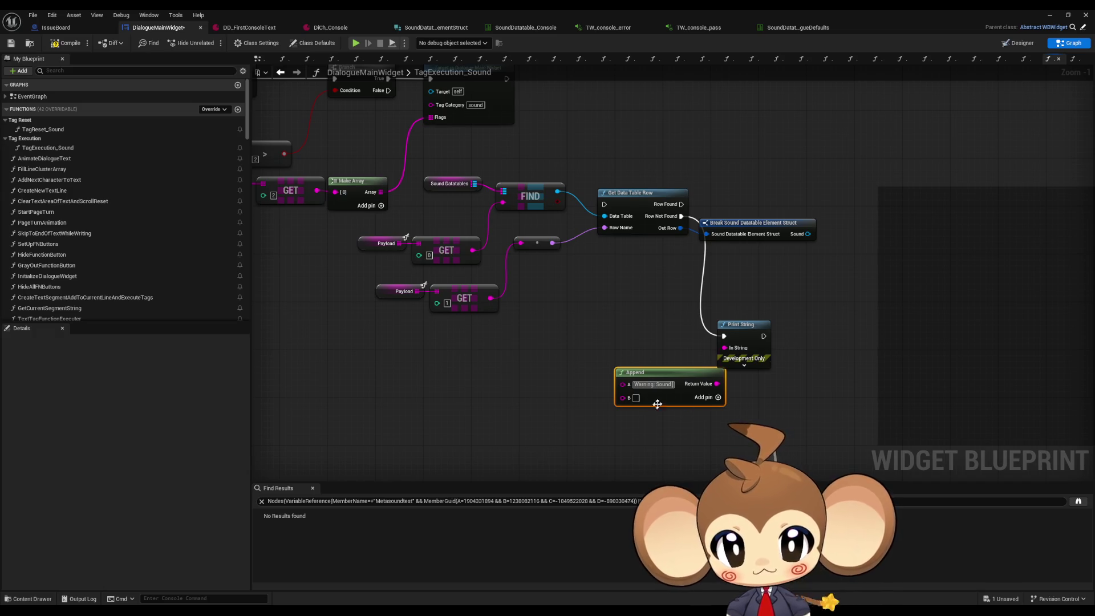
left_click(720, 398)
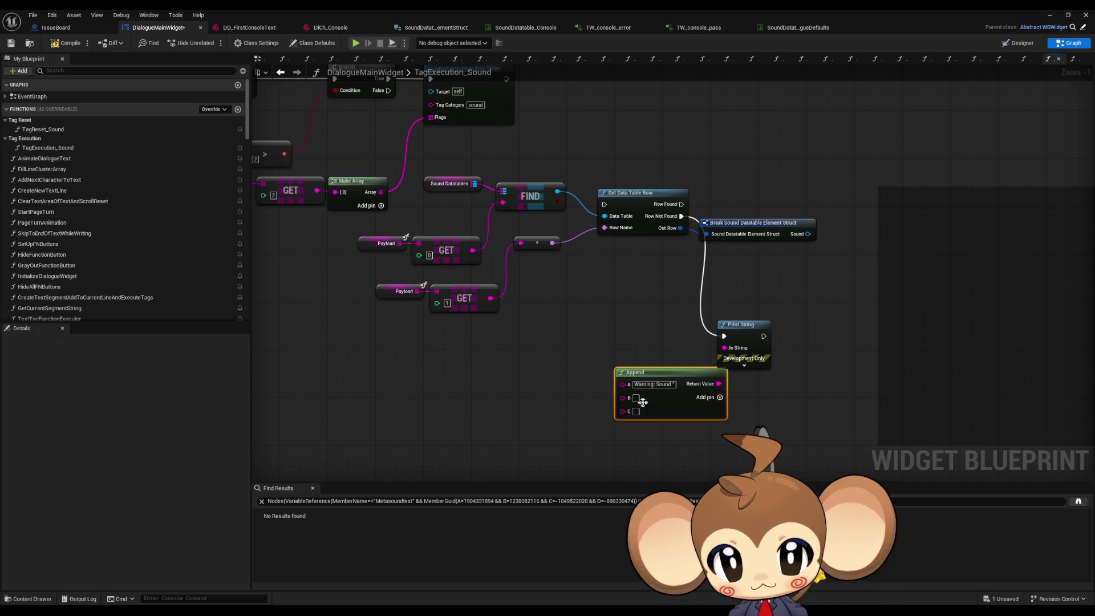
type("' W")
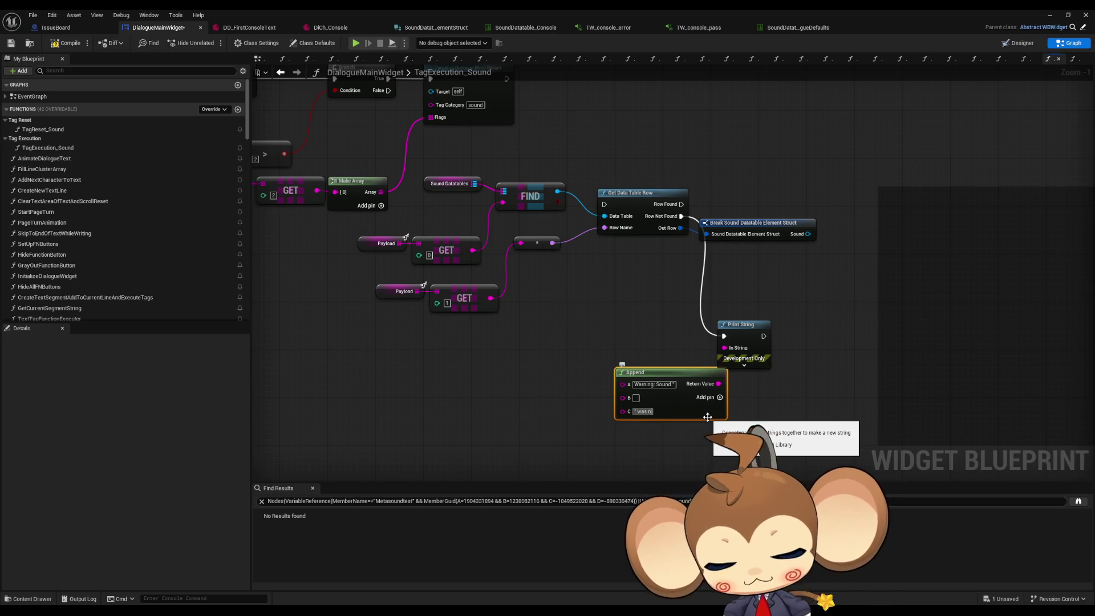
type("able.")
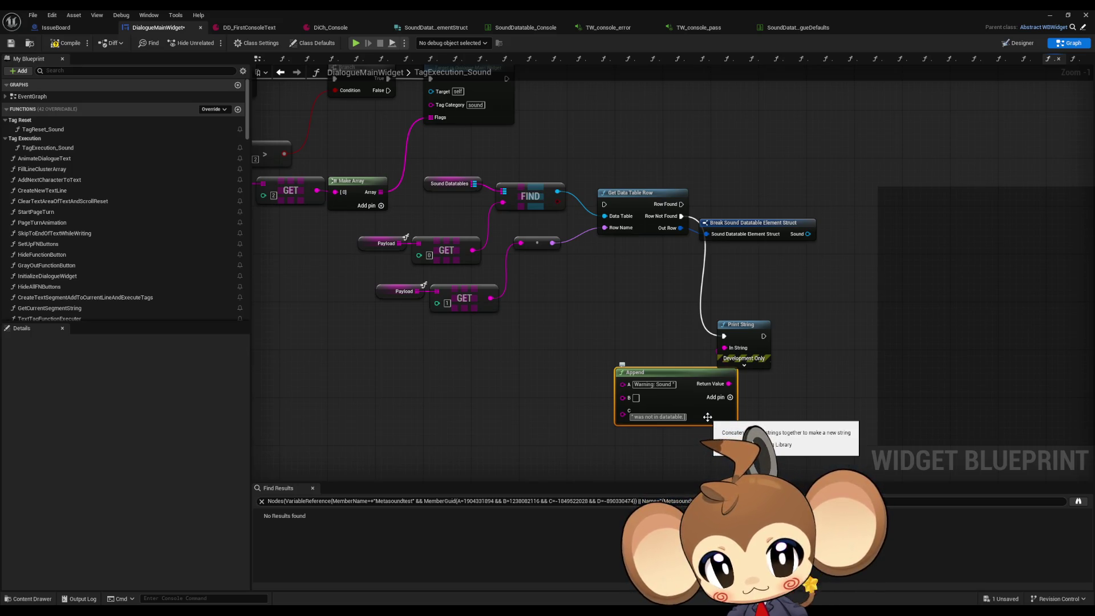
type("ing none")
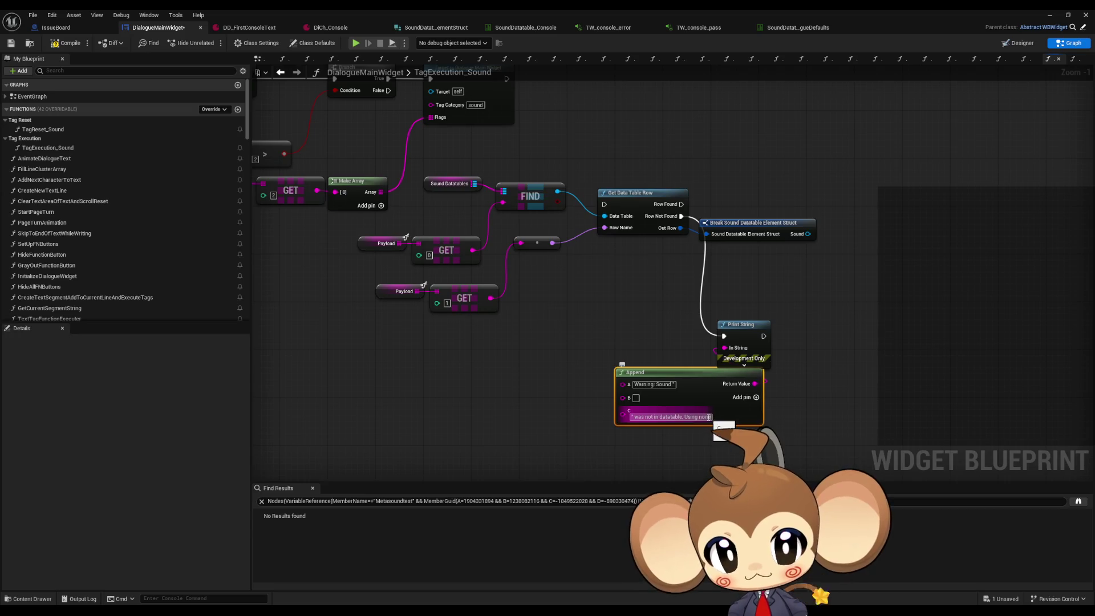
key("Return")
left_click_drag(650, 385, 572, 394)
mouse_move(759, 257)
left_mouse_down()
mouse_move(716, 352)
mouse_move(741, 287)
left_mouse_up()
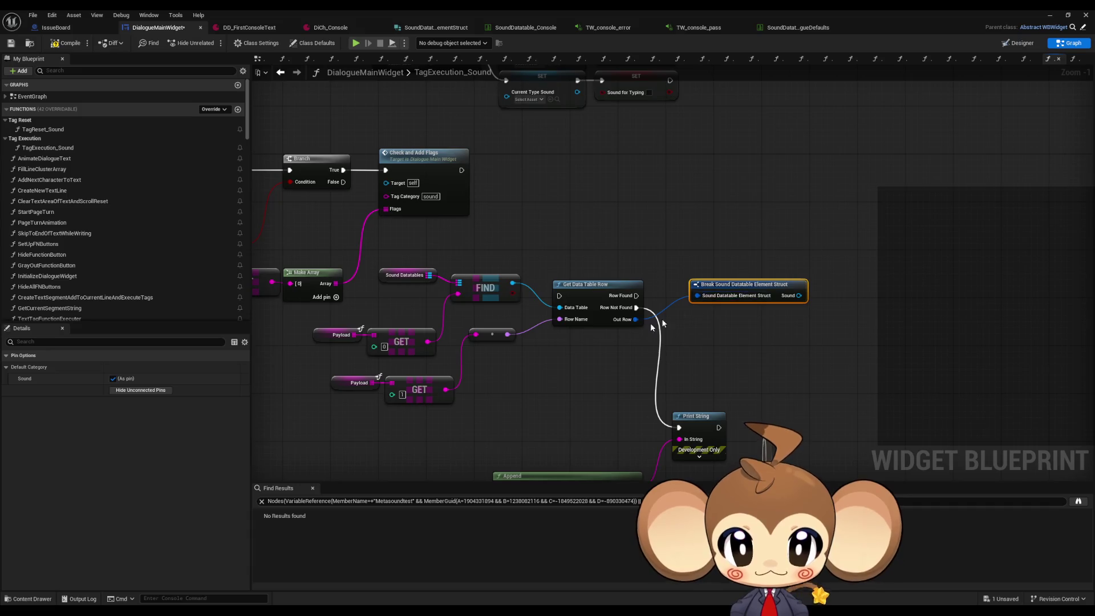
- Connect Print String's output to the lower SET node
scroll(738, 294, "down", 1)
left_click_drag(720, 329, 659, 367)
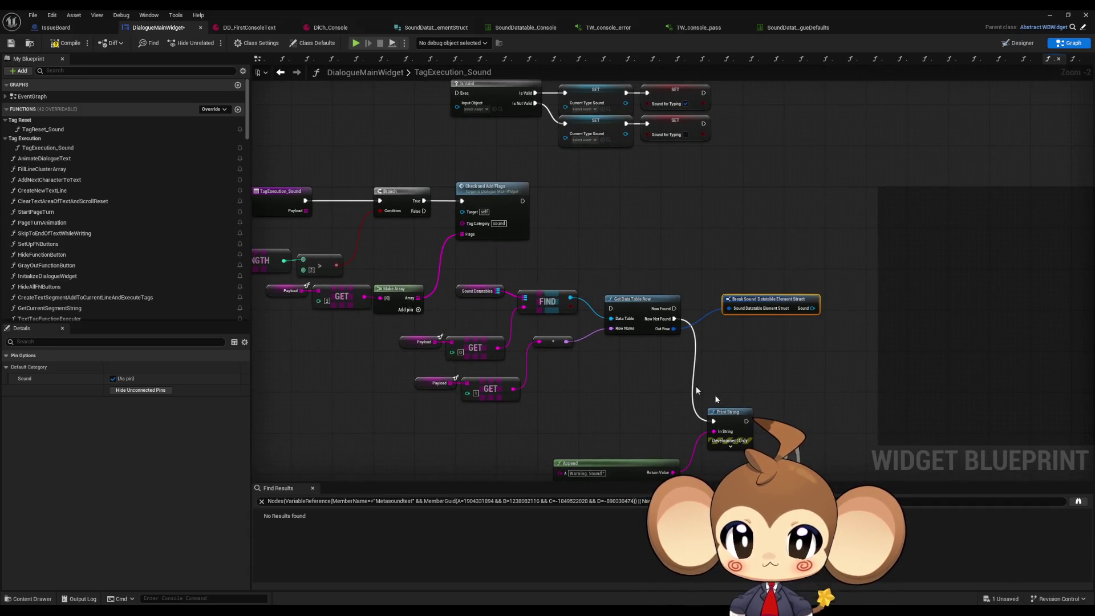
left_click_drag(745, 422, 569, 126)
mouse_move(820, 259)
left_mouse_down()
mouse_move(754, 265)
mouse_move(756, 252)
left_mouse_up()
left_click(754, 265)
- Place Is Valid beside Break, feed it the found Sound, and run it on Row Found
left_click_drag(352, 95, 671, 142)
left_click_drag(422, 97, 792, 272)
left_click_drag(751, 318, 765, 288)
left_click_drag(611, 318, 765, 278)
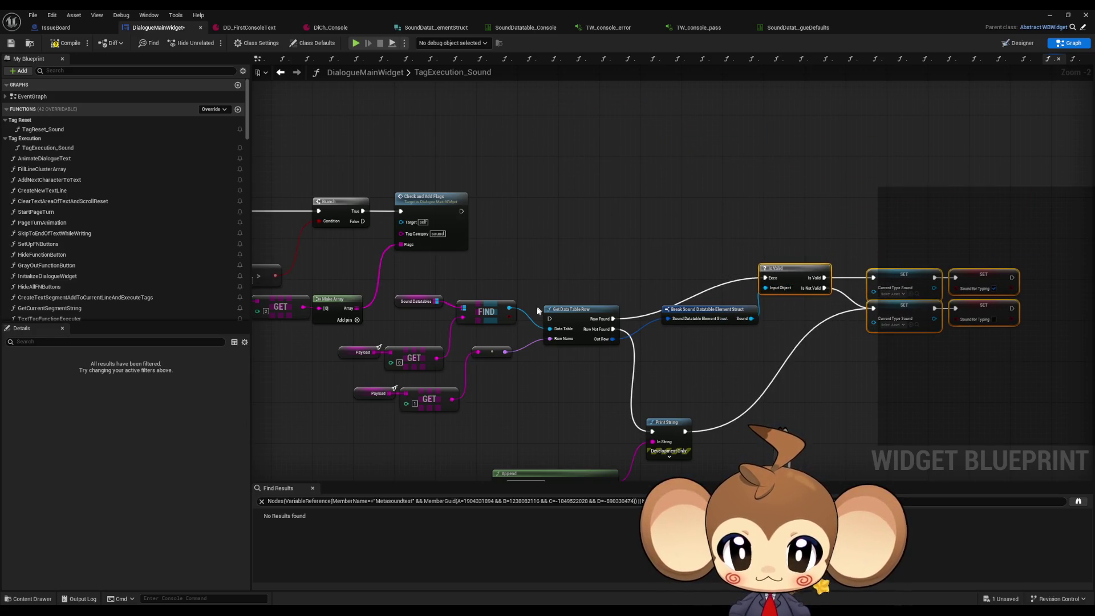
mouse_move(550, 318)
left_mouse_down()
mouse_move(461, 210)
mouse_move(570, 311)
mouse_move(568, 206)
left_mouse_up()
- Move Get Data Table Row, Is Valid and the four SET nodes up to tidy the graph
left_click(664, 288)
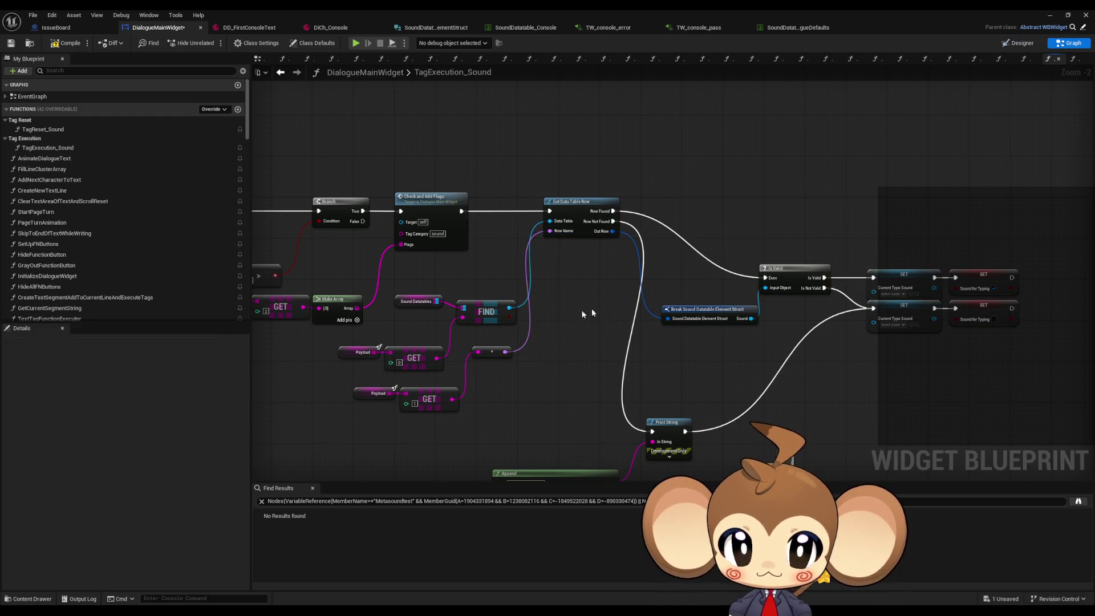
left_click_drag(591, 308, 600, 285)
scroll(600, 285, "up", 2)
left_click_drag(741, 311, 740, 235)
mouse_move(809, 290)
left_mouse_down()
mouse_move(721, 290)
mouse_move(921, 414)
left_mouse_up()
left_click_drag(759, 343, 772, 253)
left_click(511, 352)
- Arrange Break, Is Valid, the SET nodes, Print String and Append into a compact row
mouse_move(491, 376)
left_mouse_down()
mouse_move(491, 267)
mouse_move(472, 269)
left_mouse_up()
left_click_drag(624, 181, 868, 309)
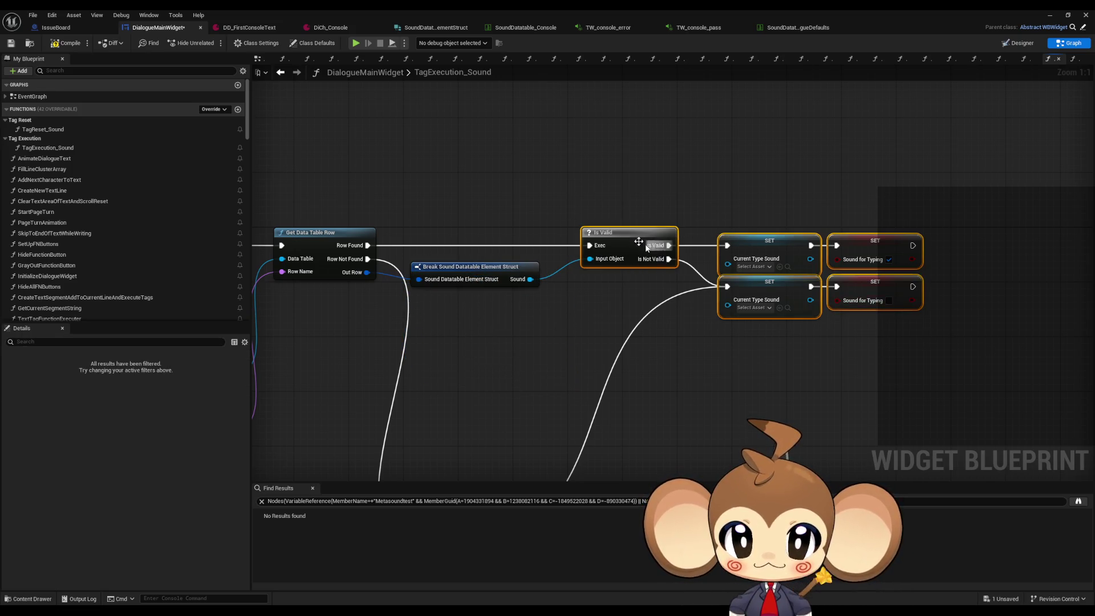
left_click_drag(626, 239, 592, 238)
mouse_move(445, 415)
left_mouse_down()
mouse_move(496, 381)
mouse_move(581, 191)
mouse_move(576, 169)
left_mouse_up()
left_click_drag(542, 248, 731, 196)
mouse_move(533, 424)
left_mouse_down()
mouse_move(621, 247)
mouse_move(739, 390)
left_mouse_up()
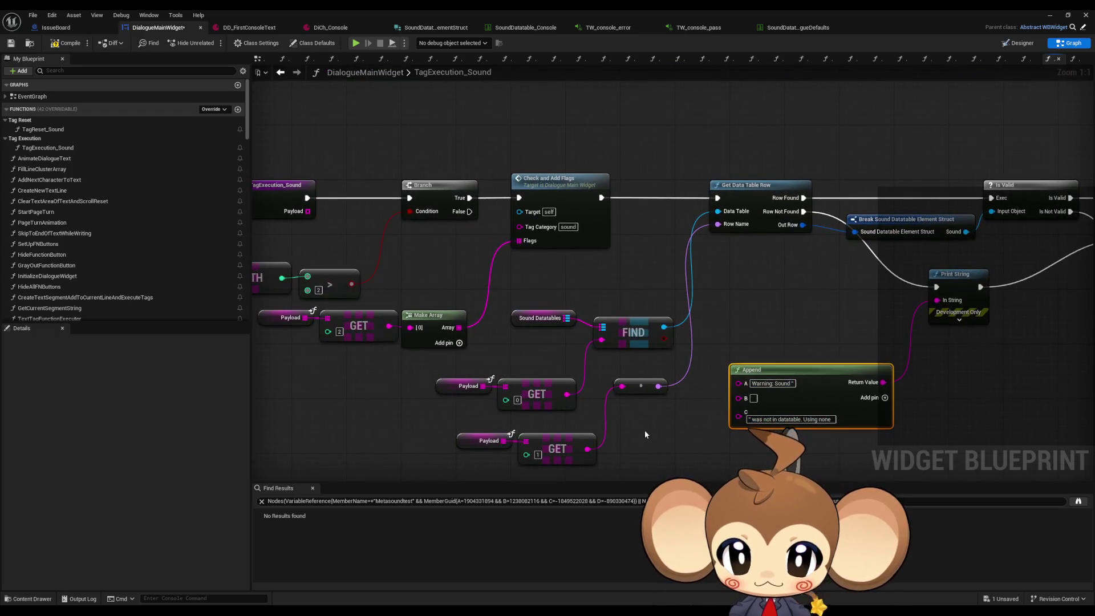
- Wire GET [1] into Append's B pin so the warning names the missing row, then save
left_click_drag(645, 435, 694, 425)
scroll(649, 414, "down", 1)
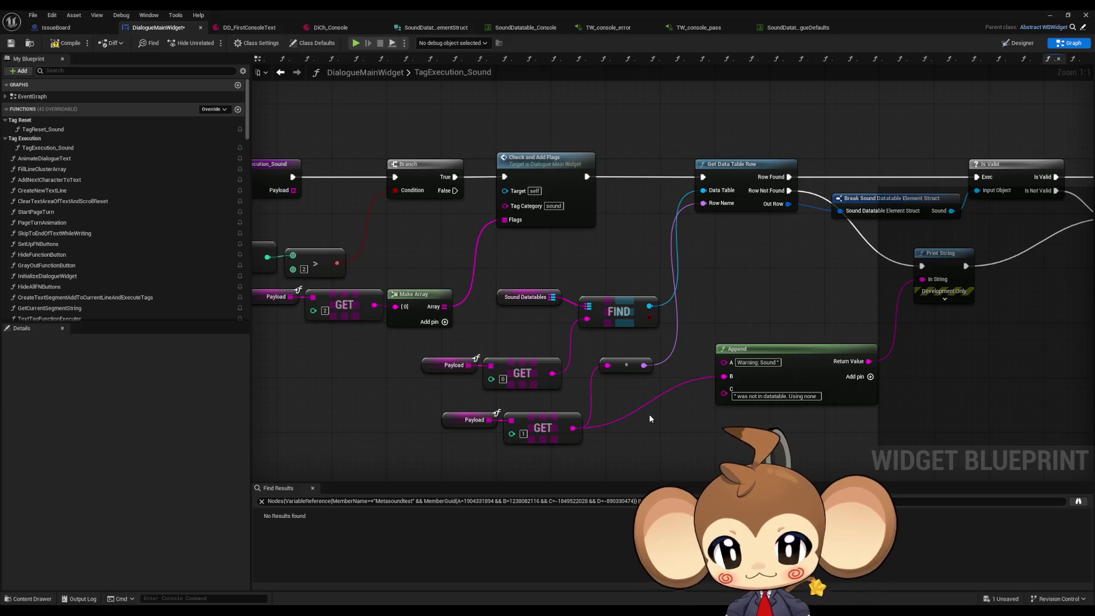
mouse_move(774, 327)
left_mouse_down()
mouse_move(643, 372)
mouse_move(712, 367)
left_mouse_up()
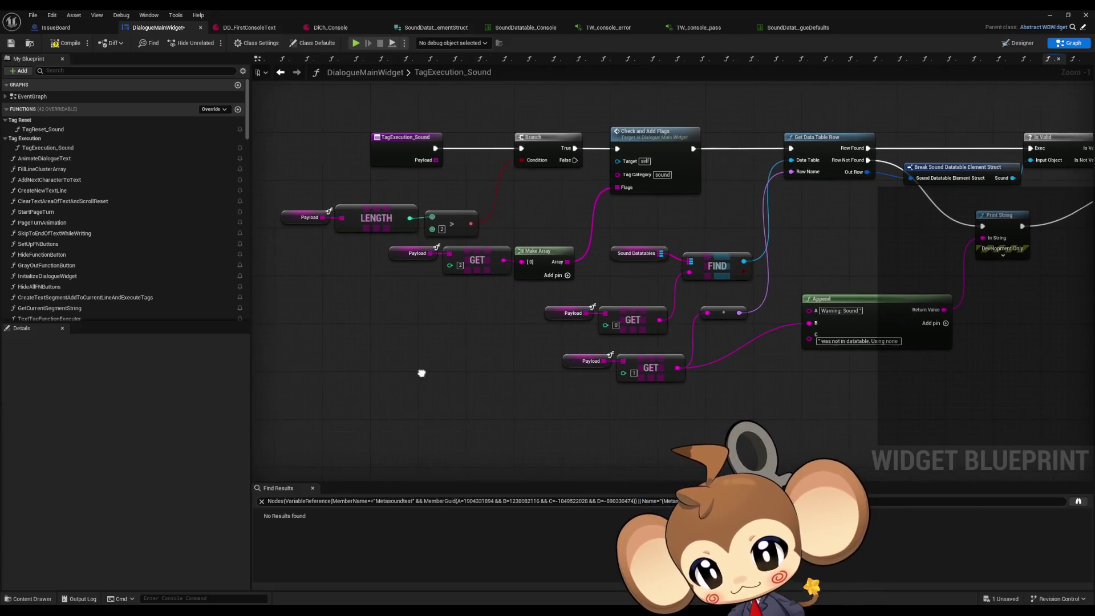
key("ctrl+s")
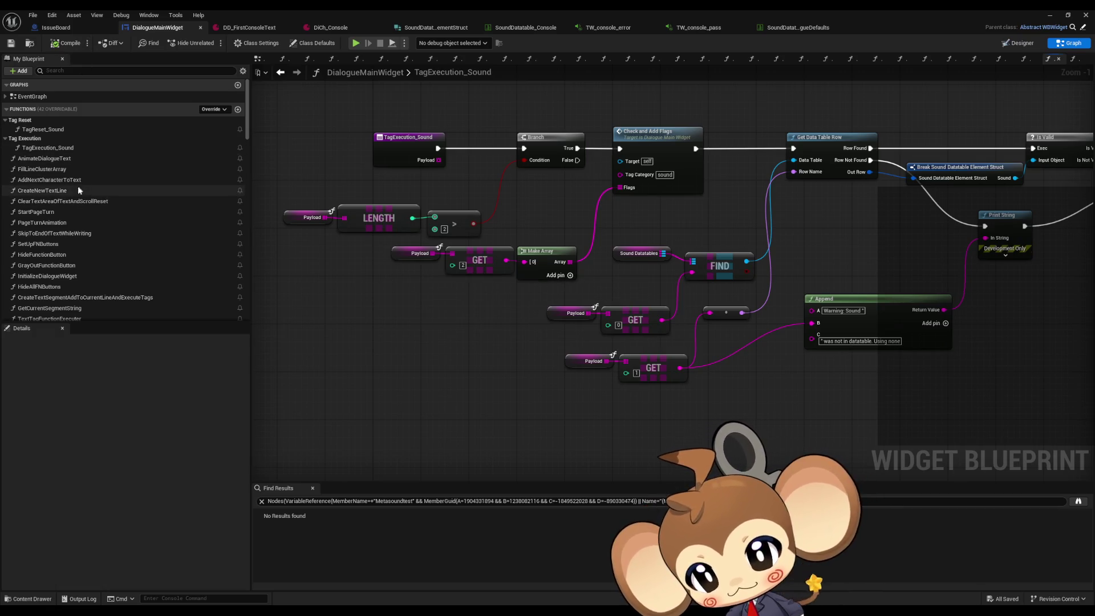
- In TextTagFunctionExecuter, route the switch's last case to Tag Execution Sound with a Payload getter
scroll(78, 186, "down", 3)
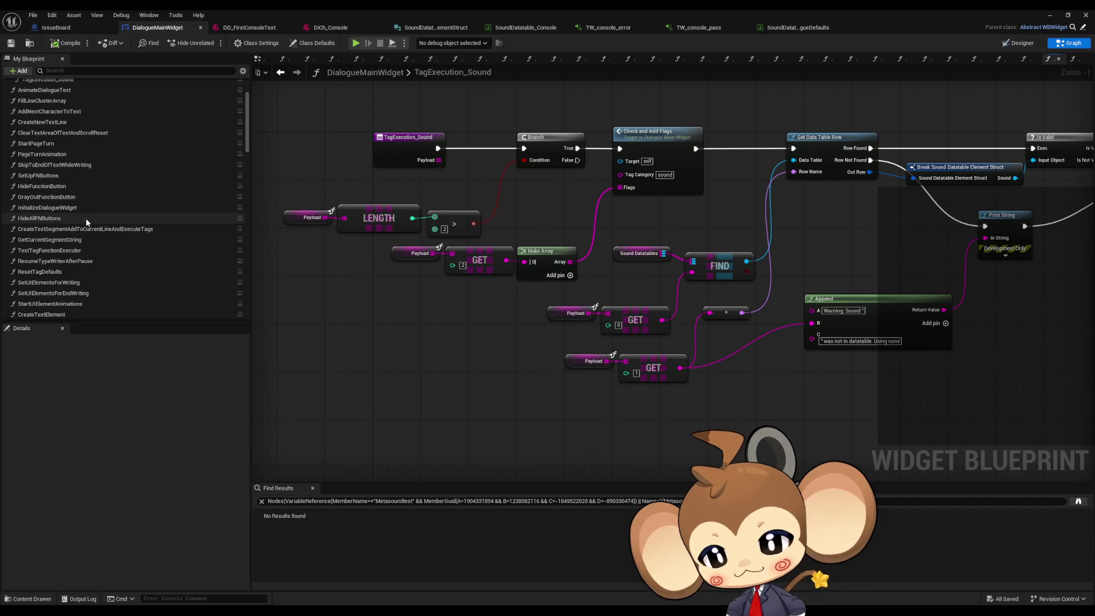
scroll(83, 221, "down", 1)
scroll(83, 239, "down", 1)
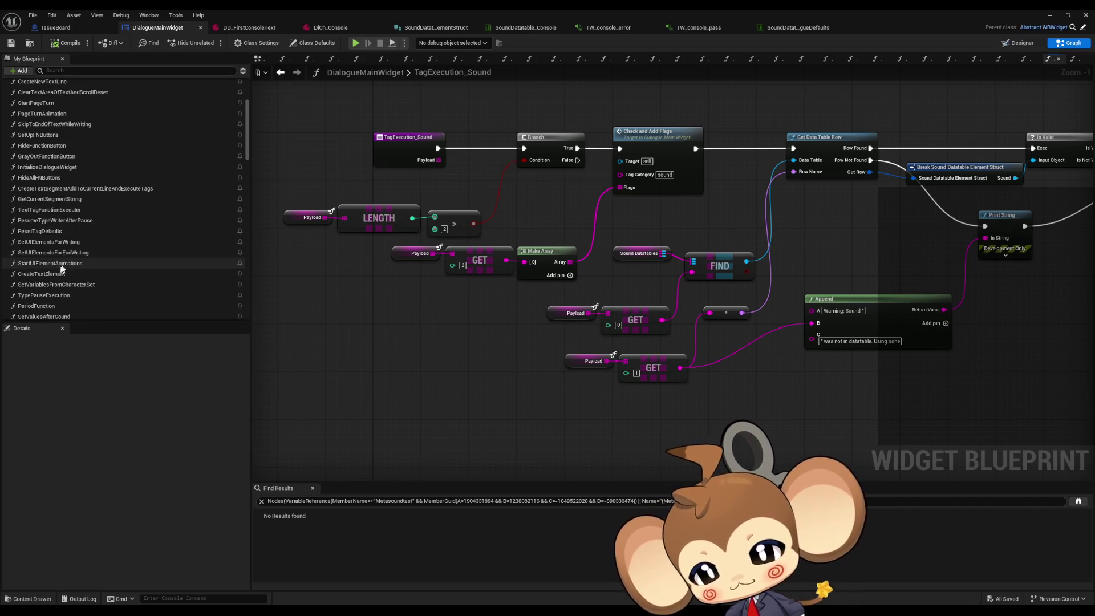
double_click(52, 211)
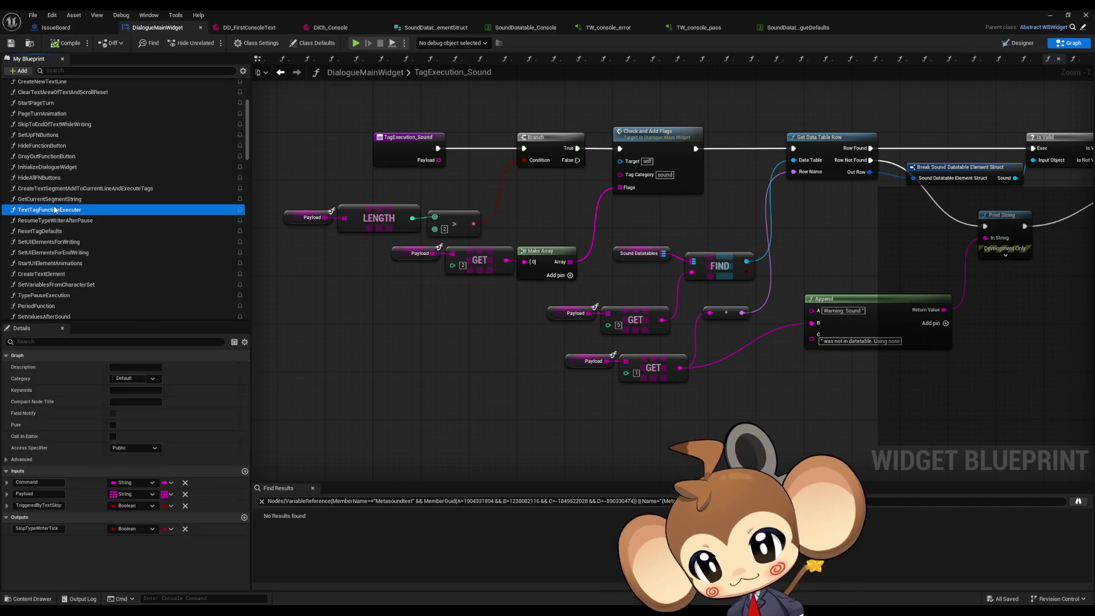
left_click_drag(534, 375, 568, 359)
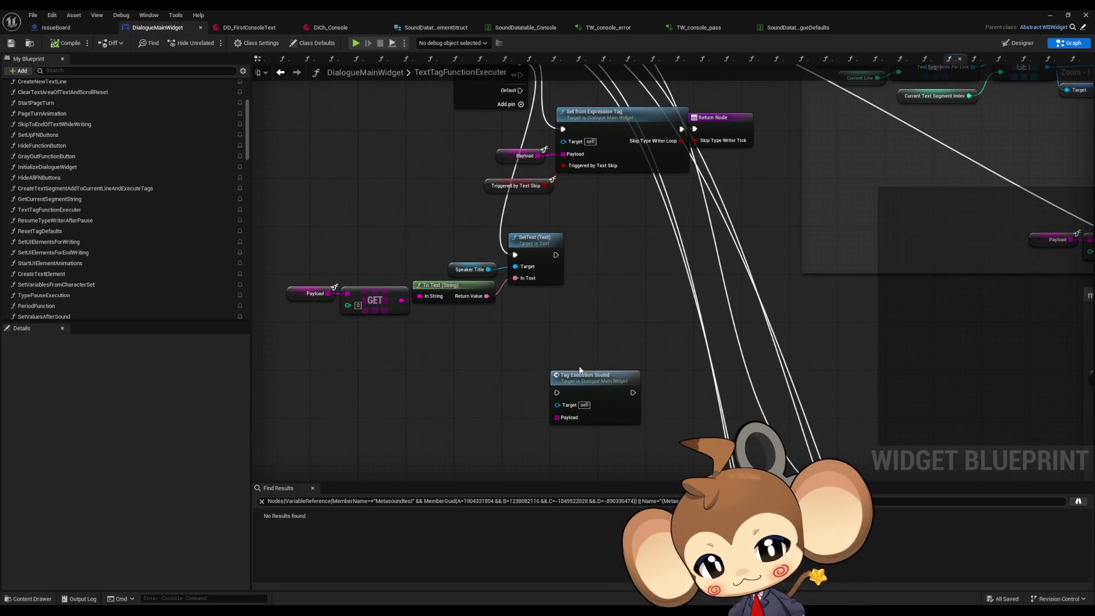
mouse_move(561, 396)
left_mouse_down()
mouse_move(533, 188)
mouse_move(516, 201)
left_mouse_up()
left_click(519, 285)
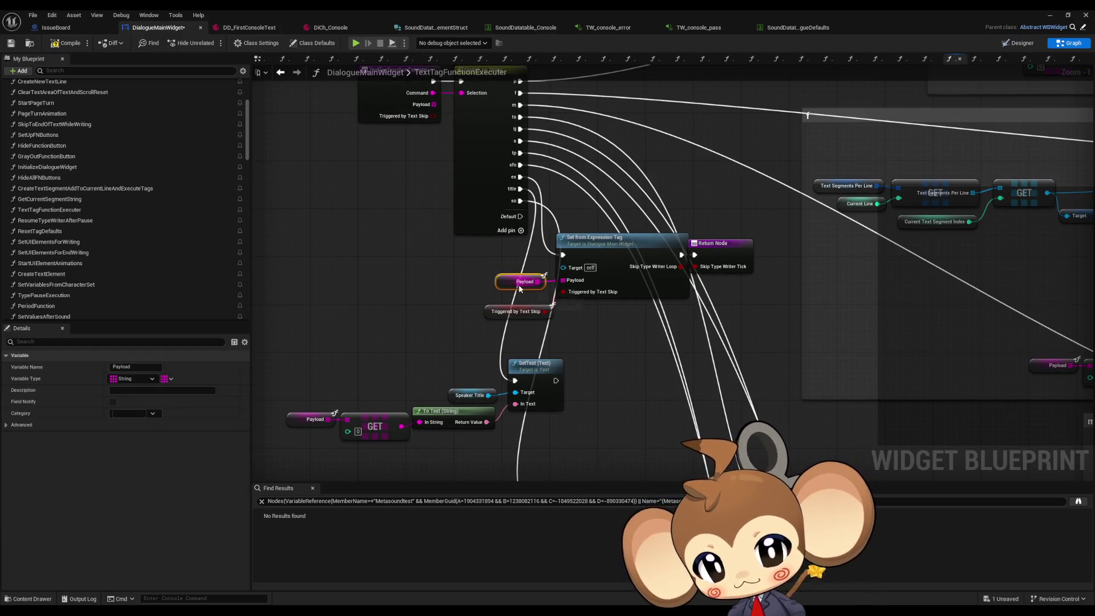
left_click_drag(649, 344, 671, 174)
key("ctrl+w")
left_click_drag(542, 374, 580, 374)
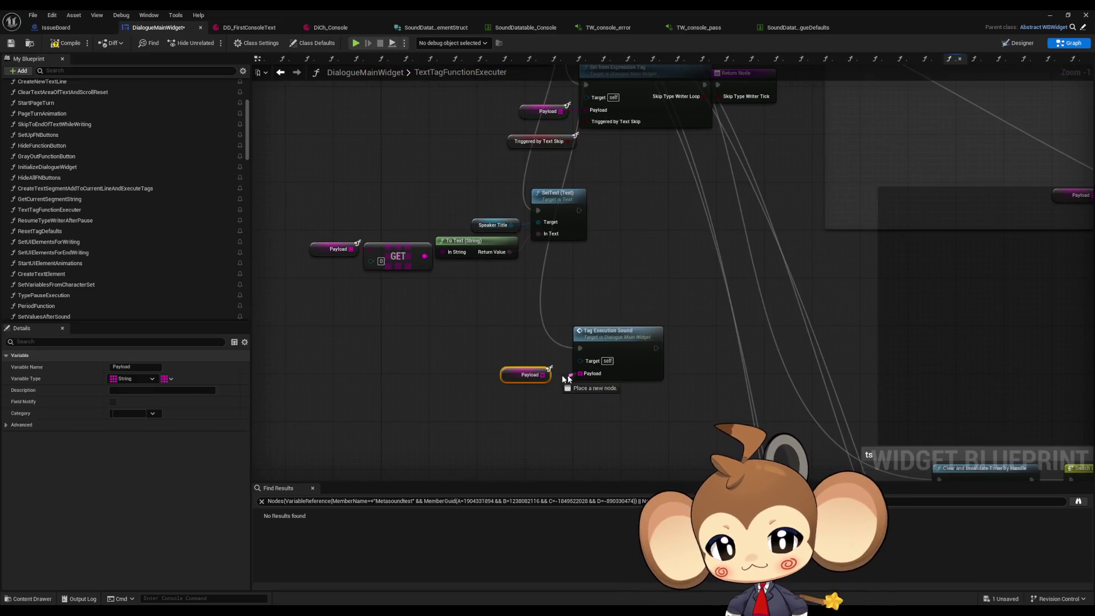
- Return to the TagExecution_Sound graph and inspect Check and Add Flags' inputs
double_click(628, 348)
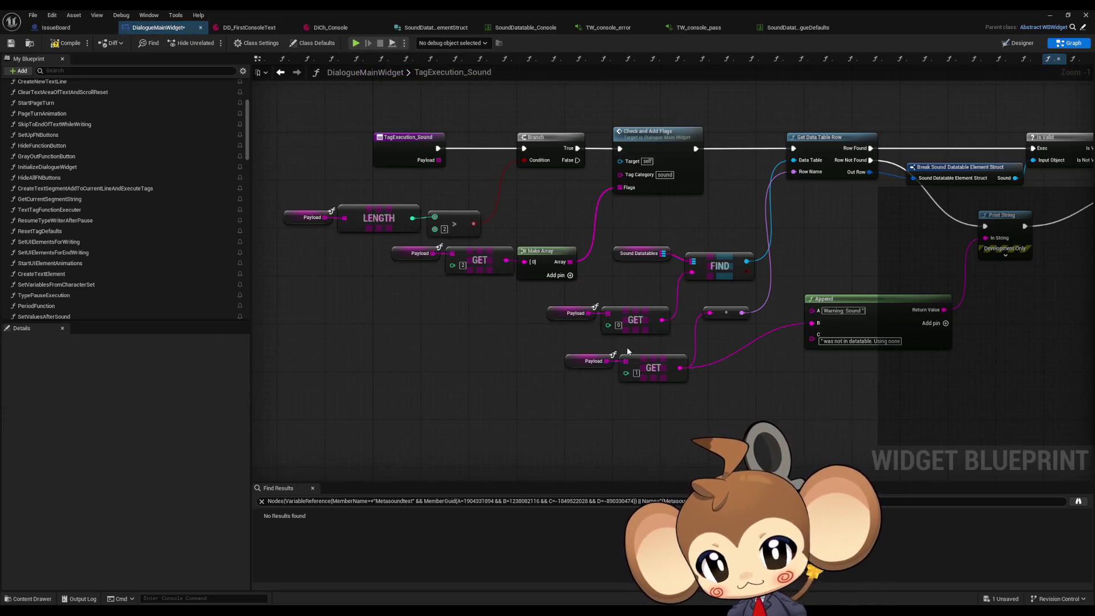
mouse_move(682, 151)
left_mouse_down()
mouse_move(692, 196)
mouse_move(615, 215)
mouse_move(418, 209)
mouse_move(599, 228)
left_mouse_up()
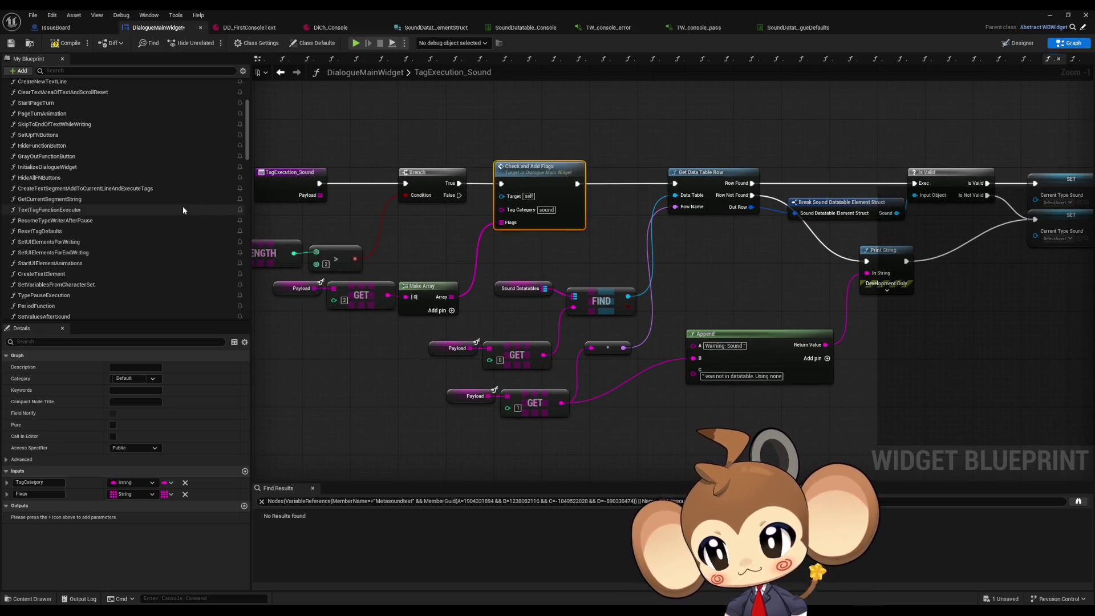
scroll(182, 207, "up", 1)
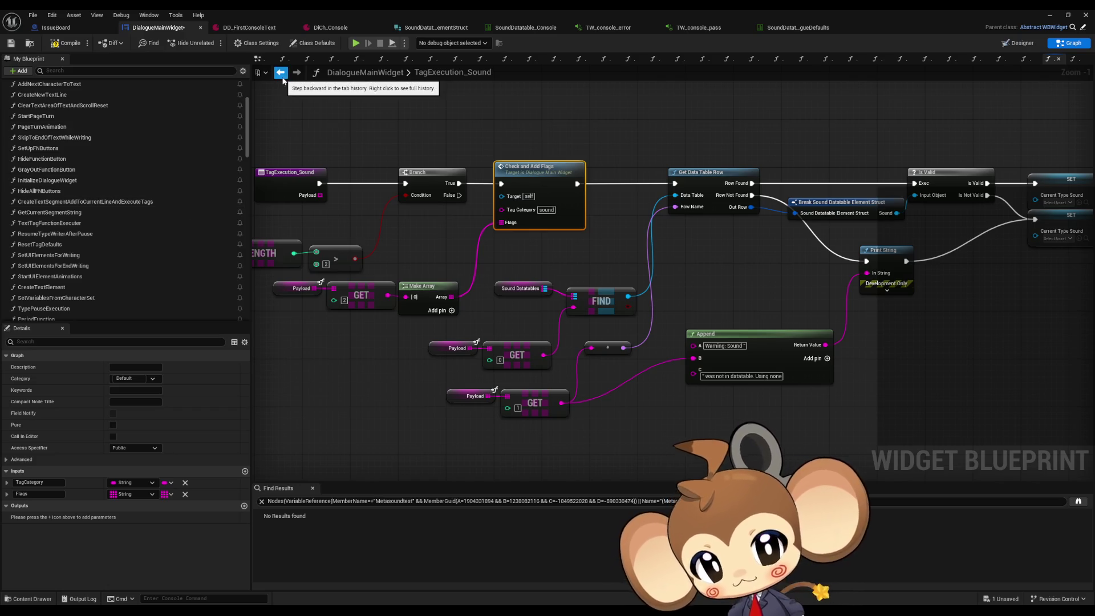
mouse_move(658, 253)
left_mouse_down()
mouse_move(453, 254)
mouse_move(723, 266)
left_mouse_up()
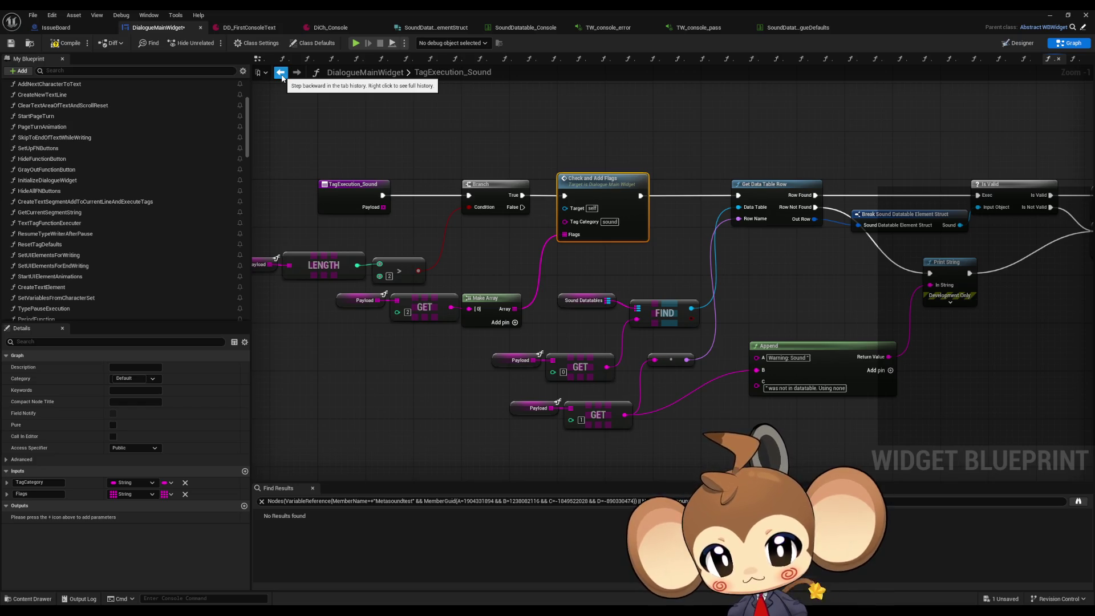
- Inspect the CheckAndAddFlags function's nodes, then return and open DD_FirstConsoleText
double_click(627, 196)
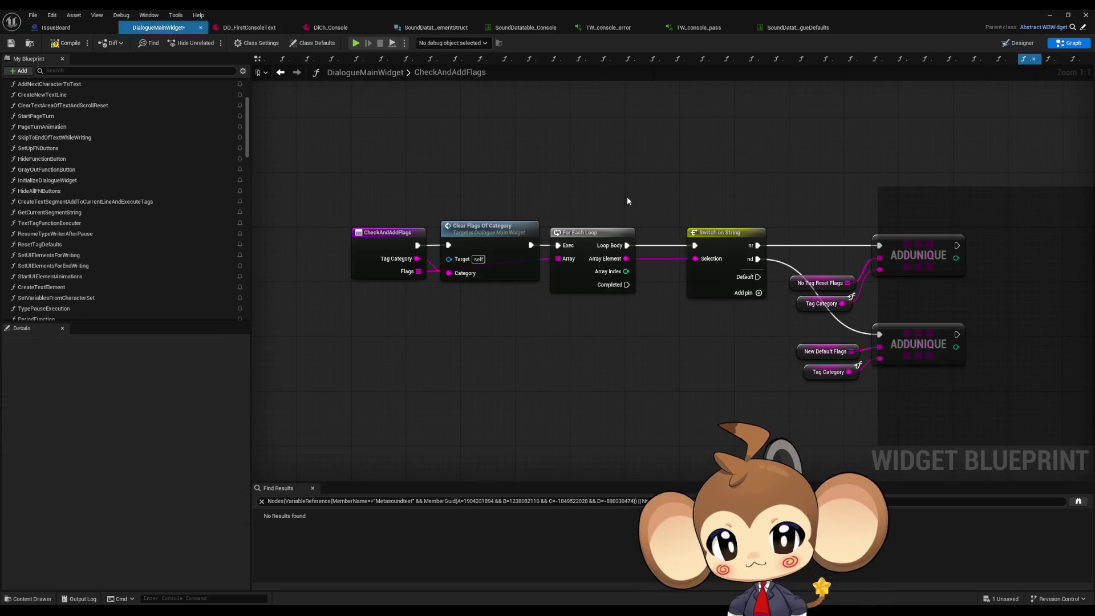
left_click_drag(480, 190, 502, 307)
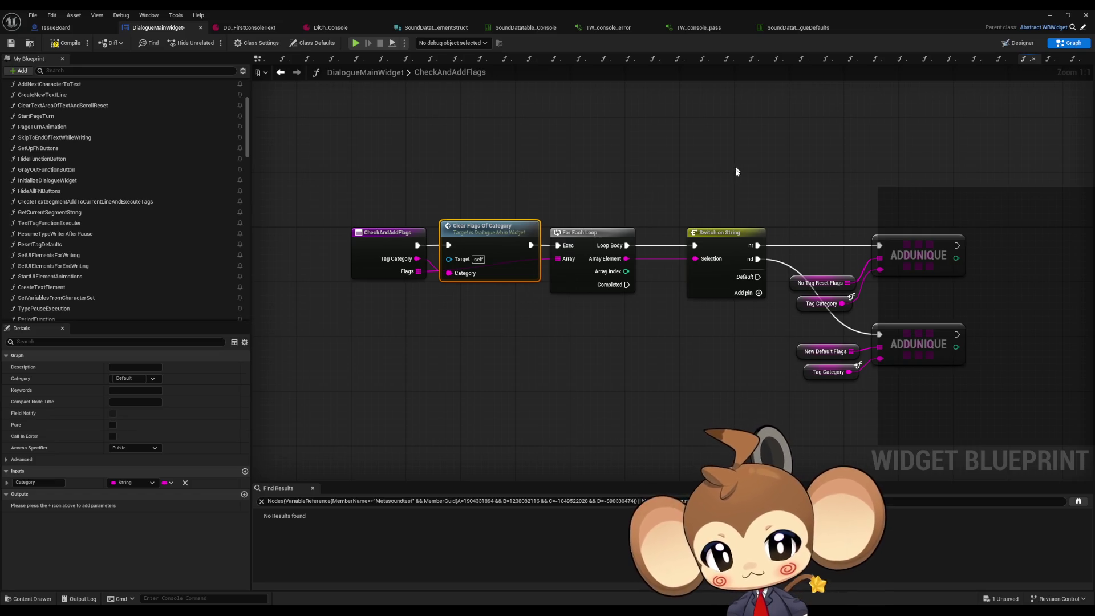
left_click_drag(735, 171, 963, 393)
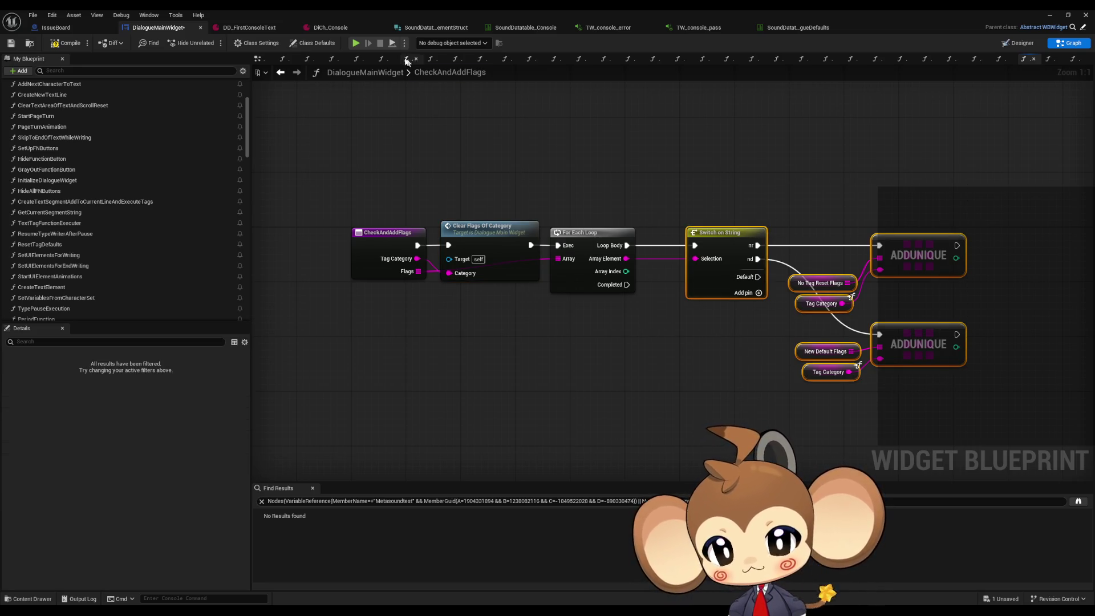
left_click(285, 72)
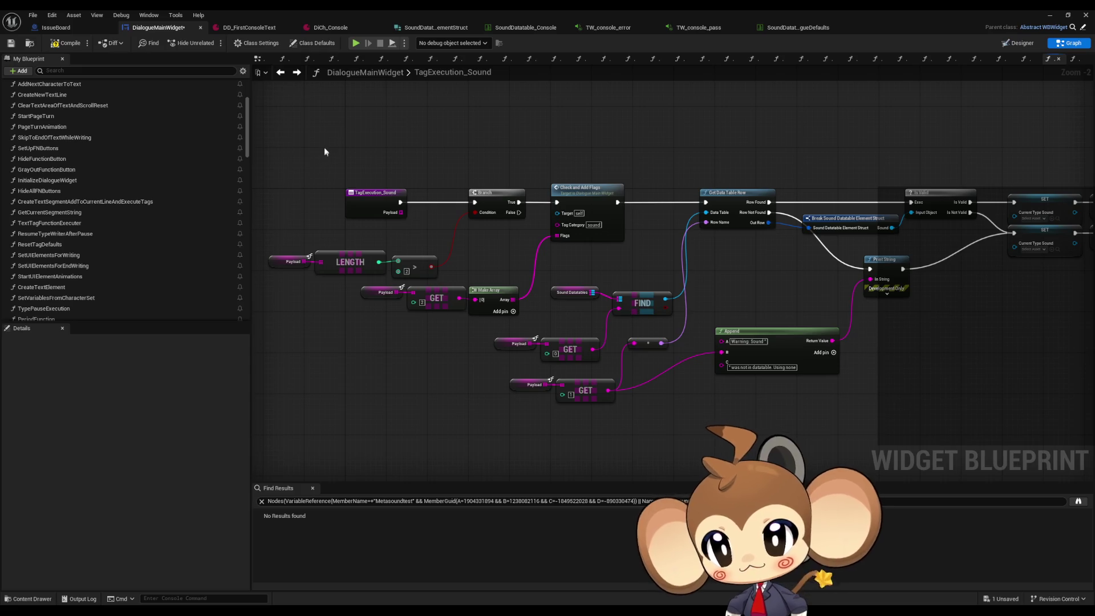
left_click(278, 28)
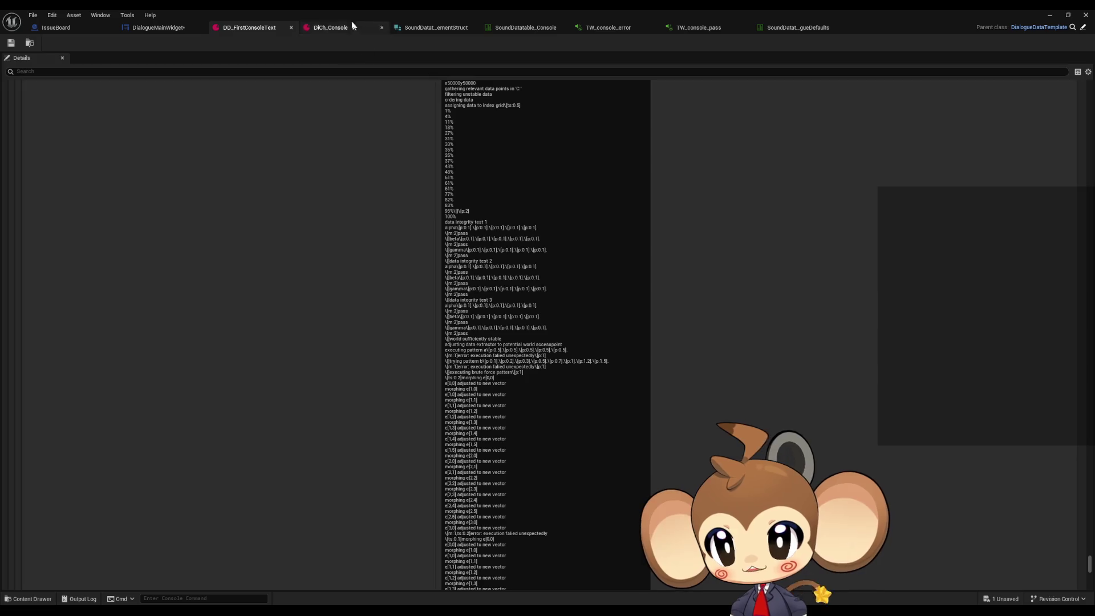
- Set DiCh_Console's TypeSound to TW_default
left_click(351, 26)
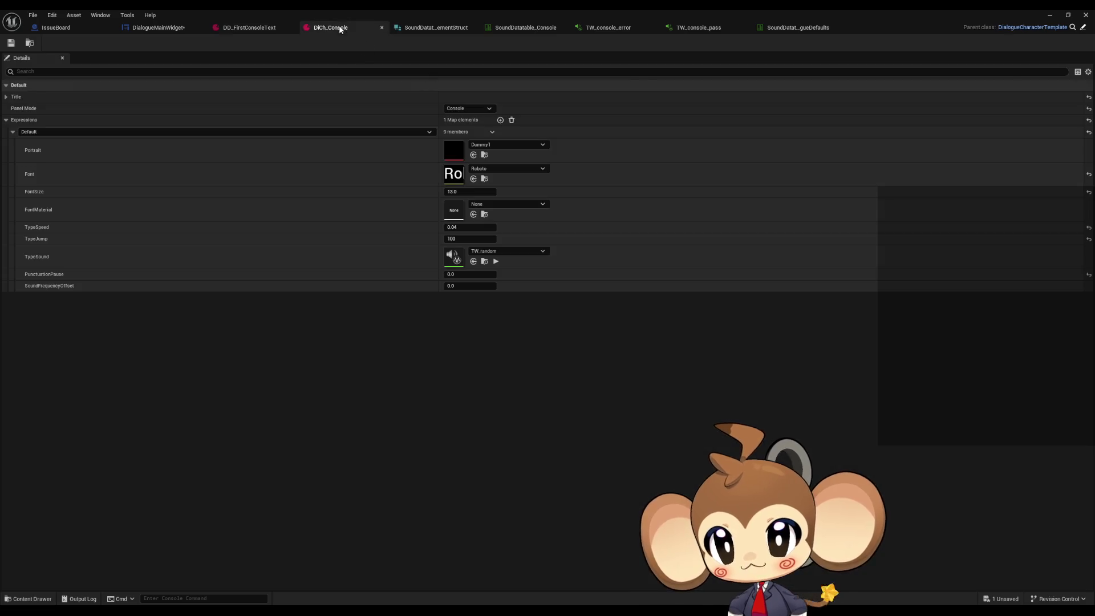
left_click(498, 253)
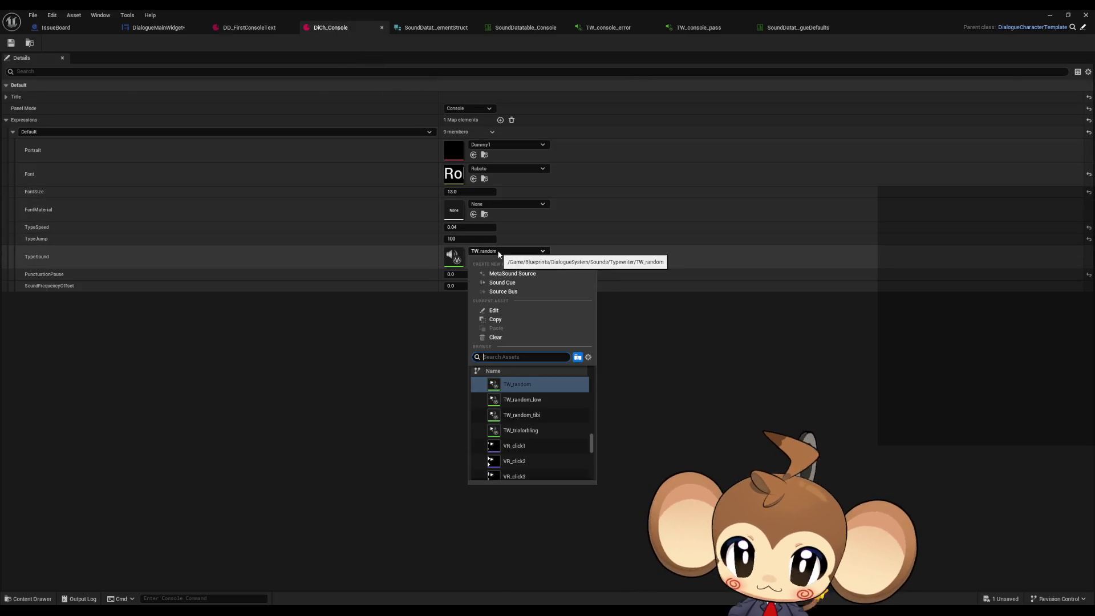
type("def")
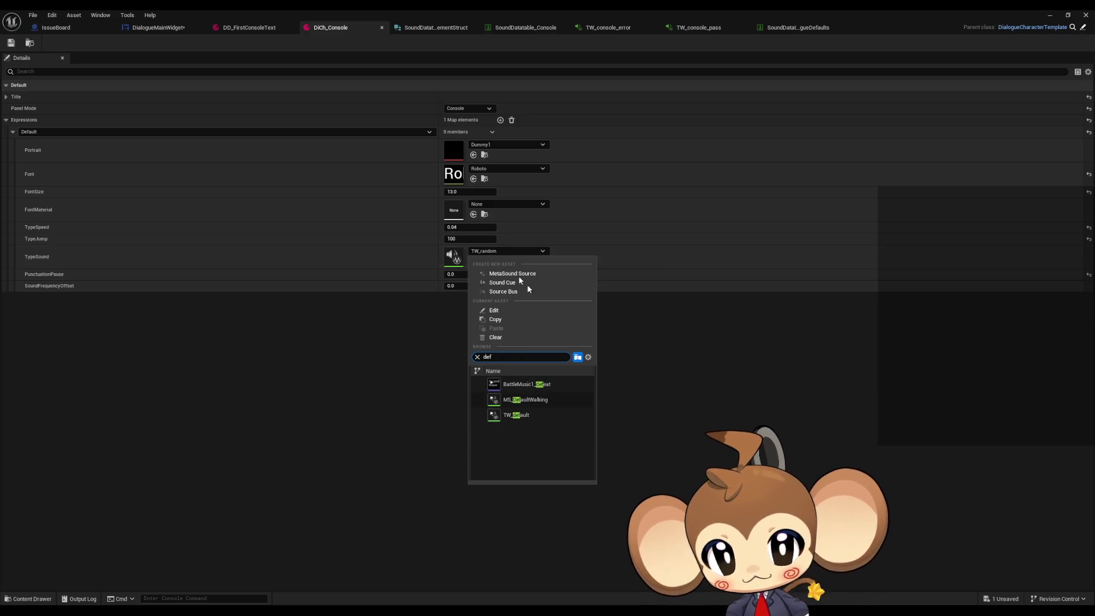
left_click(543, 414)
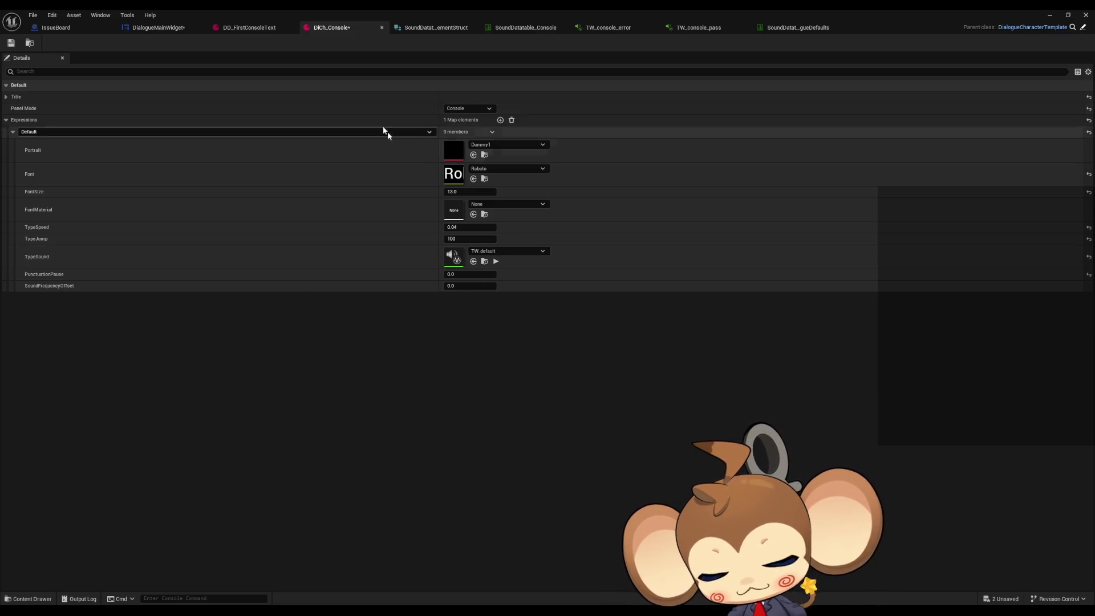
- Start adding ',so' to a pass line in DD_FirstConsoleText, then check the tag syntax in Notepad
left_click(261, 29)
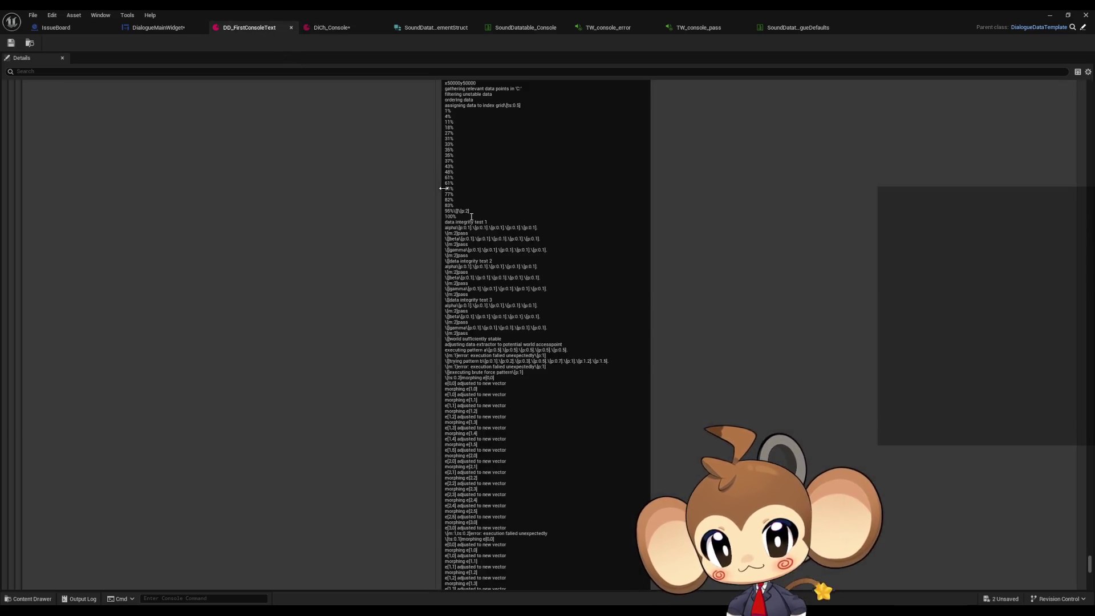
scroll(577, 327, "up", 4)
scroll(645, 410, "down", 2)
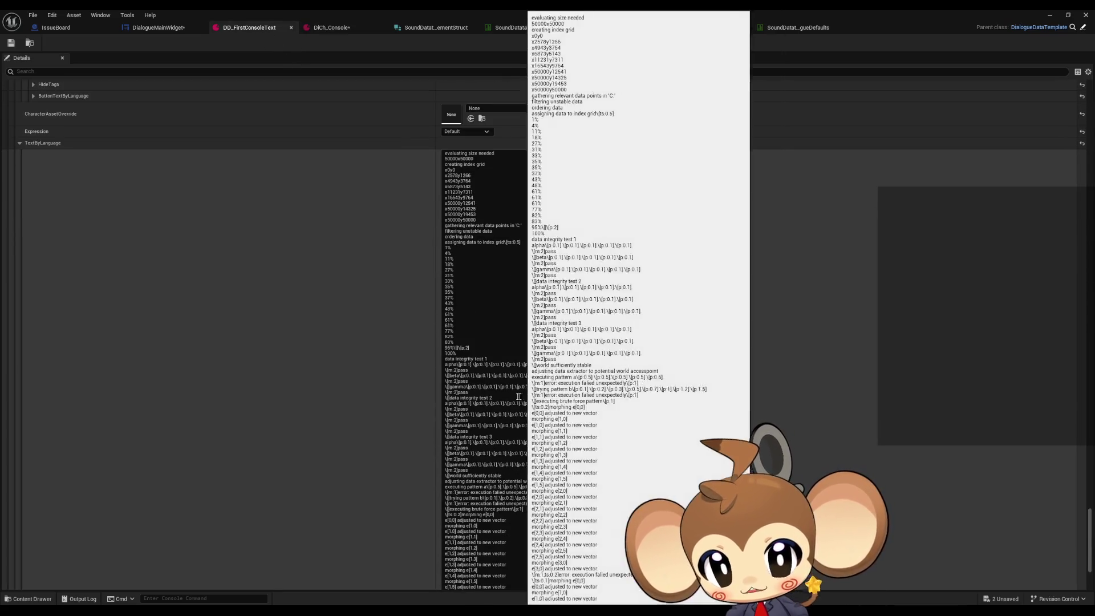
scroll(576, 365, "down", 1)
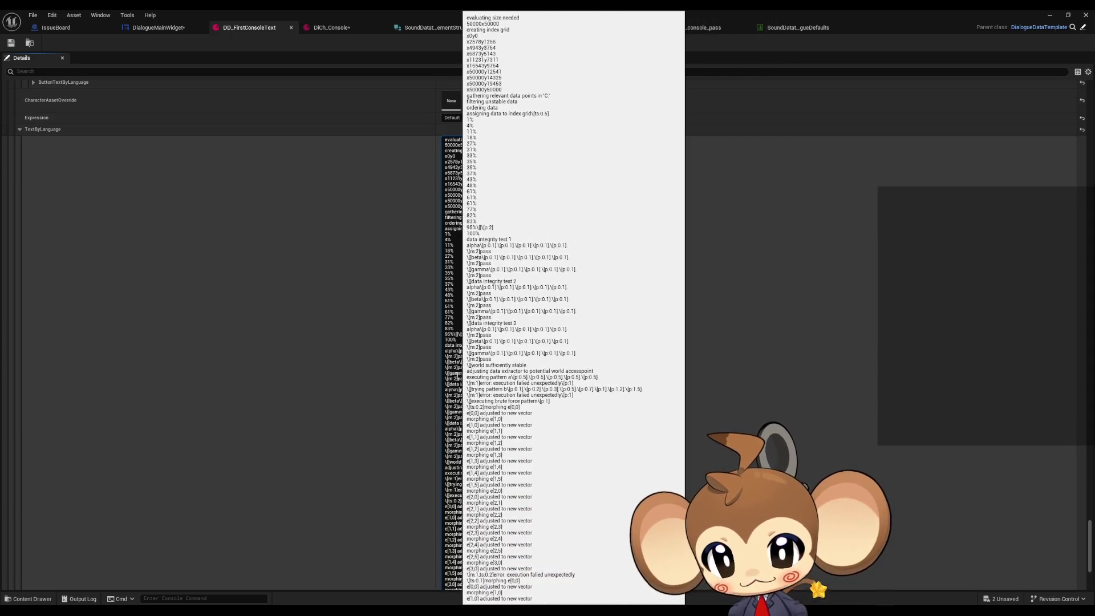
left_click(502, 392)
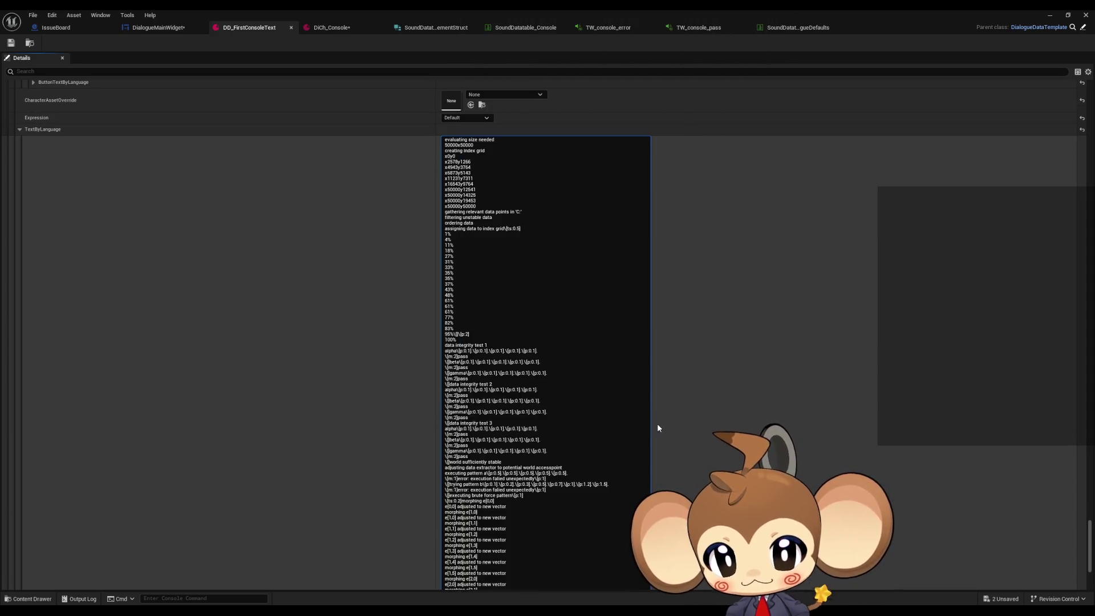
key("Up")
key("Up")
key("Up")
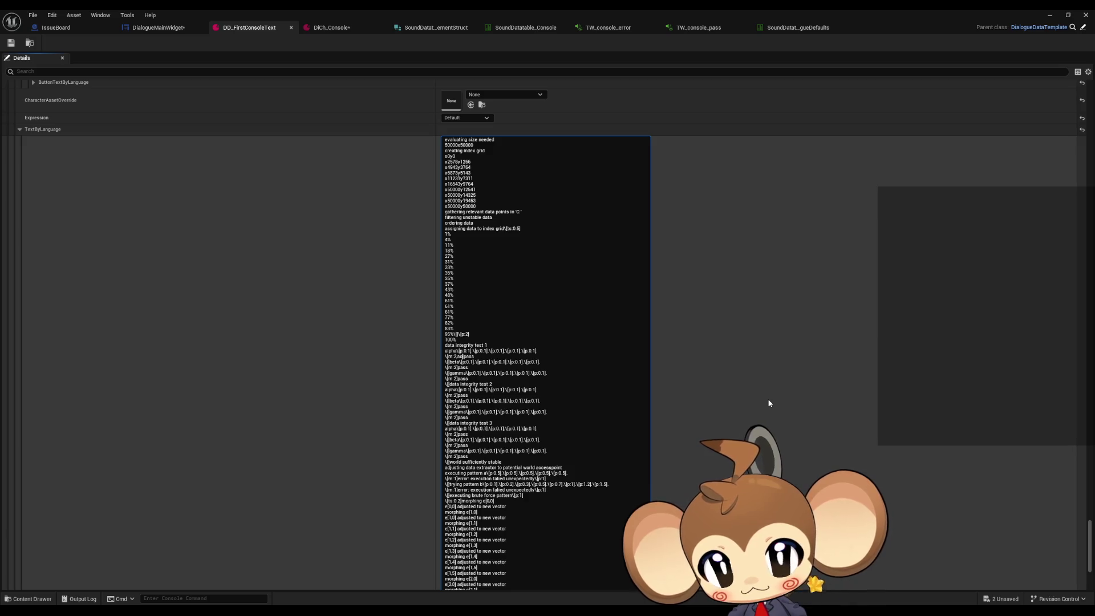
type(",so")
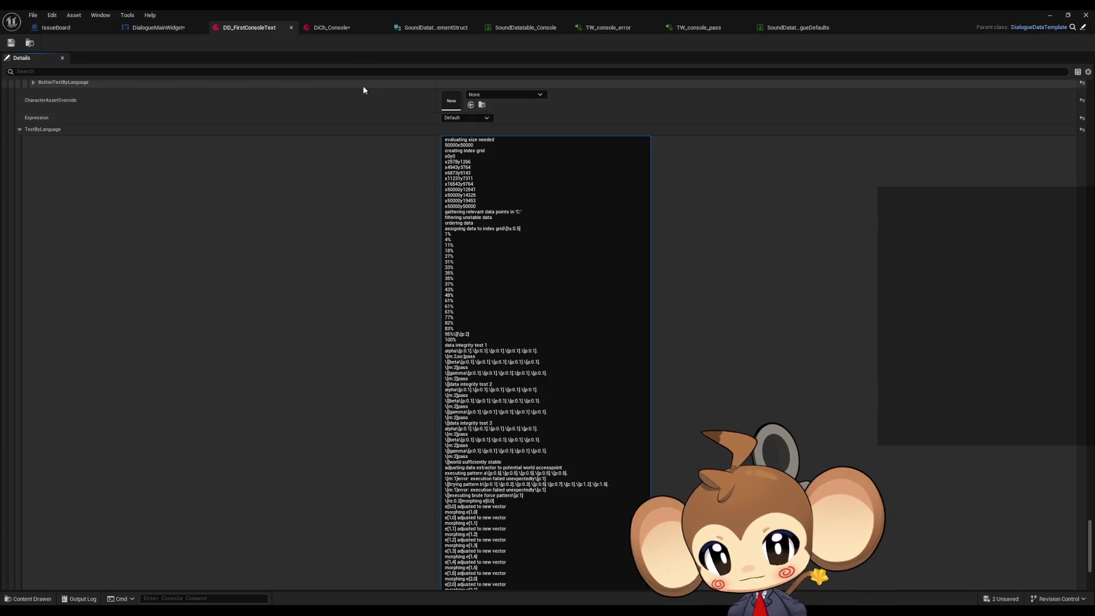
key("alt+Tab")
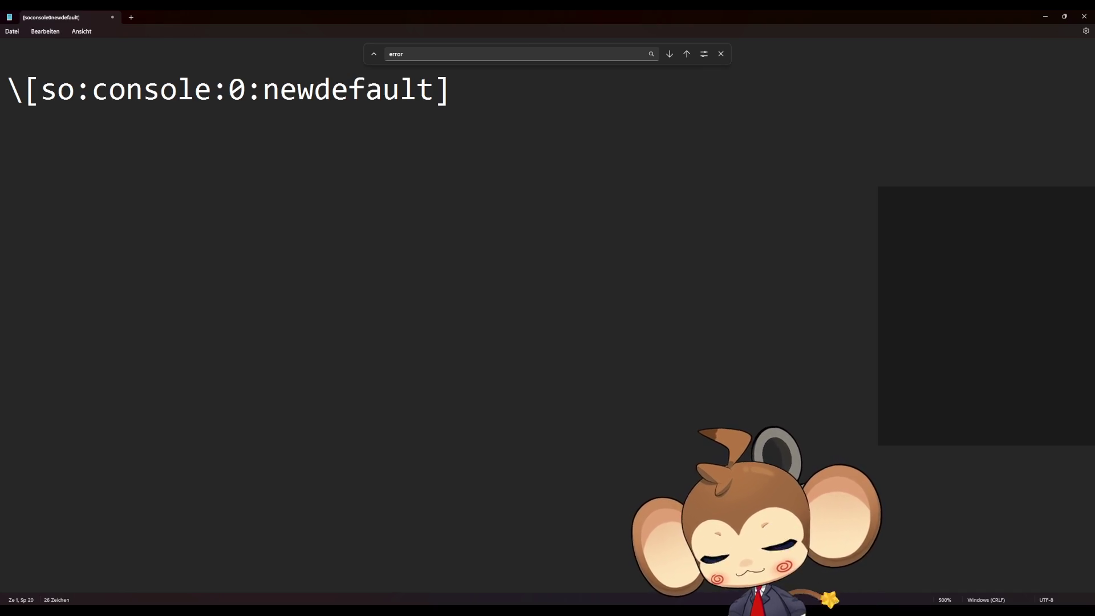
- Review TW_console_pass, SoundDatatable_Console and DialogueMainWidget, then return to DD_FirstConsoleText
key("alt+Tab")
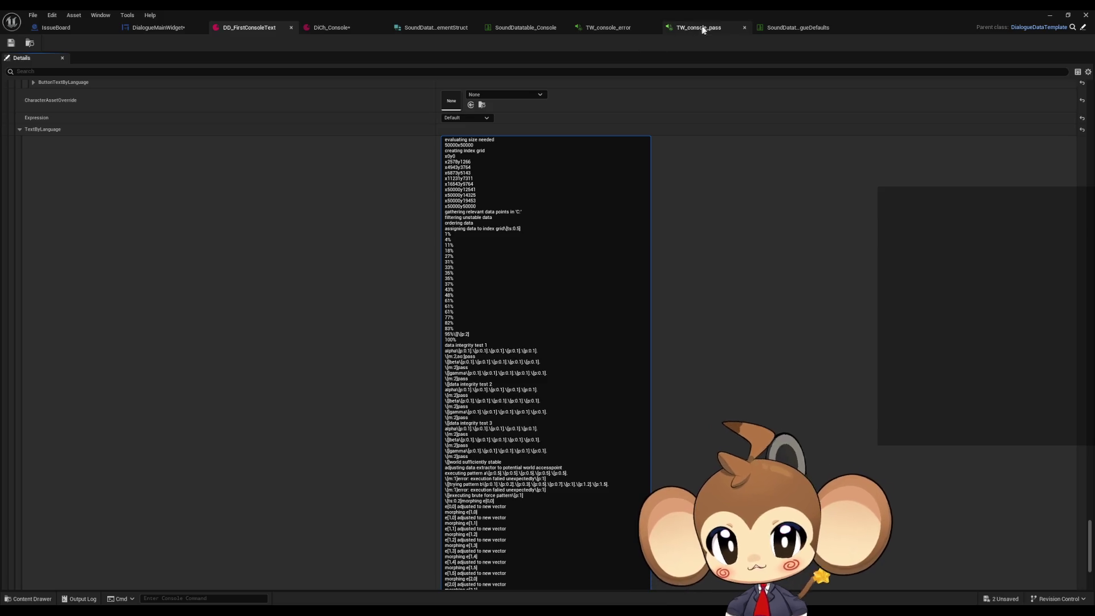
left_click(707, 28)
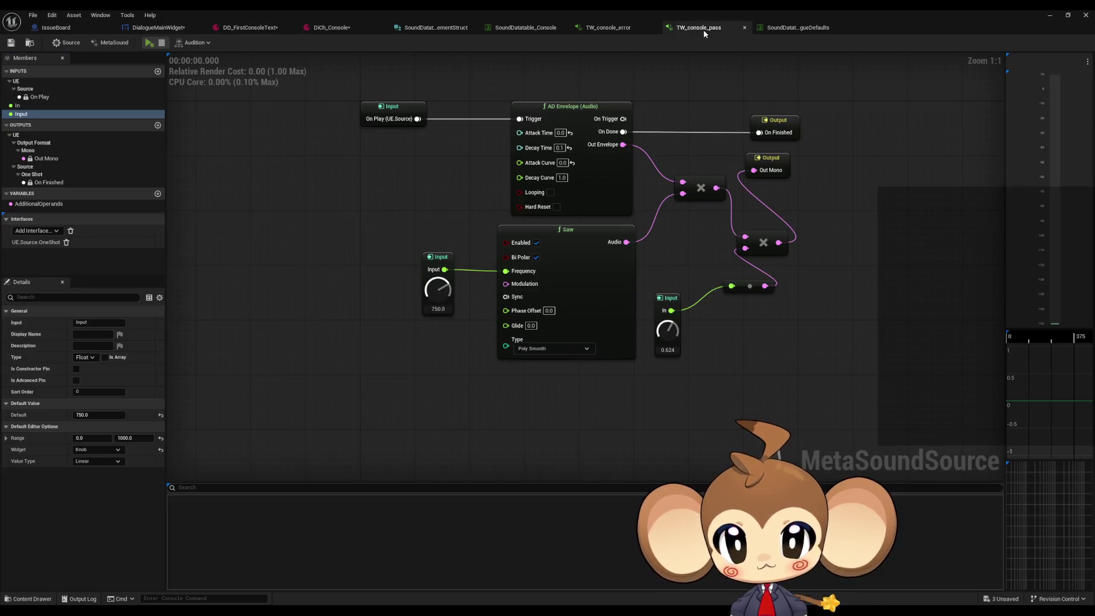
left_click(528, 29)
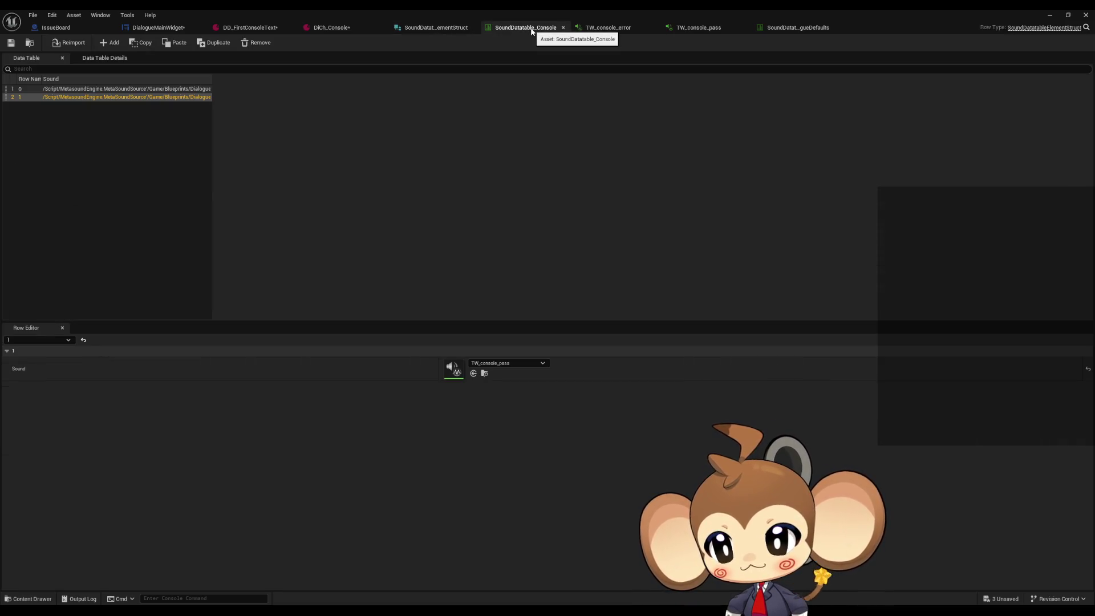
left_click(166, 29)
left_click(259, 28)
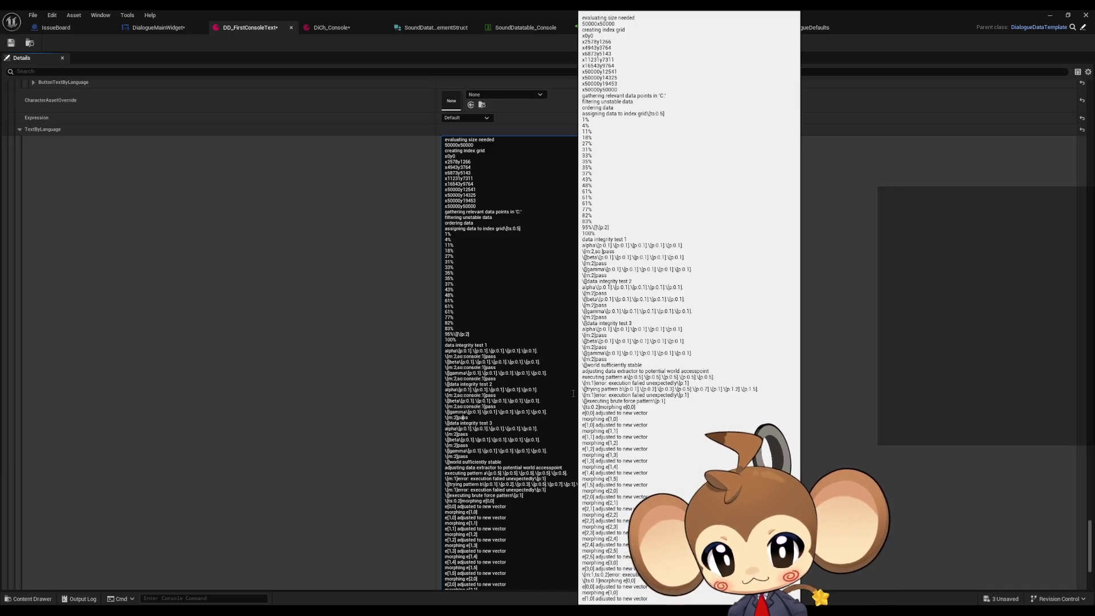
- Add ',so:console:1' to four of the '[m:2]pass' lines in the console text
type(",so:console:1")
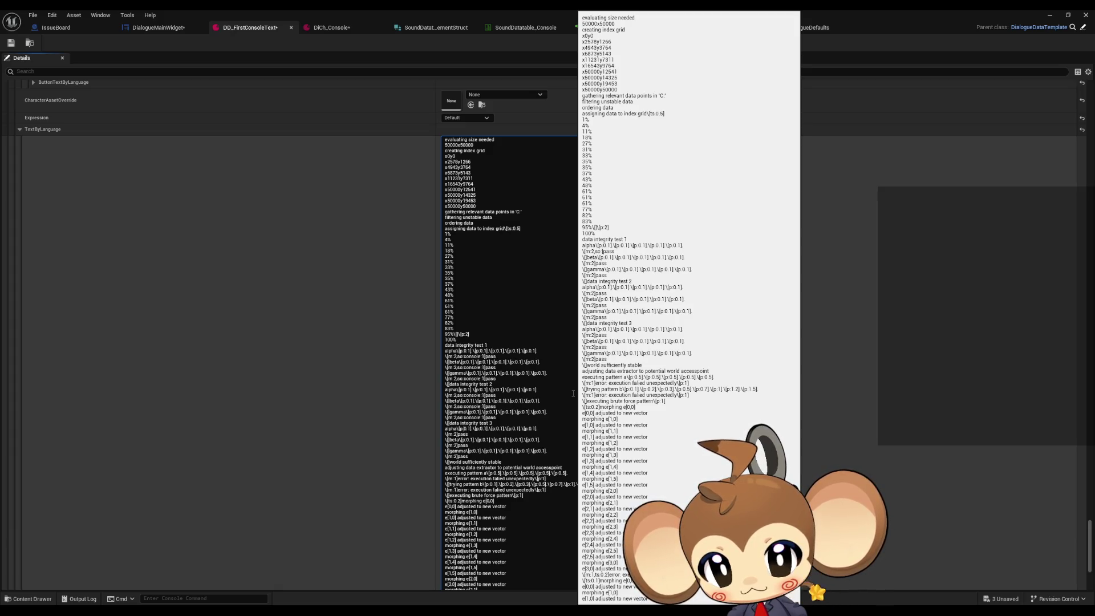
type(",so:console:1")
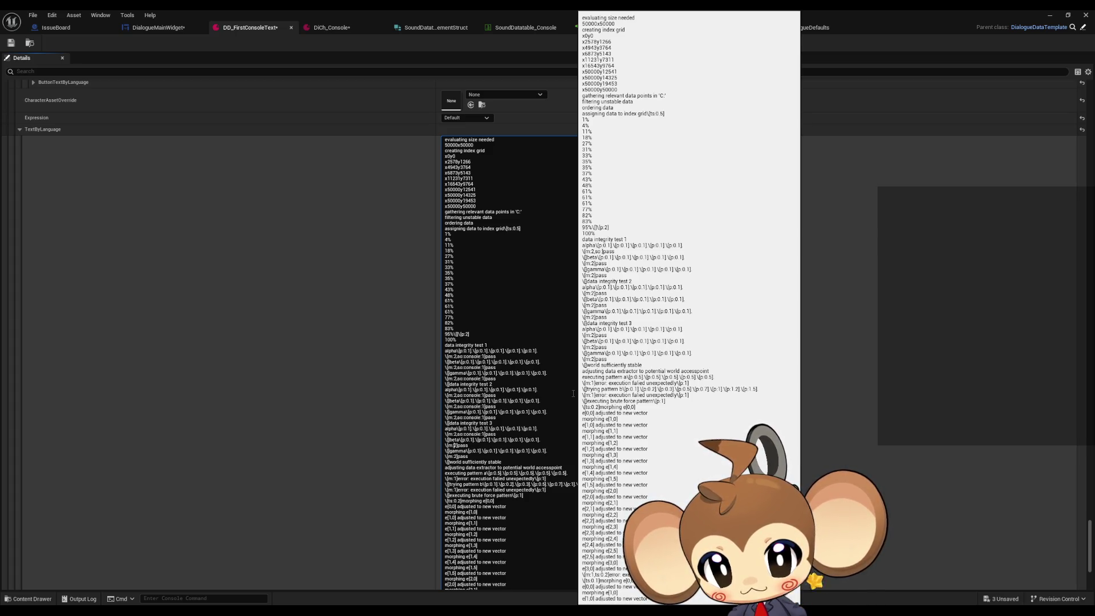
key("ctrl+v")
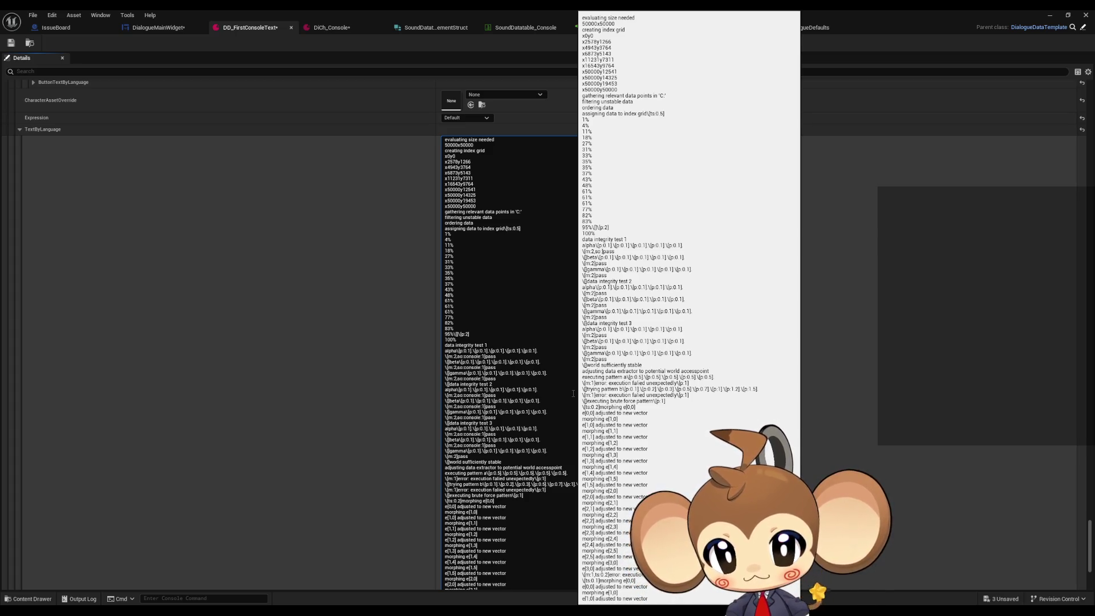
type(",so:console:1")
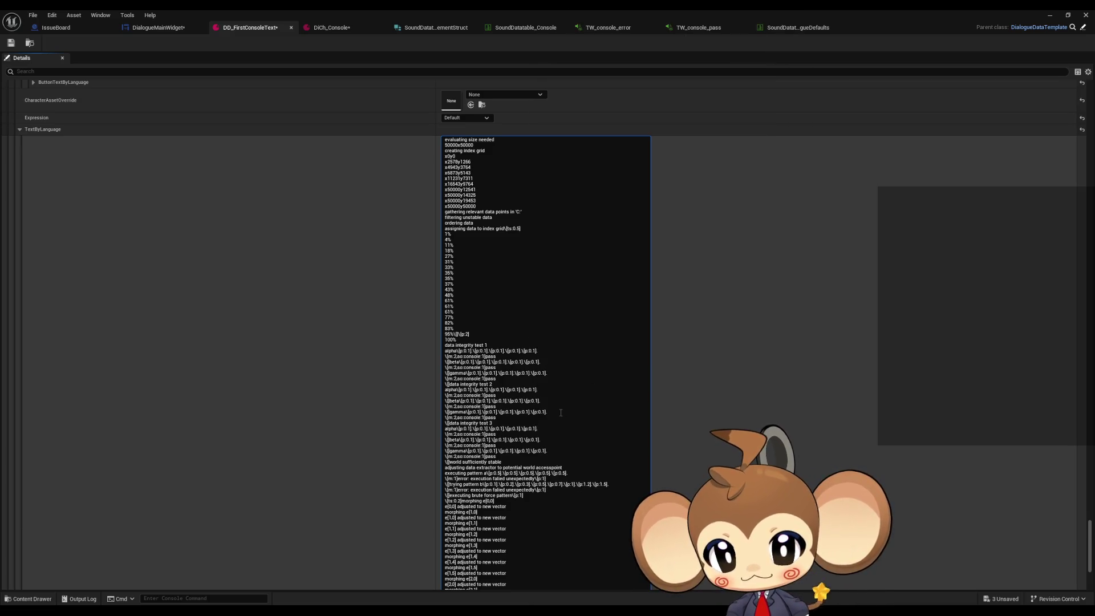
scroll(573, 393, "down", 3)
left_click(558, 407)
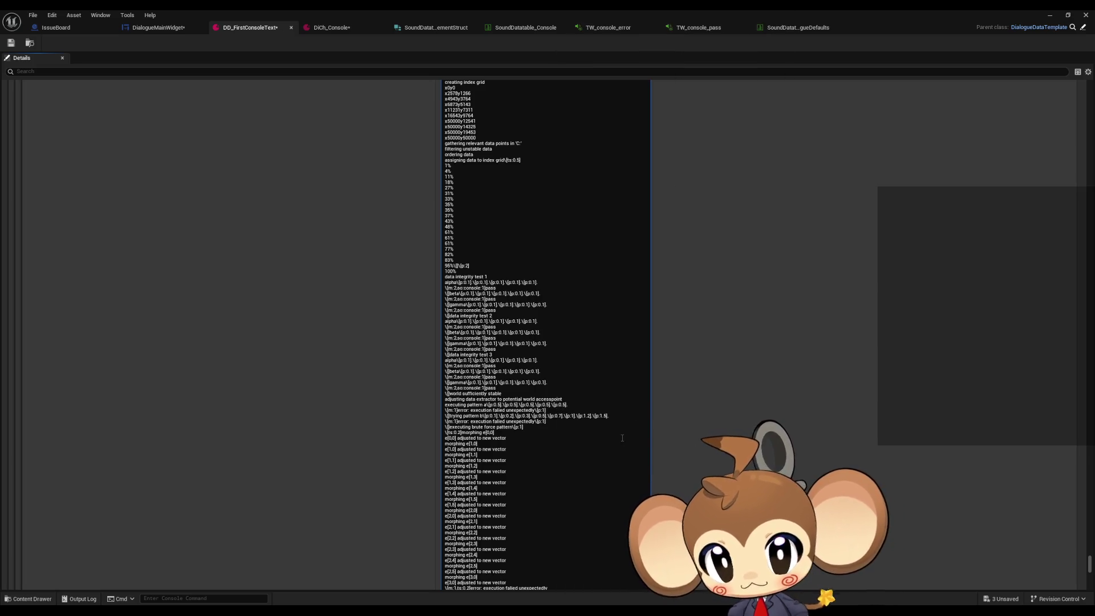
- Review the dialogue defaults sound data table, then return to DD_FirstConsoleText
key("alt+Tab")
scroll(600, 434, "down", 2)
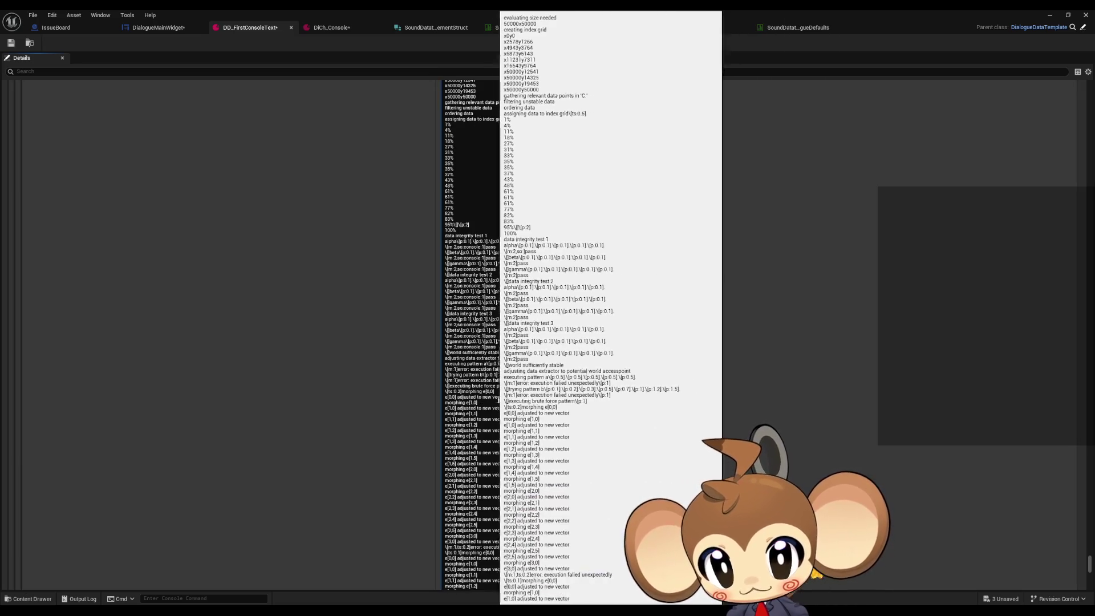
left_click(569, 414)
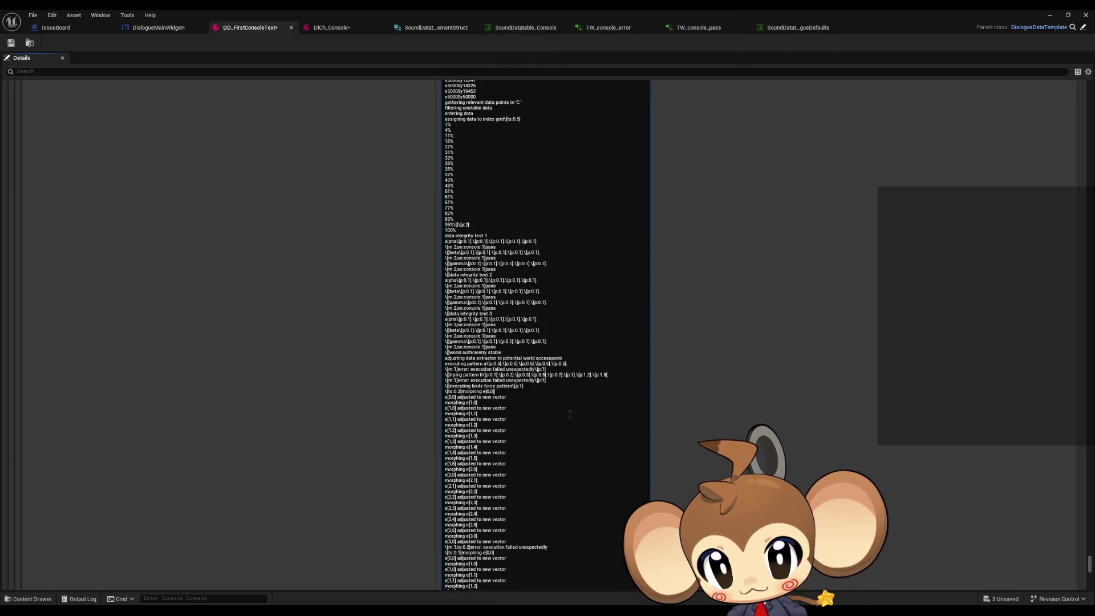
key("alt+Tab")
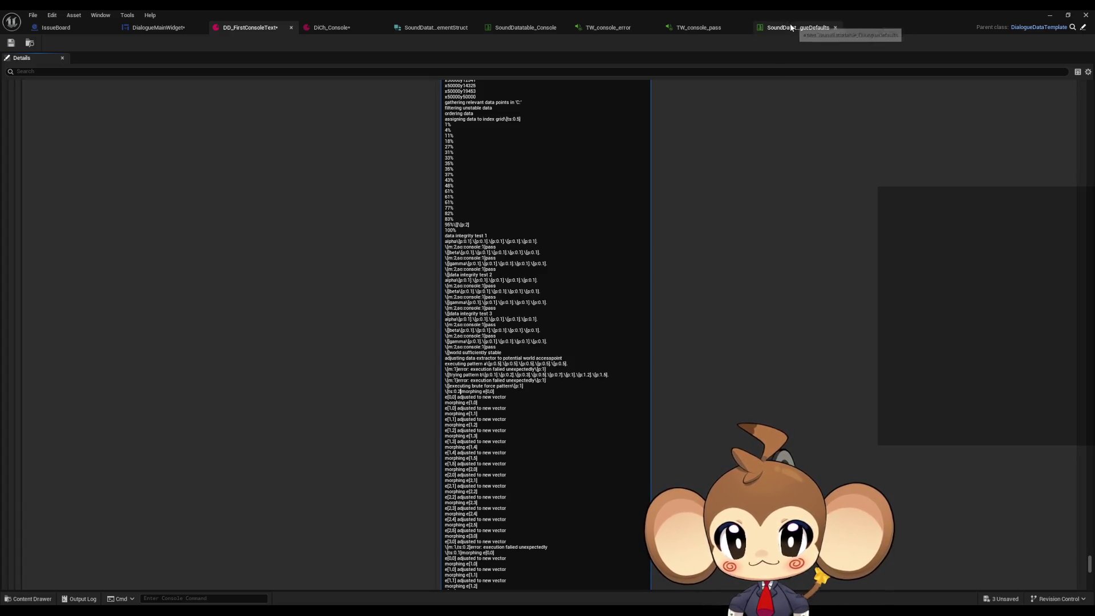
left_click(798, 27)
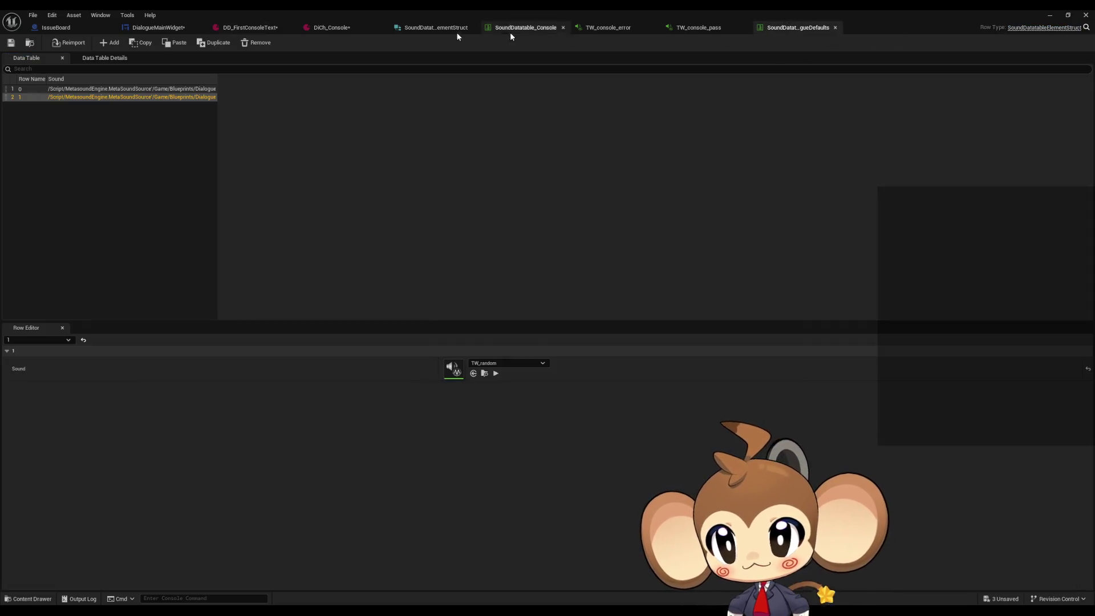
left_click(268, 30)
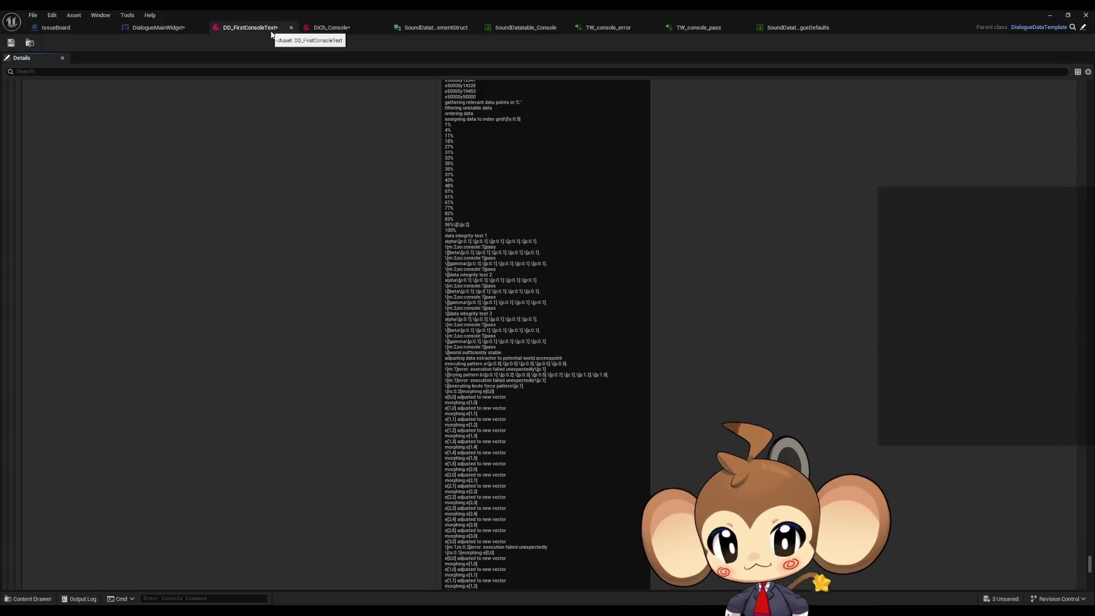
- Append ',so:default:1:nd' to the brute-force morphing line's ts:0.2 tag
left_click(594, 416)
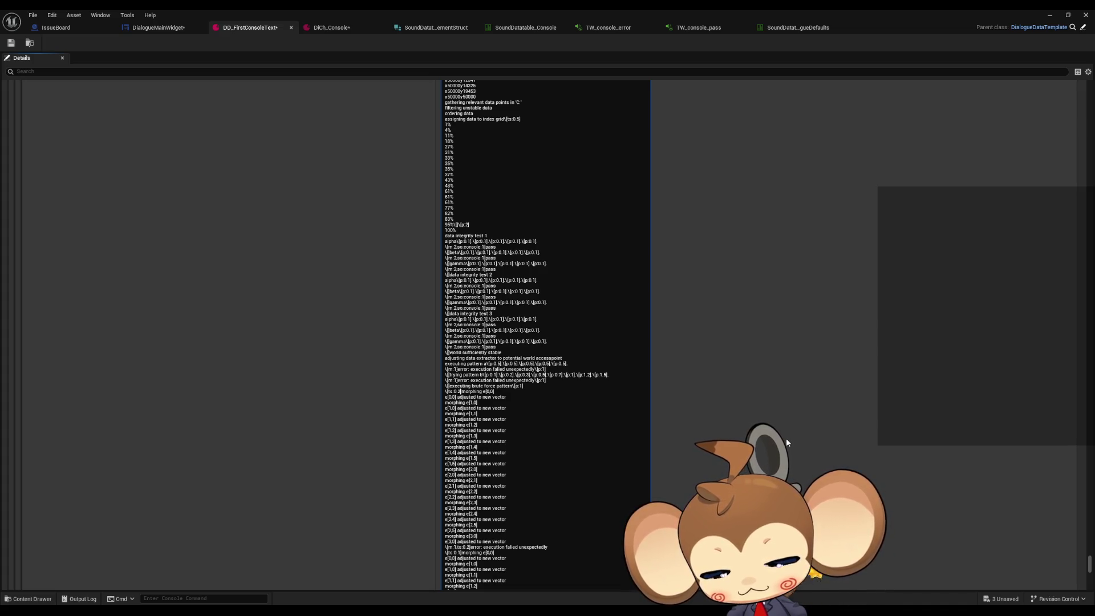
type(",so:de")
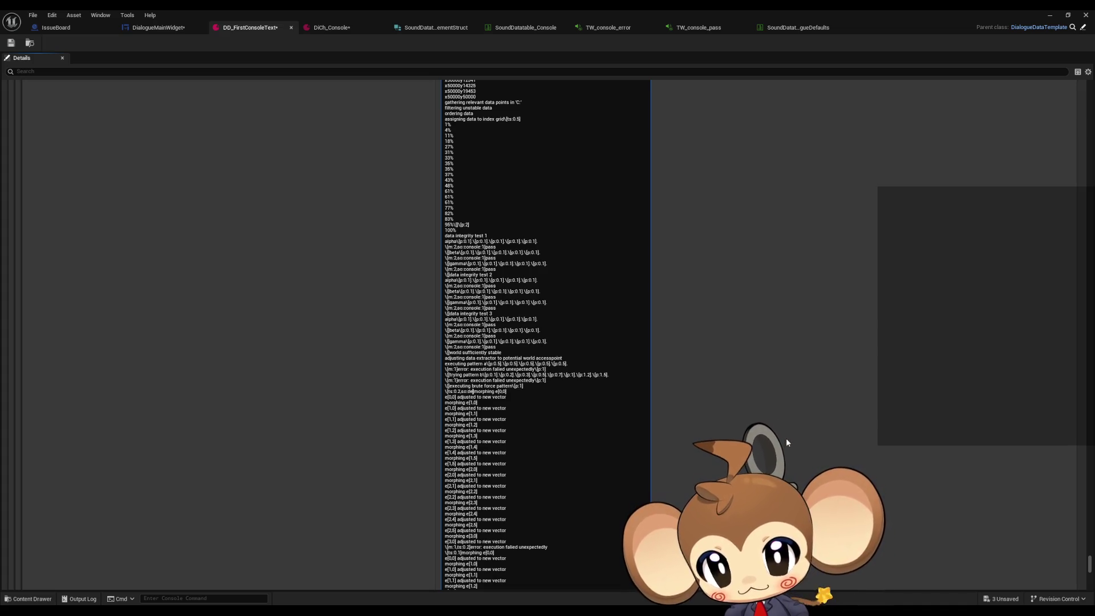
type("fault:1")
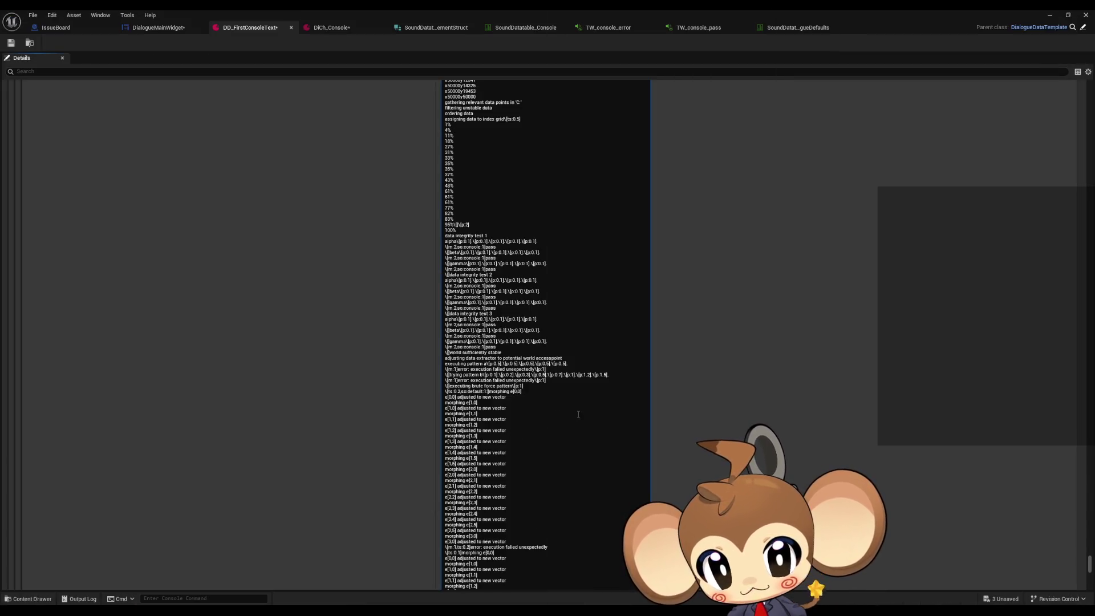
type(":n")
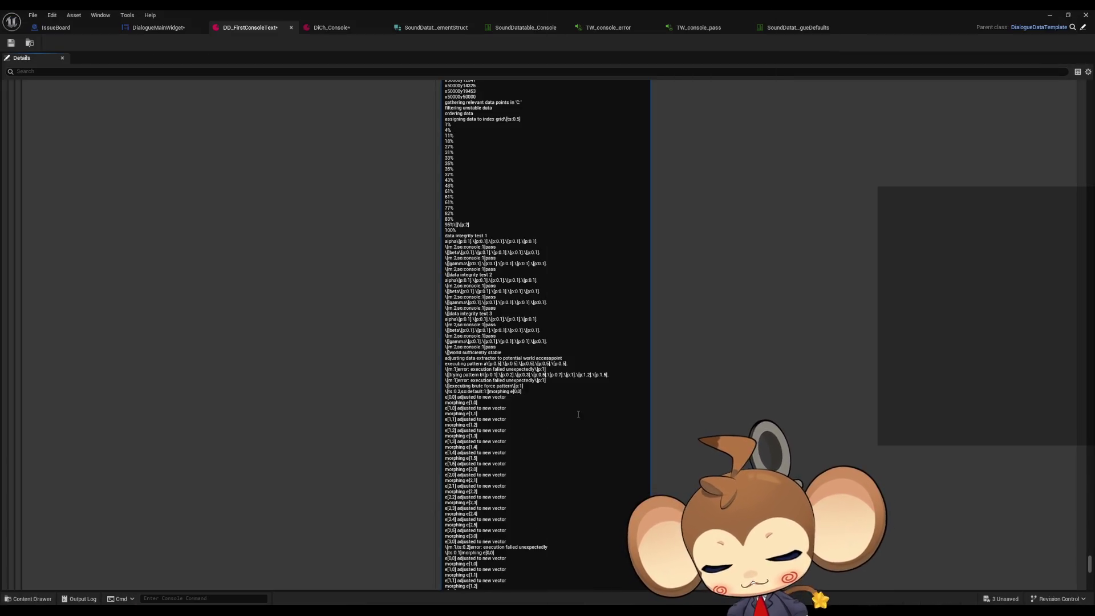
type("d")
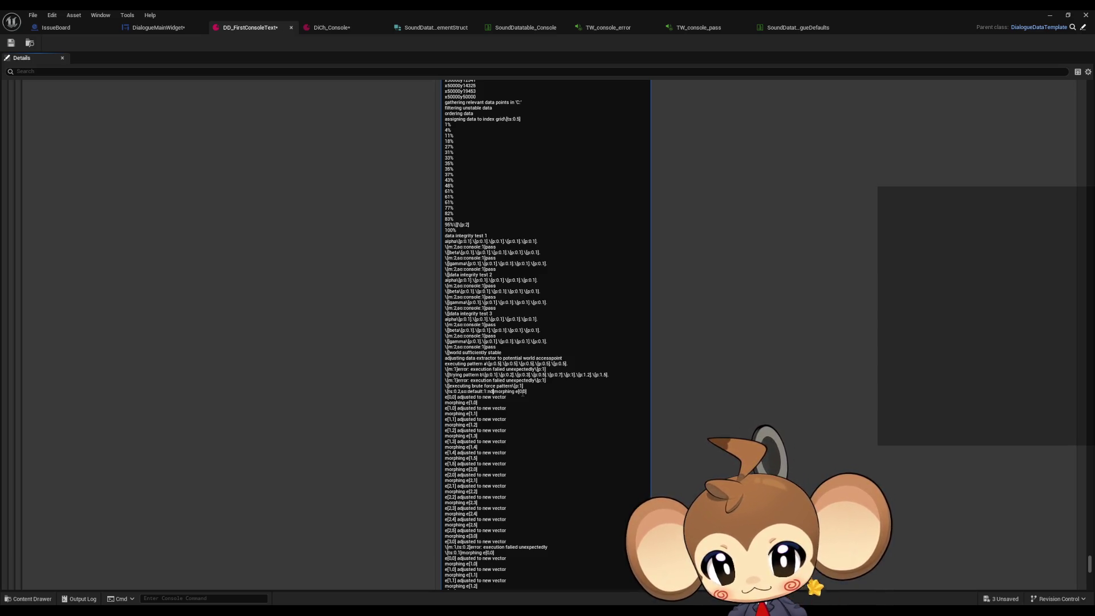
- Review the tagged pass lines and select all the console text to copy it to Notepad
scroll(530, 507, "down", 2)
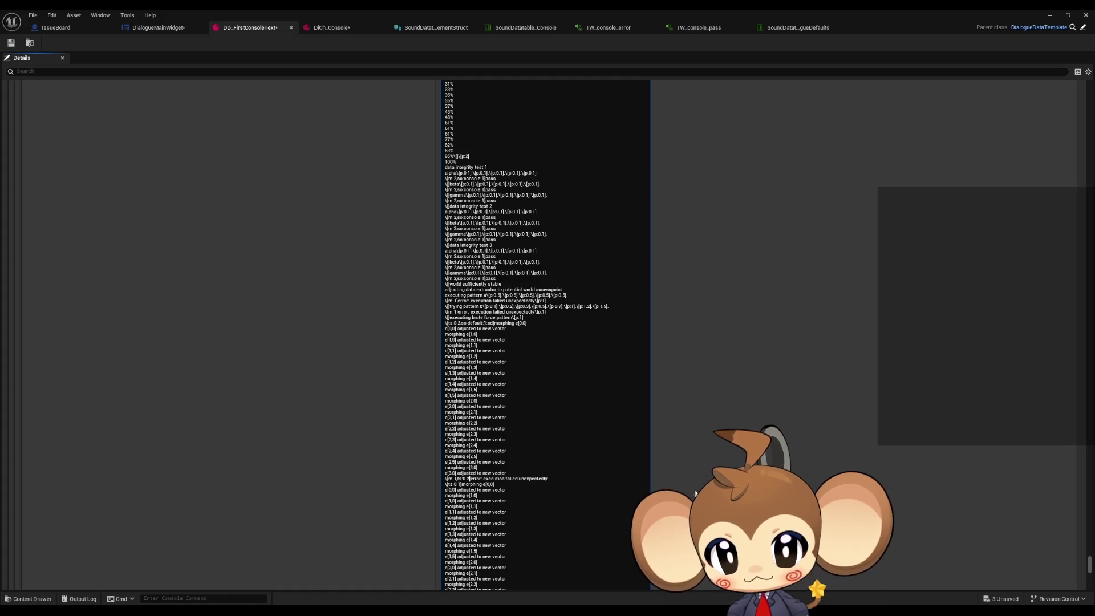
scroll(623, 485, "down", 1)
mouse_move(621, 485)
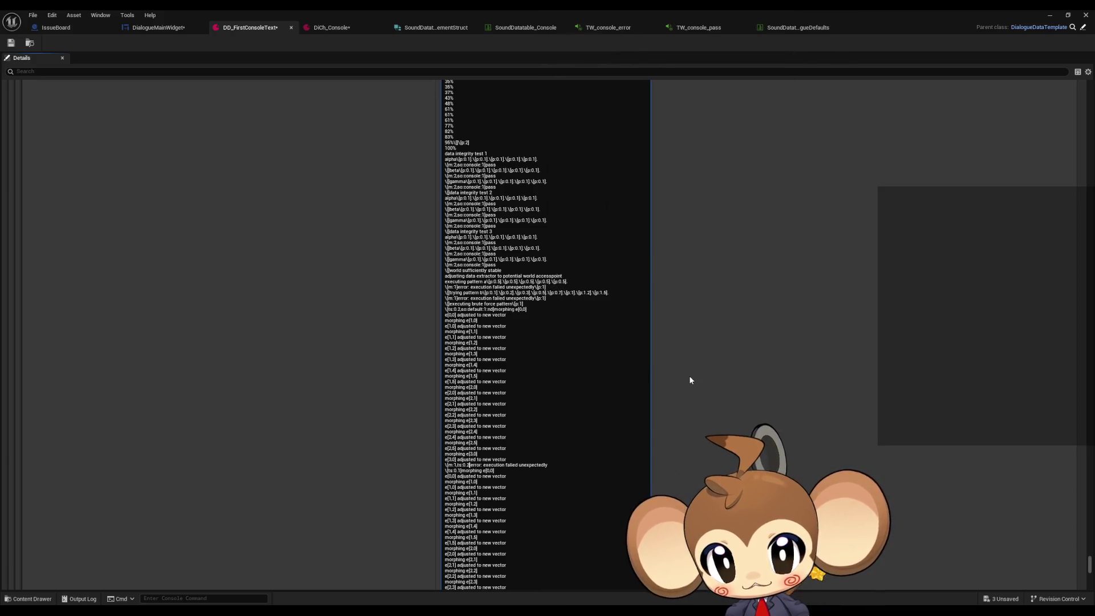
scroll(688, 383, "up", 1)
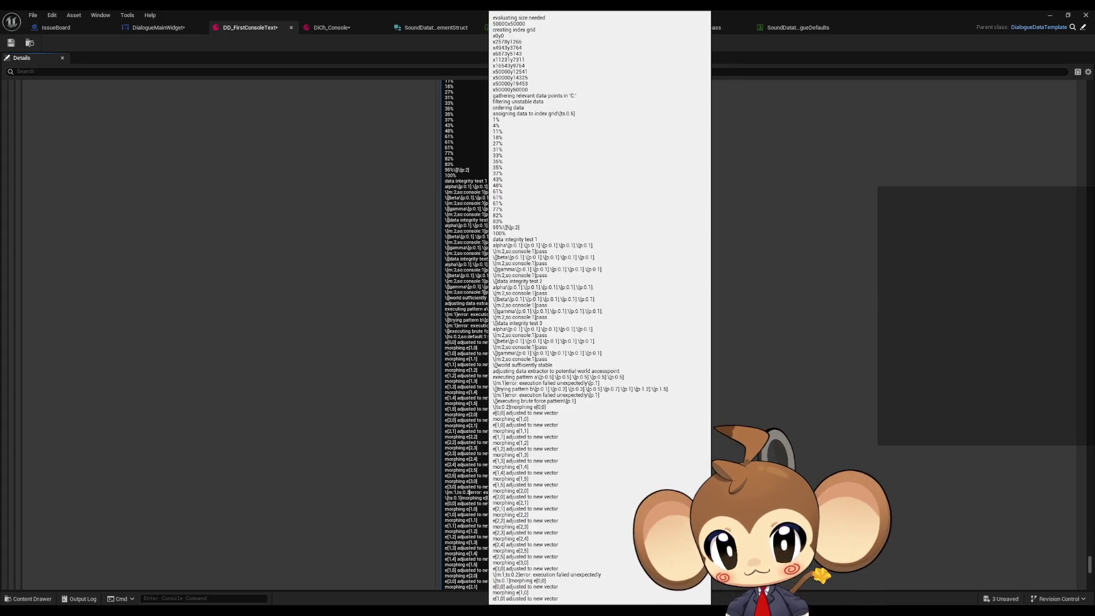
double_click(475, 292)
mouse_move(468, 292)
left_mouse_down()
mouse_move(446, 292)
mouse_move(459, 291)
left_mouse_up()
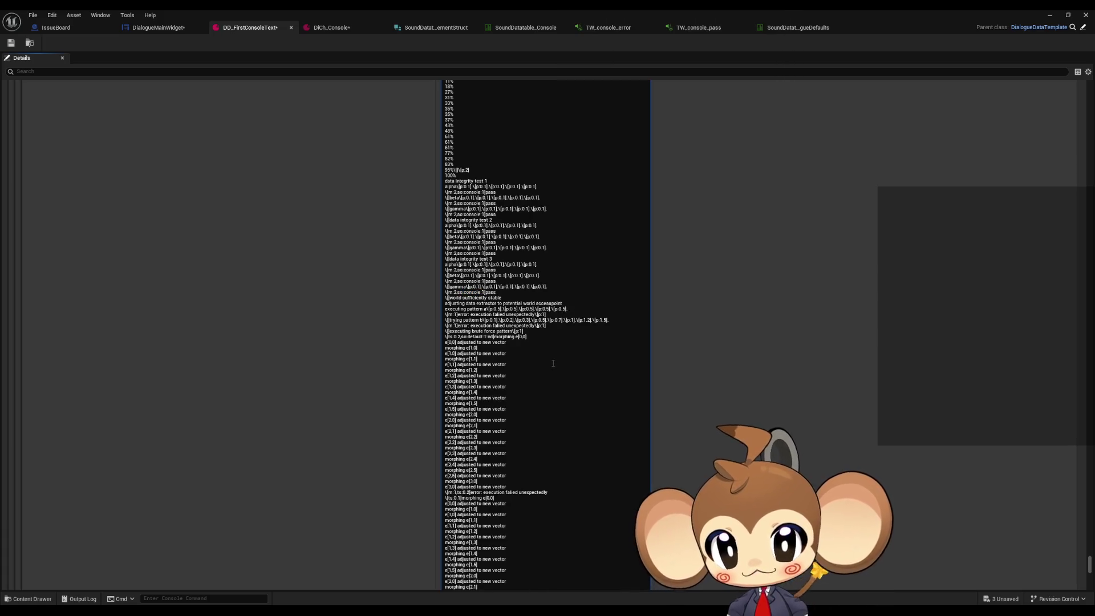
key("ctrl+a")
key("alt+Tab")
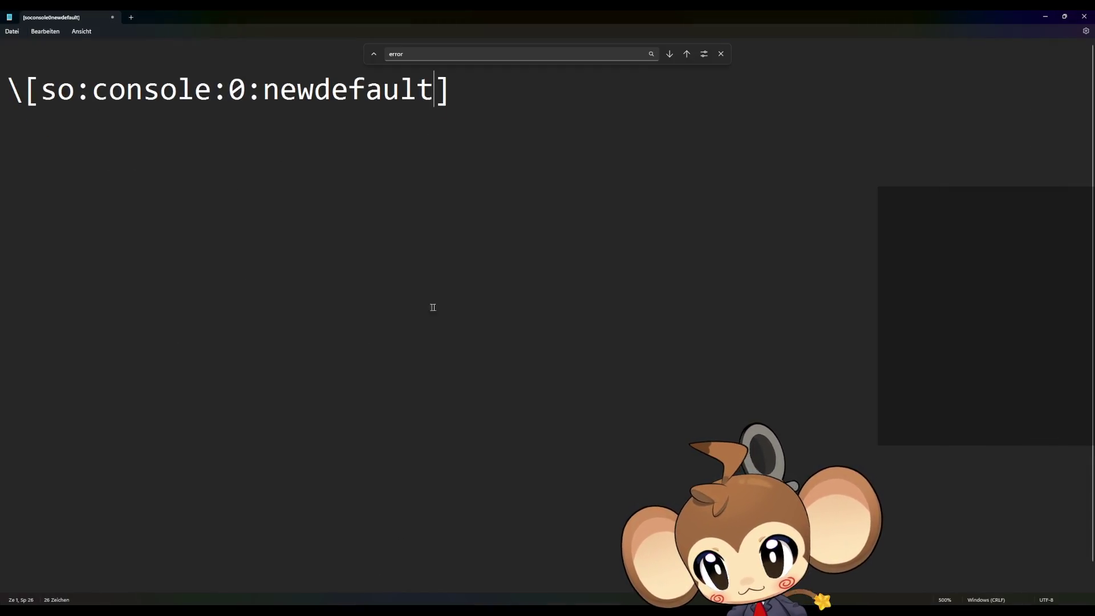
- Paste the console log over Notepad's old line and check its so:console:1 pass tags
key("ctrl+a")
key("ctrl+v")
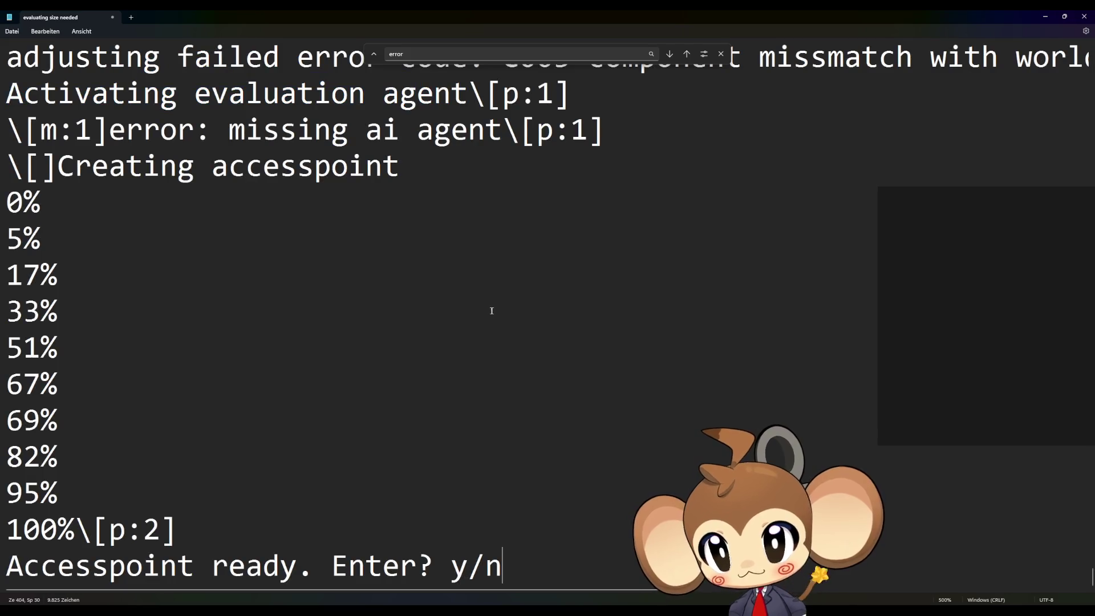
scroll(427, 352, "down", 15, "ctrl")
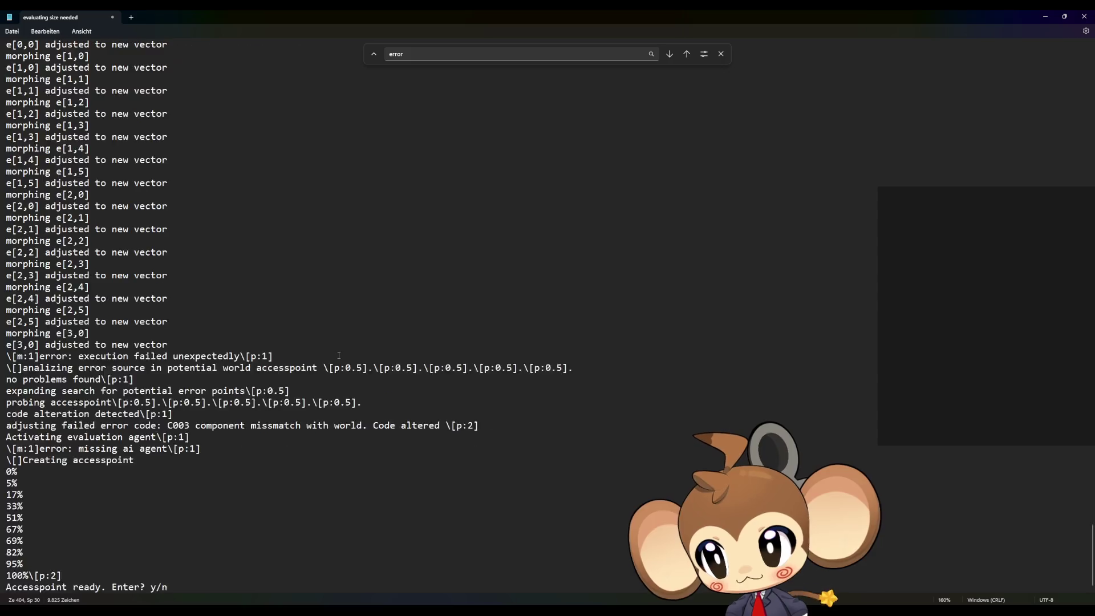
scroll(335, 362, "up", 20)
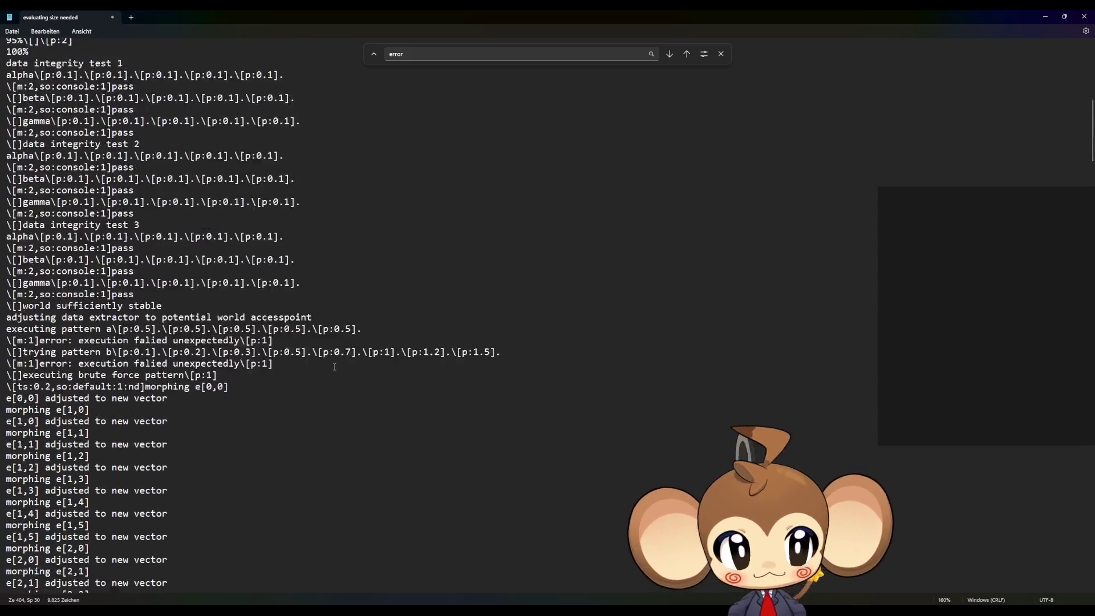
scroll(317, 370, "down", 8)
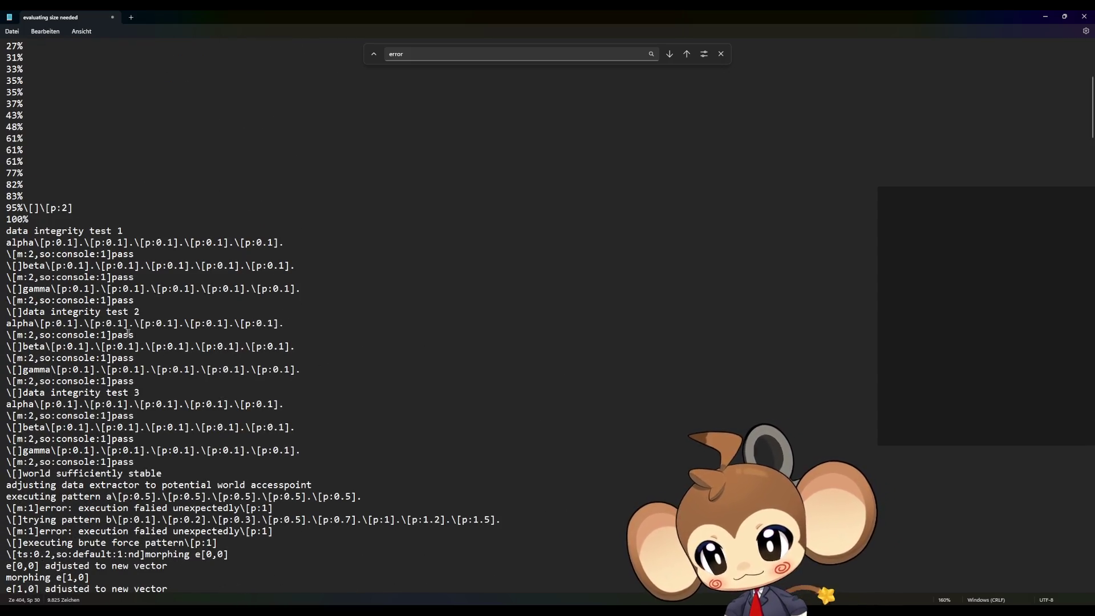
double_click(104, 335)
left_click_drag(67, 336, 40, 336)
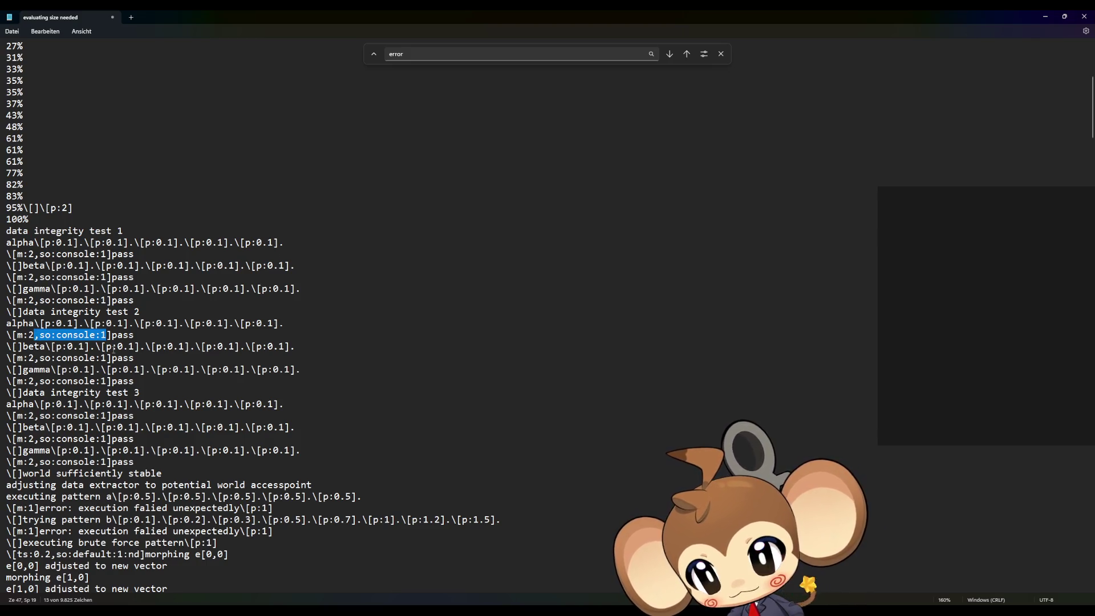
scroll(112, 351, "up", 8)
left_click(61, 180)
- Find the first 'error' line and make its tag read [m:1,so:console:0]
key("ctrl+f")
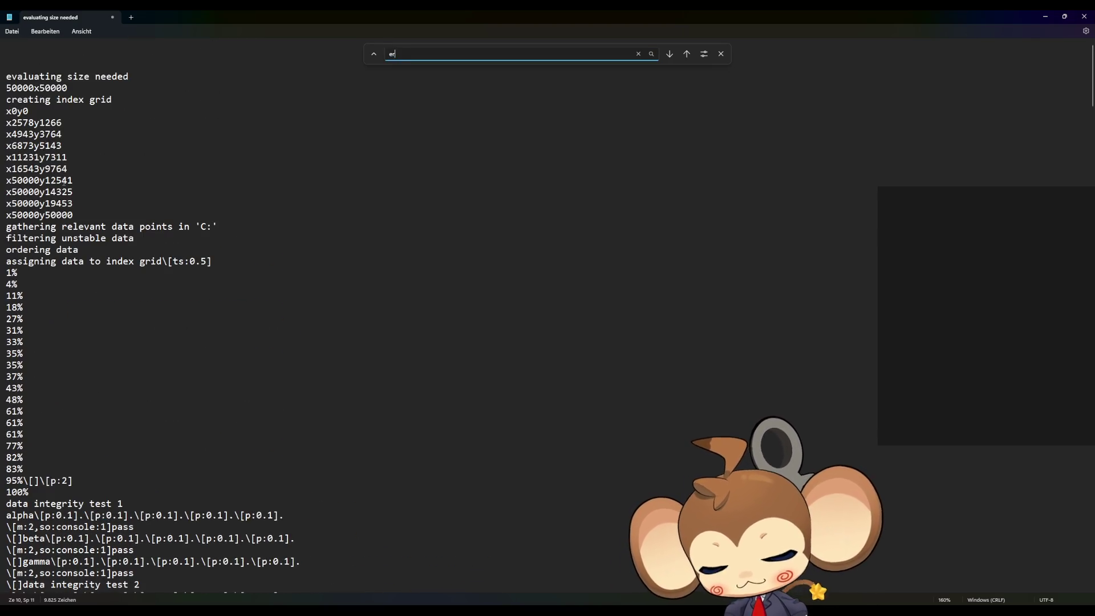
key("Return")
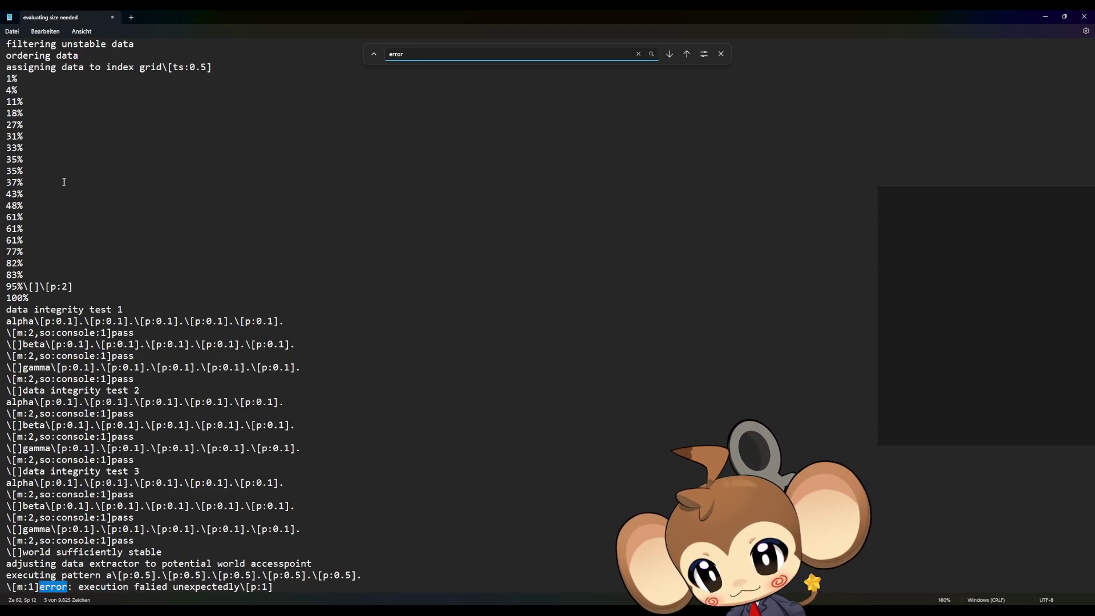
scroll(109, 523, "down", 3)
left_click(35, 482)
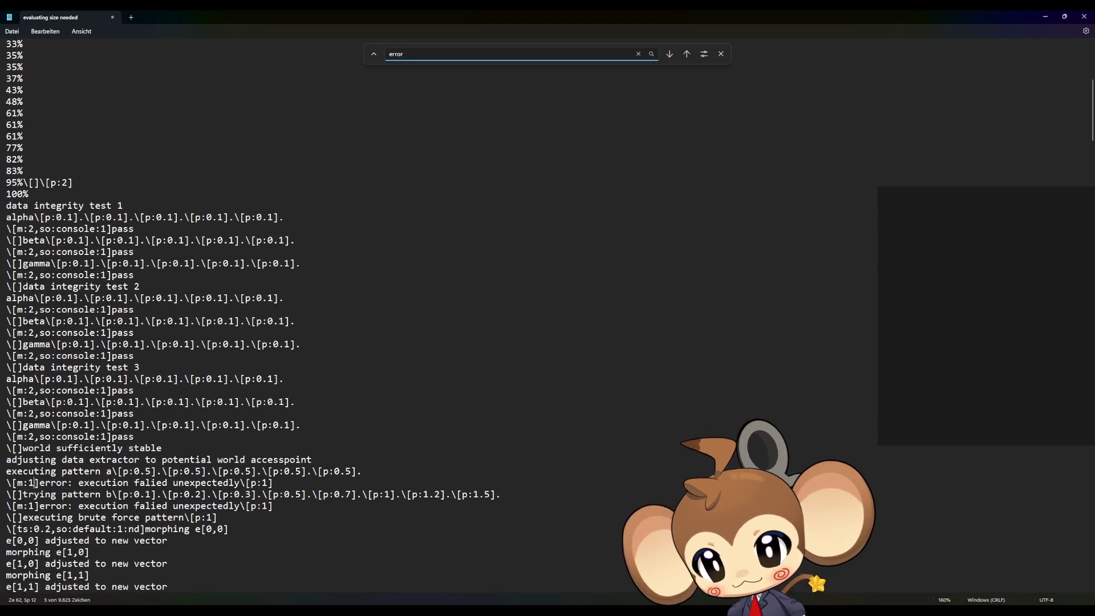
type(",,so:console:1")
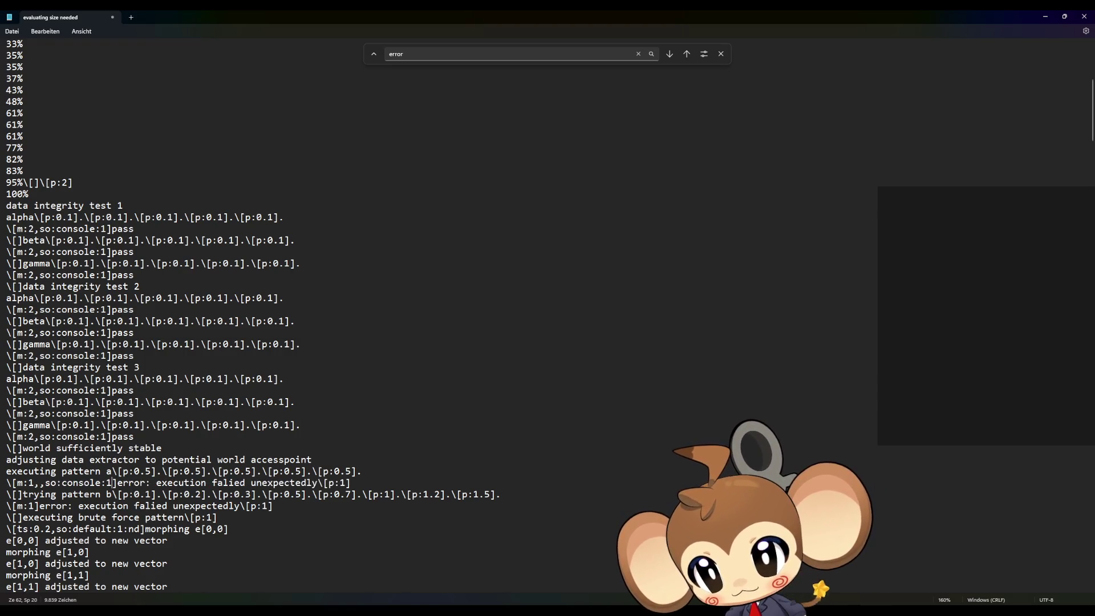
key("BackSpace")
type("0")
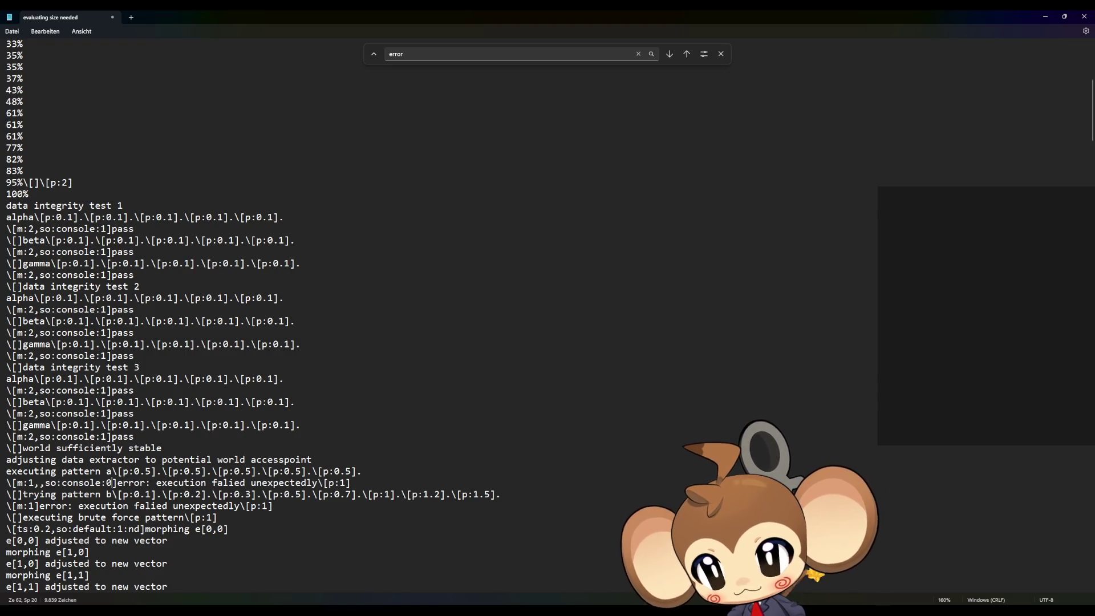
key("shift+Left")
key("shift+Left")
key("shift+Left")
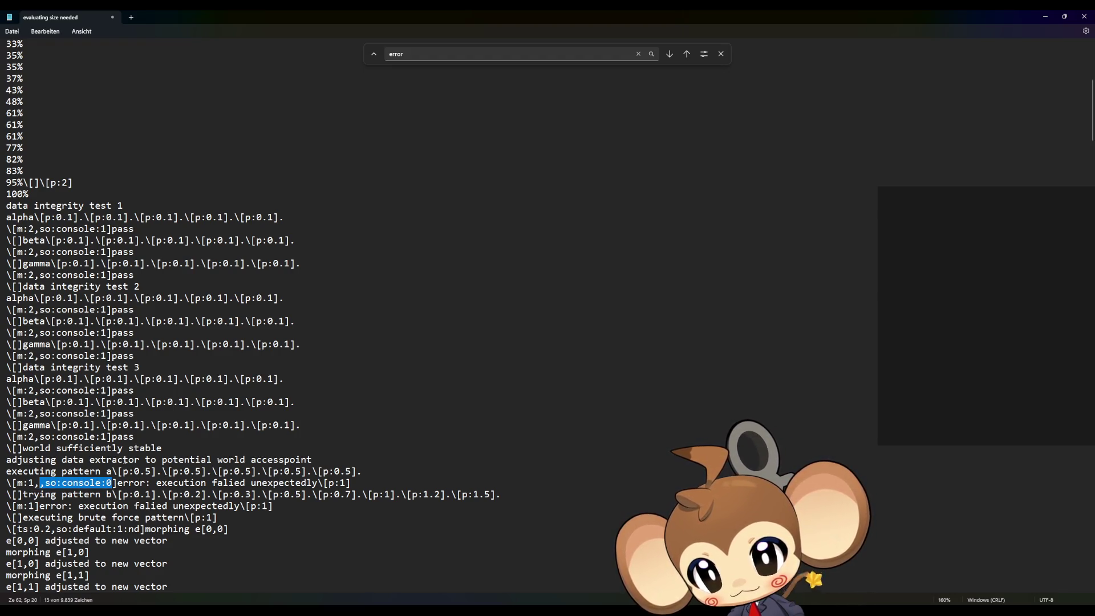
key("ctrl+x")
key("BackSpace")
key("ctrl+v")
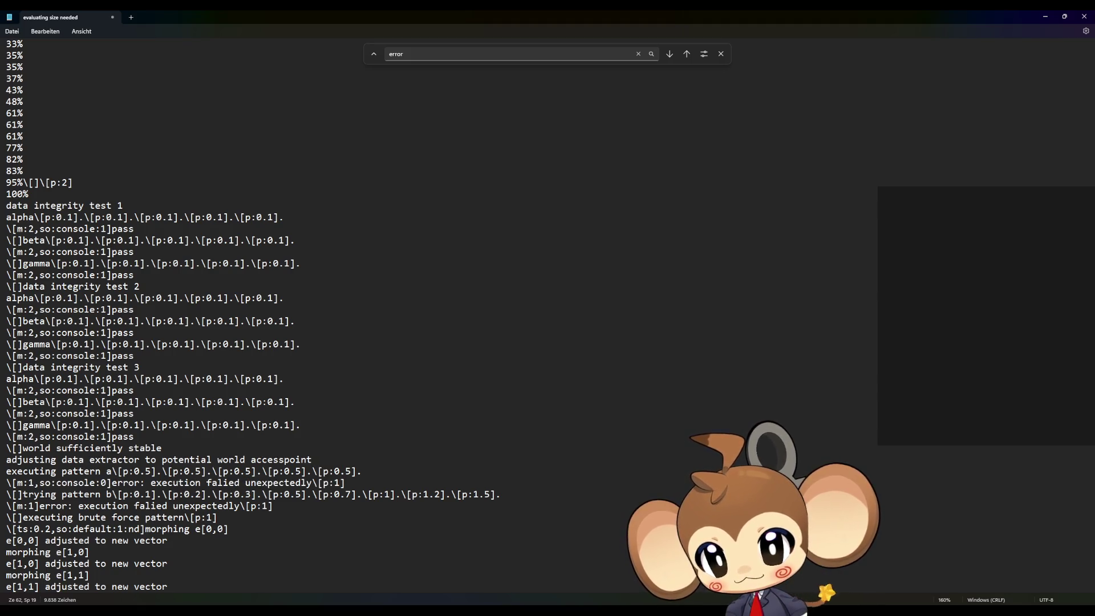
- Add ',so:console:0' to the second execution-failed error line
scroll(125, 421, "down", 1)
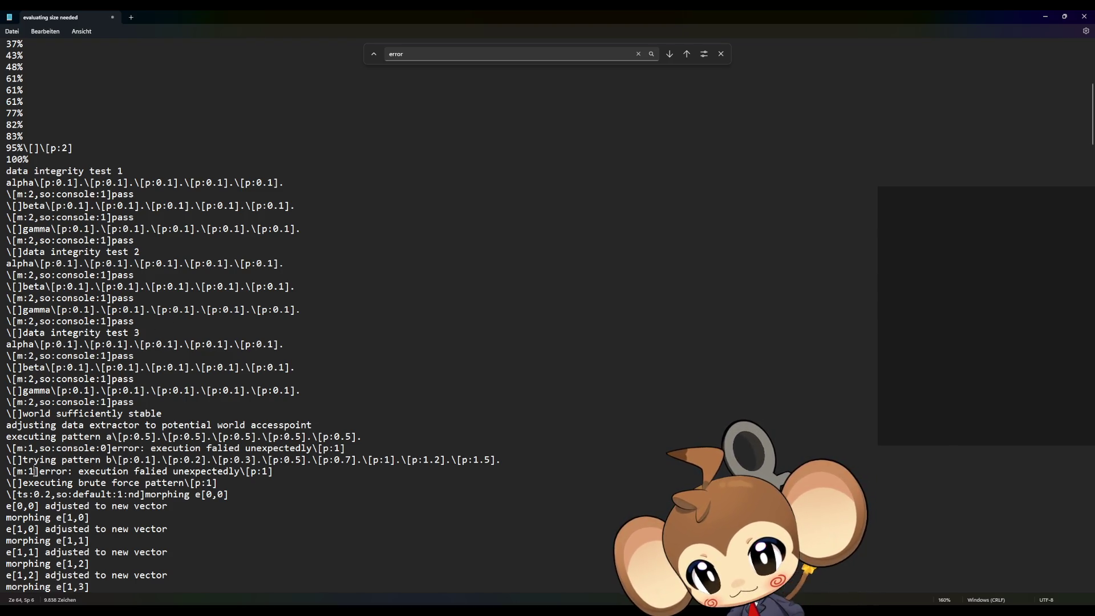
key("ctrl+v")
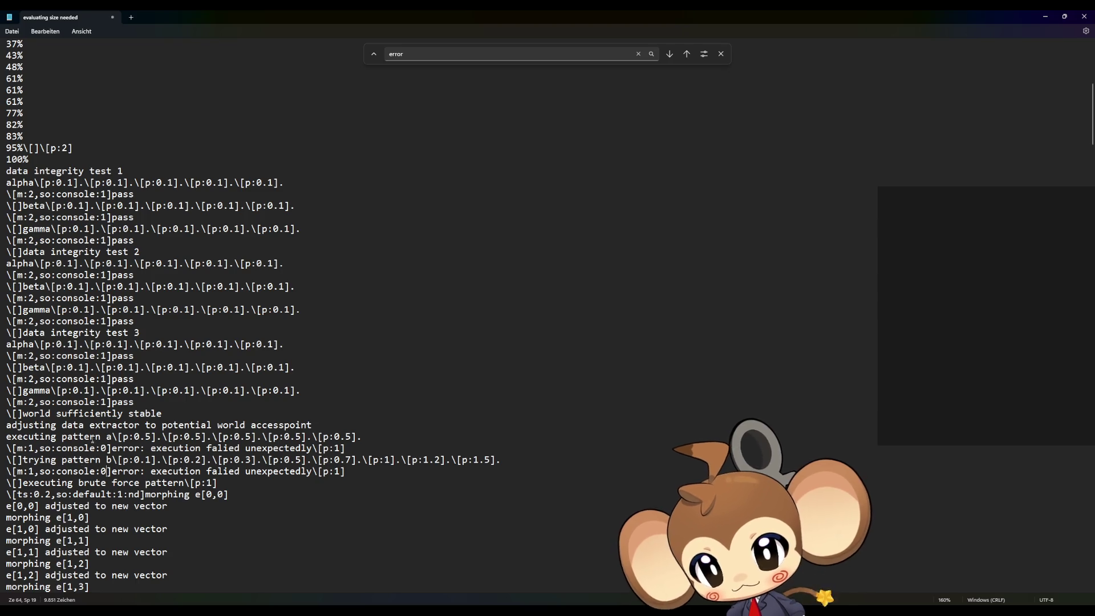
scroll(96, 403, "down", 1)
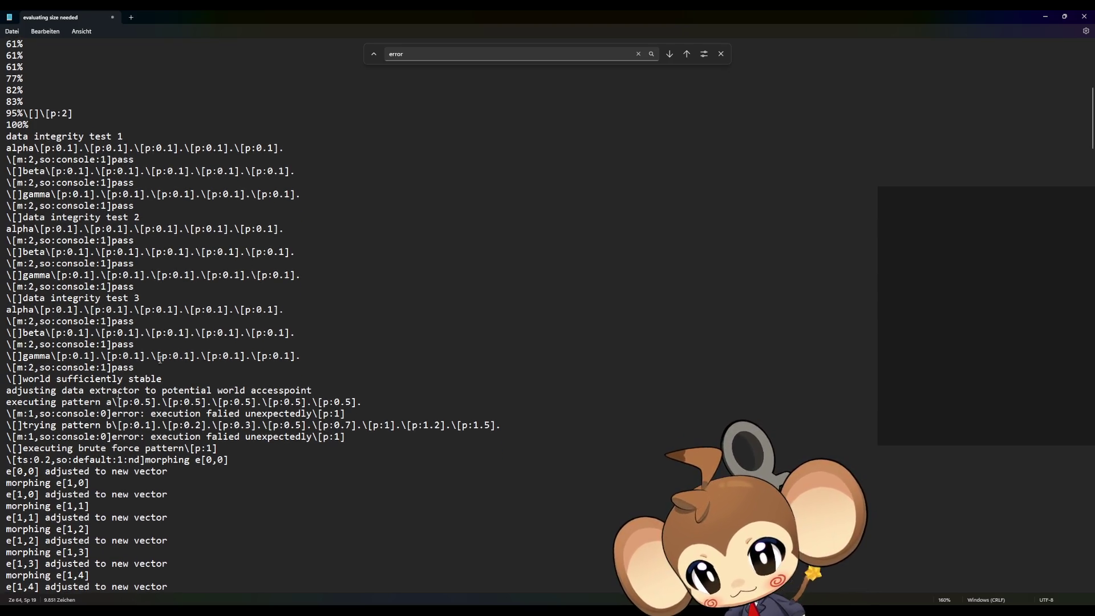
- Append ',so:console:0' to the next two error tags, after ts:0.2 and ts:0.1
left_click(671, 54)
left_click(671, 54)
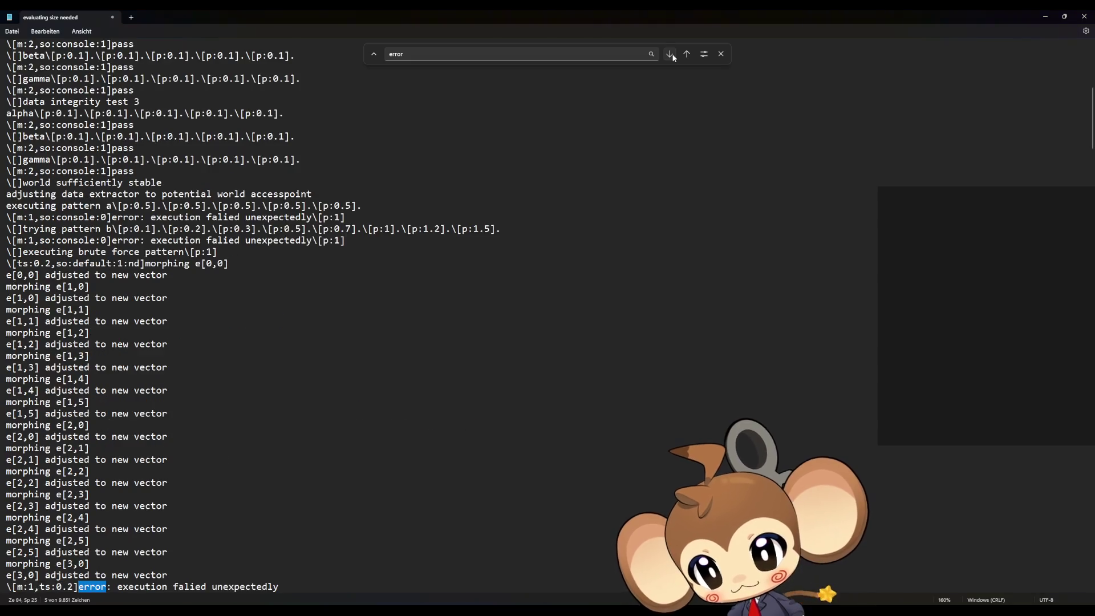
left_click(74, 587)
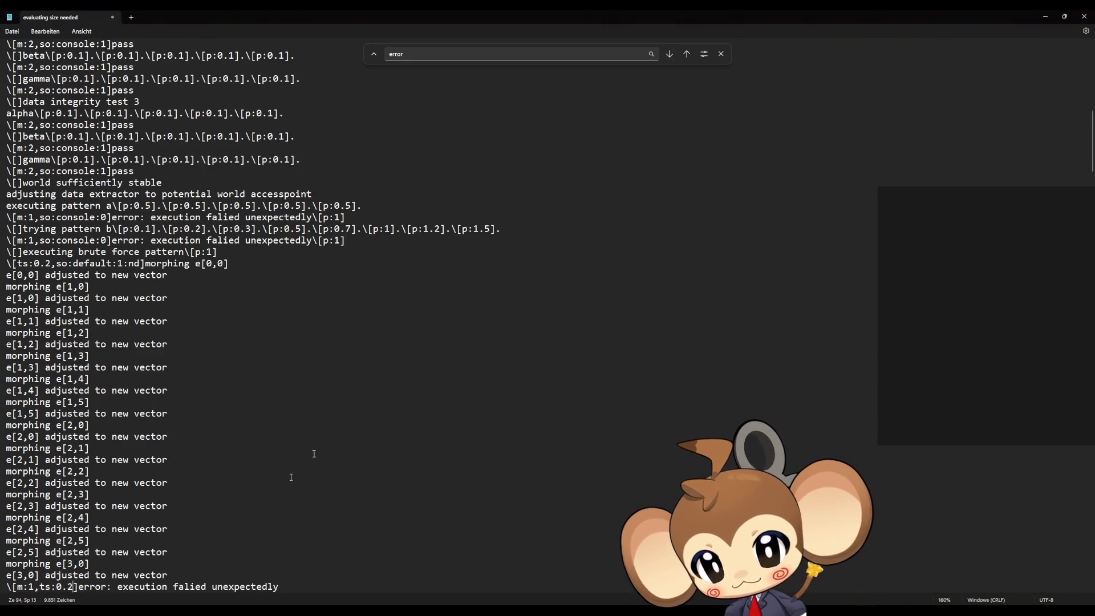
type(",so:console:0")
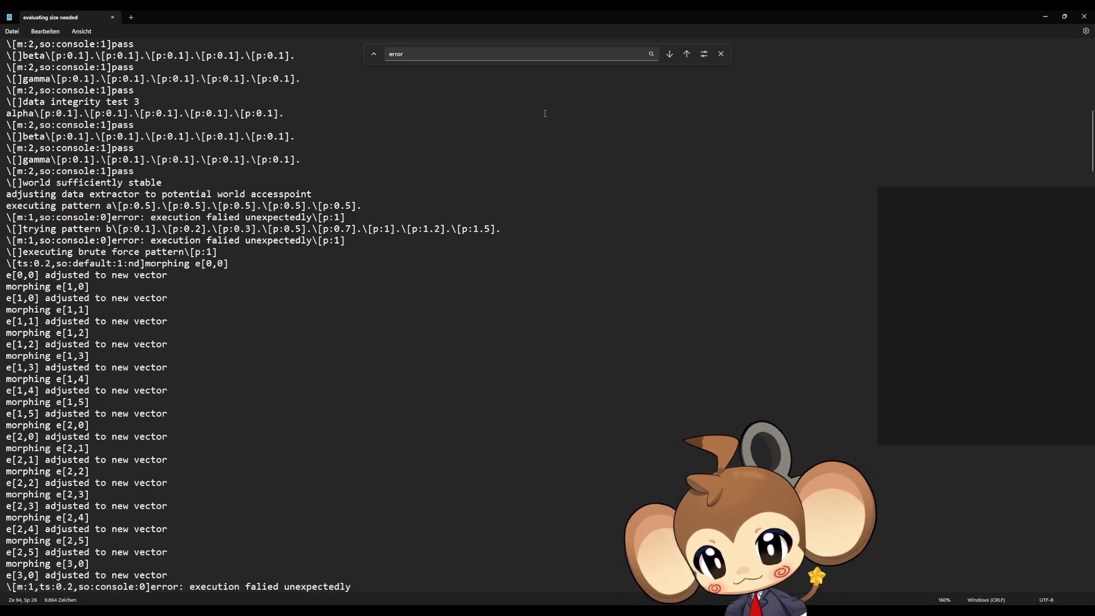
left_click(671, 54)
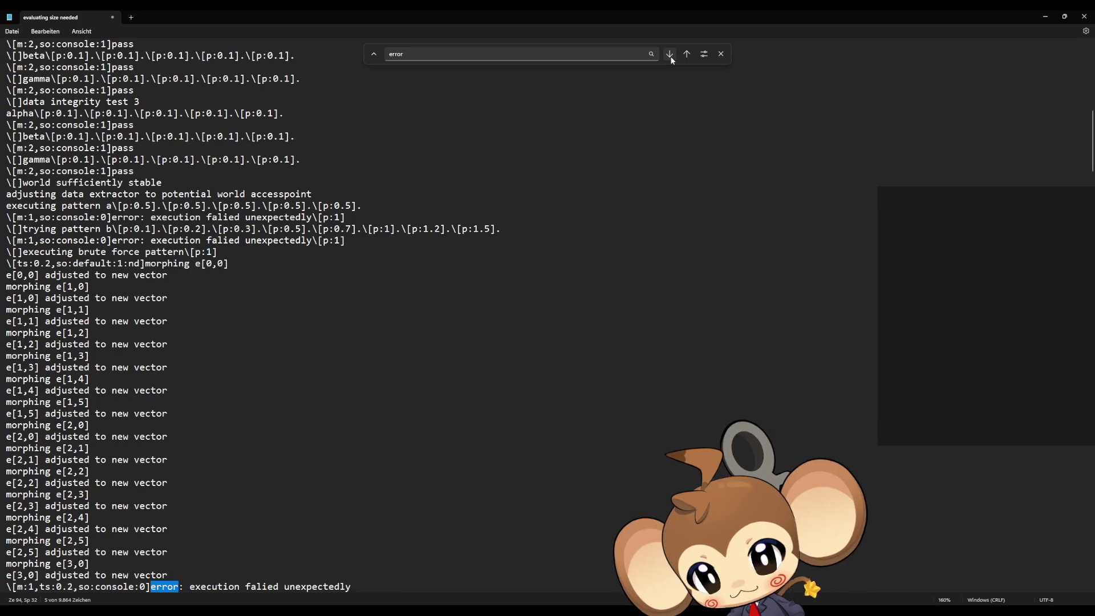
left_click(670, 54)
left_click(74, 586)
type(",so:console:0")
- Paste ',so:console:0' after the timing value in the next four error lines
left_click(671, 54)
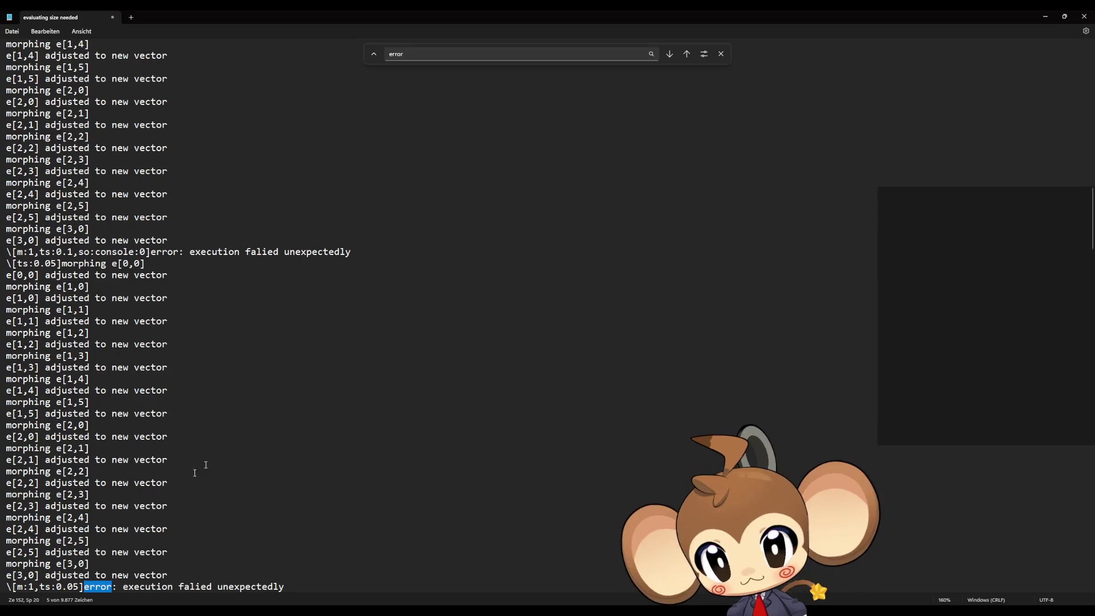
left_click(78, 587)
key("ctrl+v")
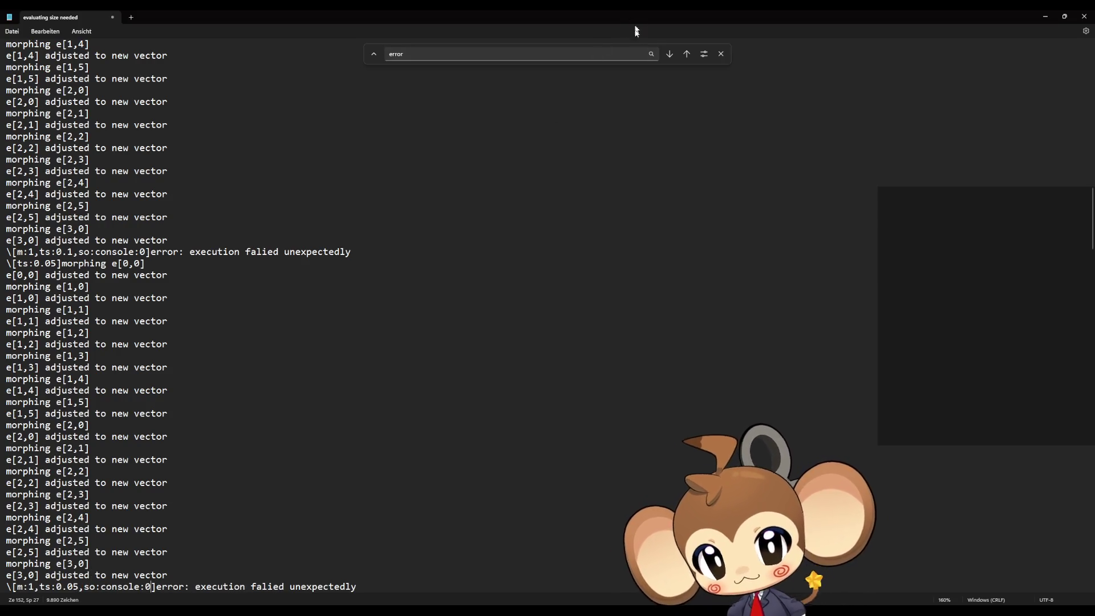
left_click(671, 54)
left_click(82, 587)
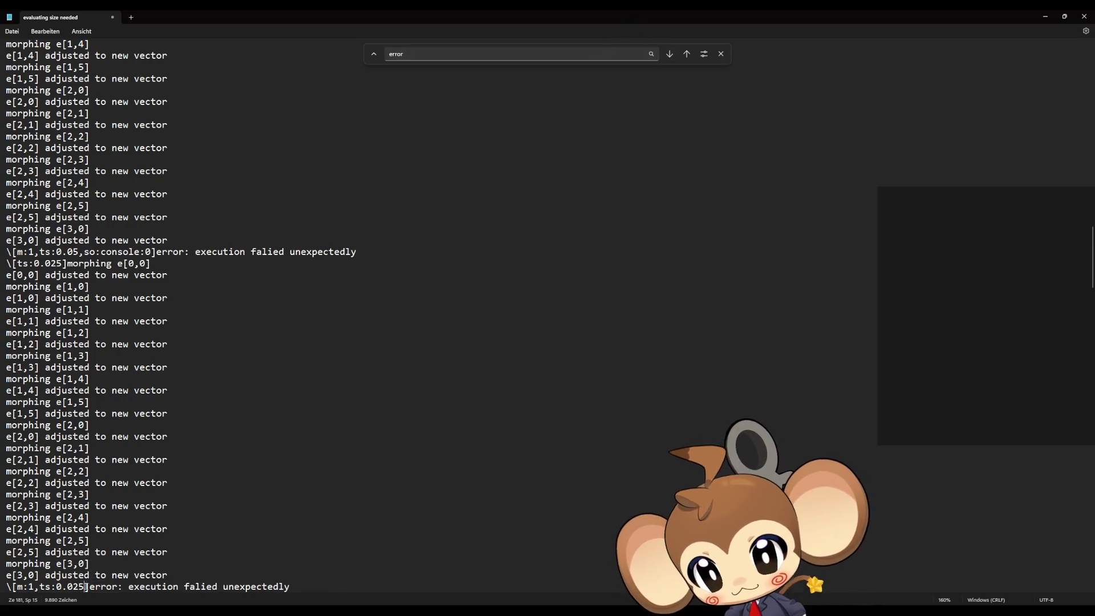
key("ctrl+v")
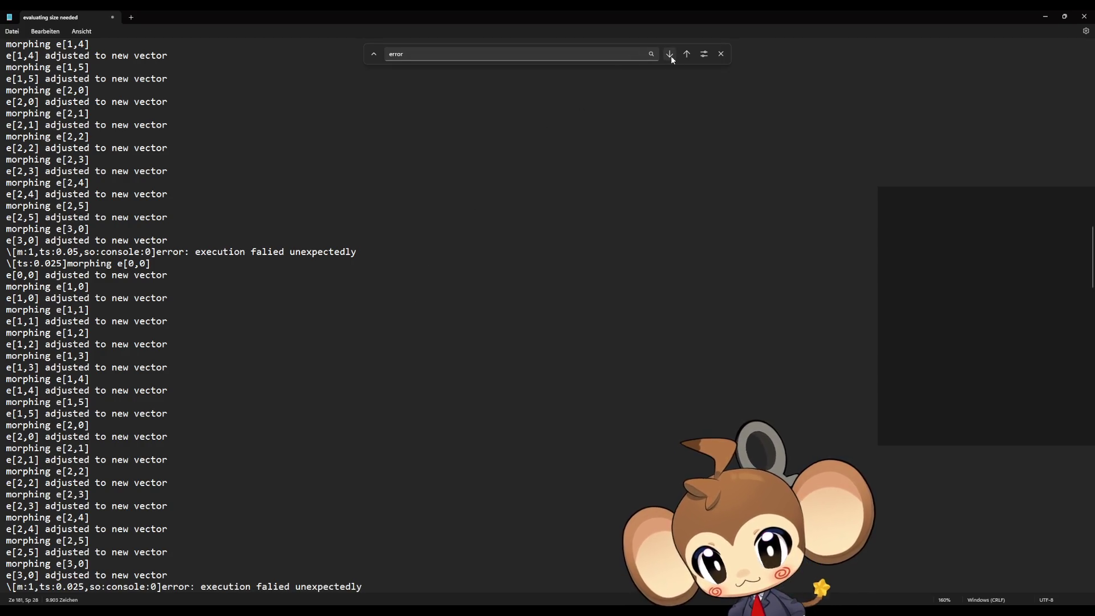
left_click(670, 56)
left_click(79, 587)
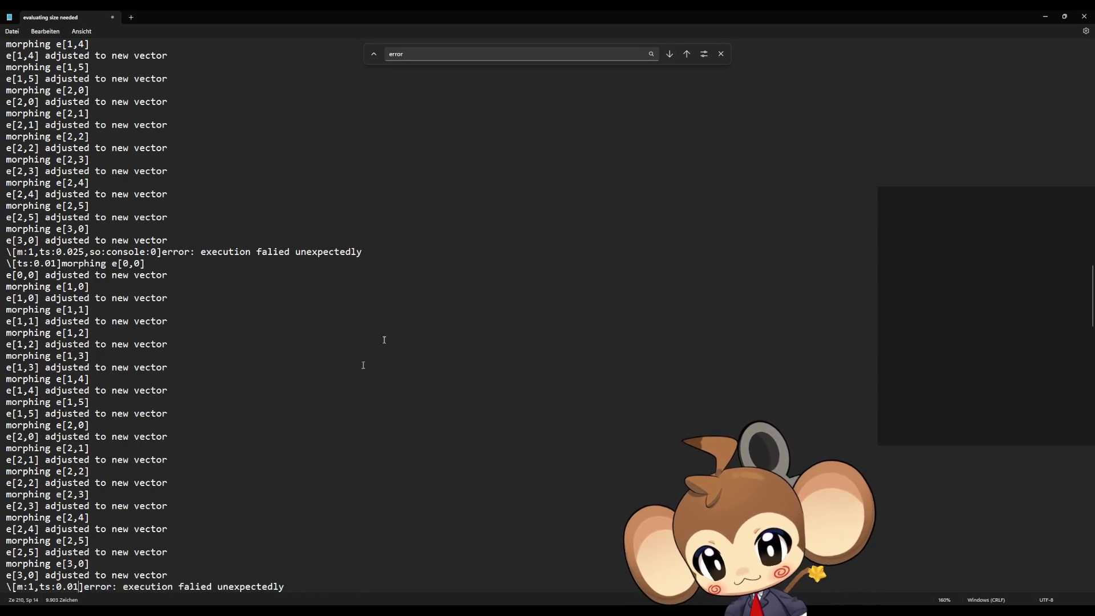
key("ctrl+v")
left_click(670, 56)
left_click(88, 588)
key("ctrl+v")
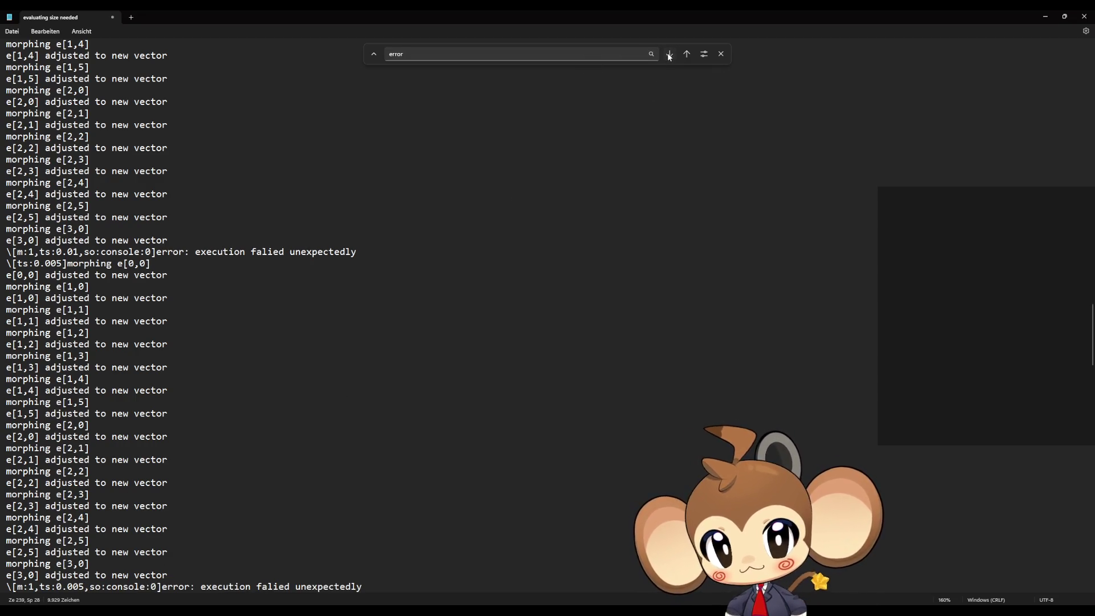
- Add ',so:console:0' before the closing bracket of three more error tags
left_click(669, 55)
key("Left")
key("Left")
key("ctrl+v")
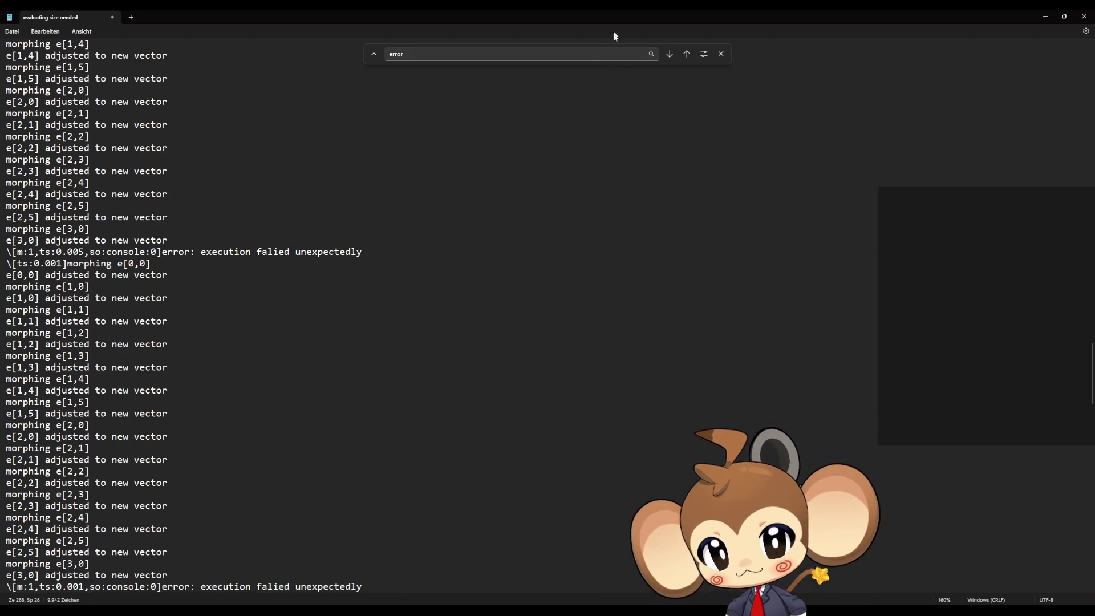
left_click(673, 55)
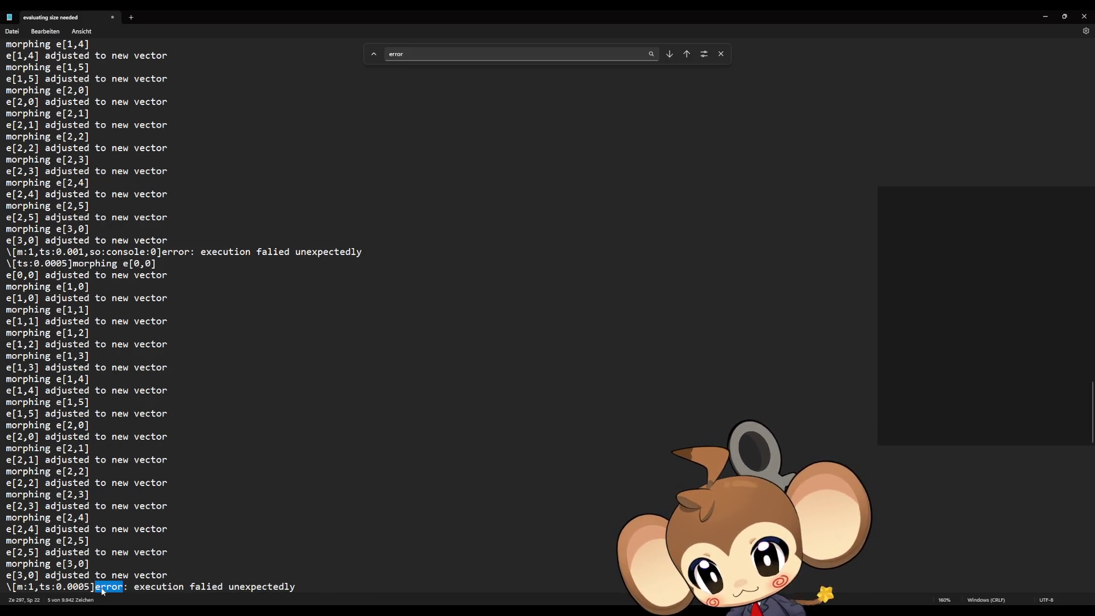
key("Left")
key("Left")
key("ctrl+v")
left_click(669, 54)
left_click(669, 55)
key("Left")
key("Left")
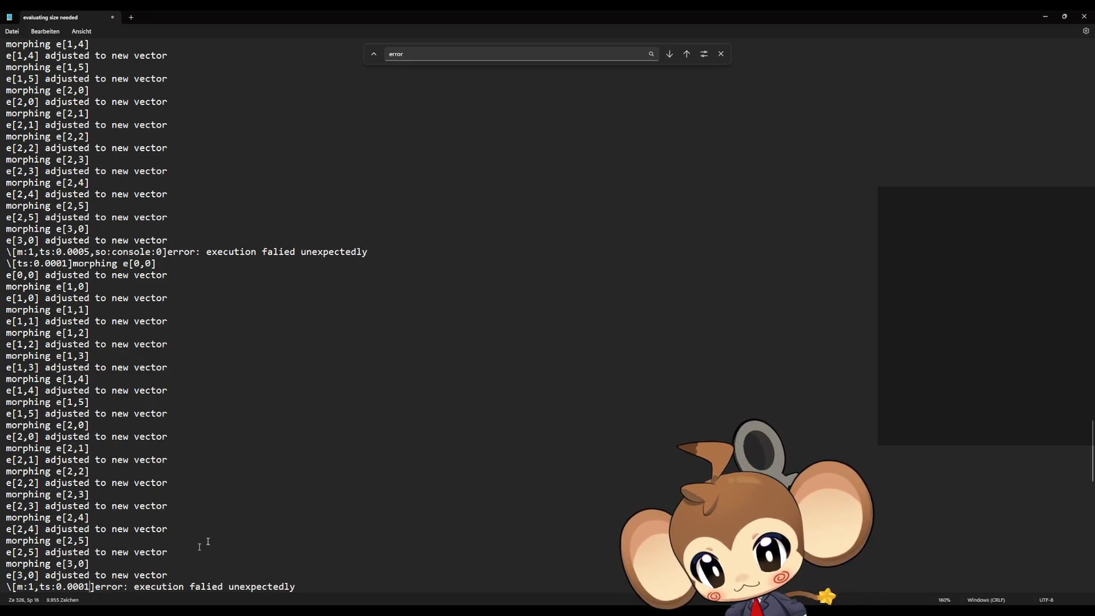
type(",so:console:0")
- Tag two more 'execution failed unexpectedly' lines with ',so:console:0', including after m:1
left_click(669, 57)
left_click(669, 57)
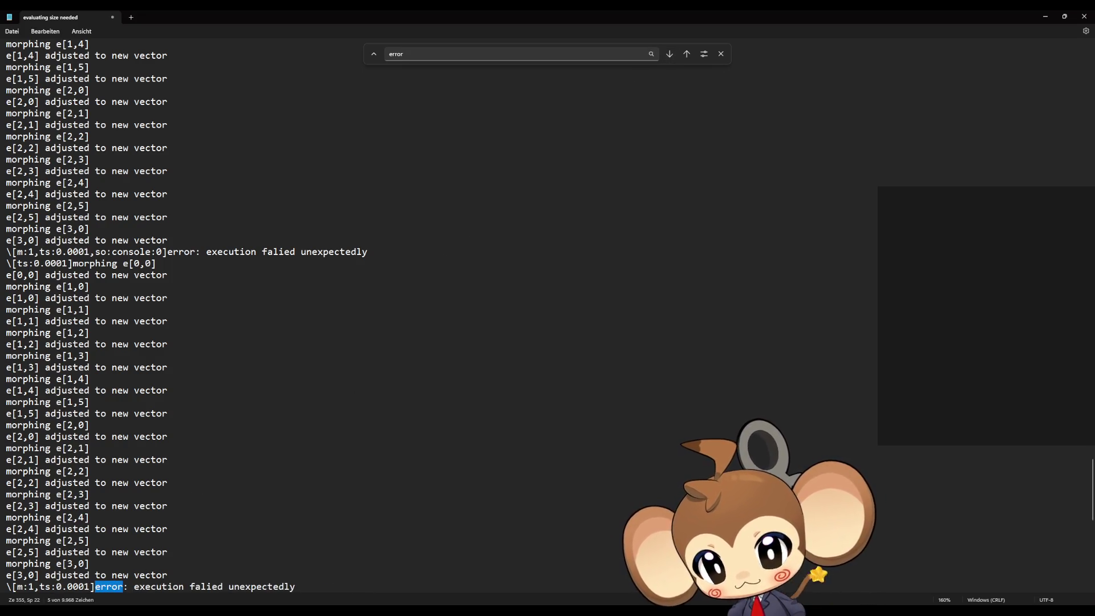
left_click(90, 591)
type(",so:console:0")
left_click(669, 57)
left_click(670, 57)
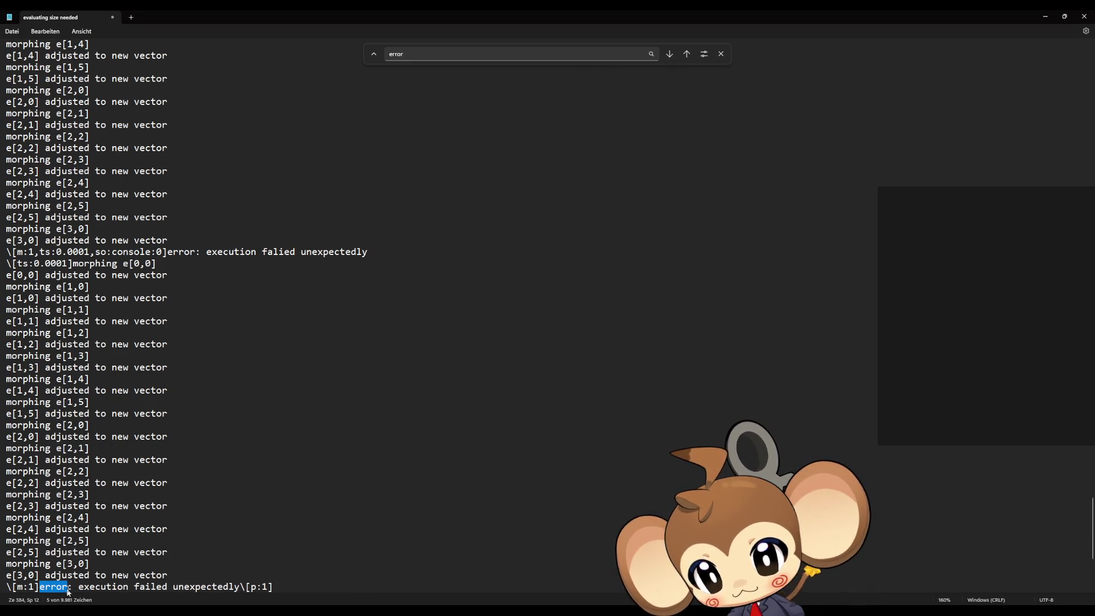
left_click(37, 588)
type(",so:console:0")
left_click(669, 54)
left_click(670, 54)
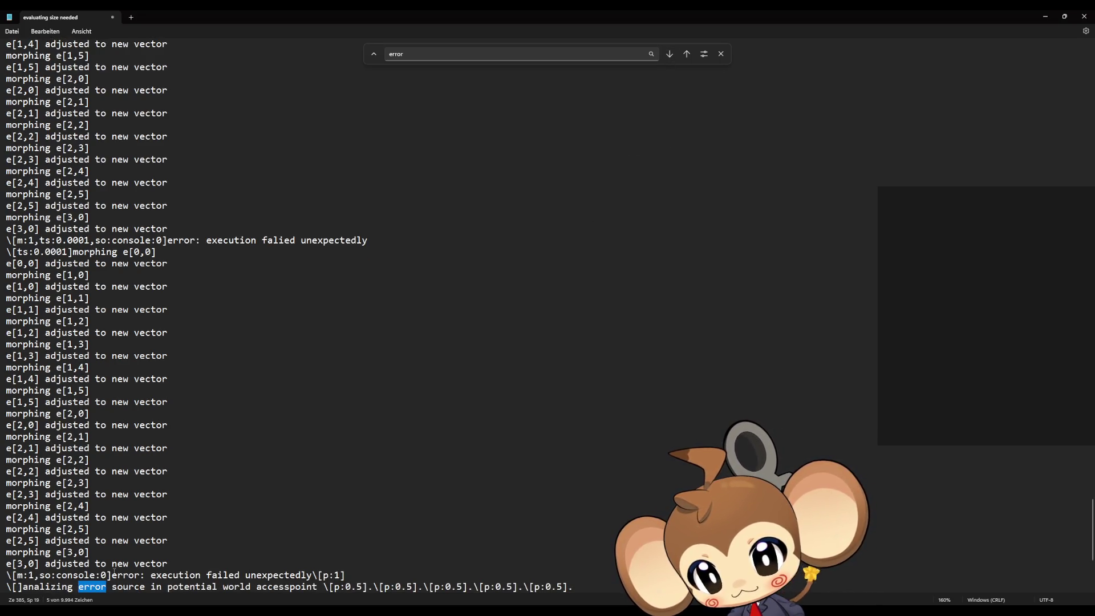
- Add the tag '\[m:1,so:console:0]' to the C003 'adjusting failed error code' line
left_click(667, 55)
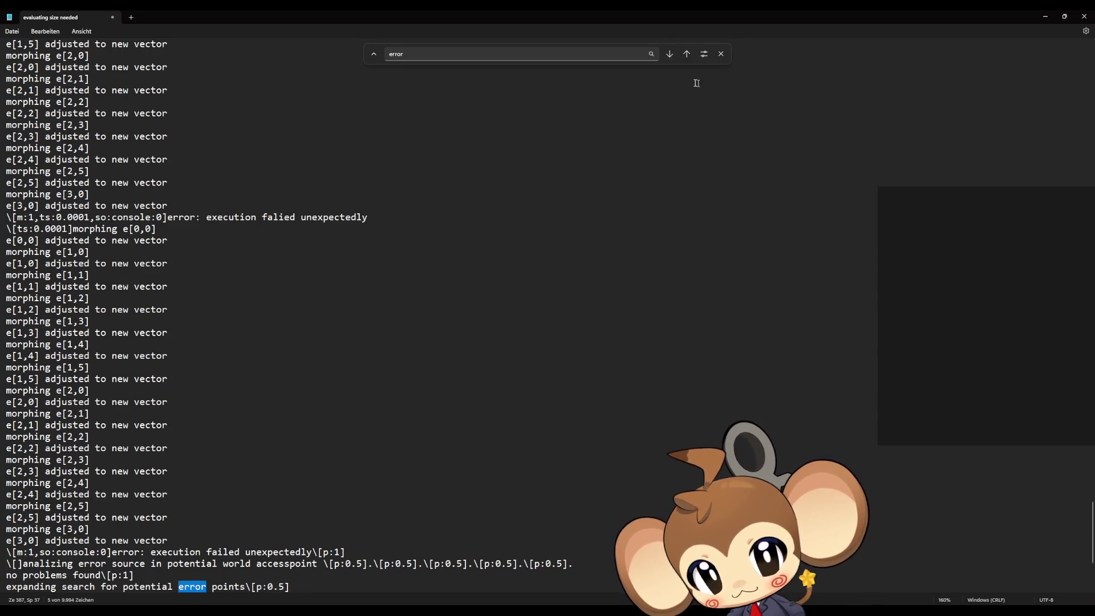
left_click(671, 57)
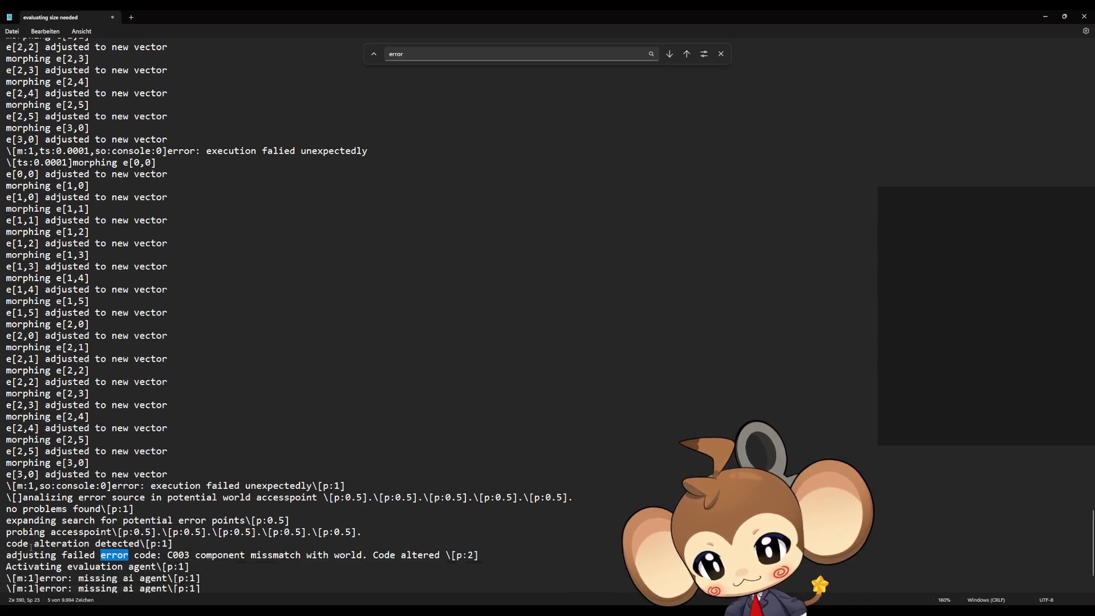
left_click(7, 483)
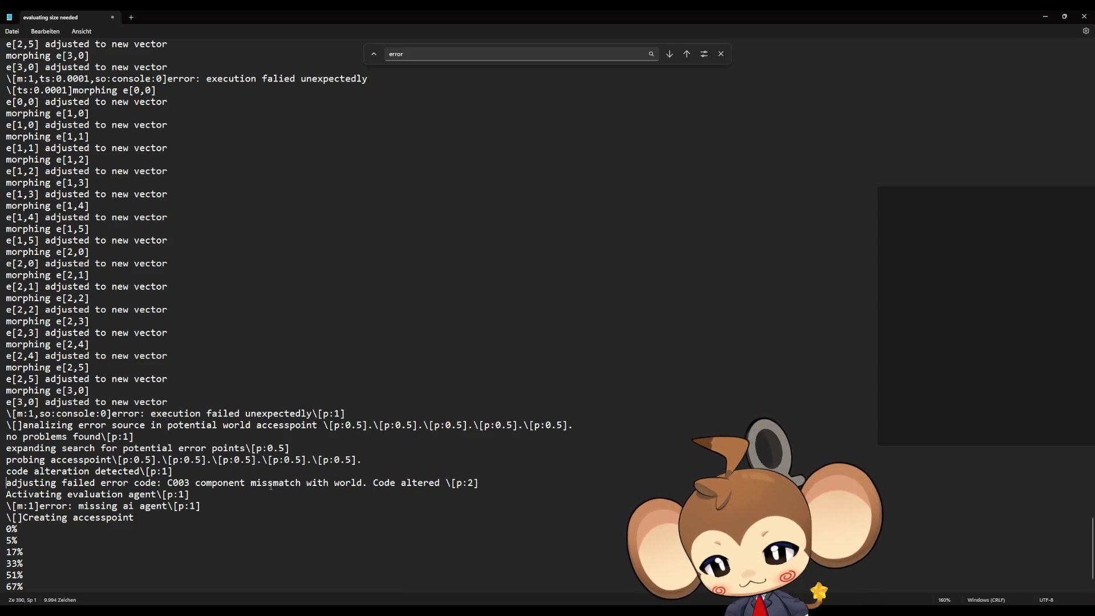
type("\\[]")
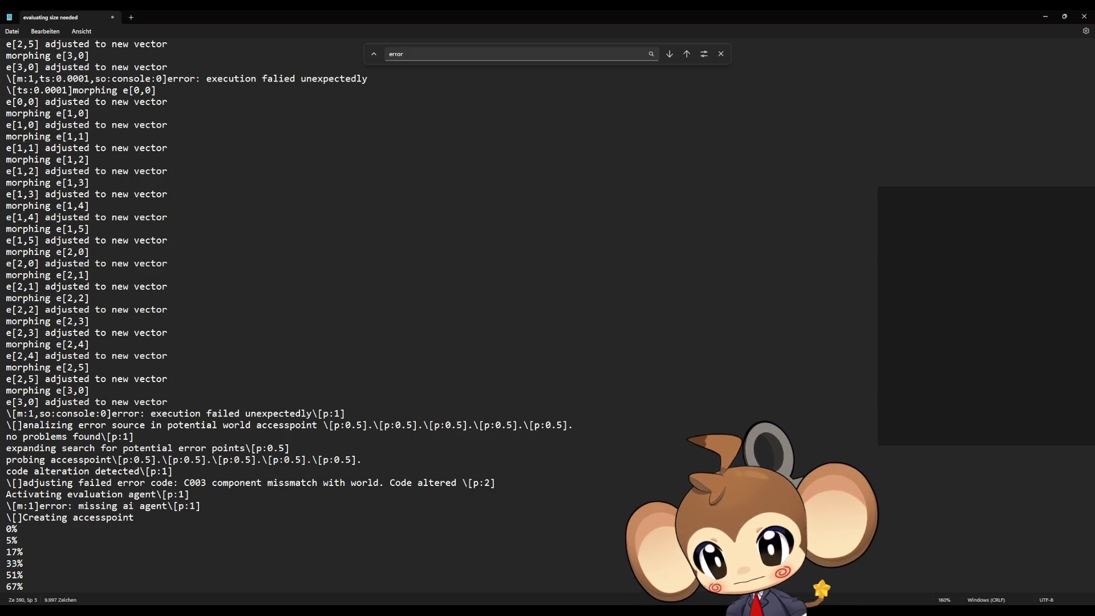
type("m:1")
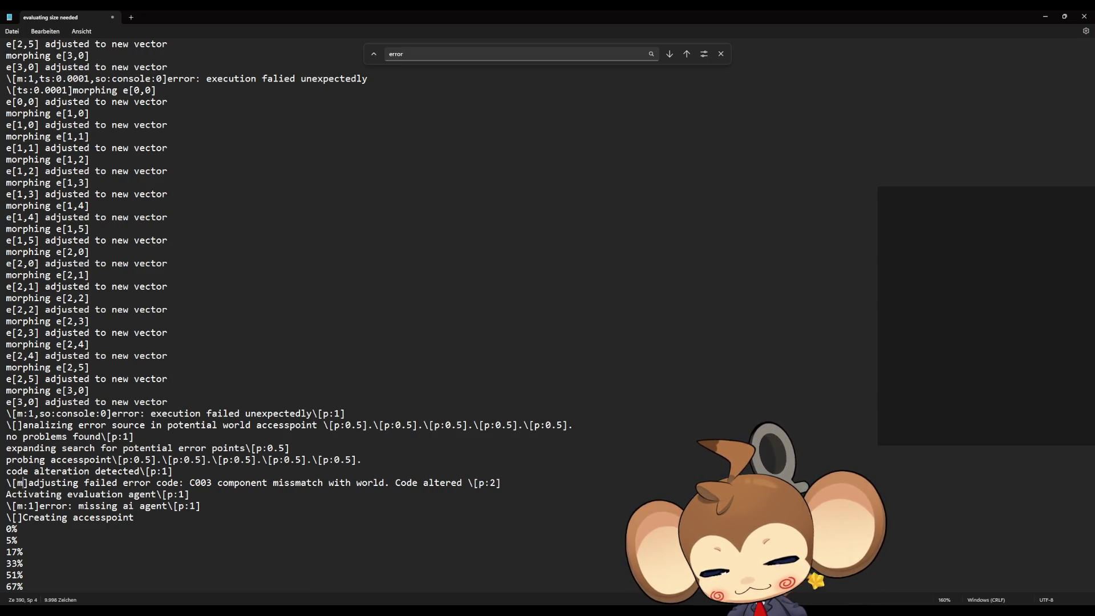
type(",,so:console:0")
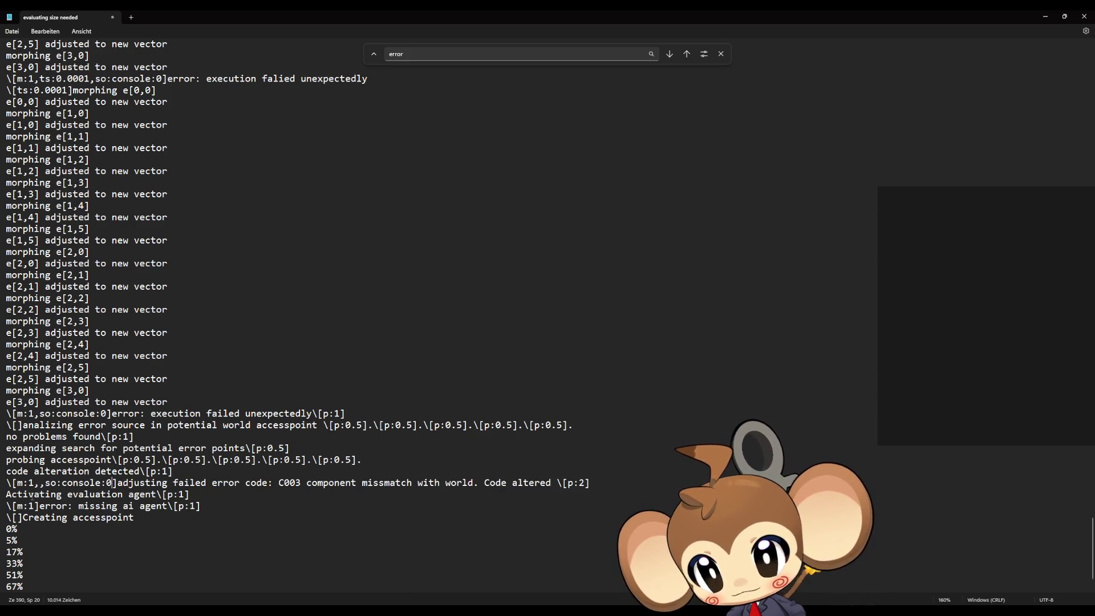
left_click(40, 482)
key("Delete")
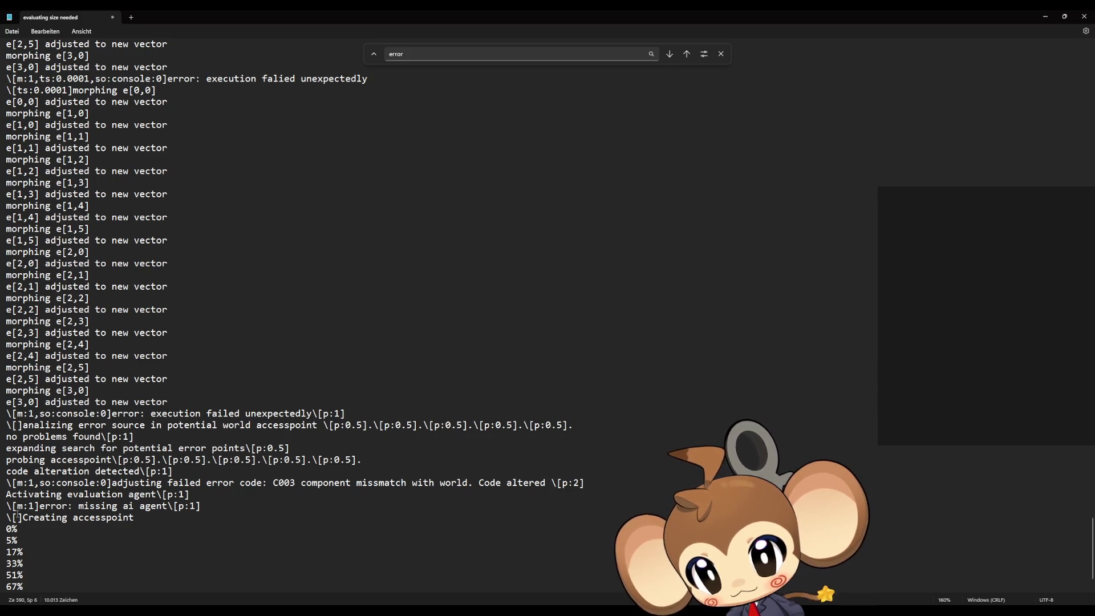
- Tag the 'missing ai agent' line, confirm no untagged errors remain, and select all text
left_click(34, 505)
type(",so:console:0")
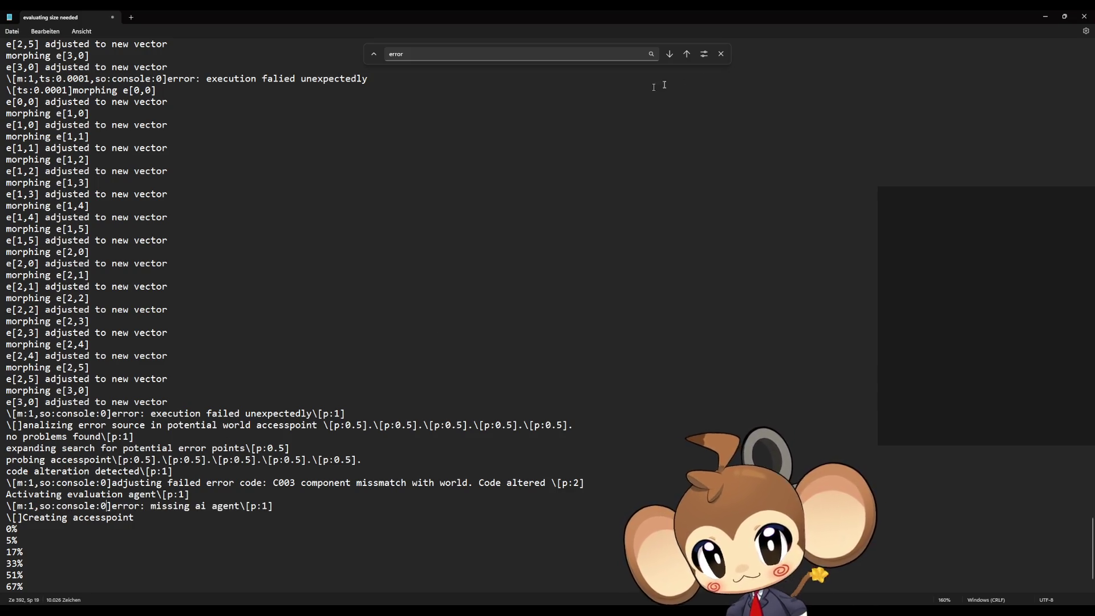
left_click(671, 57)
left_click(672, 56)
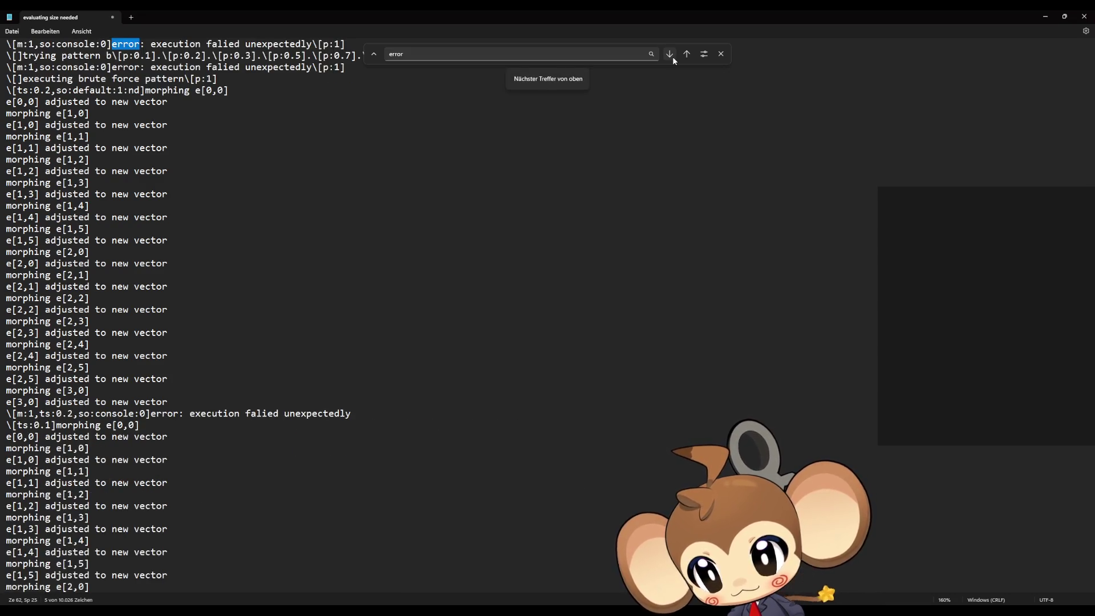
left_click(440, 274)
key("ctrl+a")
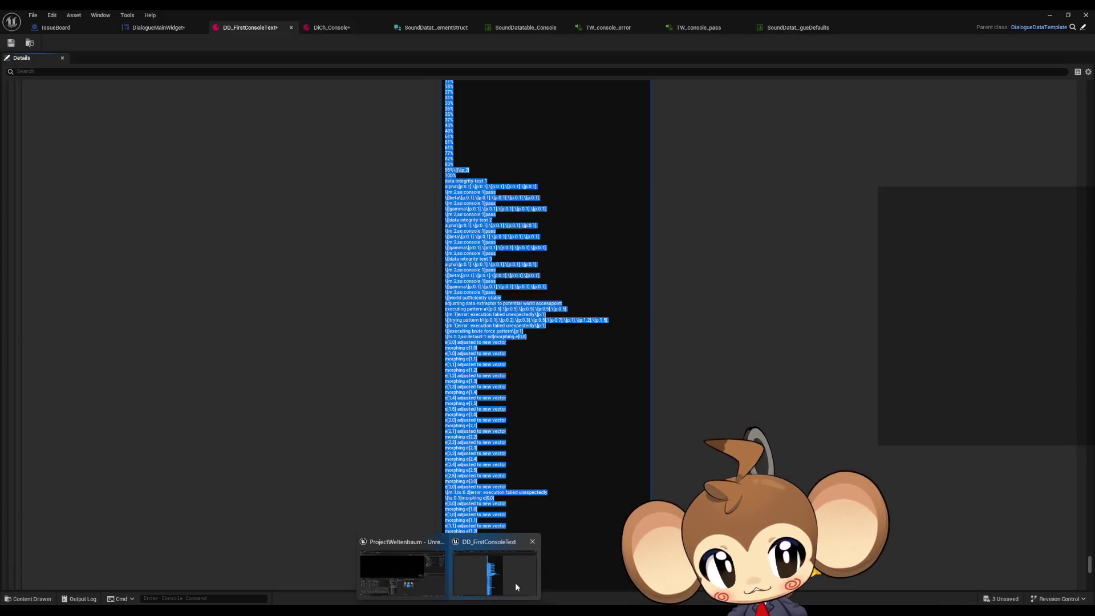
- Replace DD_FirstConsoleText's console text with the updated tagged log
left_click(515, 582)
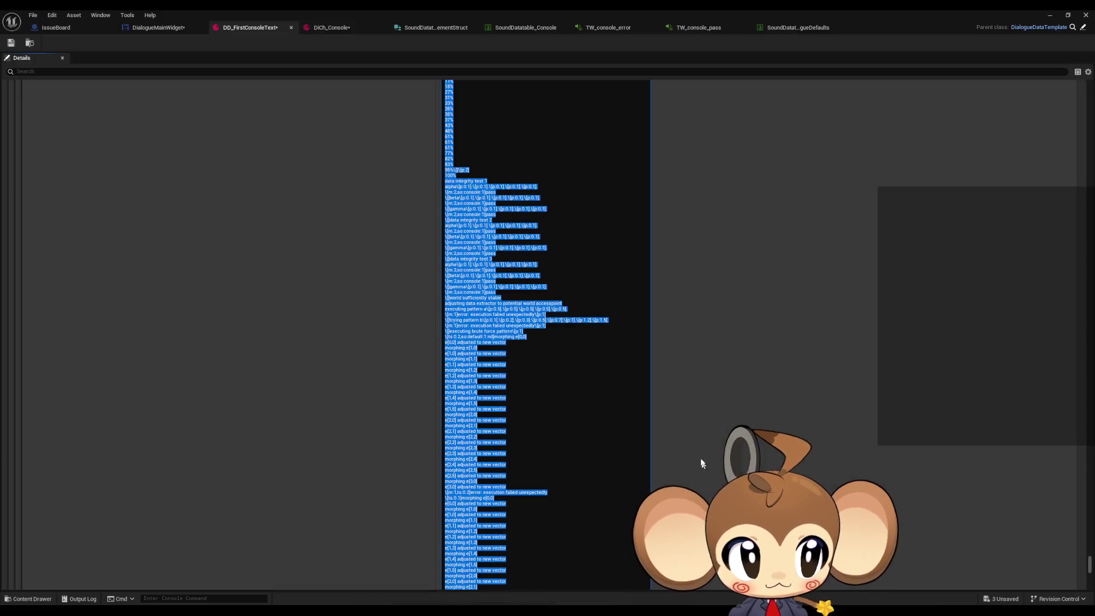
key("ctrl+a")
key("ctrl+v")
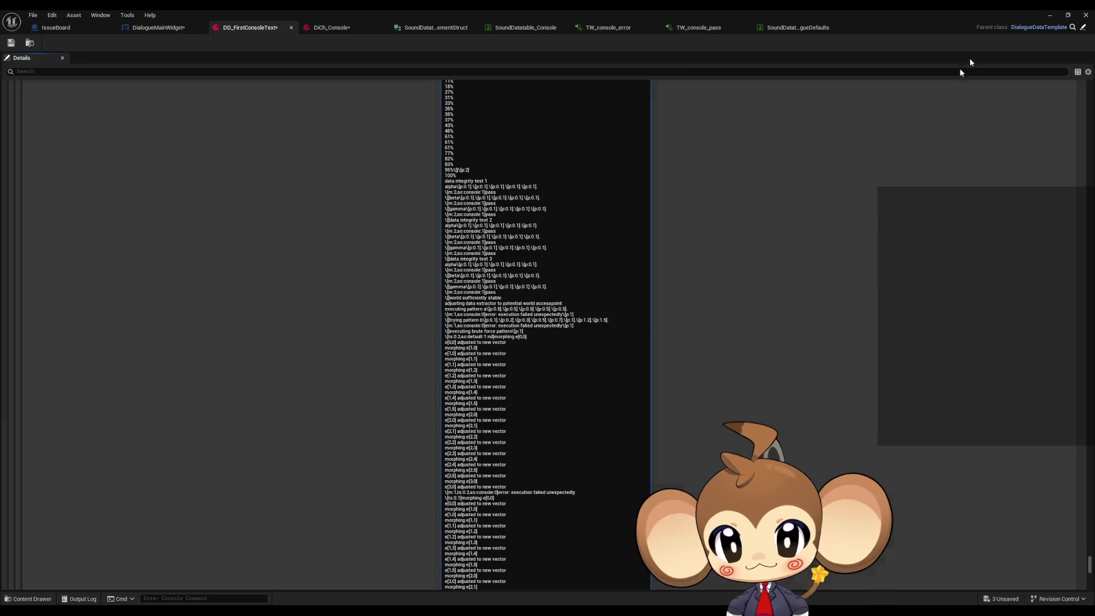
- Play-test the level in the editor and choose Load Game
left_click(1050, 15)
left_click(212, 42)
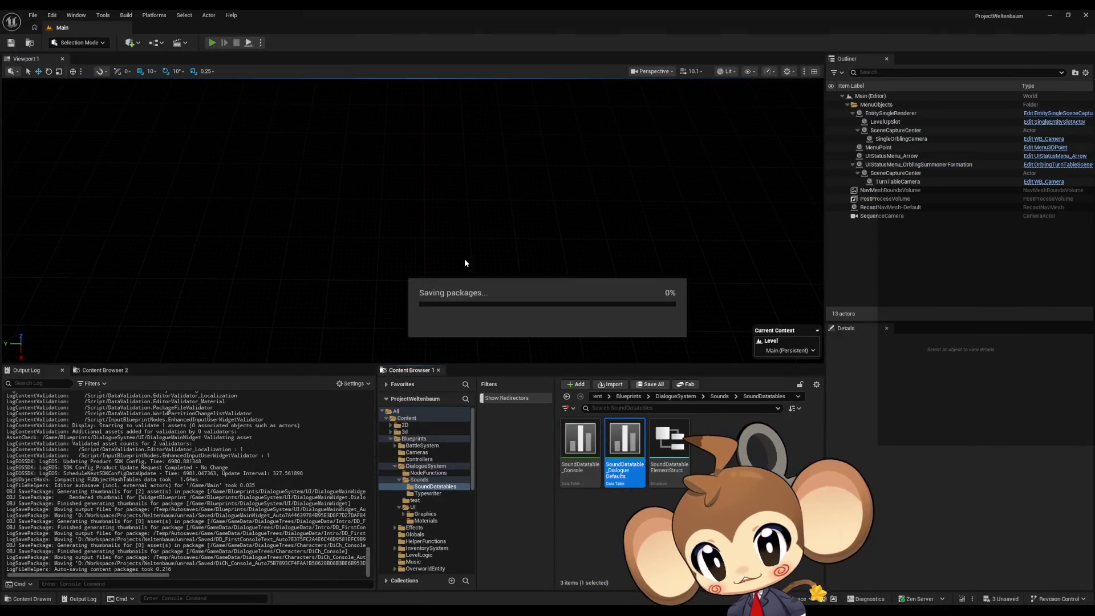
left_click(131, 315)
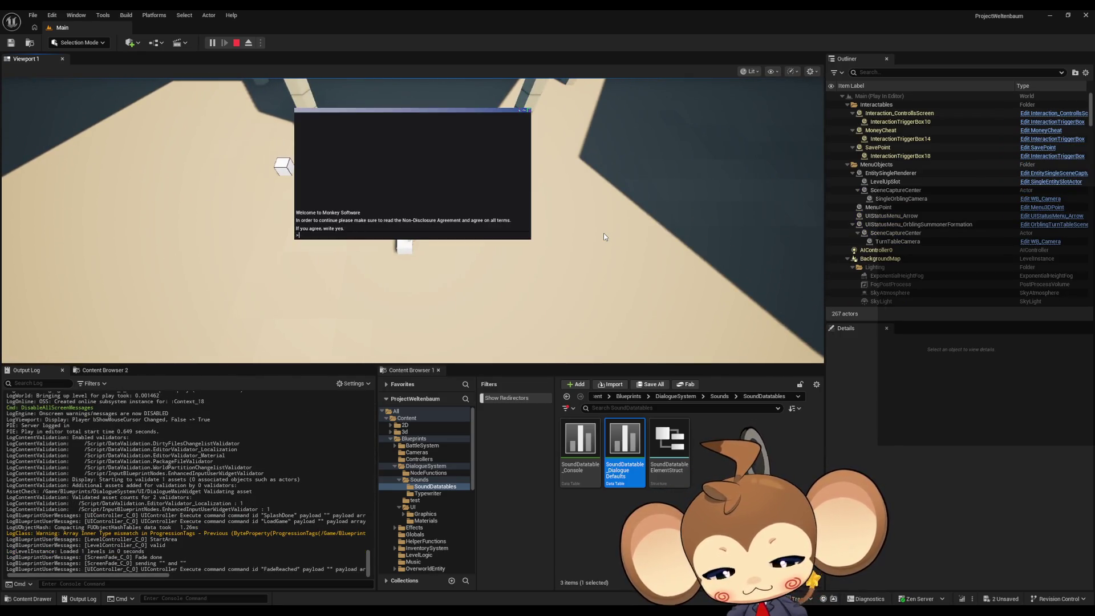
- Go fullscreen, answer 'yes' to the agreement, and confirm creating the world
key("F11")
type("yes")
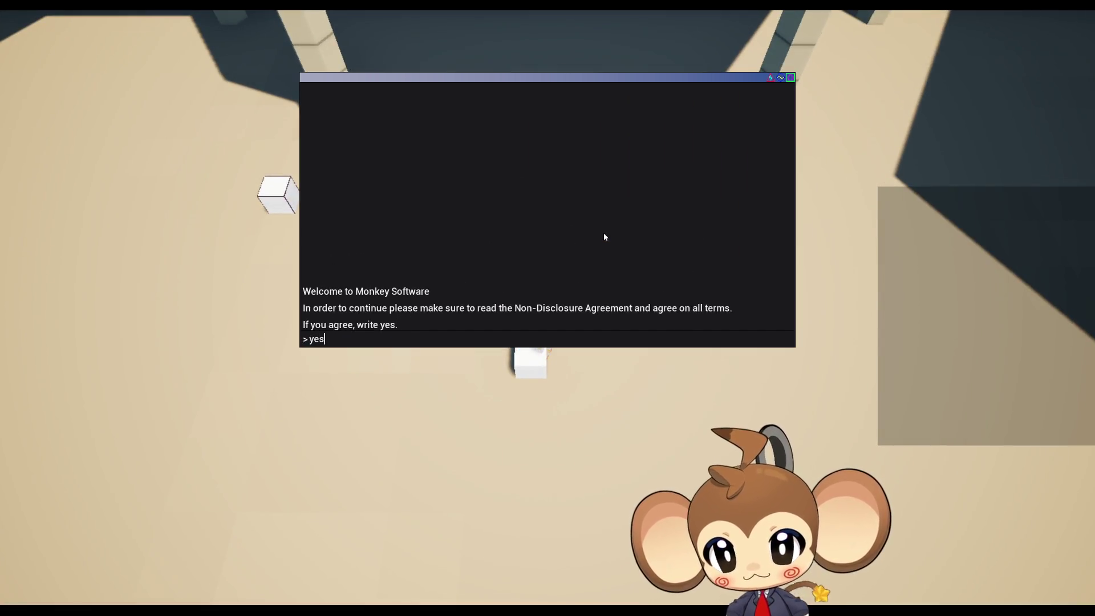
key("Return")
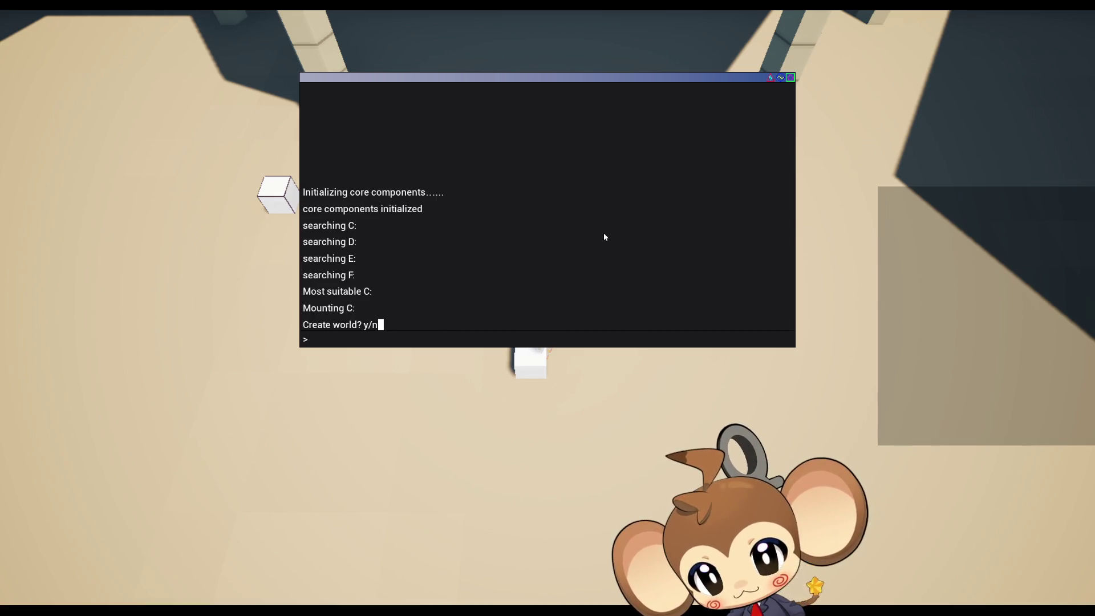
key("Return")
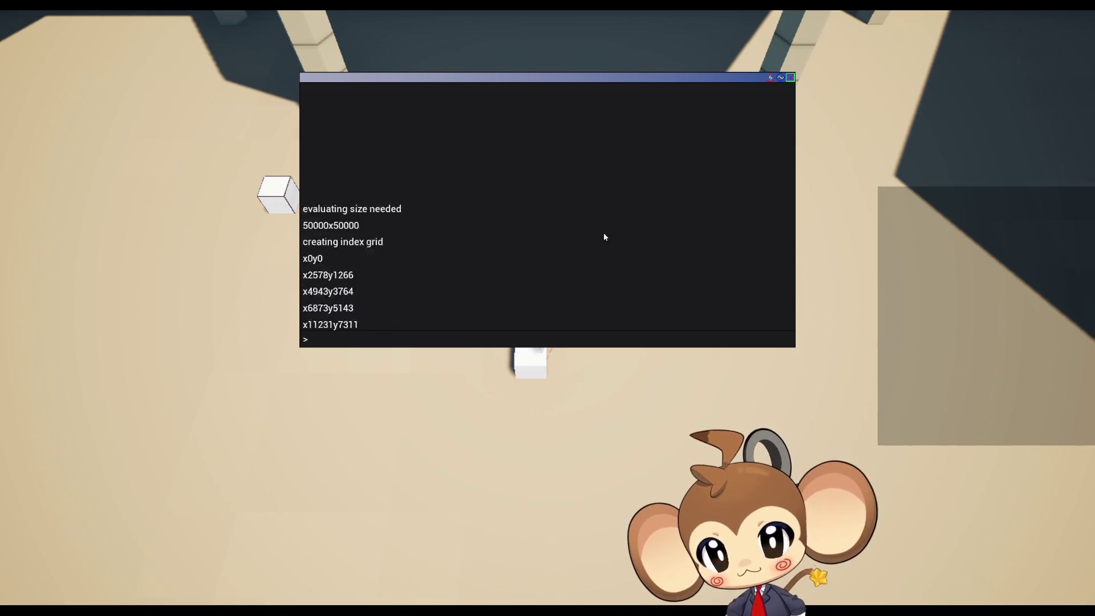
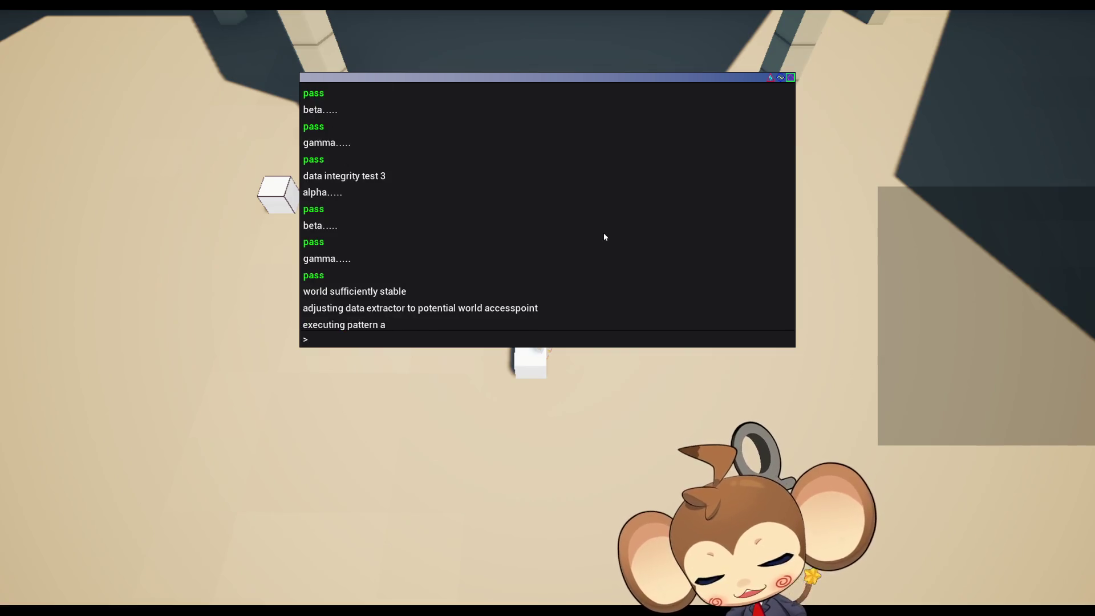
- Leave fullscreen, stop the play session and bring the DD_FirstConsoleText editor forward
key("F11")
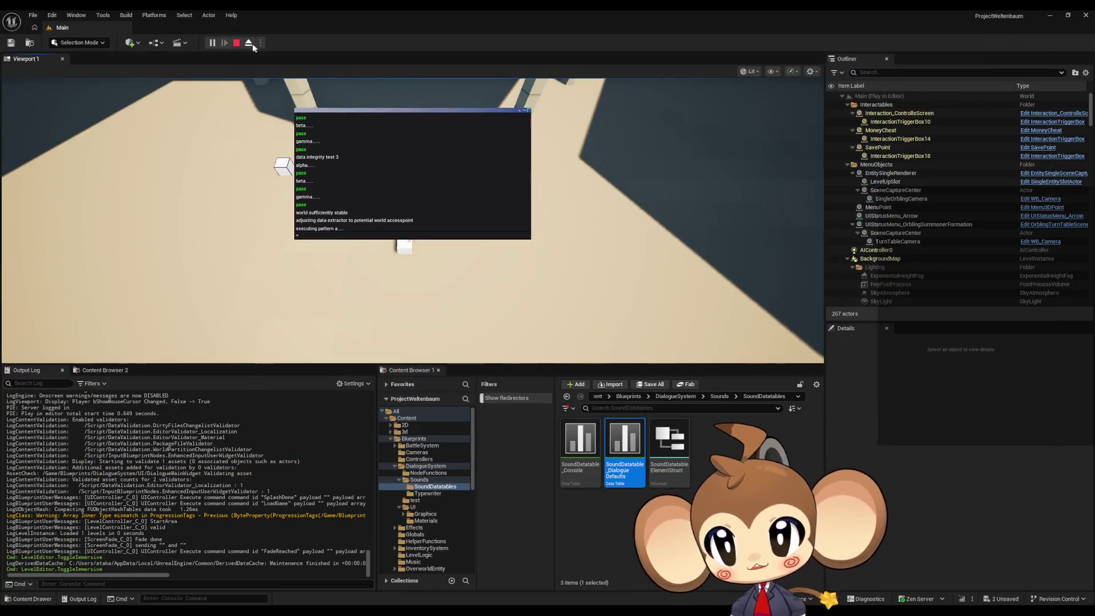
left_click(236, 43)
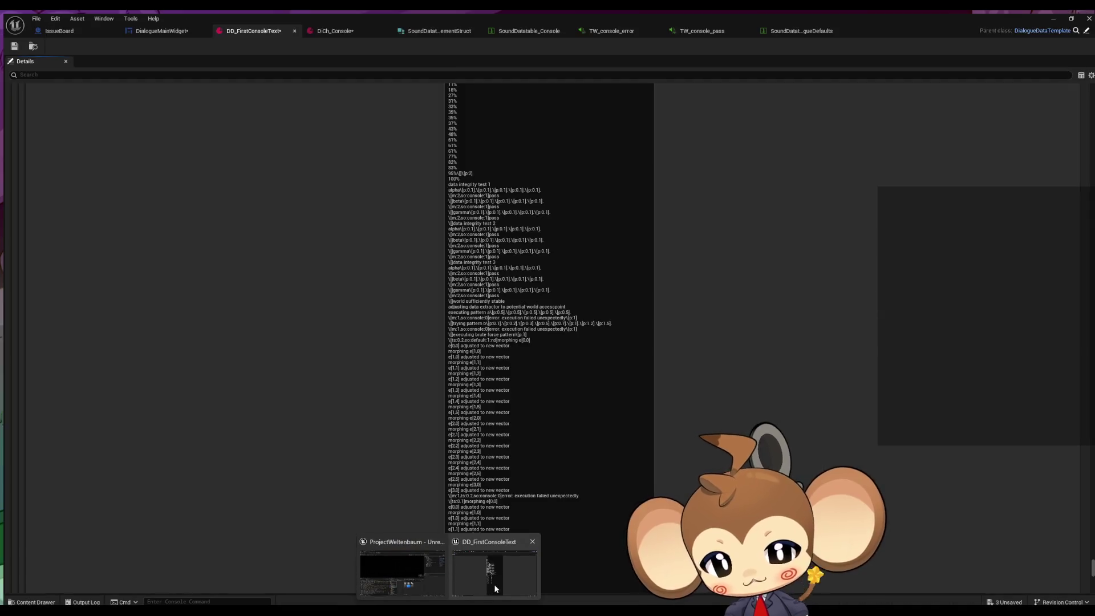
left_click(493, 583)
- Check DialogueMainWidget's SoundDatatables defaults, then view DiCh_Console's TW_default type sound
left_click(155, 29)
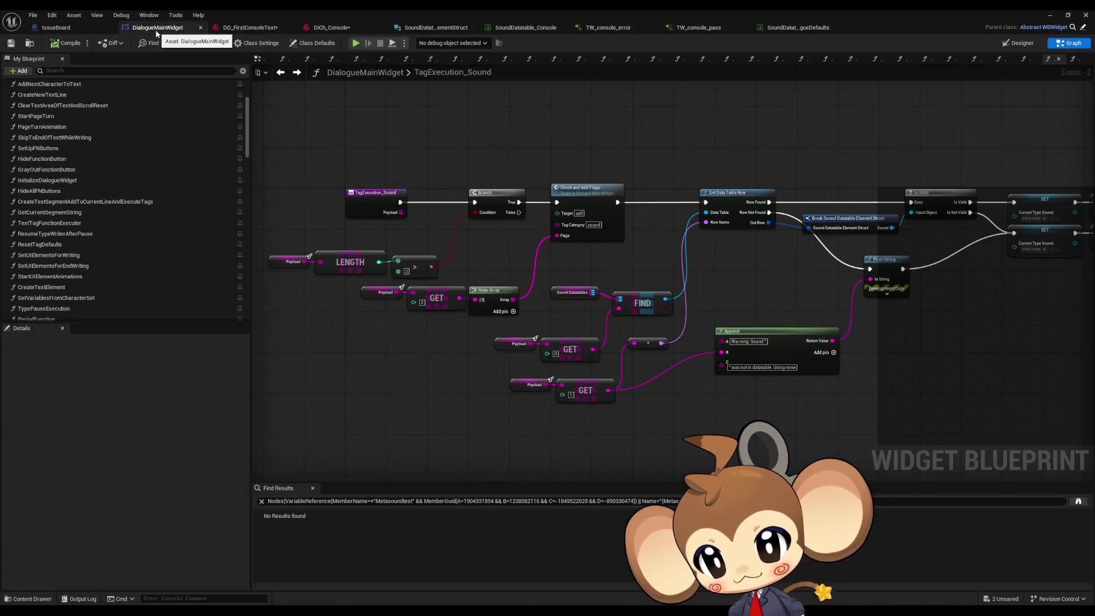
scroll(142, 188, "down", 5)
scroll(143, 188, "down", 5)
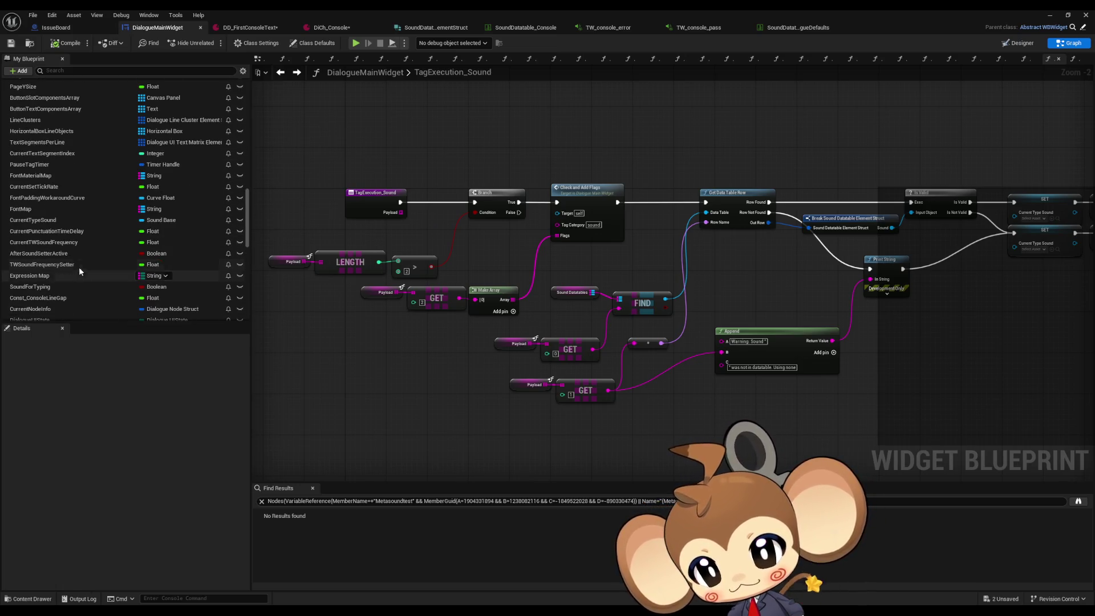
scroll(93, 248, "down", 4)
left_click(67, 255)
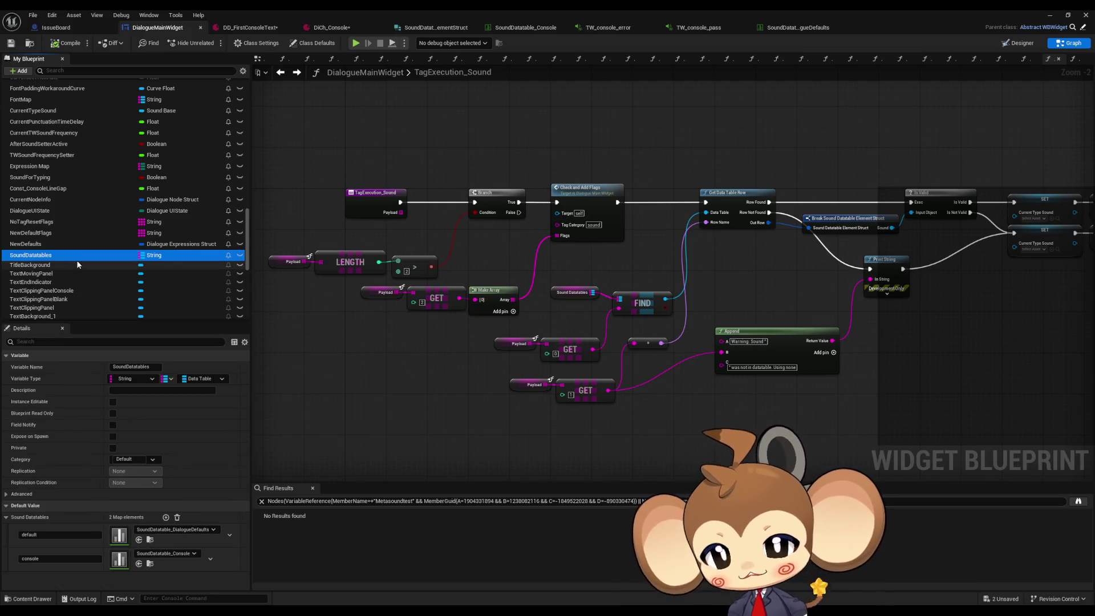
left_click(330, 28)
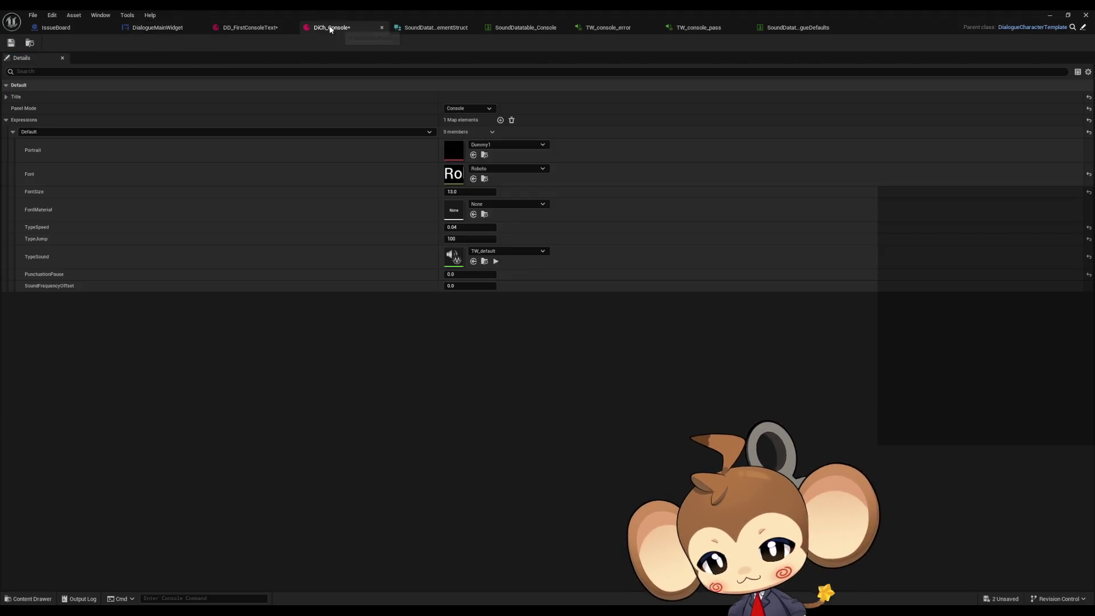
- Use File > Save All from DD_FirstConsoleText, then return to the DialogueMainWidget graph
left_click(250, 27)
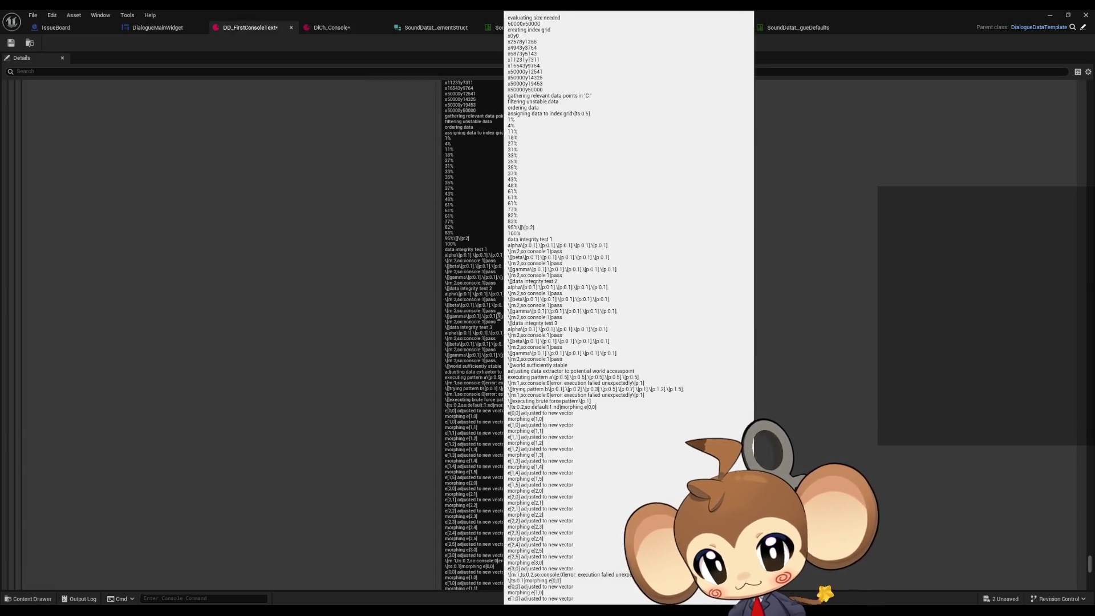
scroll(603, 304, "up", 3)
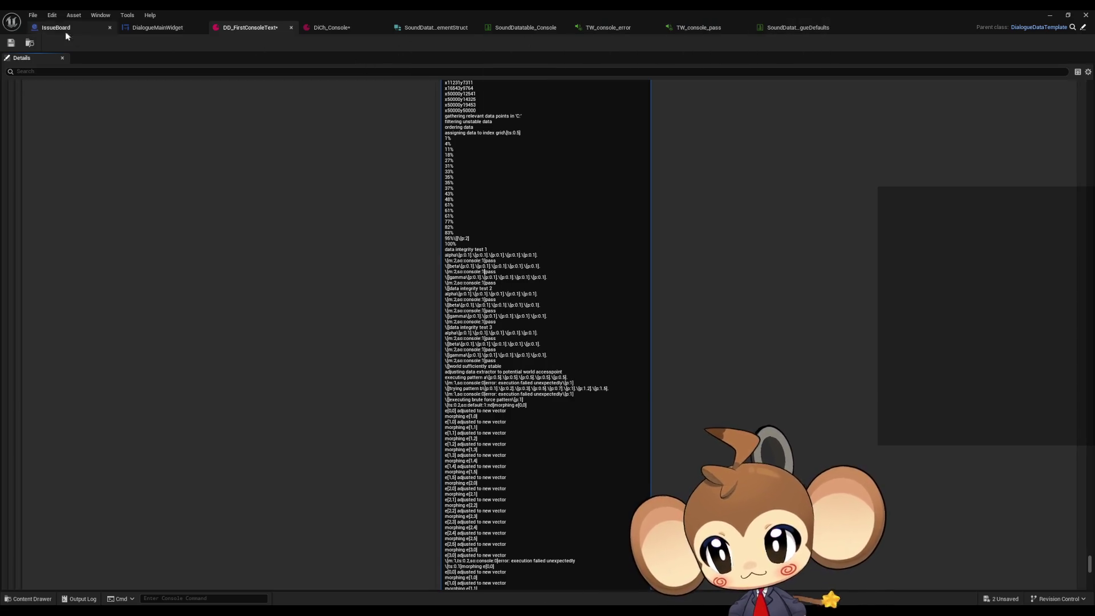
left_click(32, 15)
left_click(69, 67)
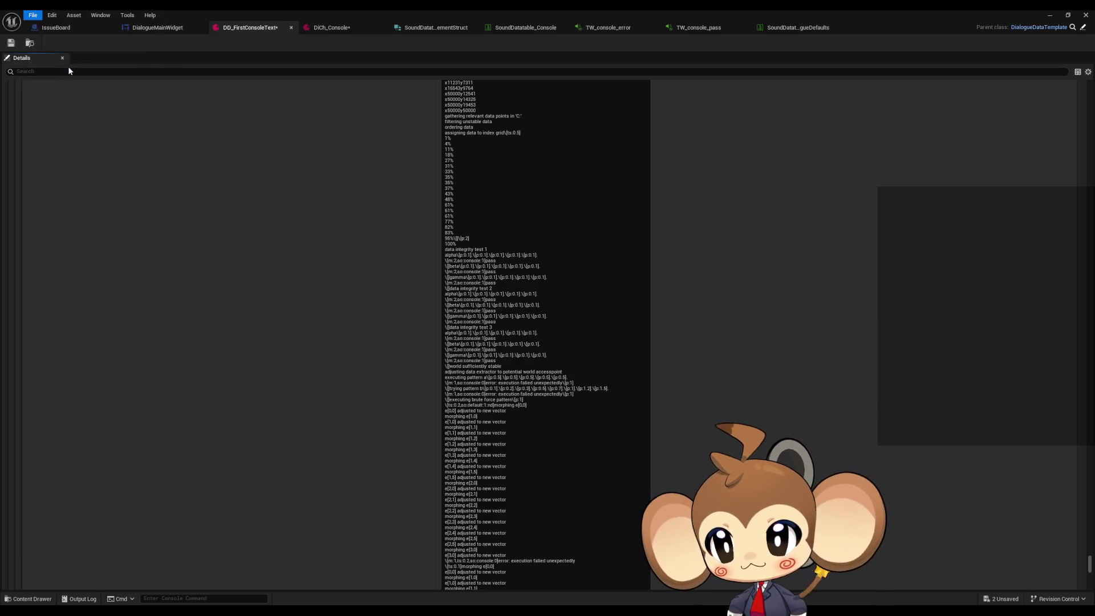
left_click(183, 28)
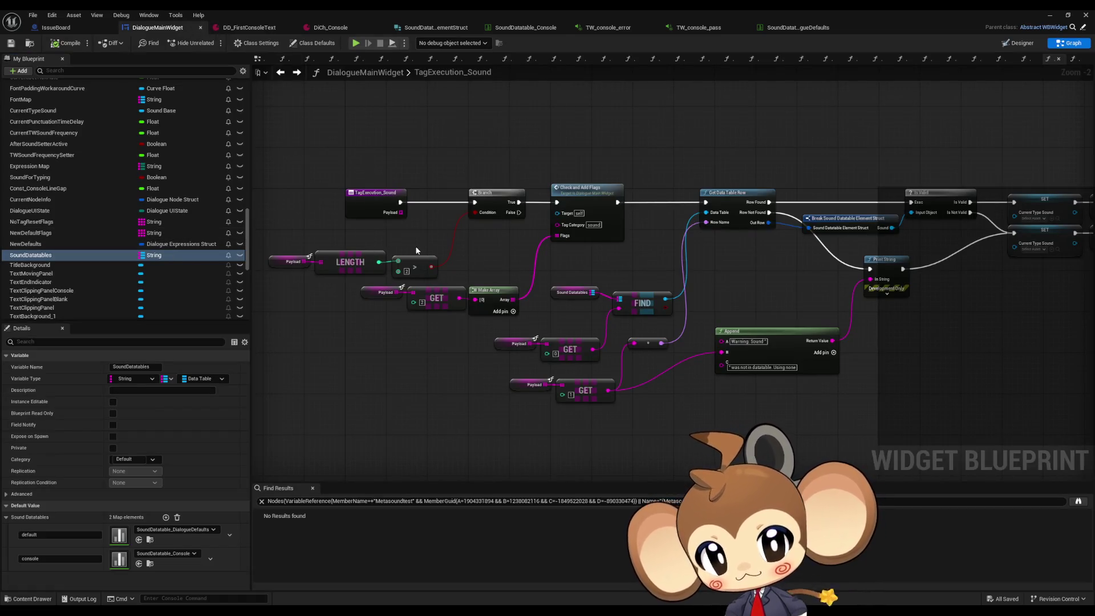
- Put a breakpoint on Tag Execution Sound in TextTagFunctionExecuter and start Play in Editor
scroll(86, 254, "up", 10)
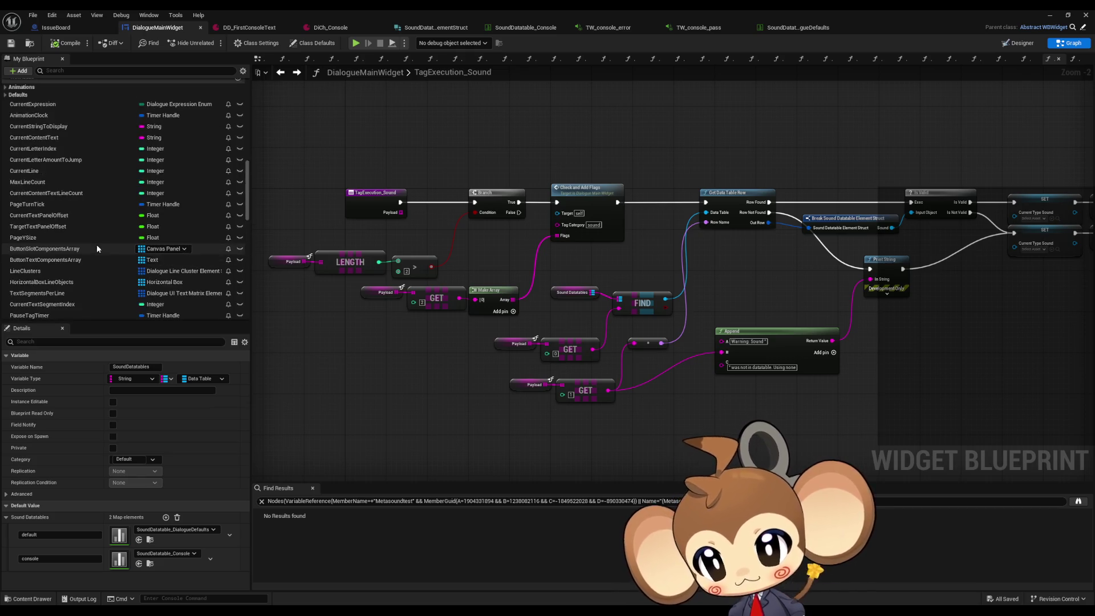
scroll(91, 244, "up", 5)
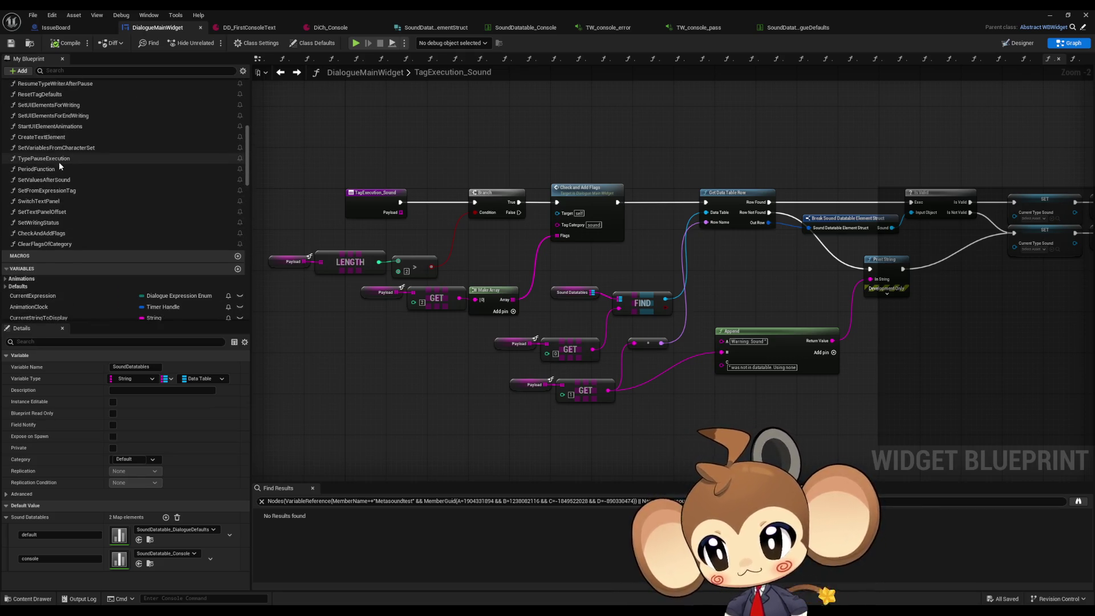
scroll(54, 163, "up", 2)
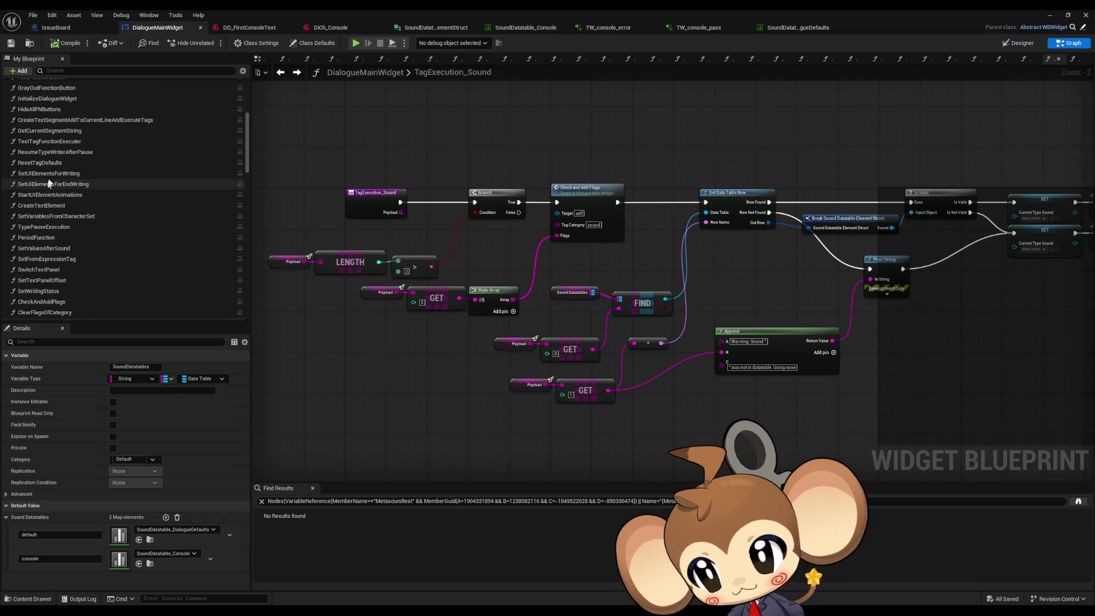
double_click(49, 141)
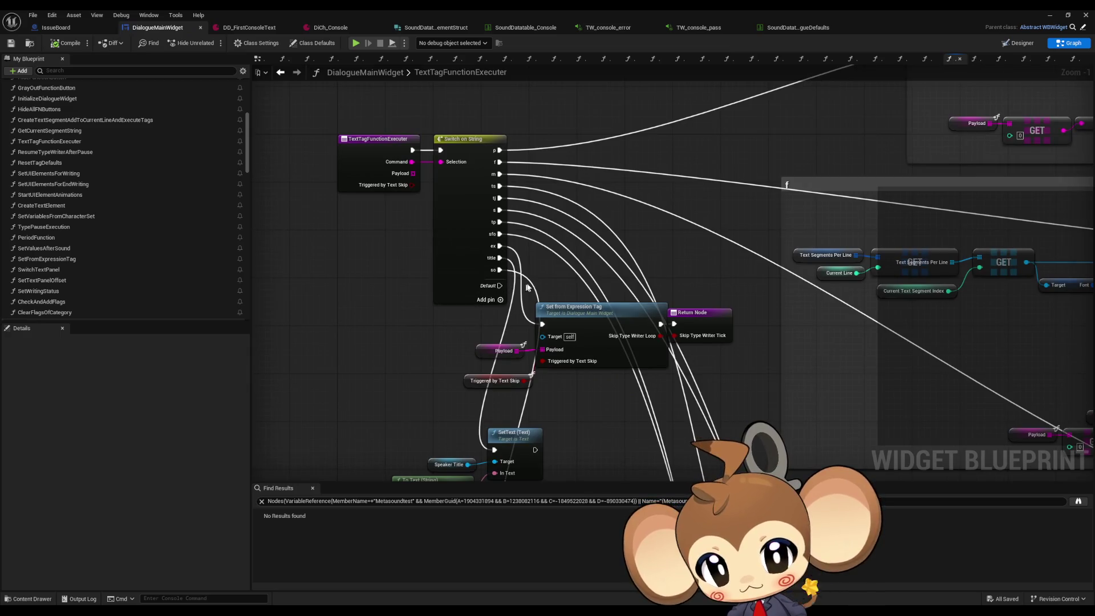
right_click(556, 367)
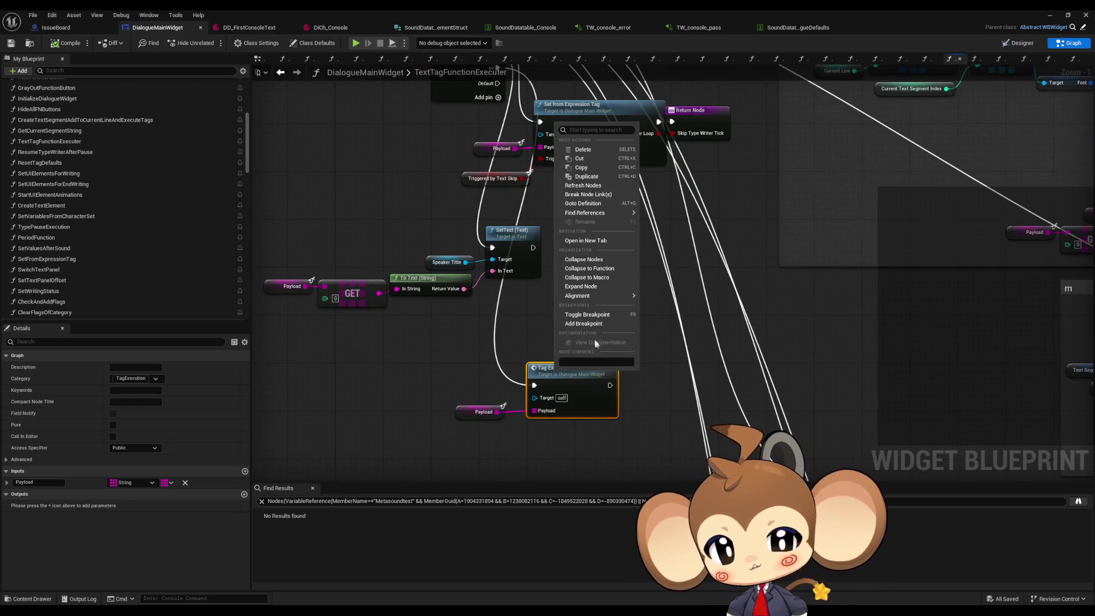
left_click(587, 314)
left_click(645, 319)
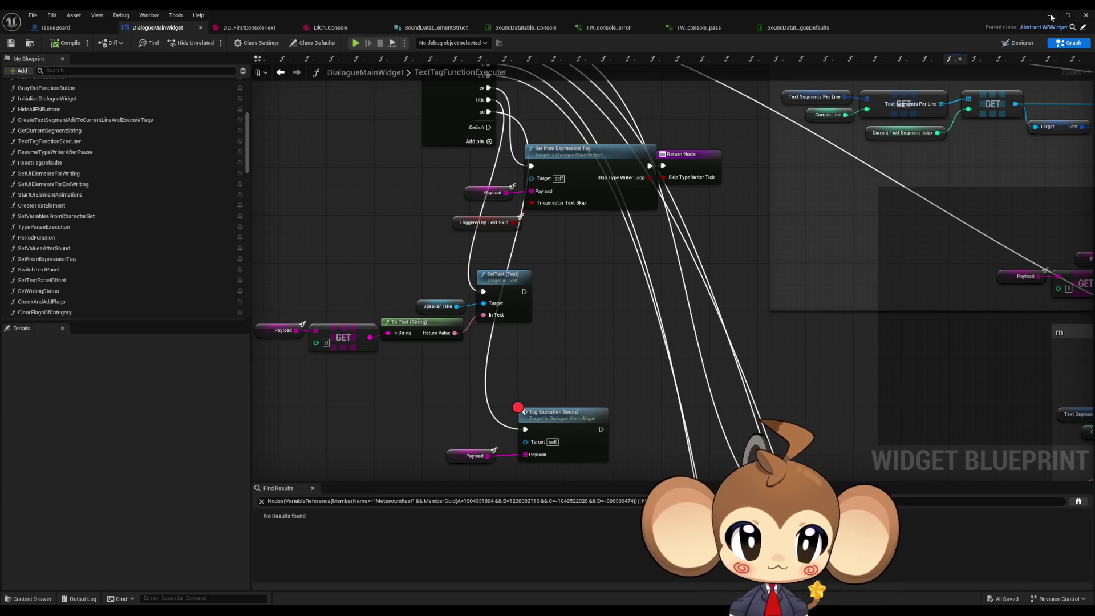
left_click(1051, 18)
left_click(223, 38)
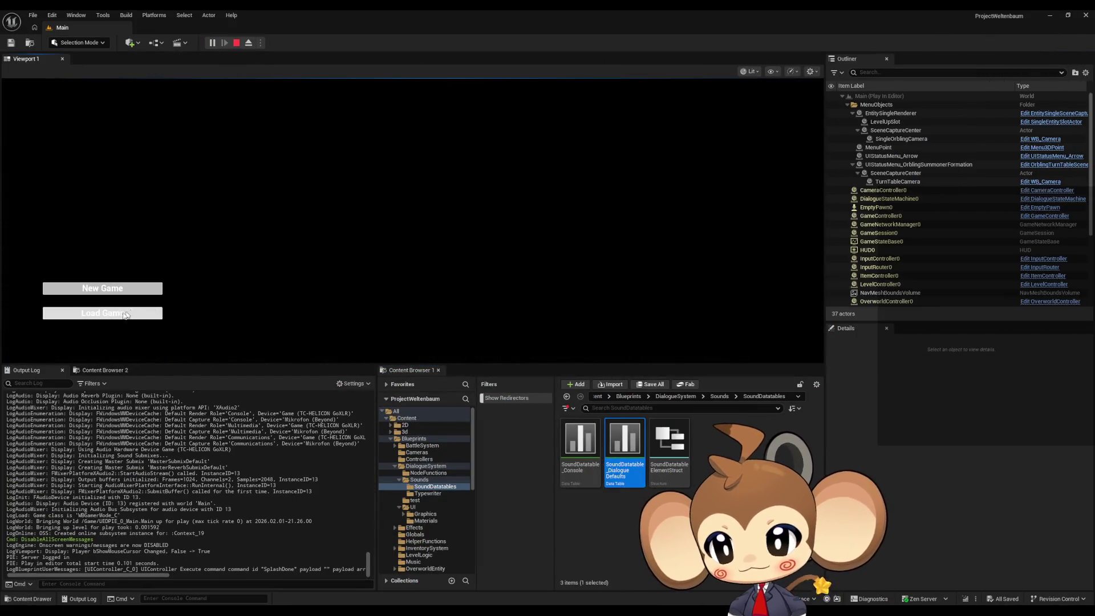
- Load the saved game and answer yes to the console prompts until the breakpoint hits
left_click(126, 314)
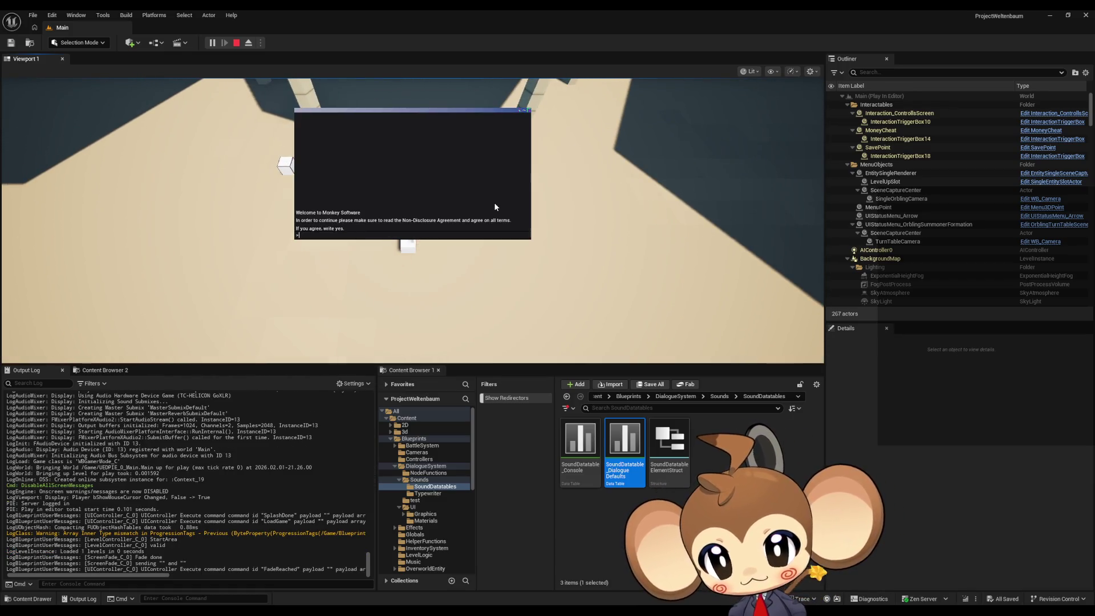
type("es")
key("Return")
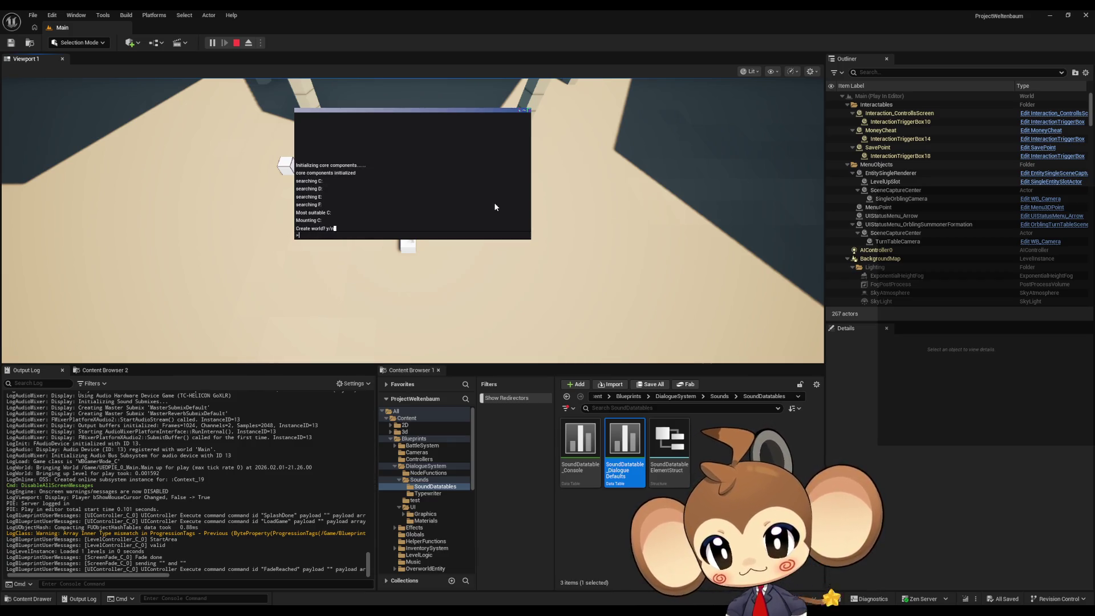
key("Return")
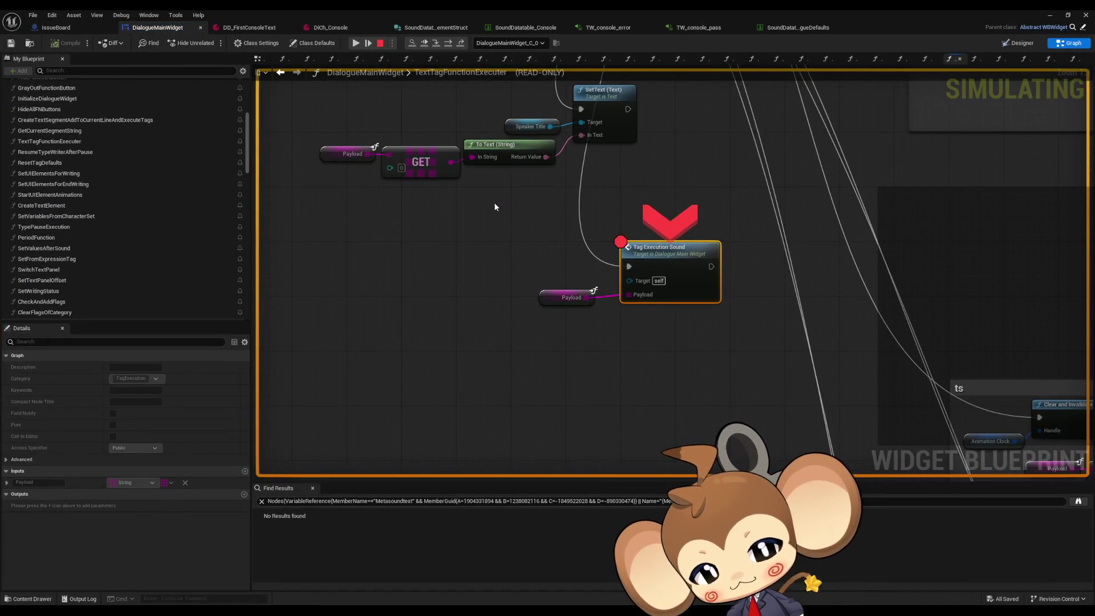
- Expand the Payload to see its console and 1 entries, then step into TagExecution_Sound
mouse_move(569, 297)
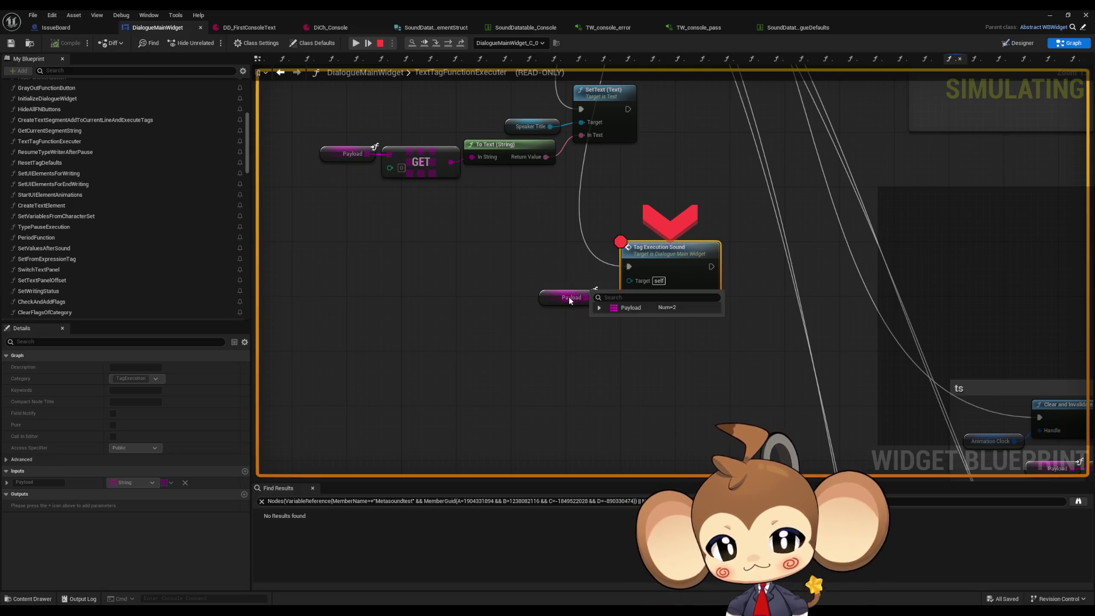
left_click(599, 308)
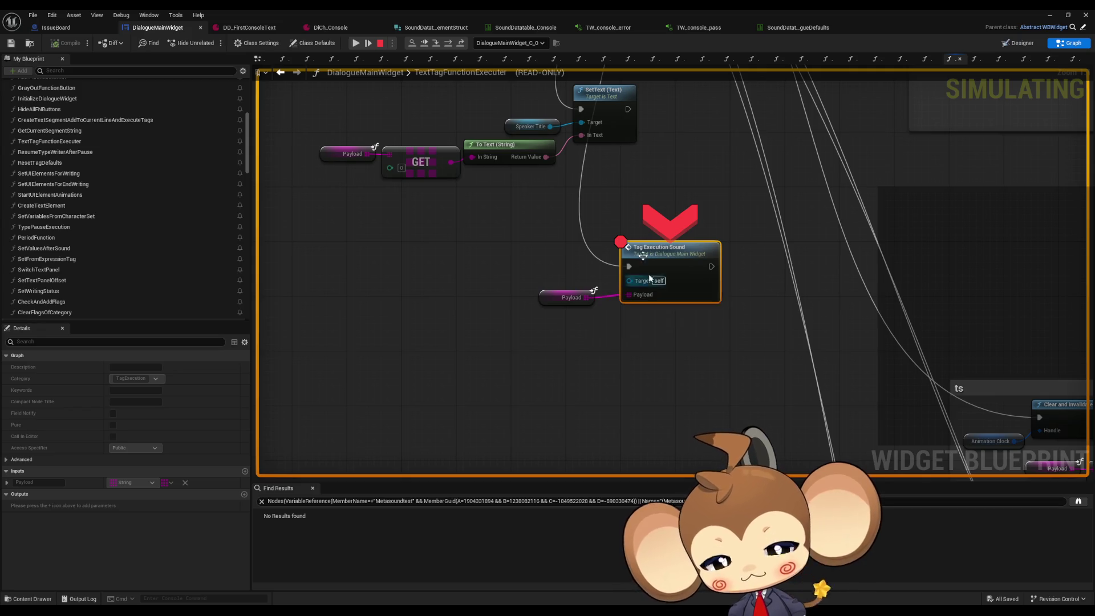
left_click(447, 43)
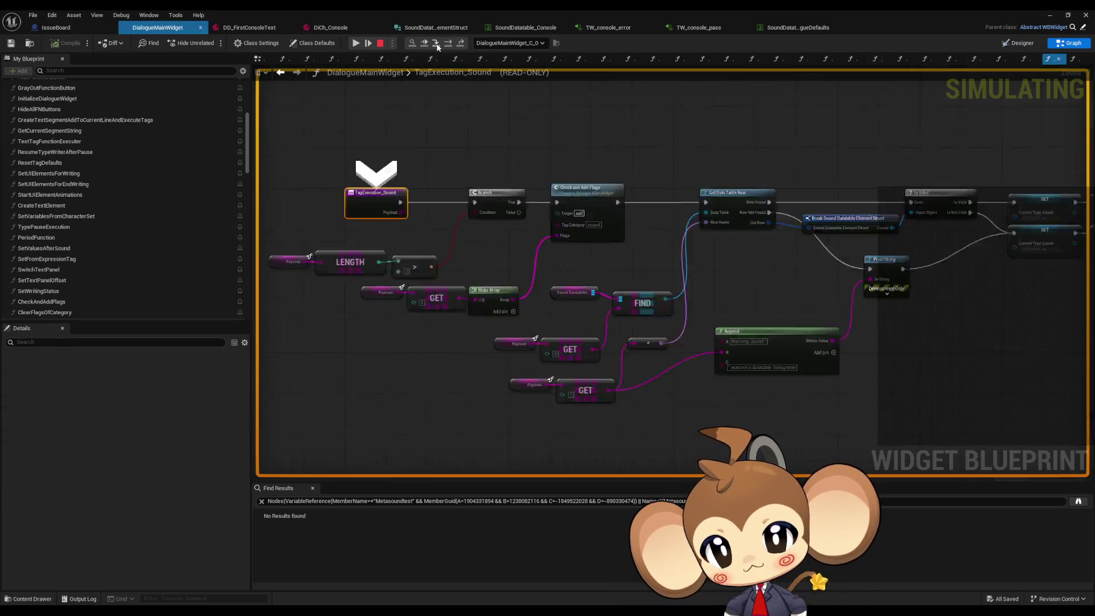
left_click(448, 45)
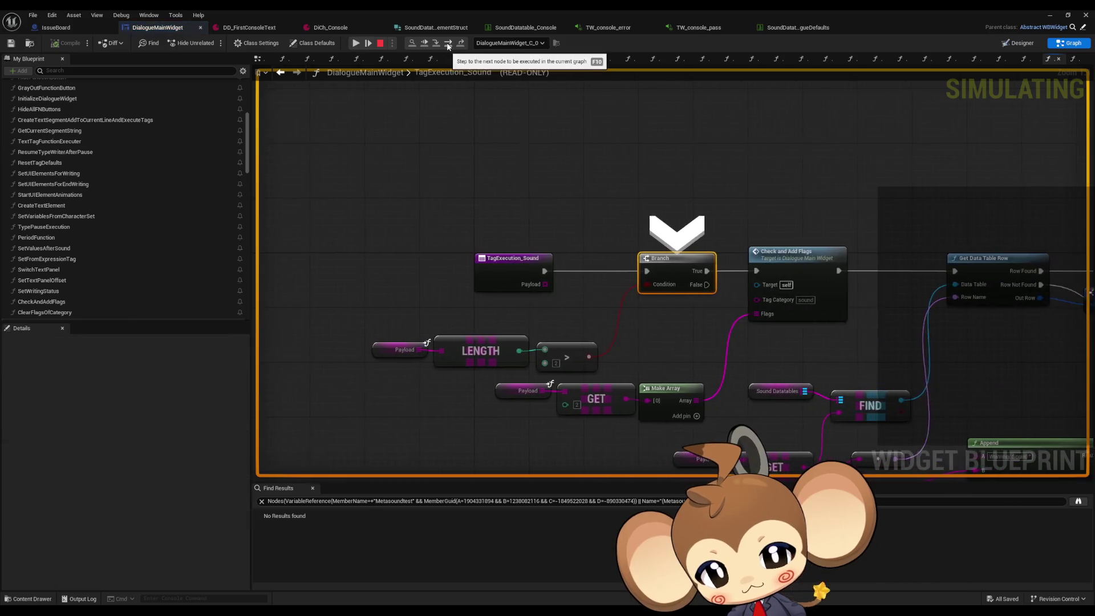
- Step out to TextTagFunctionExecuter, stop debugging and reopen that function graph
mouse_move(391, 350)
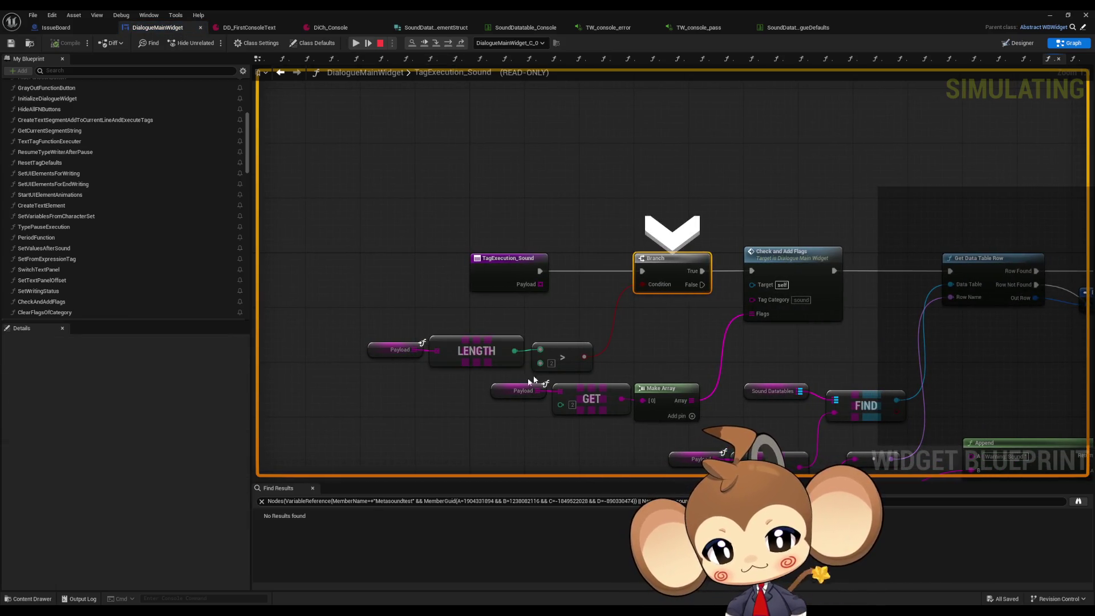
mouse_move(527, 287)
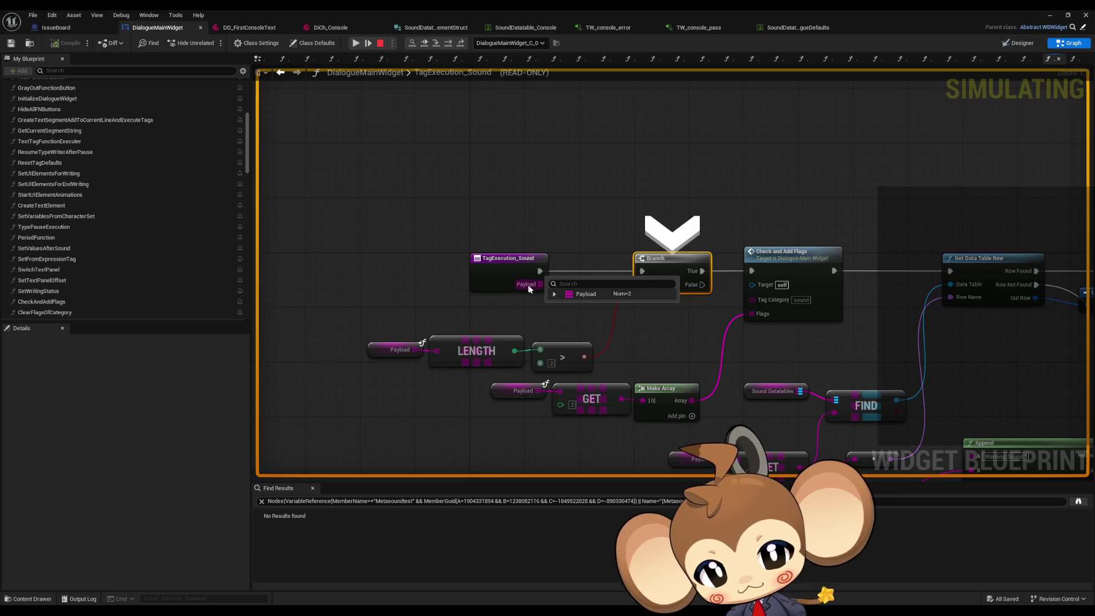
left_click(448, 47)
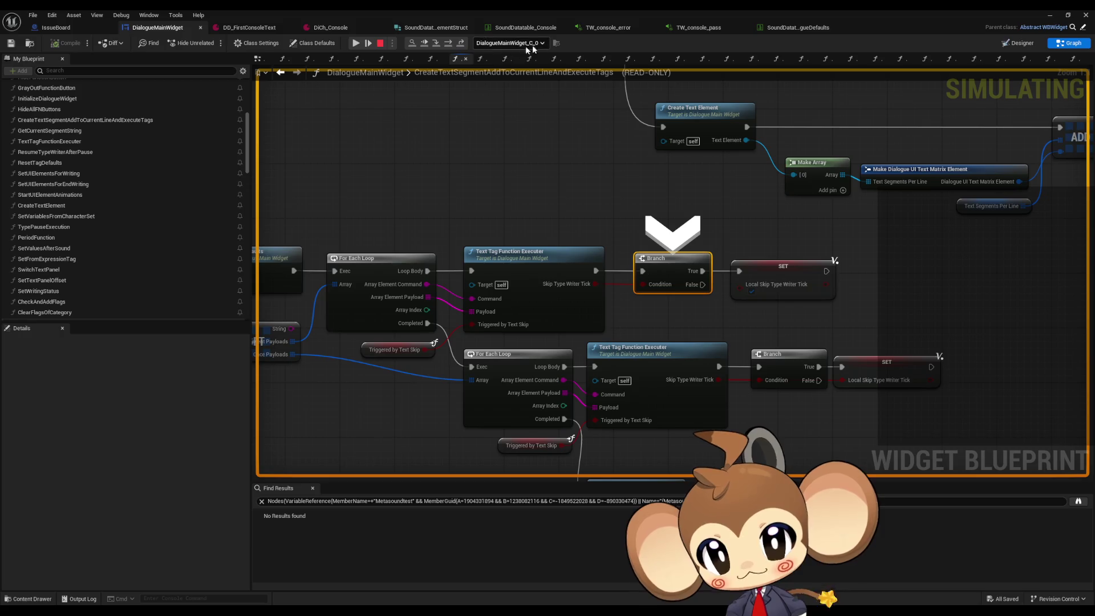
left_click(380, 43)
double_click(516, 270)
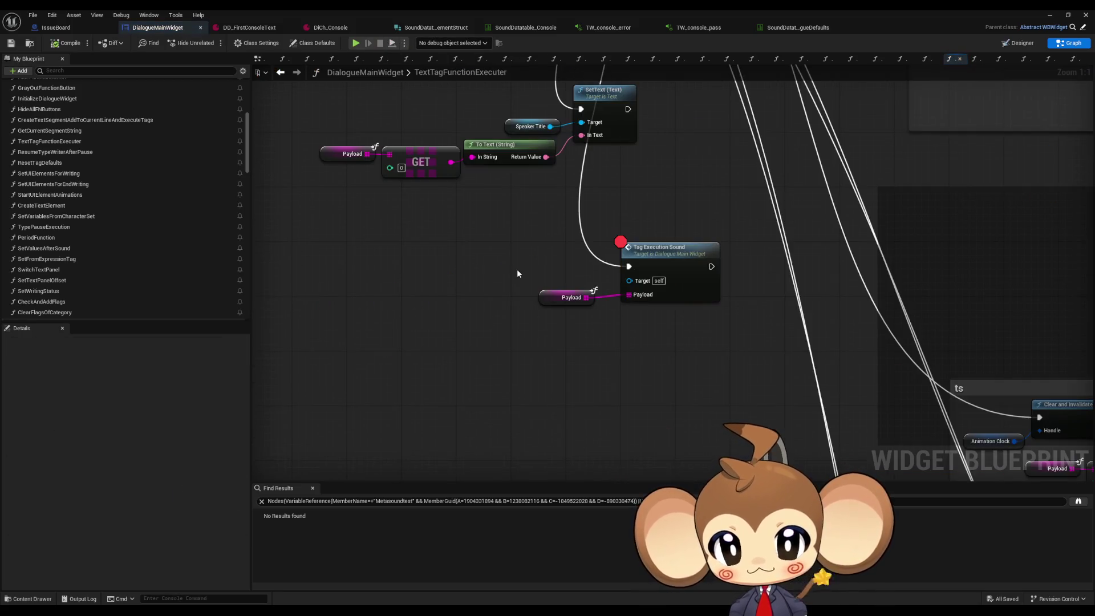
- Remove the Tag Execution Sound breakpoint and open the TagExecution_Sound graph
right_click(676, 261)
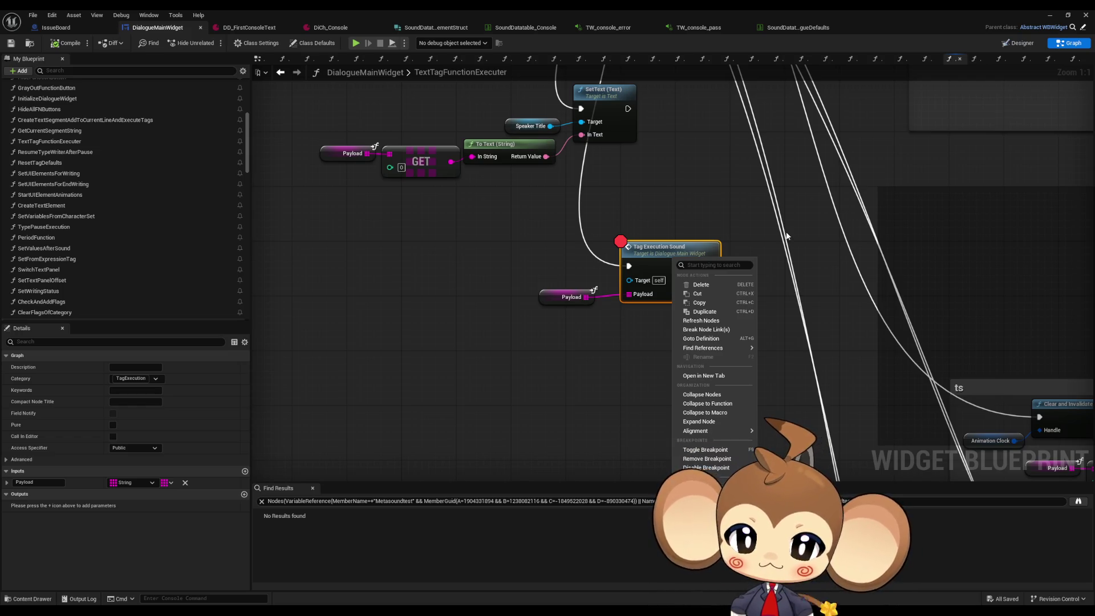
left_click(705, 459)
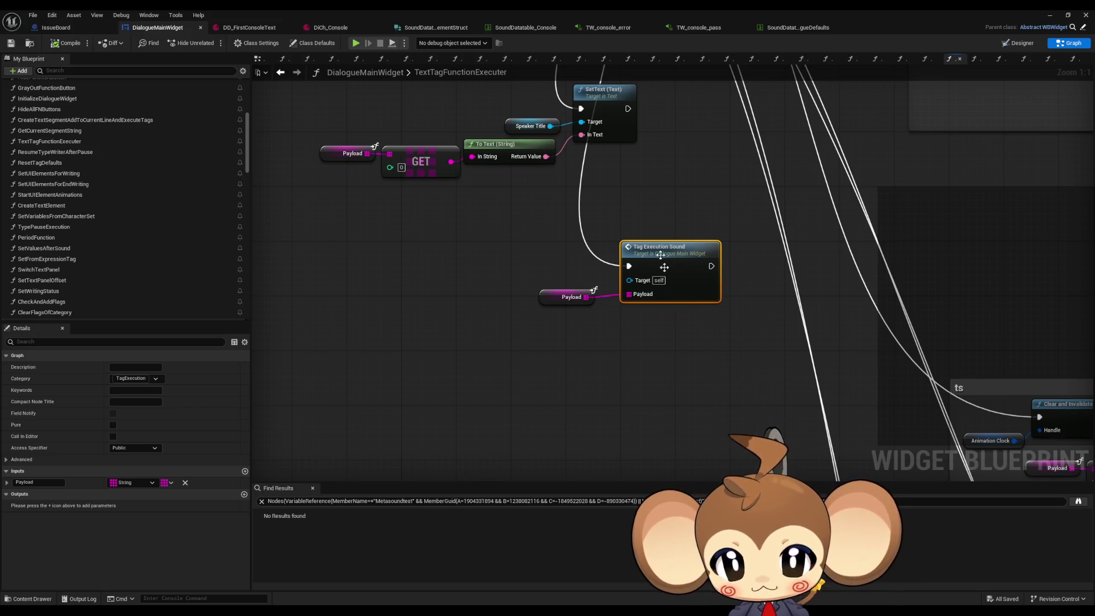
double_click(661, 249)
- Inspect the Payload, GET and Make Array nodes, then bring the Notepad log forward
left_click_drag(557, 302, 536, 298)
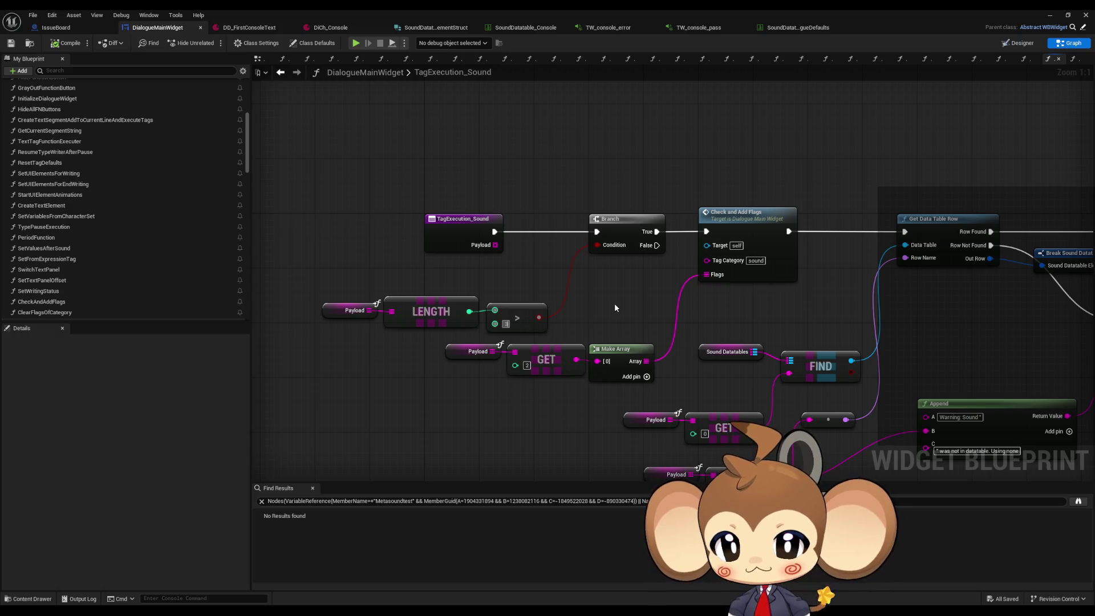
left_click_drag(614, 308, 538, 295)
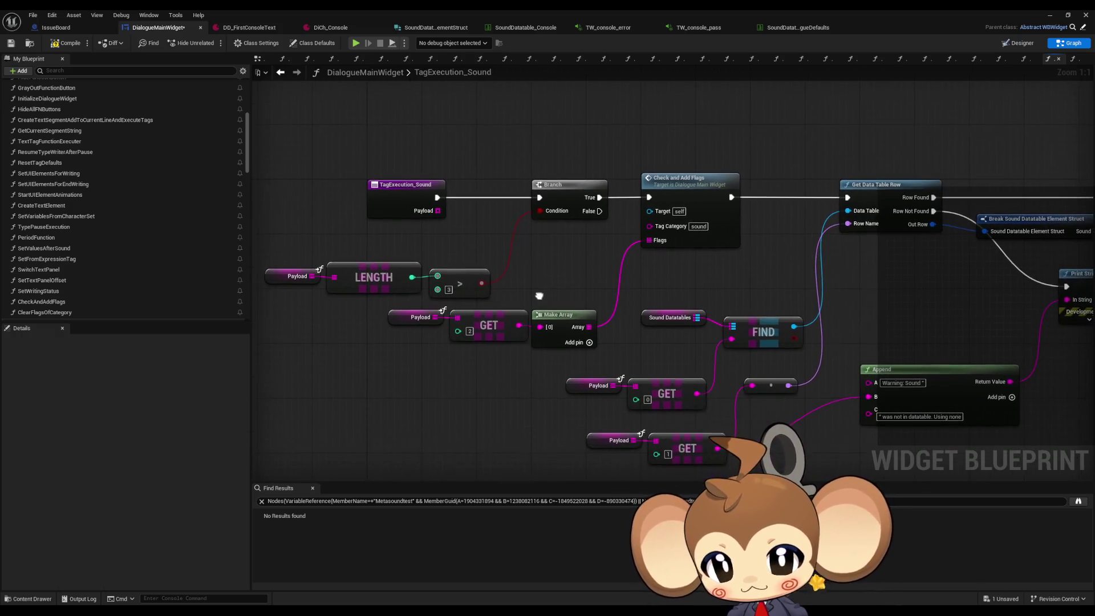
left_click_drag(345, 310, 599, 348)
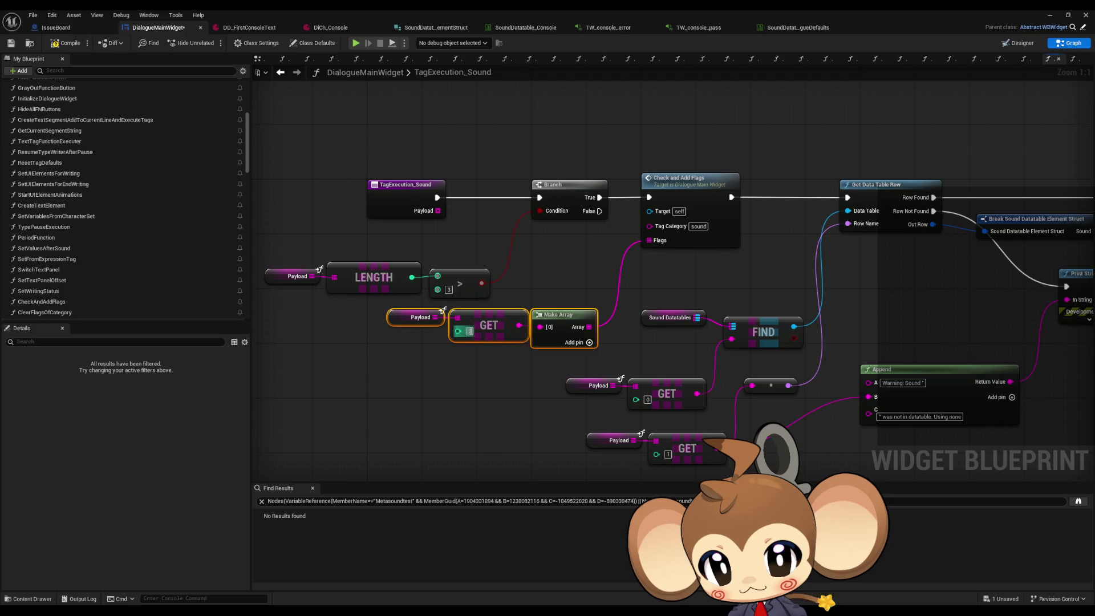
left_click(497, 393)
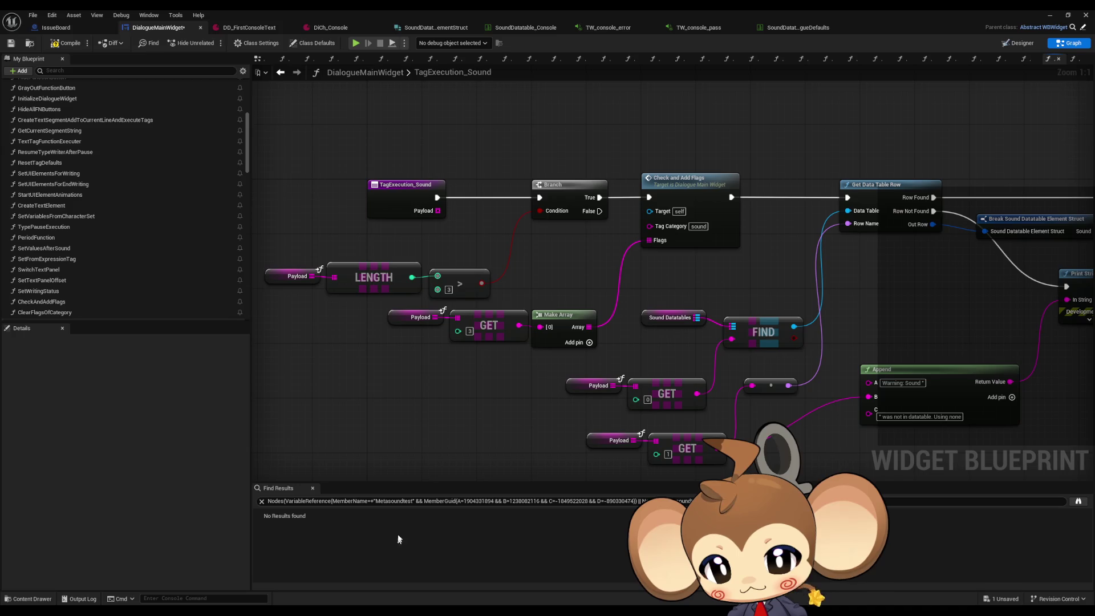
mouse_move(455, 600)
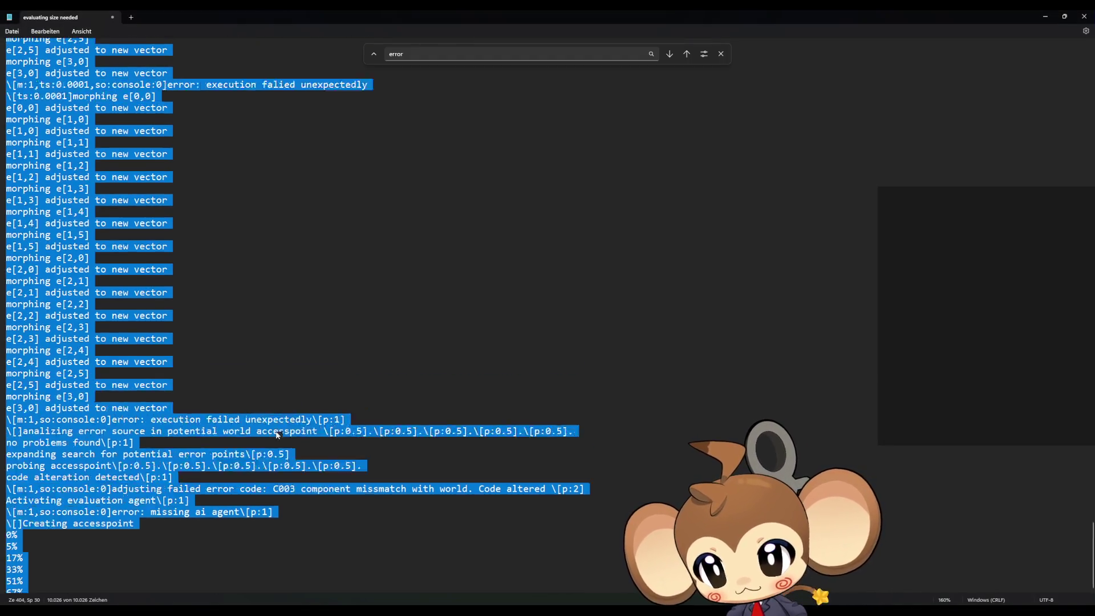
- Review the Notepad console log, highlighting the default:1:nd sound tag, then return to Unreal Engine
scroll(282, 430, "up", 15)
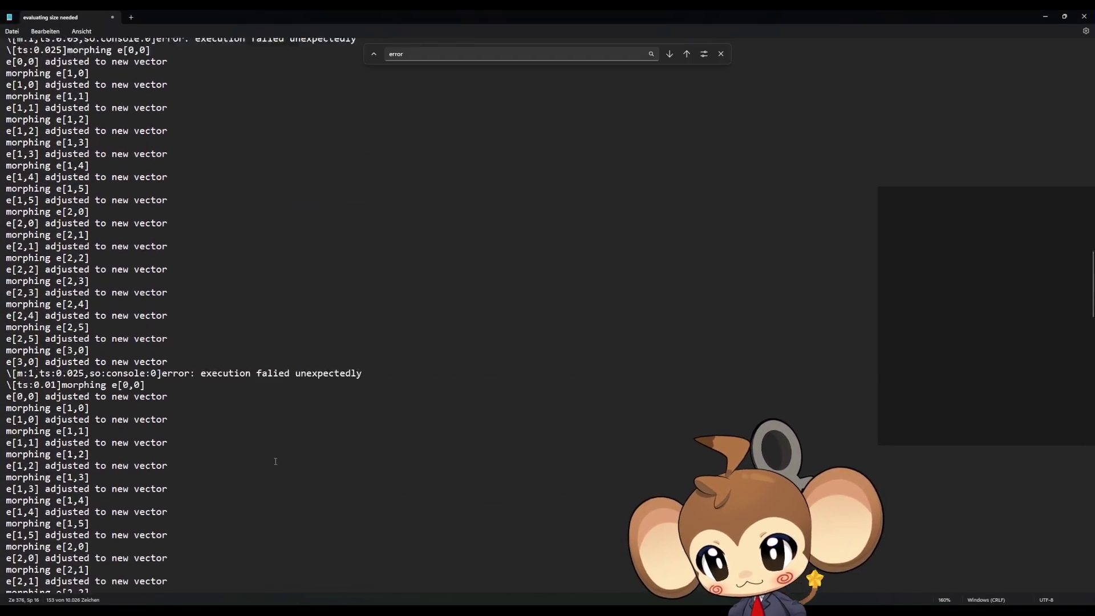
scroll(268, 468, "down", 8)
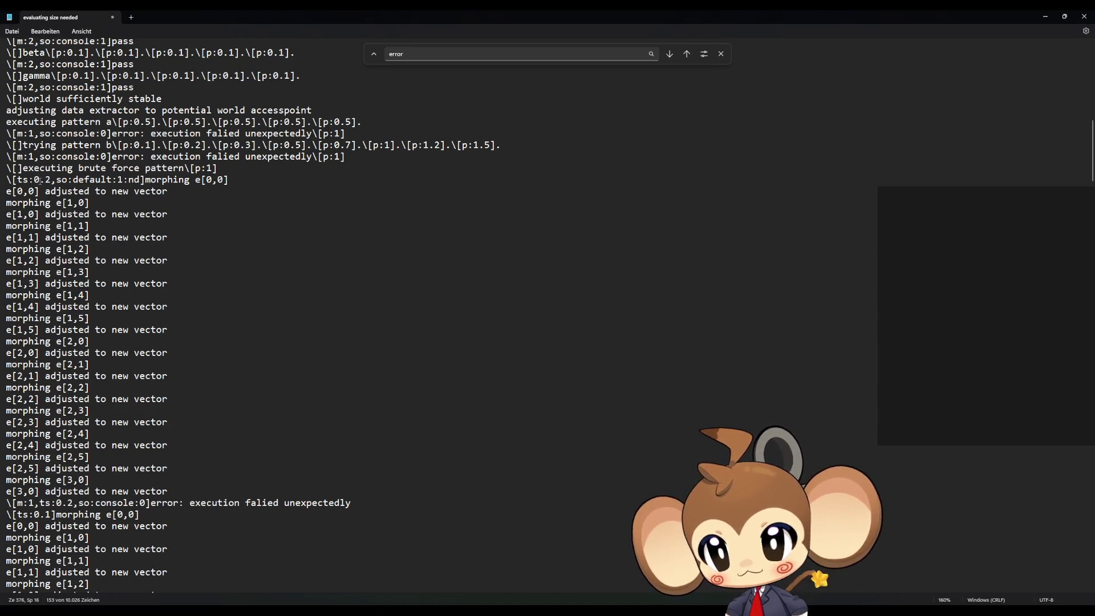
scroll(152, 209, "up", 1)
left_click_drag(141, 214, 72, 214)
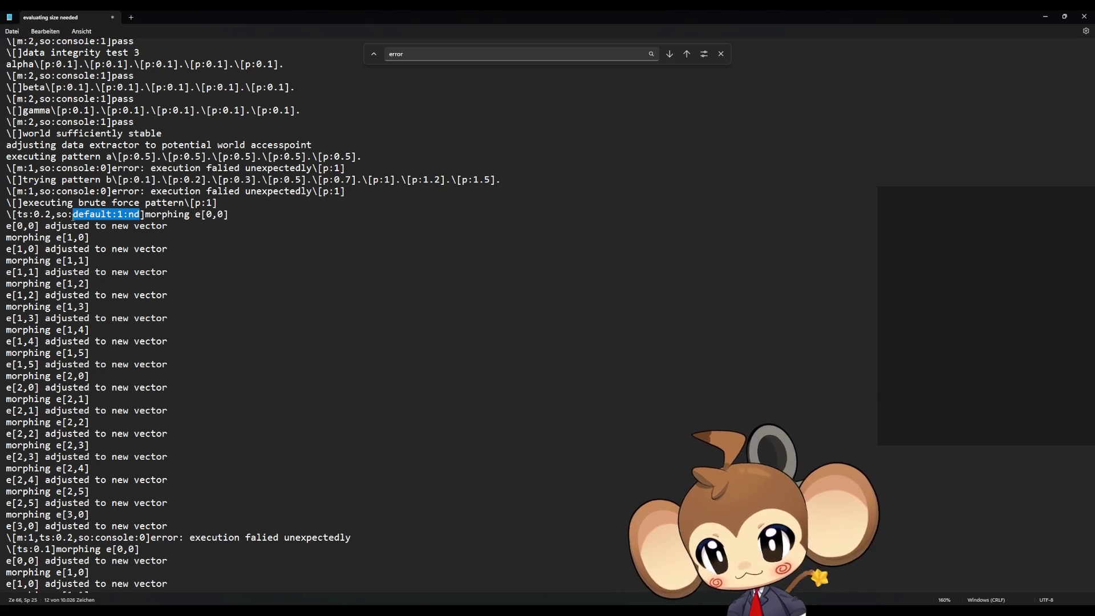
left_click(94, 215)
left_click(133, 215)
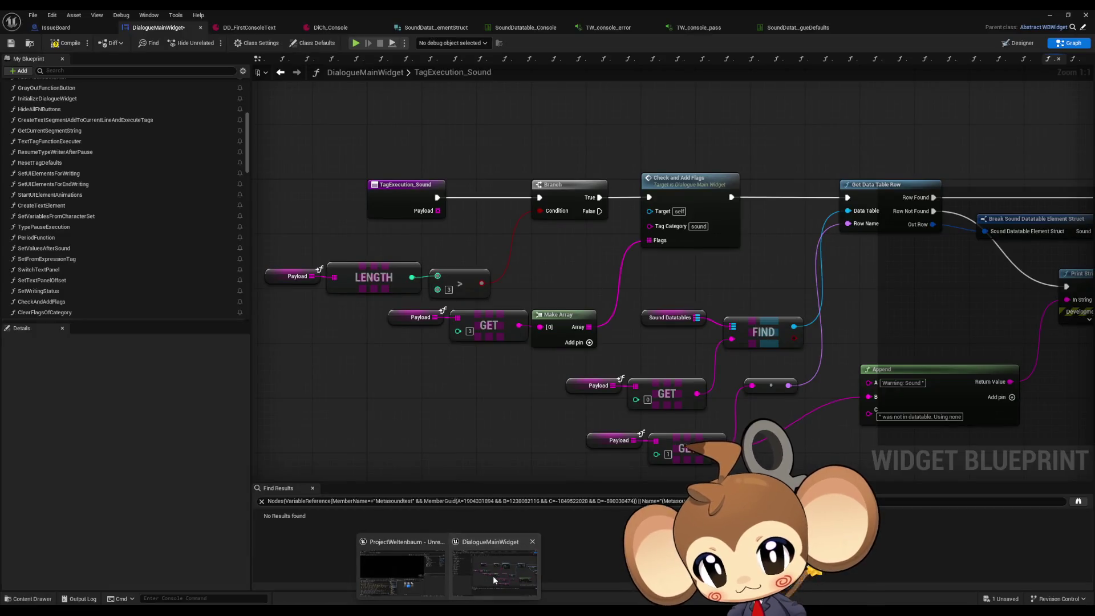
- Change the payload GET index to 2
type("2")
key("Return")
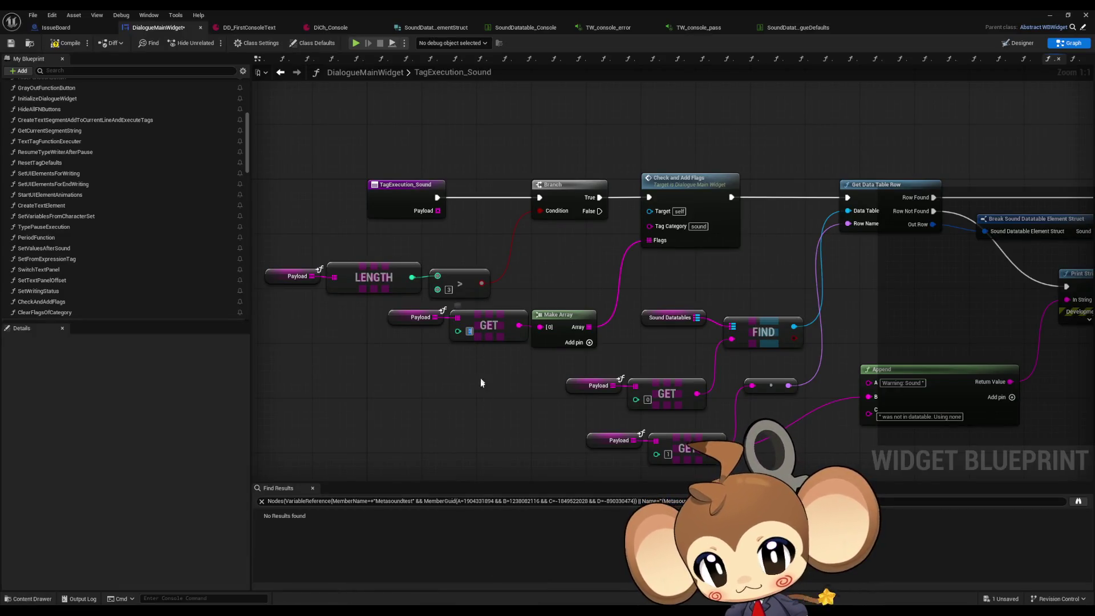
left_click_drag(460, 392, 512, 396)
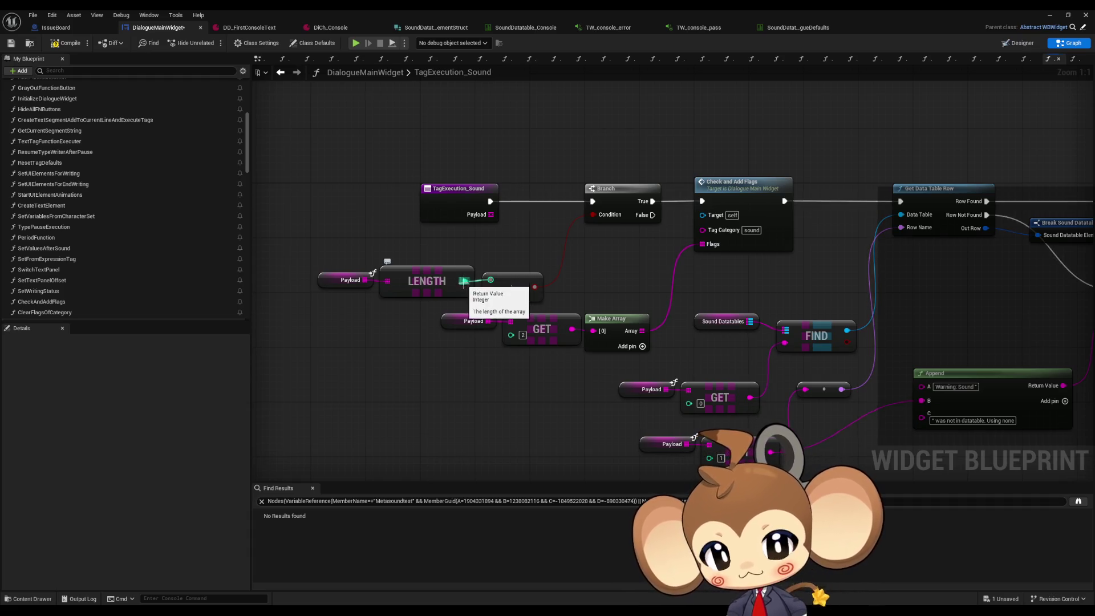
left_click_drag(480, 341, 482, 383)
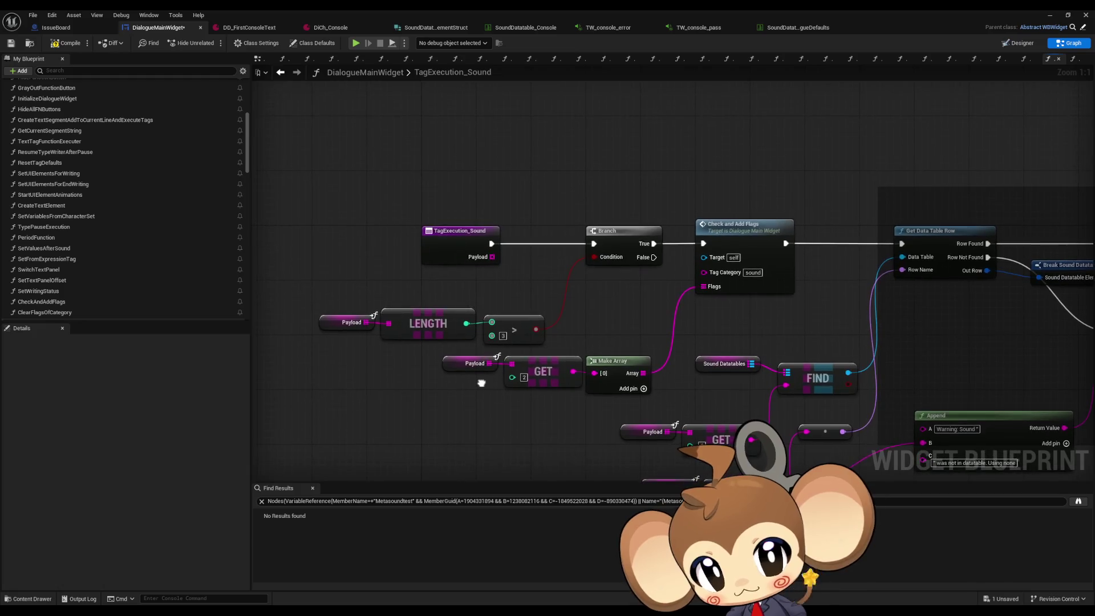
- Replace the old '> 3' check with a LENGTH > 2 node wired to the Branch Condition
mouse_move(466, 323)
left_mouse_down()
mouse_move(514, 292)
mouse_move(570, 288)
mouse_move(594, 258)
left_mouse_up()
type(">")
left_click(564, 349)
left_click(509, 294)
type("2")
left_click(527, 336)
key("Delete")
left_click_drag(528, 303, 528, 343)
left_click(519, 279)
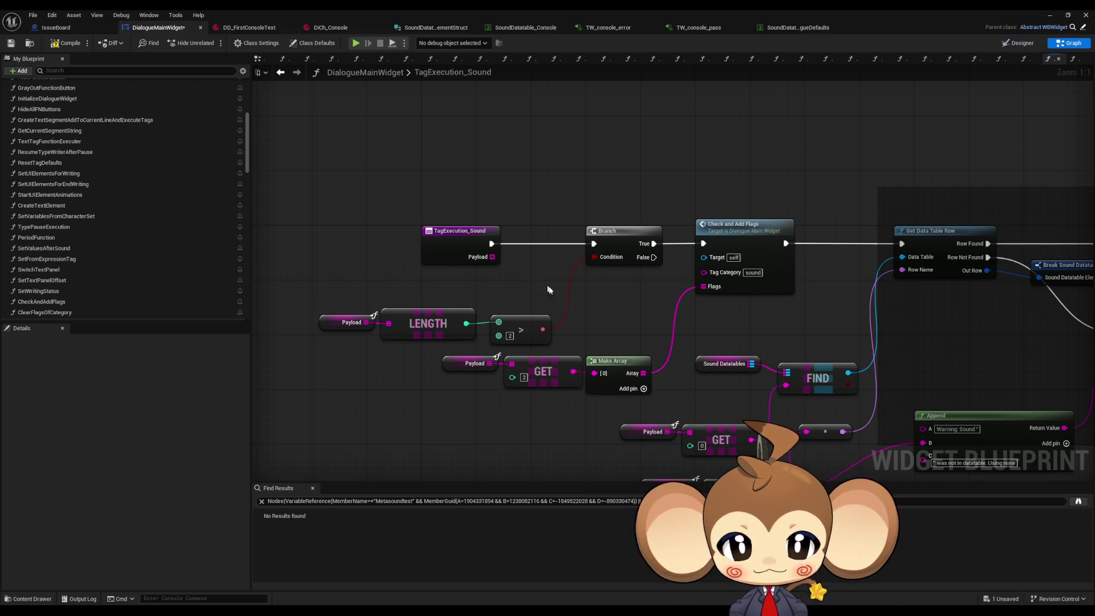
- Inspect the Branch outputs and select the Check and Add Flags node
left_click_drag(522, 311, 451, 306)
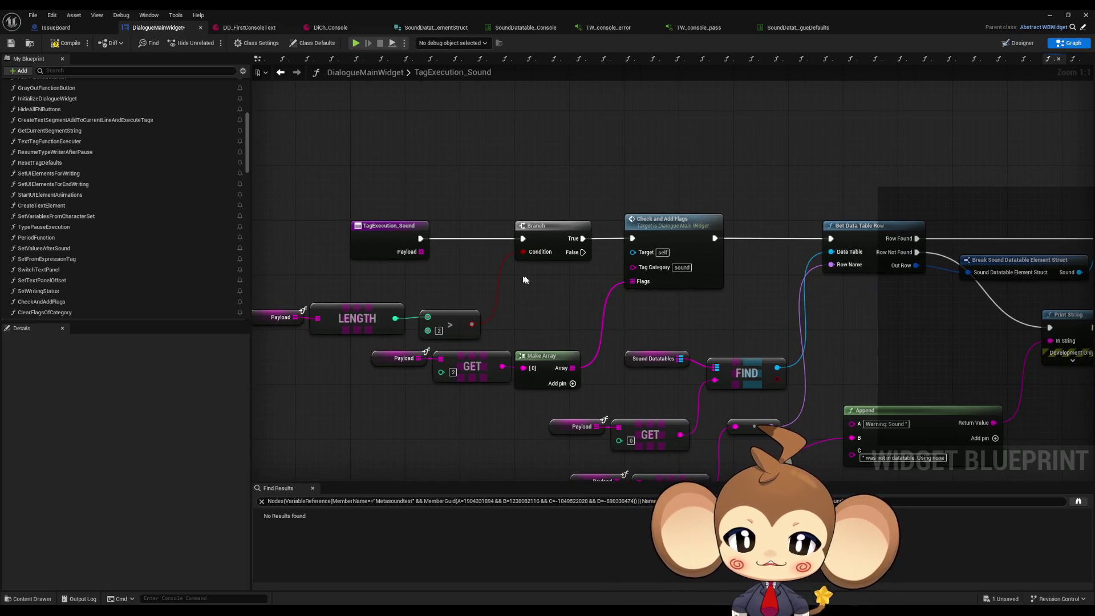
mouse_move(562, 259)
left_mouse_down()
mouse_move(463, 229)
mouse_move(744, 207)
mouse_move(506, 303)
mouse_move(508, 292)
left_mouse_up()
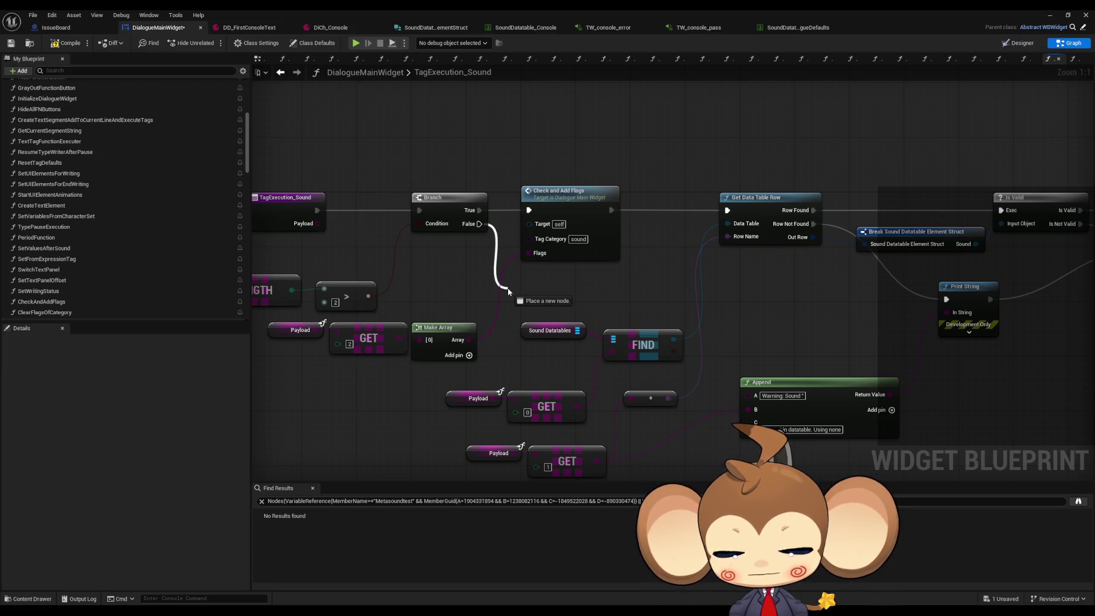
left_click_drag(508, 291, 509, 291)
left_click(614, 258)
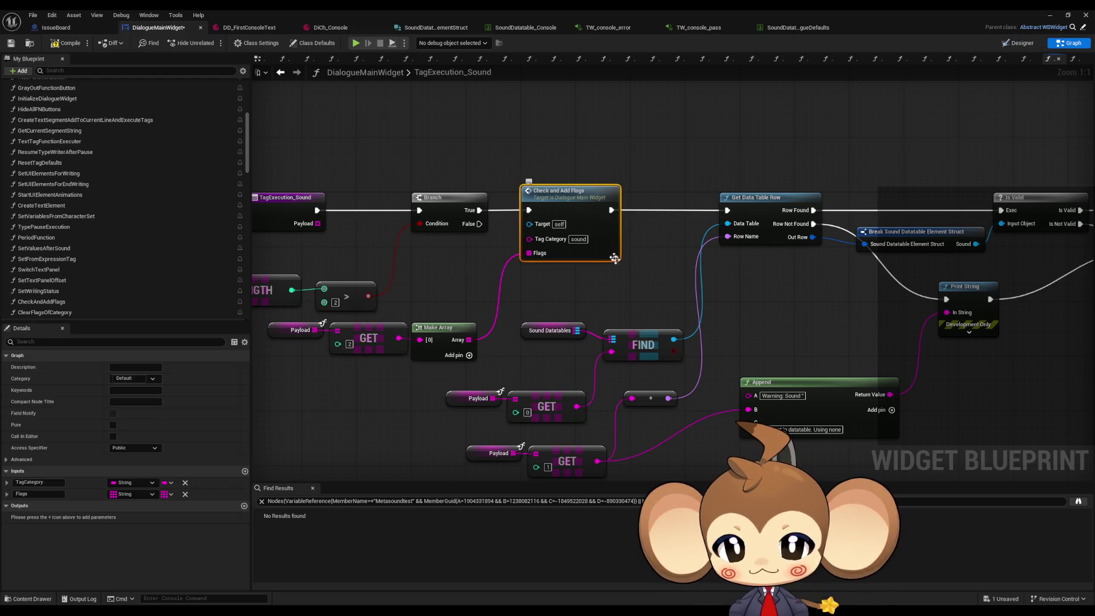
- Look at the Clear Flags Of Category node inside Check and Add Flags, then return
double_click(576, 218)
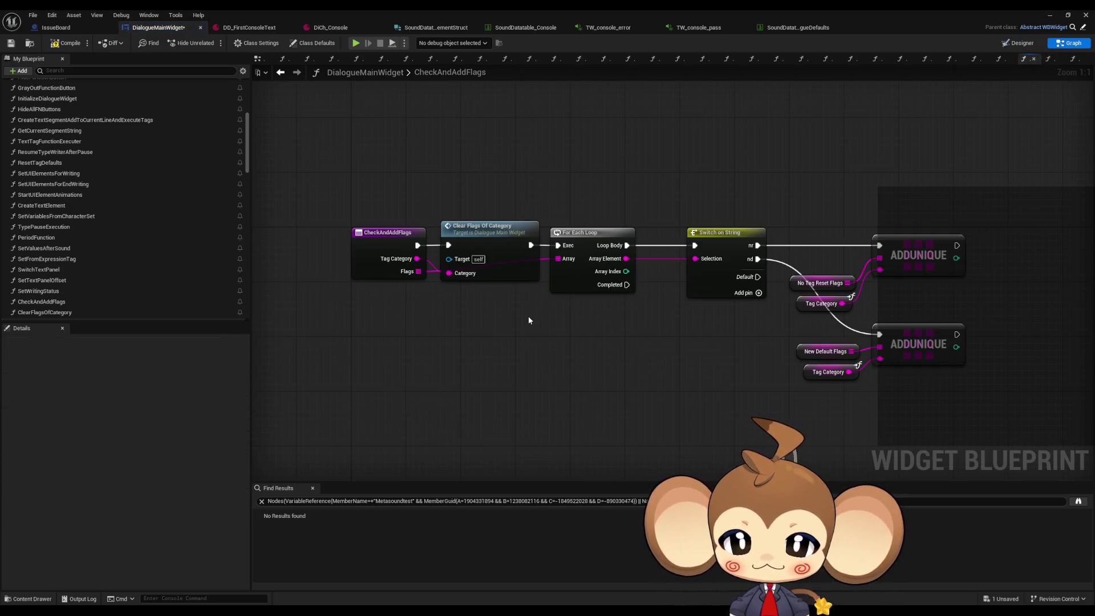
left_click(510, 258)
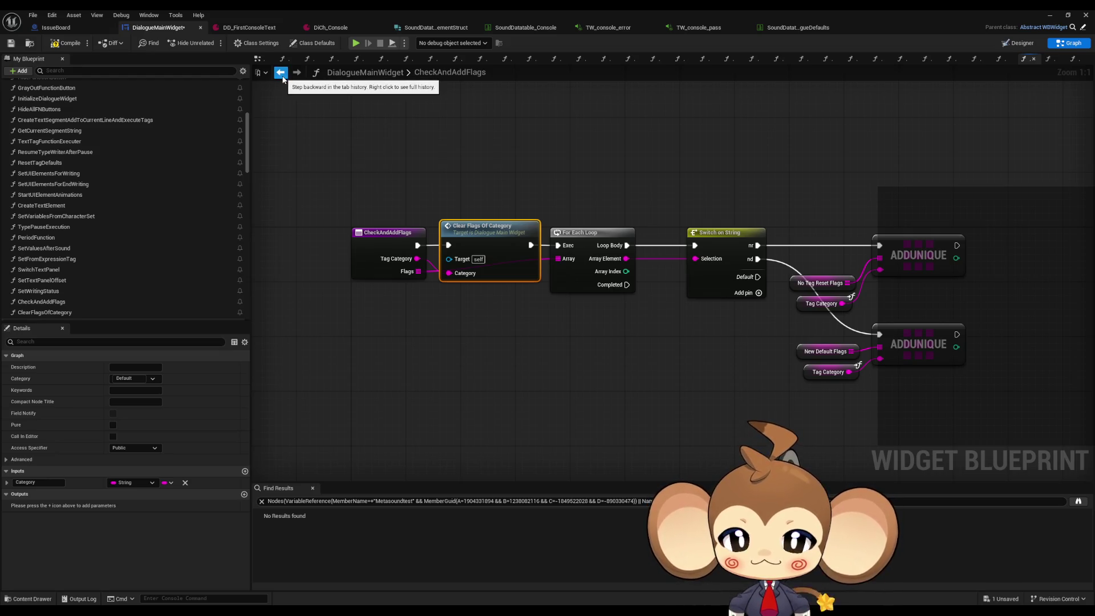
left_click(281, 74)
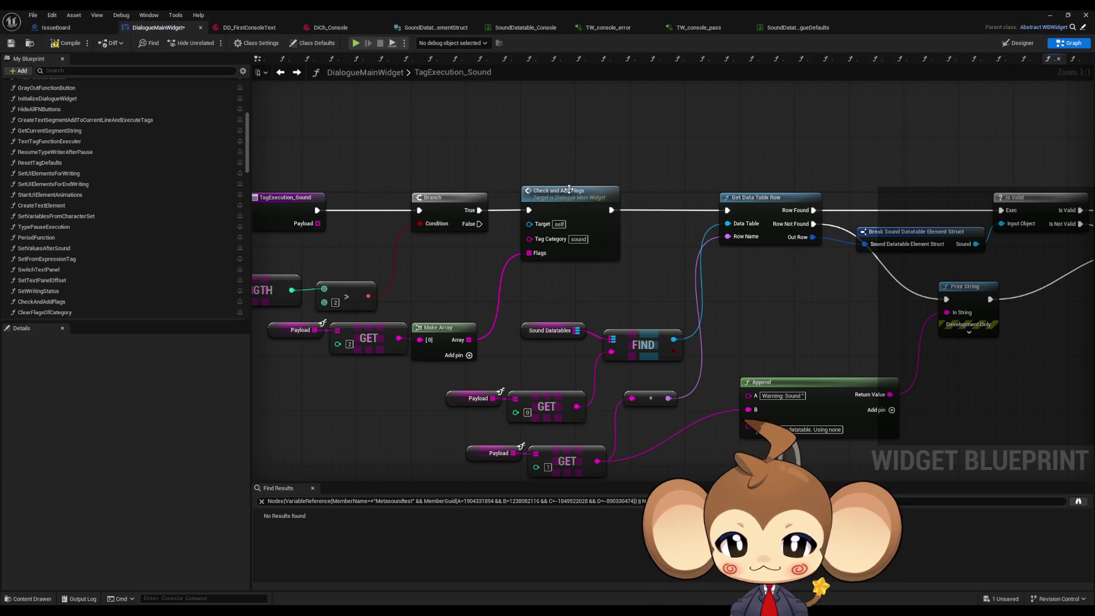
scroll(185, 251, "down", 3)
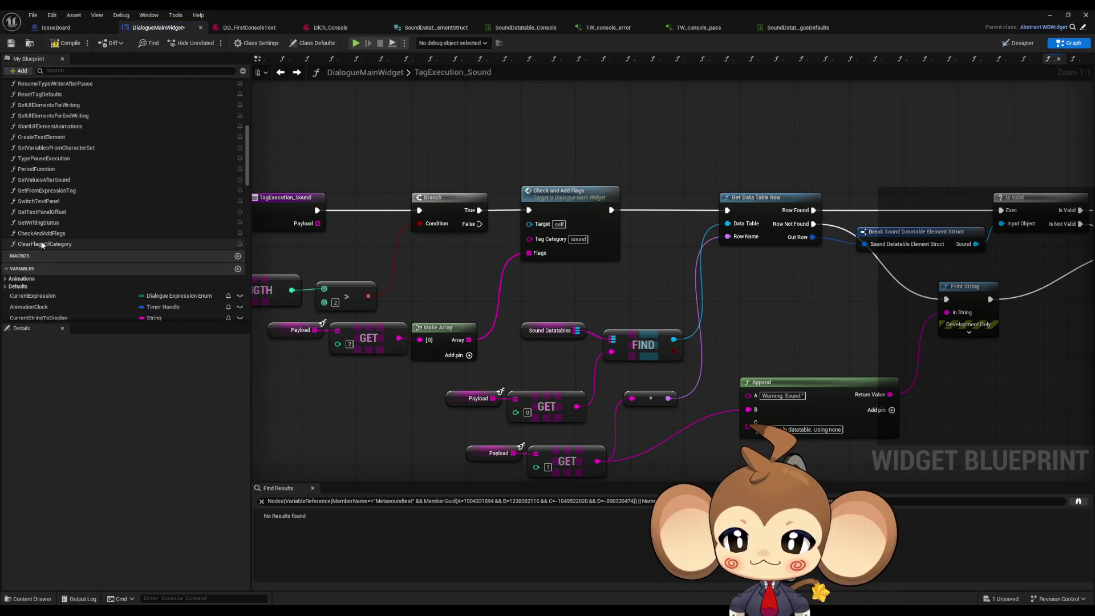
- Add Clear Flags Of Category with Category 'sound' off Branch False; route False to Get Data Table Row
mouse_move(47, 244)
left_mouse_down()
mouse_move(550, 117)
mouse_move(541, 98)
left_mouse_up()
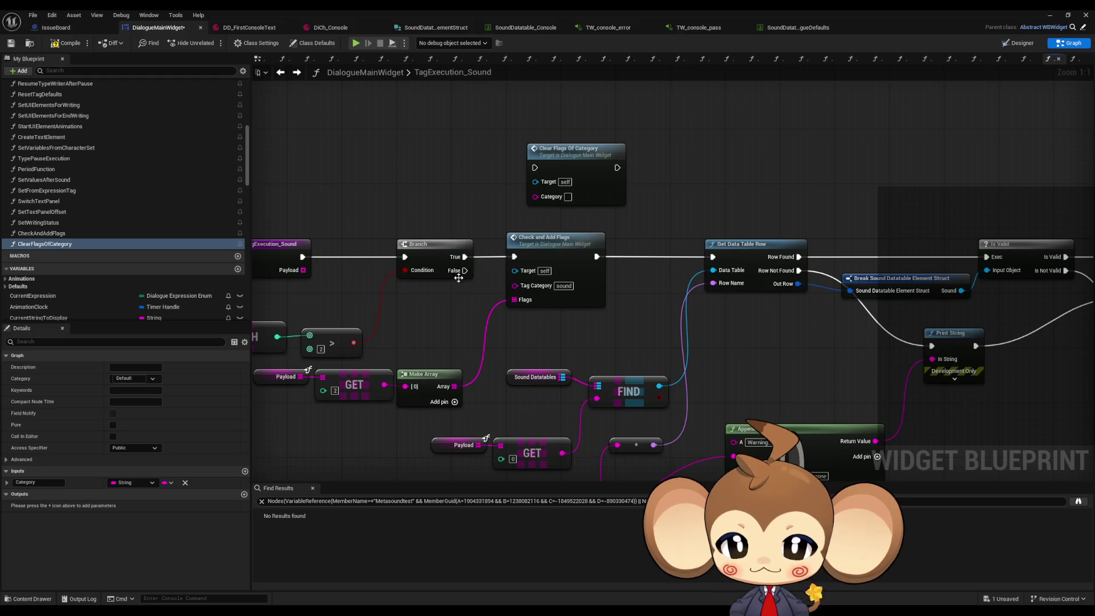
left_click_drag(464, 270, 535, 168)
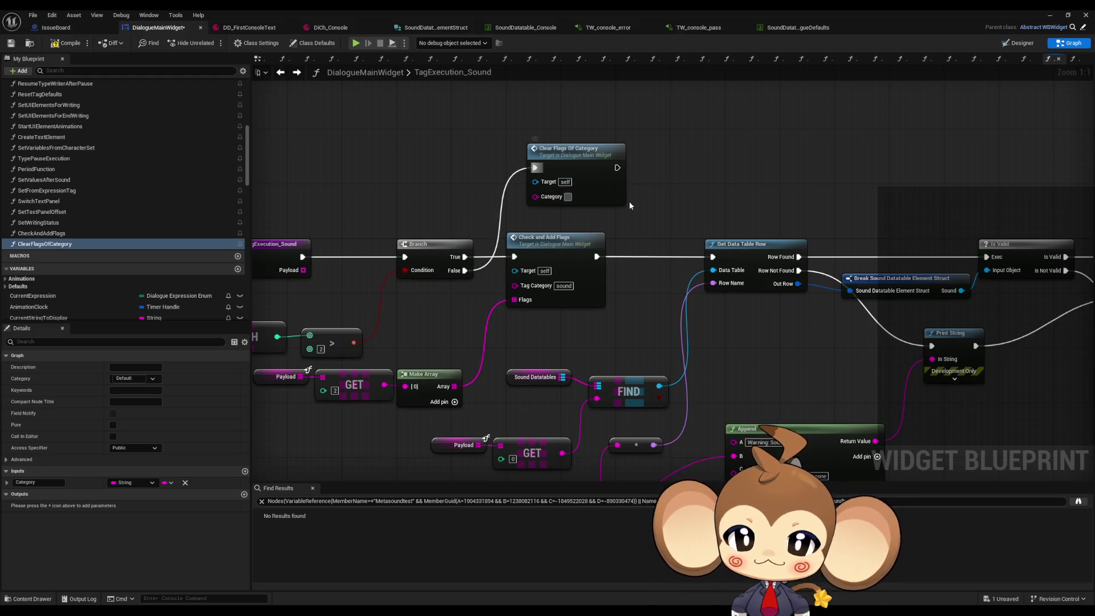
left_click_drag(610, 189, 627, 185)
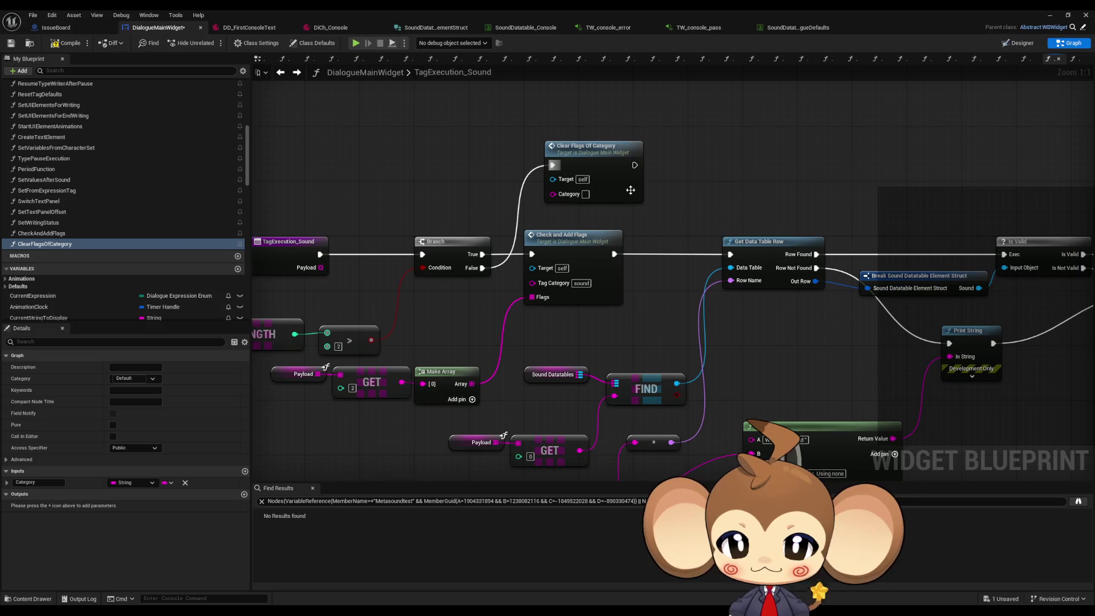
left_click(586, 195)
type("sound")
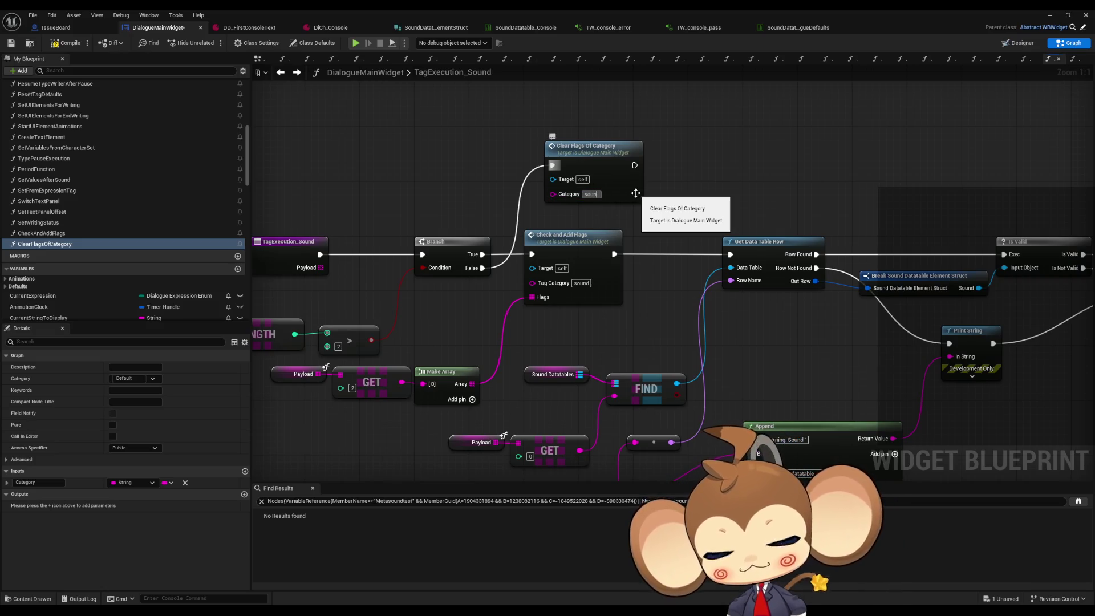
left_click_drag(597, 147, 576, 154)
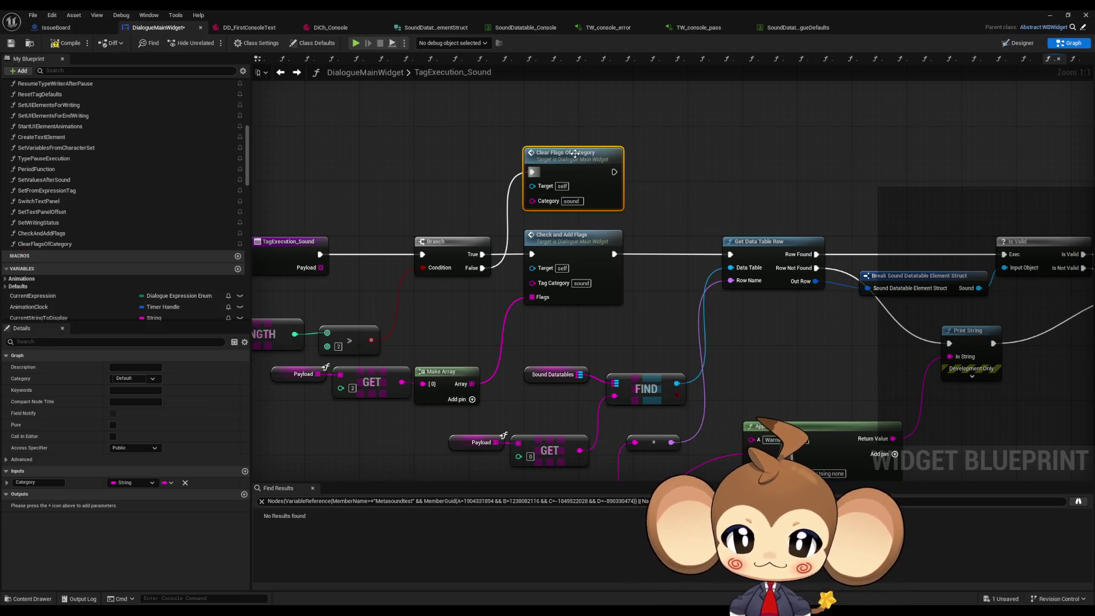
mouse_move(684, 148)
left_mouse_down()
mouse_move(712, 147)
mouse_move(729, 185)
left_mouse_up()
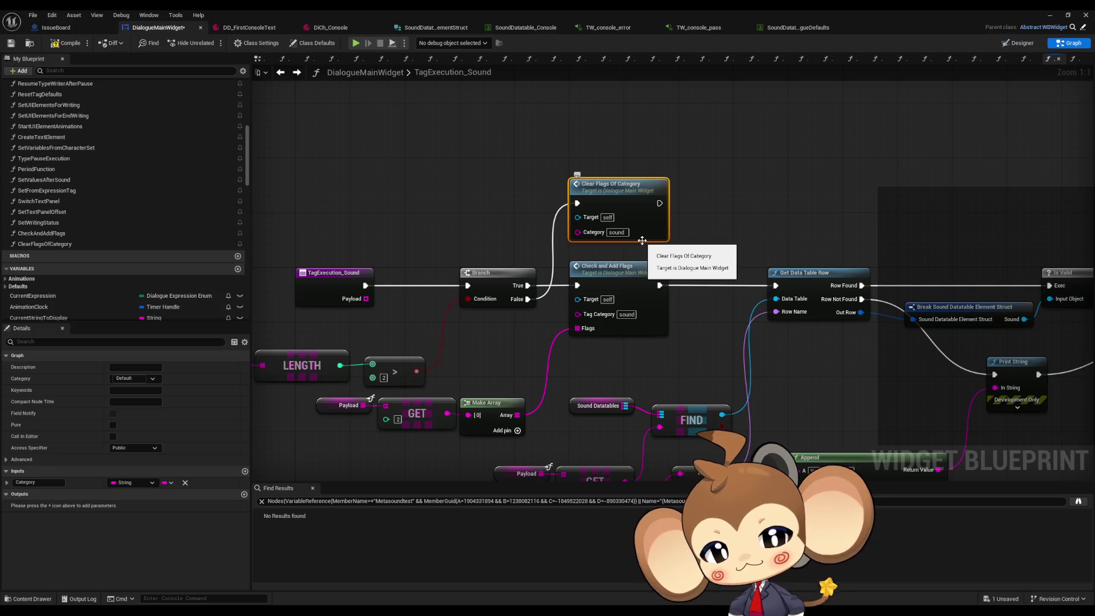
left_click_drag(635, 215, 628, 161)
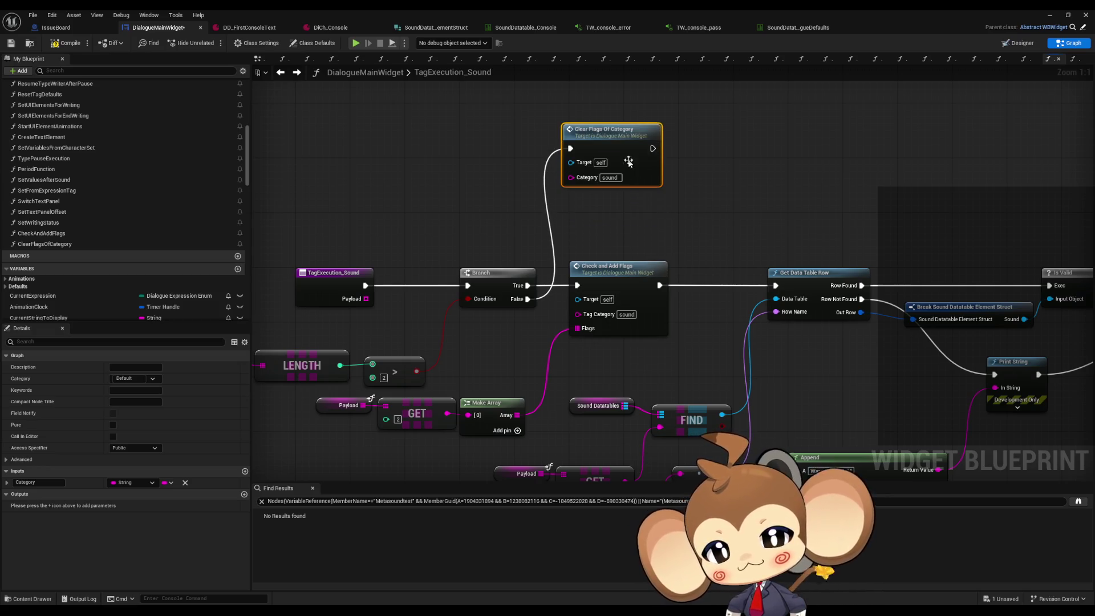
mouse_move(527, 298)
left_mouse_down()
mouse_move(786, 309)
mouse_move(782, 290)
left_mouse_up()
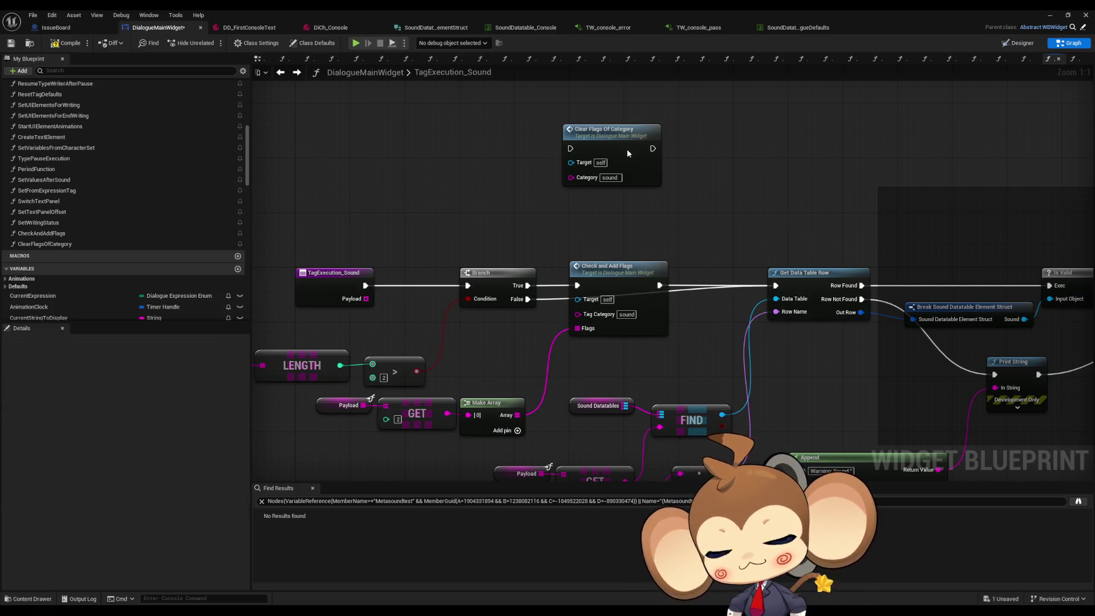
- Add a 'cl' case to the Switch on String in CheckAndAddFlags
double_click(630, 291)
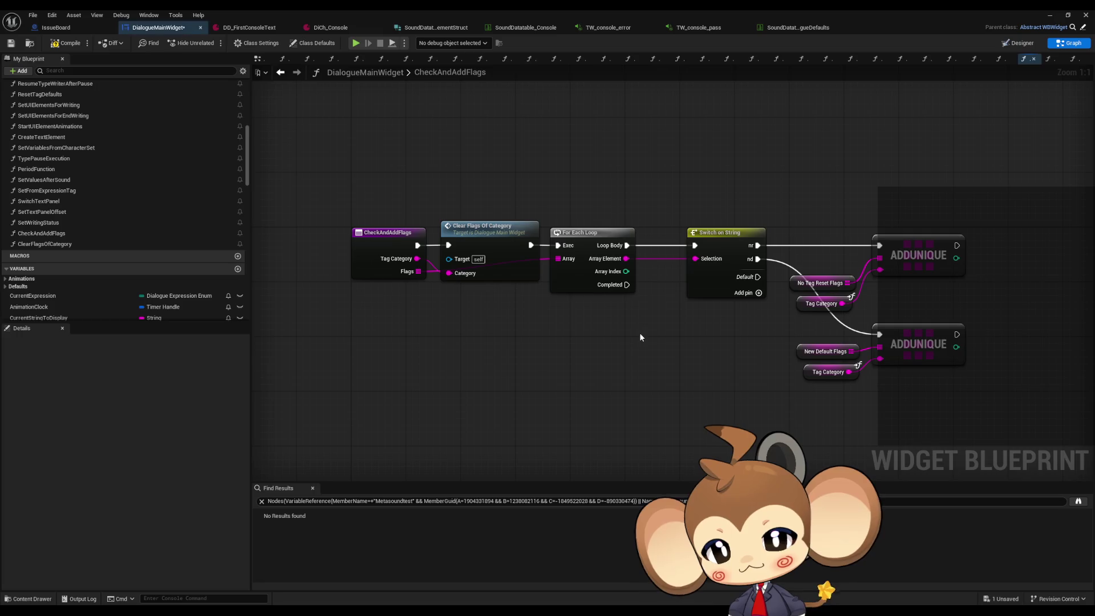
left_click(516, 251)
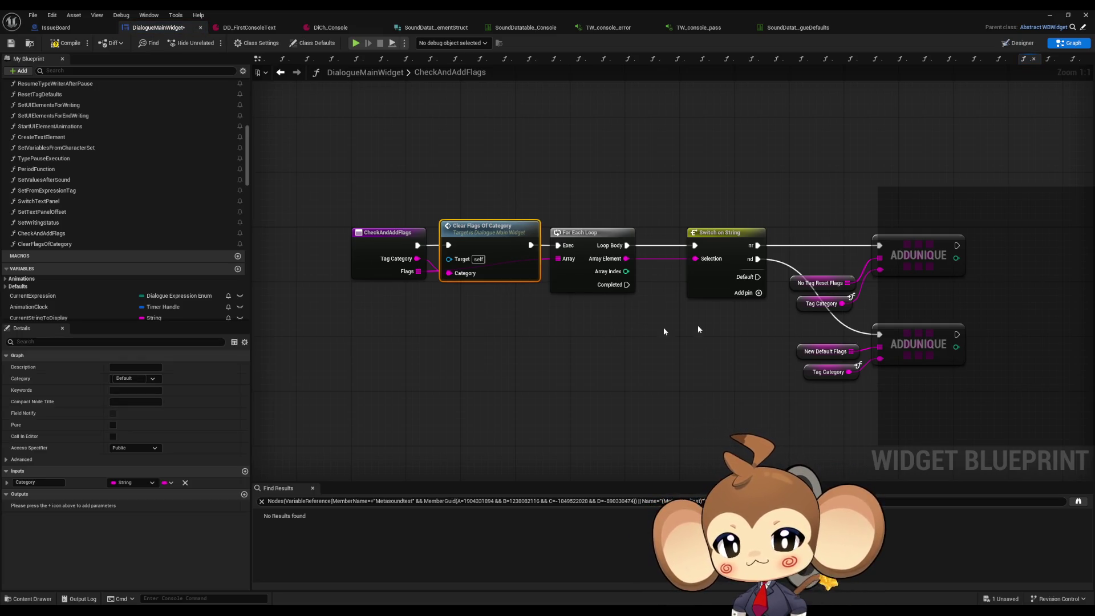
left_click(711, 274)
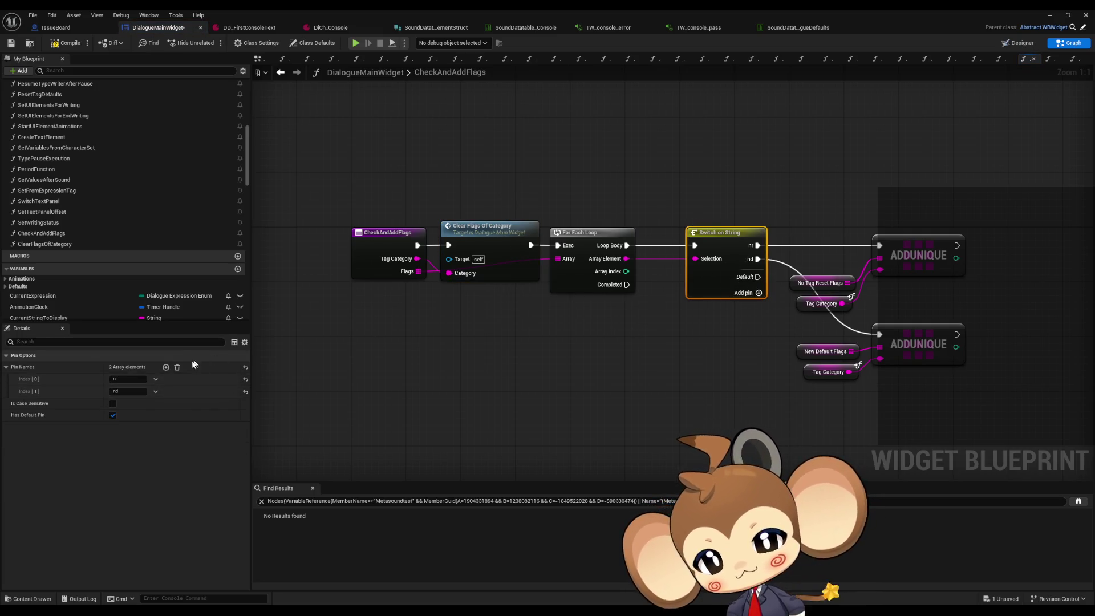
left_click(166, 368)
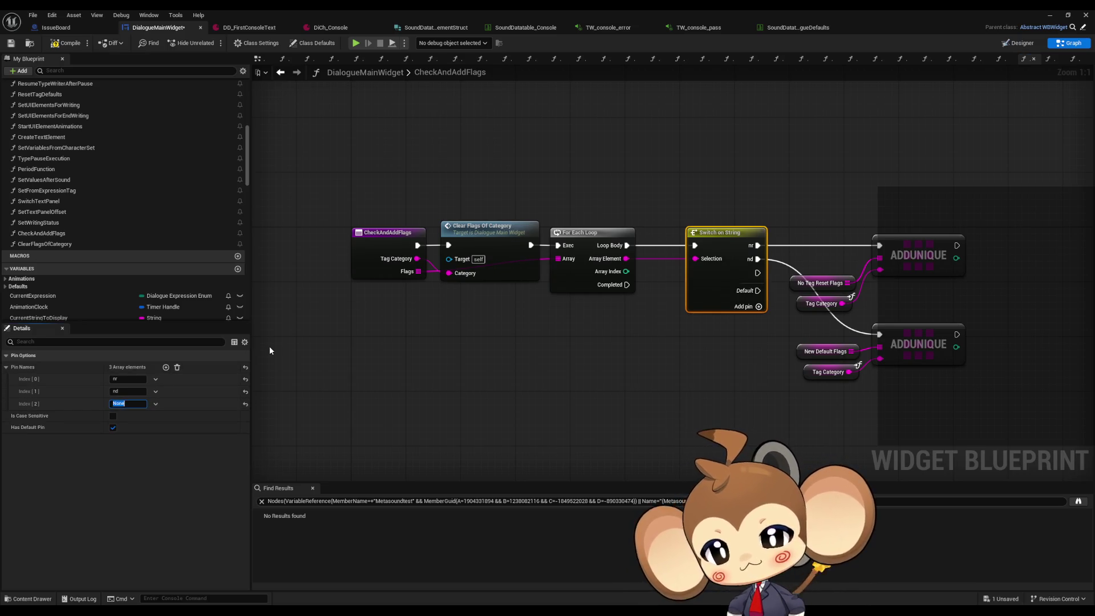
type("c")
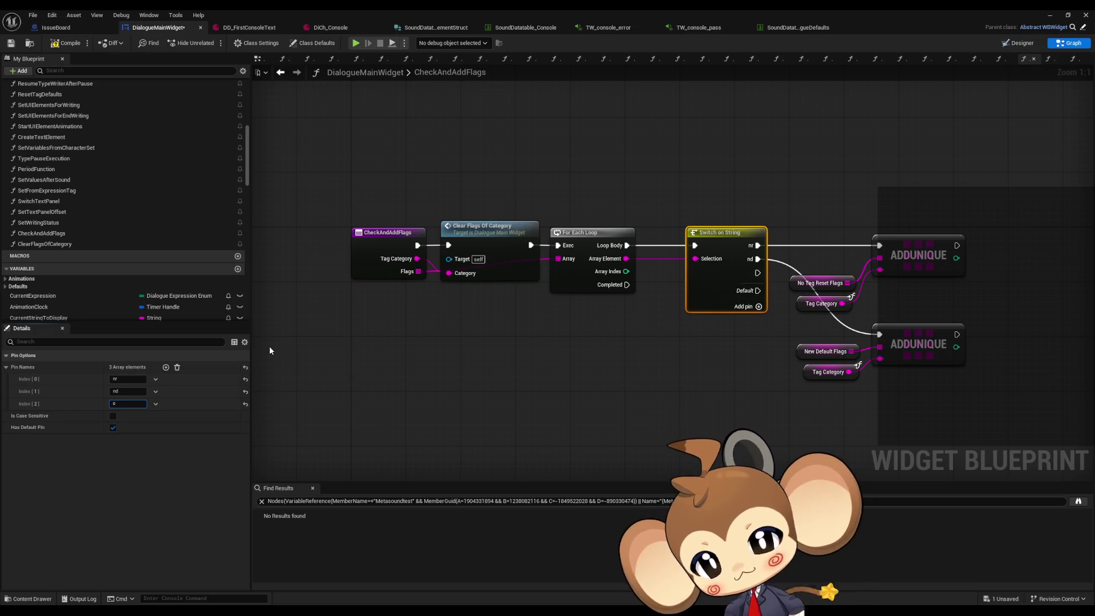
type("l")
key("Return")
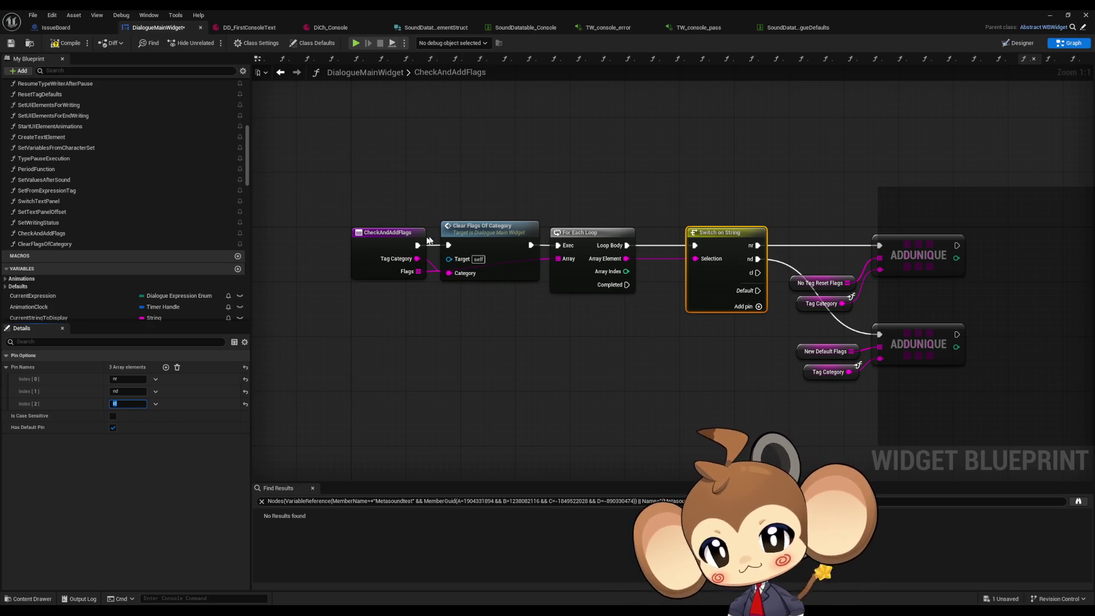
- Pull Clear Flags Of Category out of the entry chain and add a Tag Category getter
mouse_move(416, 245)
left_mouse_down()
mouse_move(558, 245)
mouse_move(576, 377)
mouse_move(611, 366)
mouse_move(803, 416)
left_mouse_up()
left_click(494, 240)
left_click(645, 374, "alt")
left_click(505, 418)
right_click(562, 428)
type("tag cat ge")
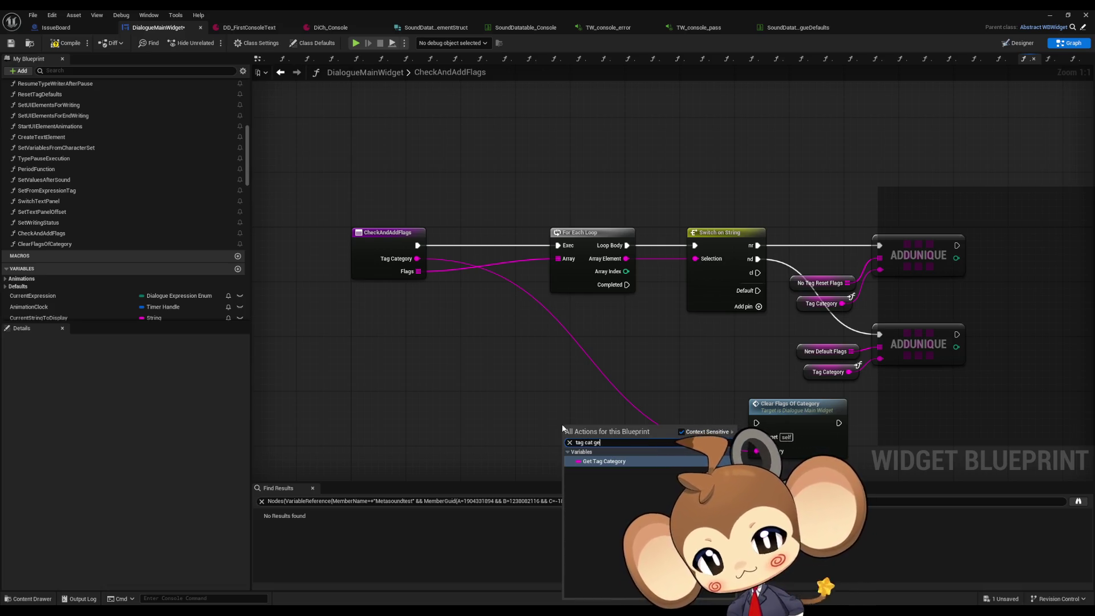
key("Return")
- Run Clear Flags from the cl case with Tag Category feeding Category, and tidy the layout
mouse_move(757, 451)
left_mouse_down()
mouse_move(619, 438)
mouse_move(602, 426)
left_mouse_up()
left_click_drag(757, 273, 756, 422)
left_click_drag(583, 426, 705, 447)
left_click_drag(776, 418, 898, 411)
left_click_drag(686, 448, 814, 448)
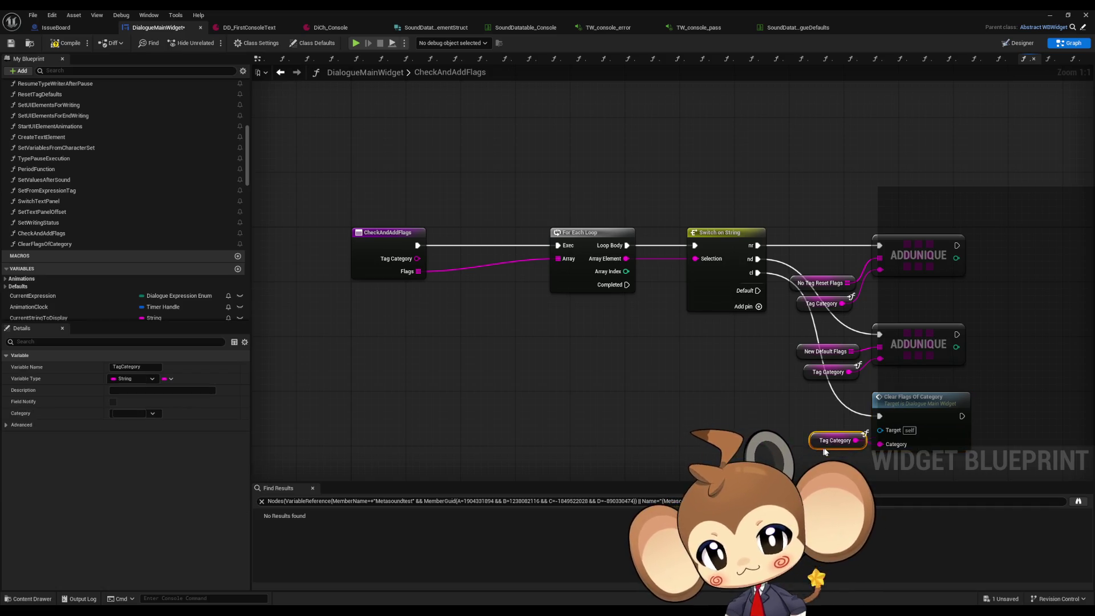
left_click_drag(658, 410, 635, 330)
mouse_move(700, 310)
left_mouse_down()
mouse_move(560, 279)
mouse_move(624, 311)
left_mouse_up()
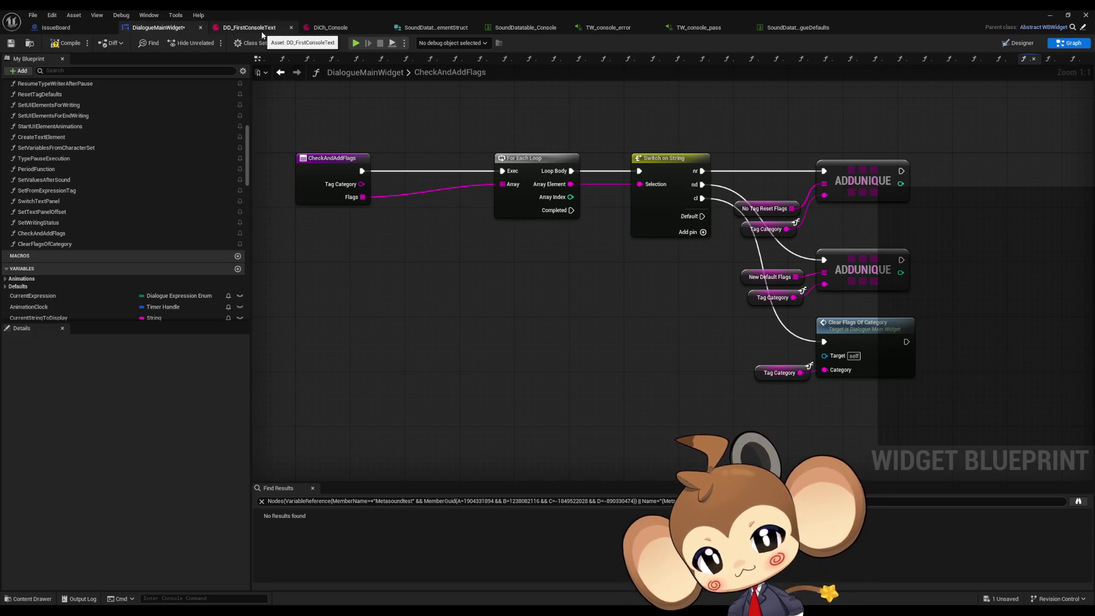
left_click(282, 76)
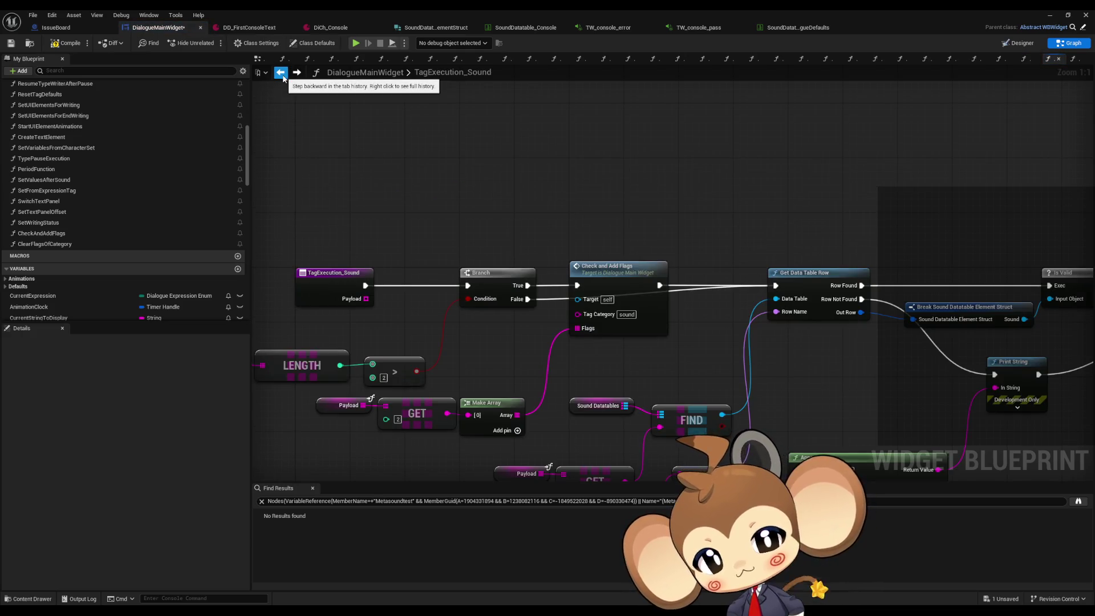
- Inspect the TagExecution_Sound and CheckAndAddFlags graphs, then select the console sound tag in DD_FirstConsoleText's error line
mouse_move(642, 222)
left_mouse_down()
mouse_move(489, 144)
mouse_move(255, 129)
mouse_move(688, 185)
left_mouse_up()
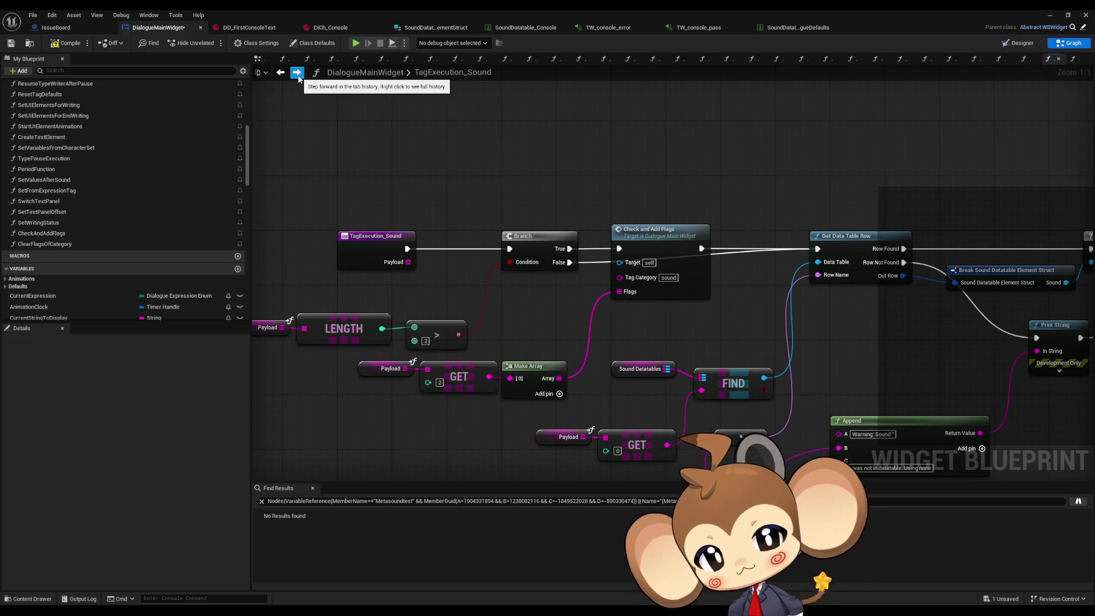
left_click(297, 73)
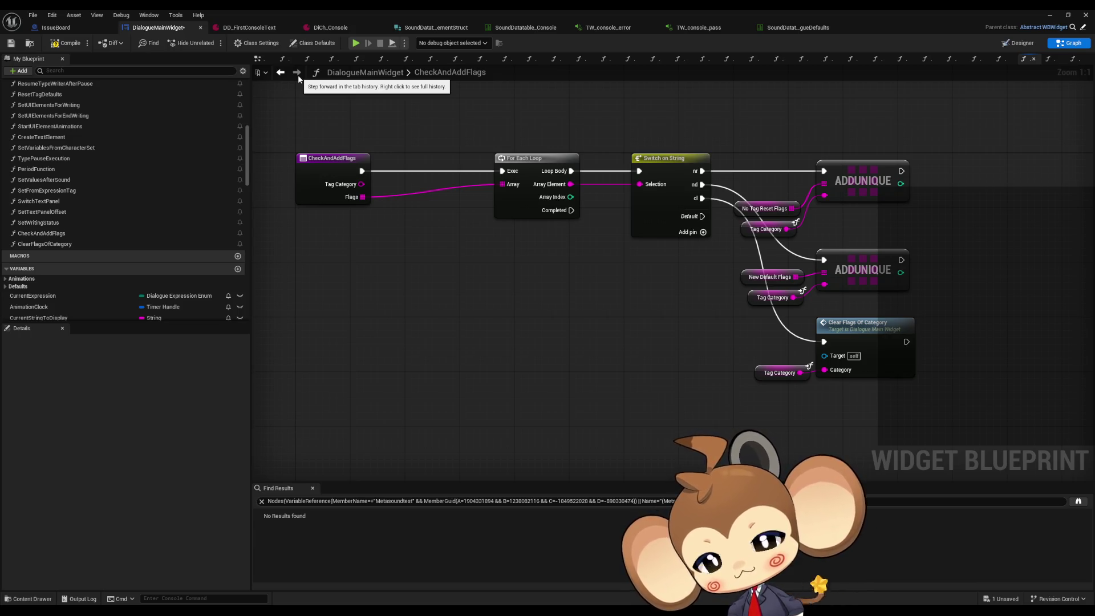
left_click(254, 29)
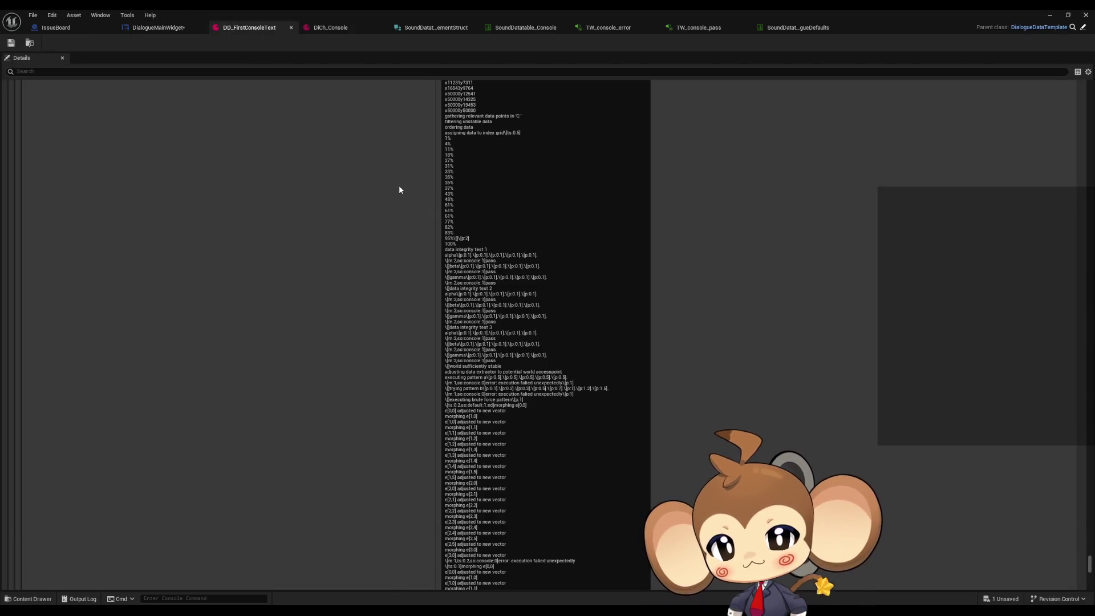
scroll(403, 194, "down", 2)
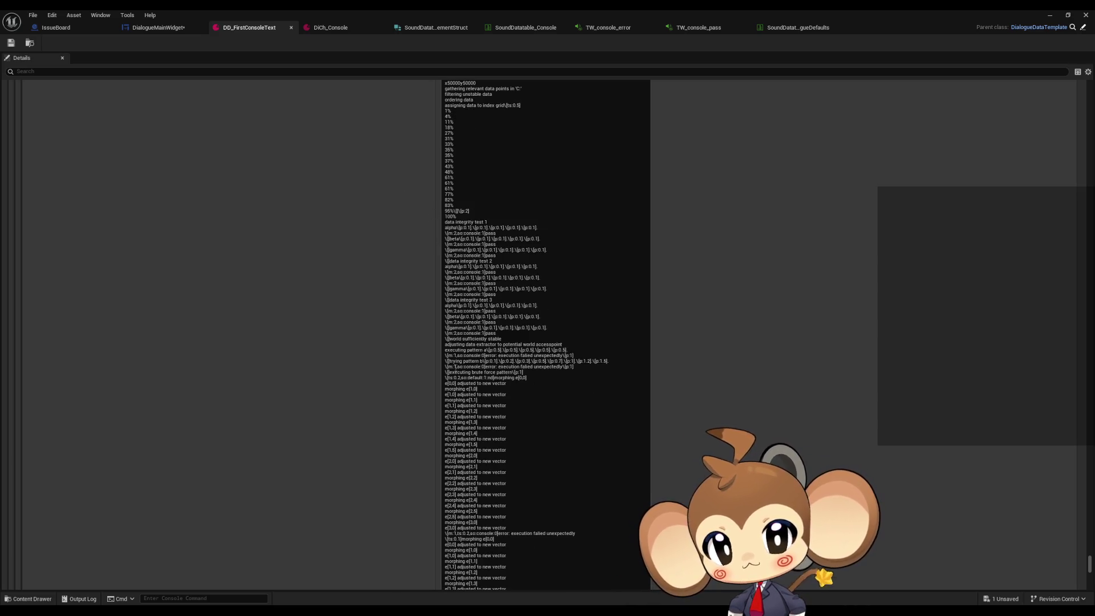
left_click_drag(454, 367, 483, 367)
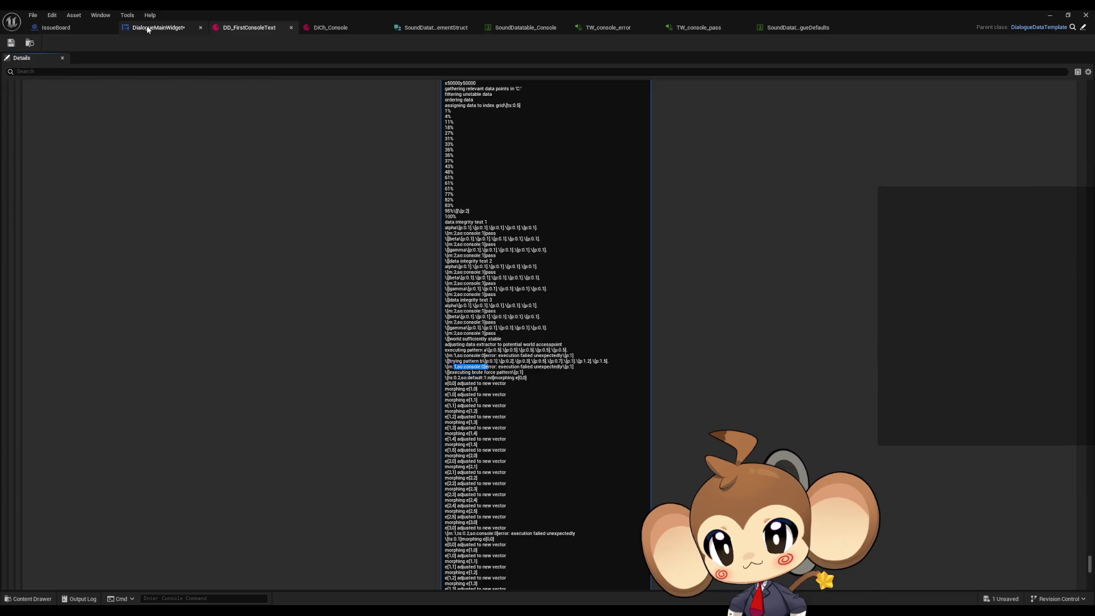
- Go back to the blueprint, open the TagReset_Sound function graph, then return to DD_FirstConsoleText
left_click(147, 28)
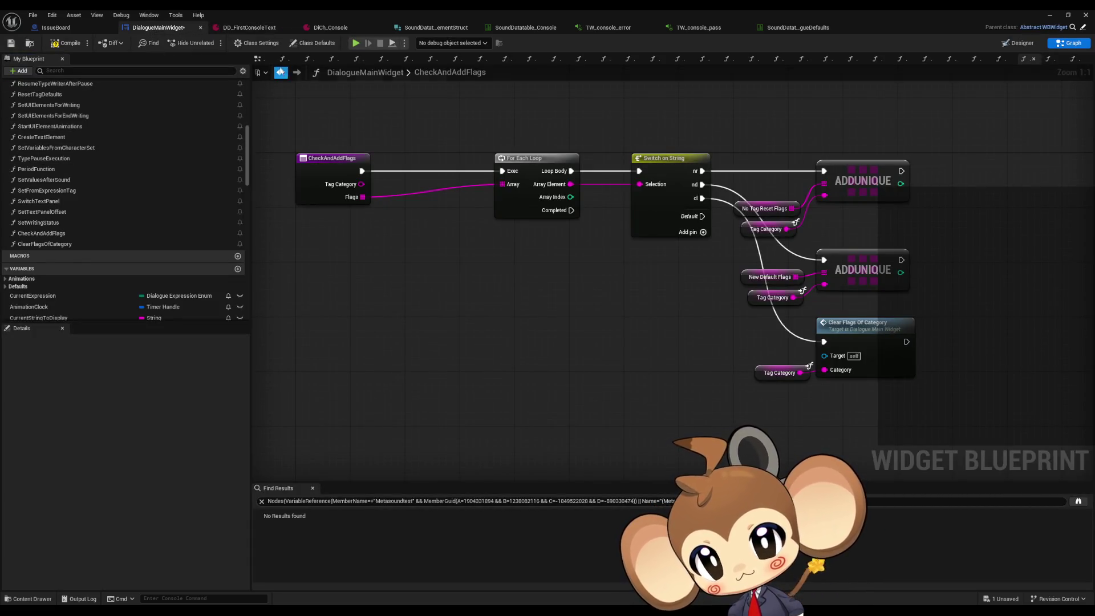
left_click(280, 73)
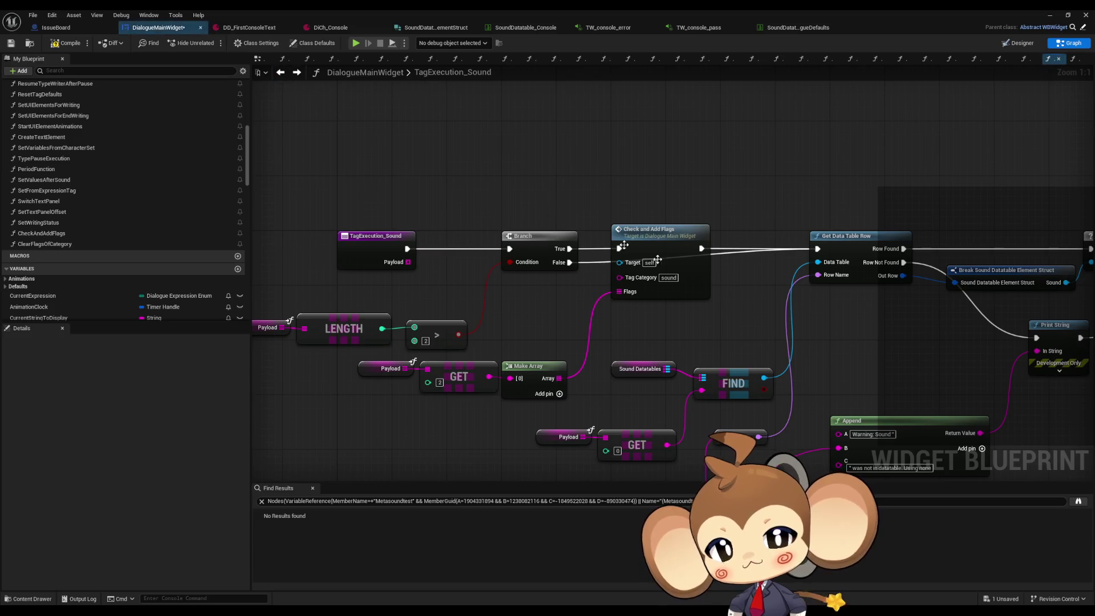
scroll(142, 228, "up", 2)
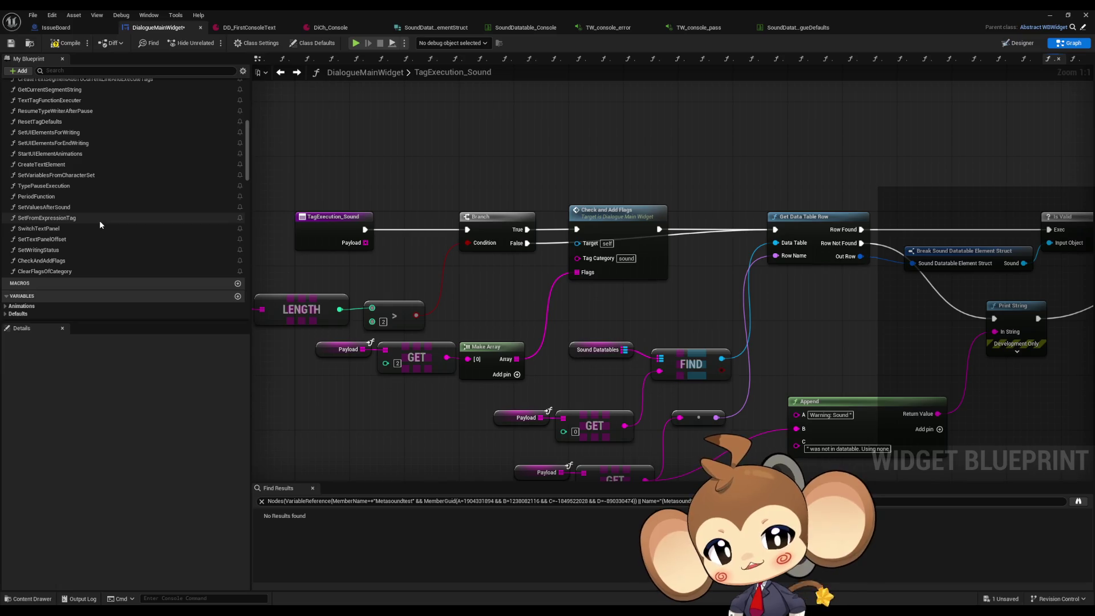
scroll(99, 220, "up", 12)
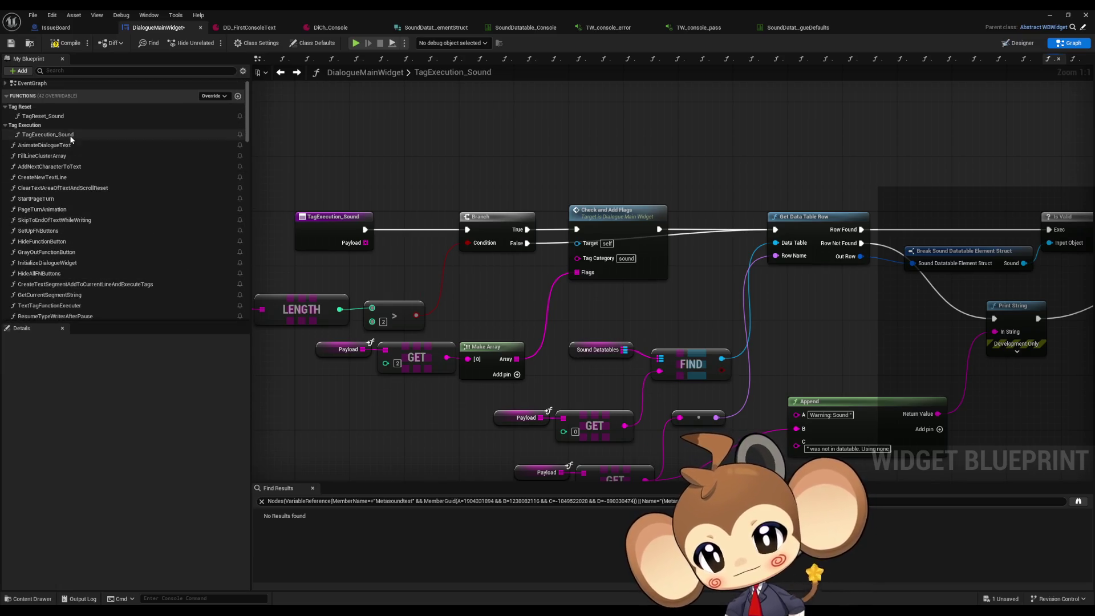
double_click(51, 116)
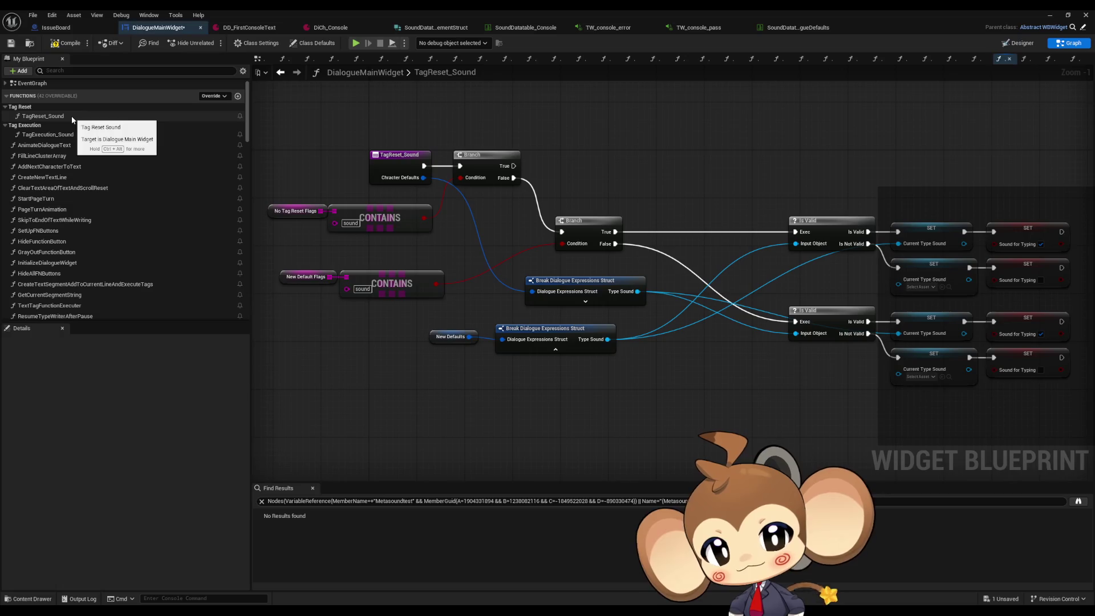
left_click_drag(314, 130, 324, 164)
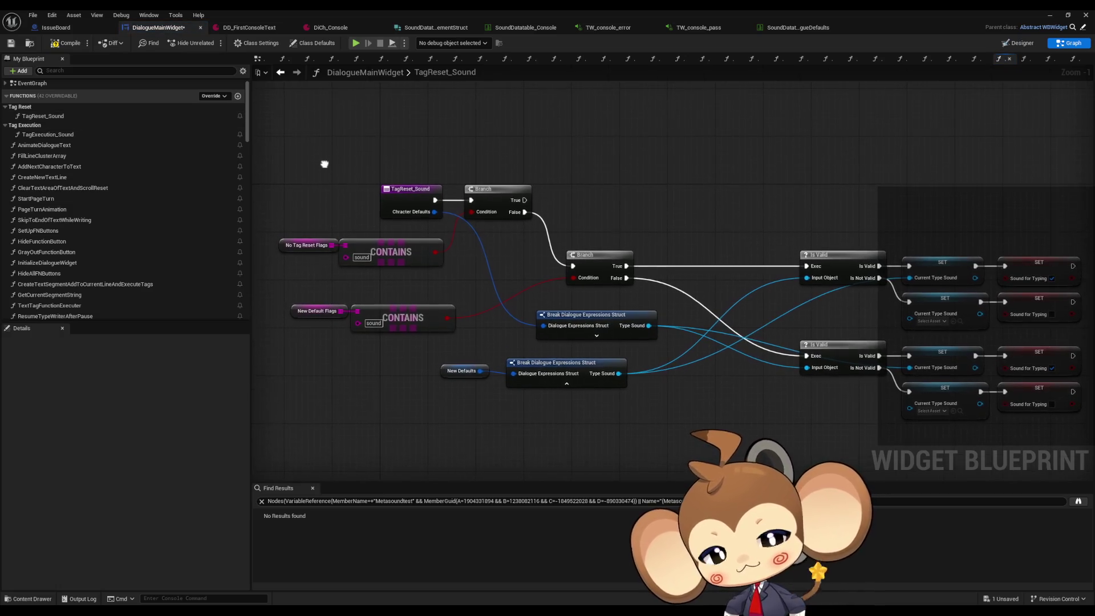
left_click(244, 31)
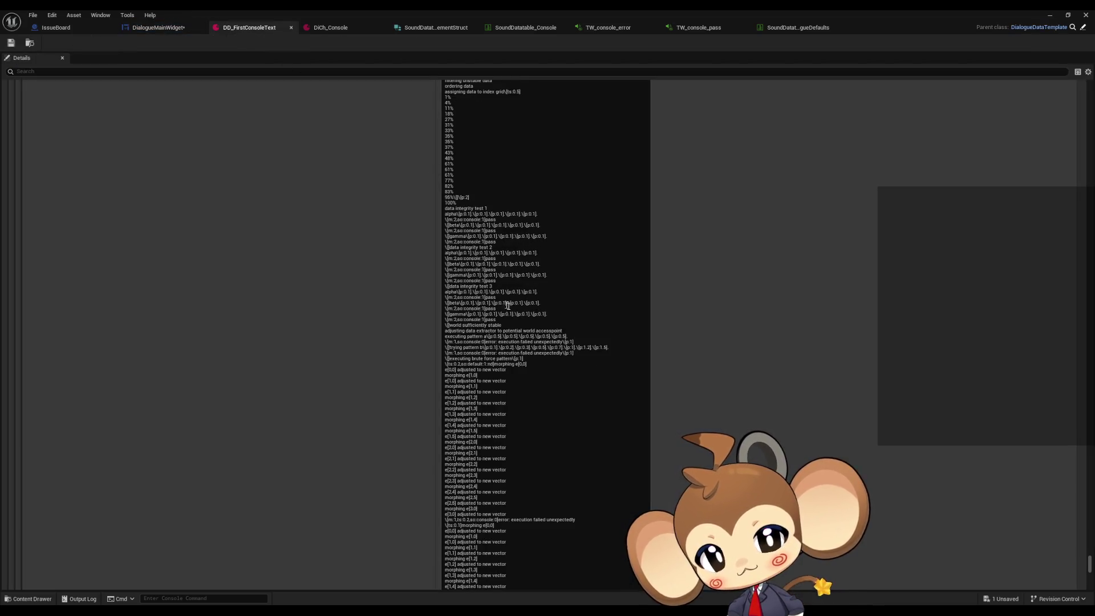
- At the end of DD_FirstConsoleText's script, change the so:console tag in the error line by typing ':col', and commit
scroll(528, 308, "down", 10)
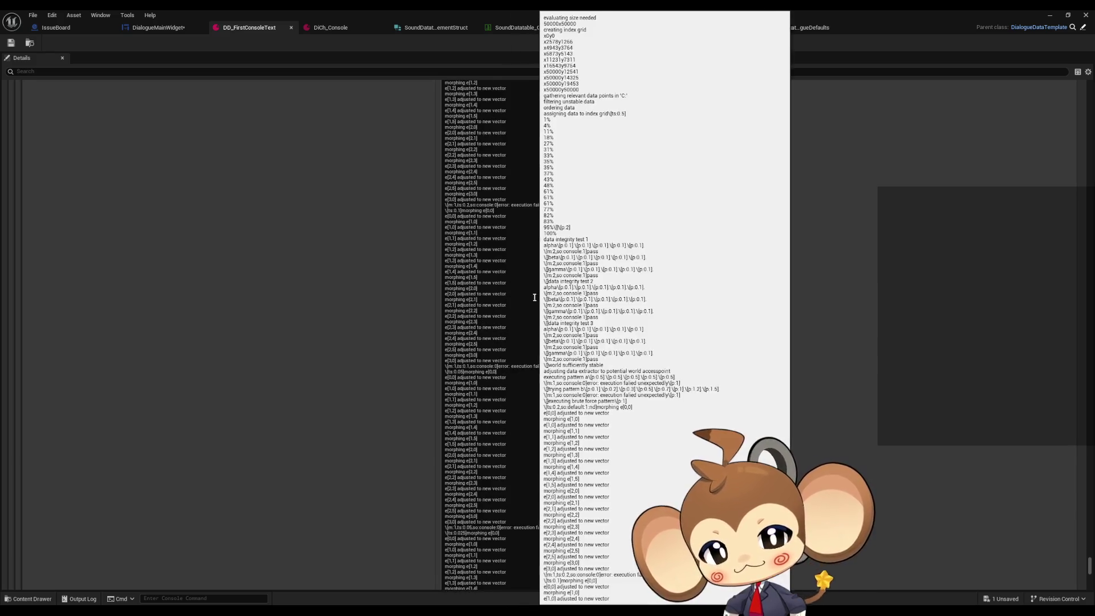
scroll(537, 298, "down", 10)
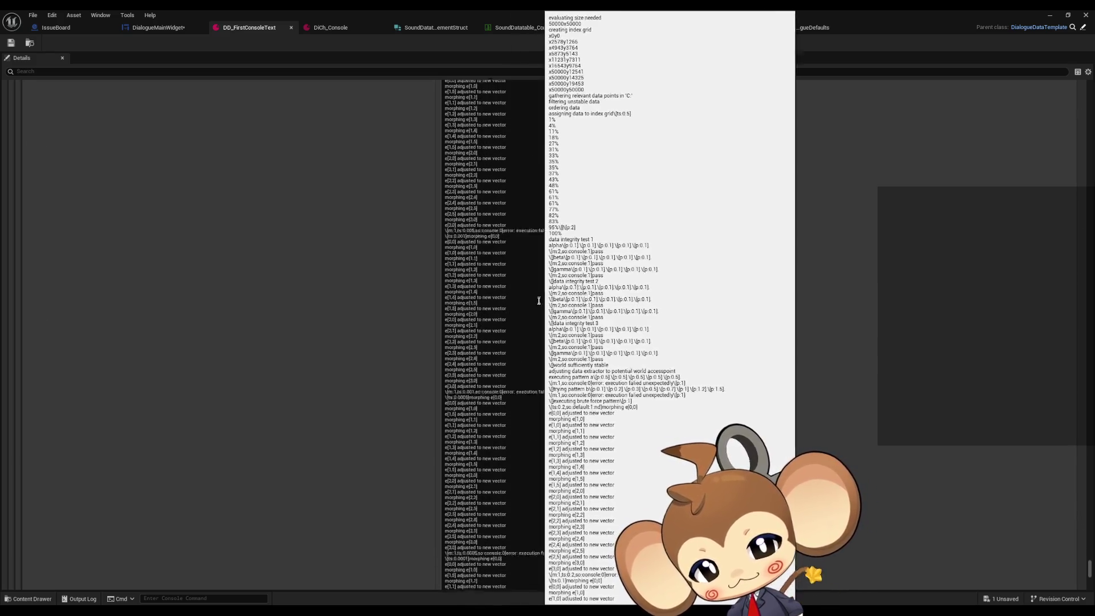
scroll(541, 296, "down", 10)
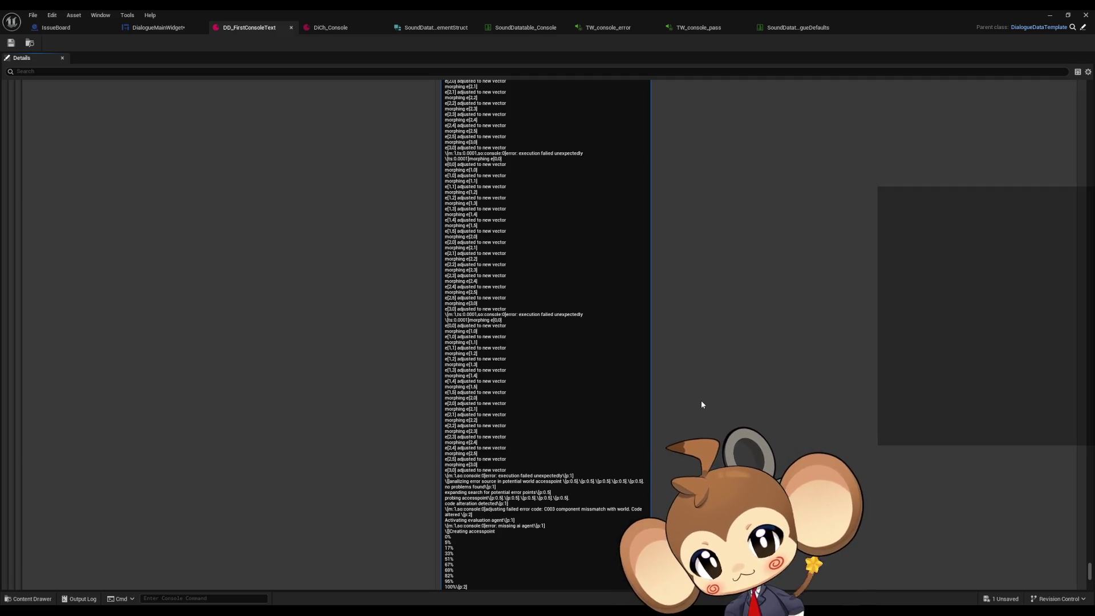
type(":col")
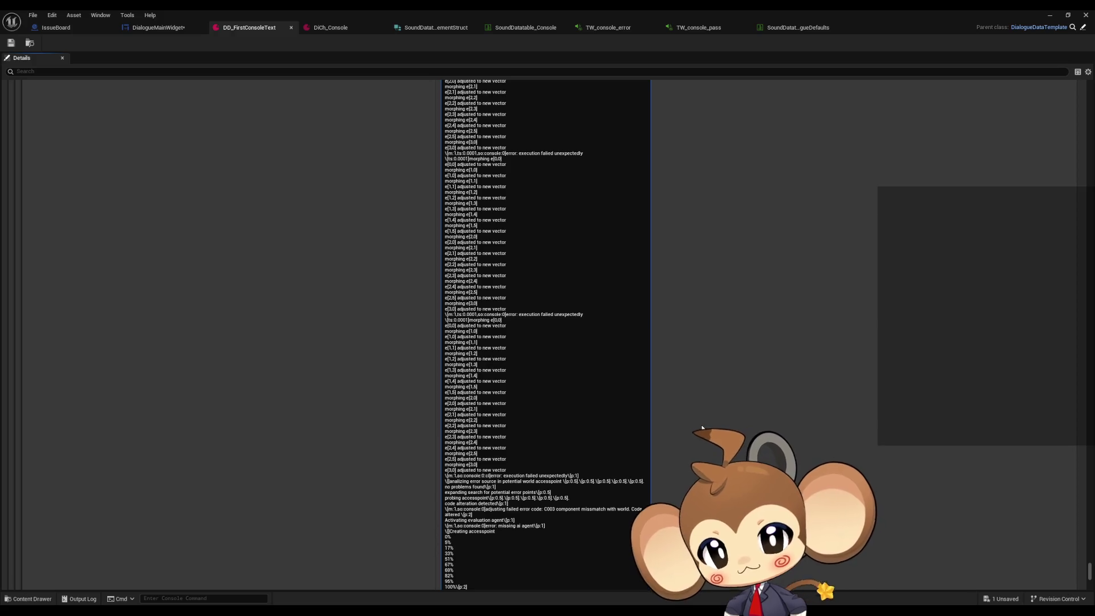
left_click(691, 421)
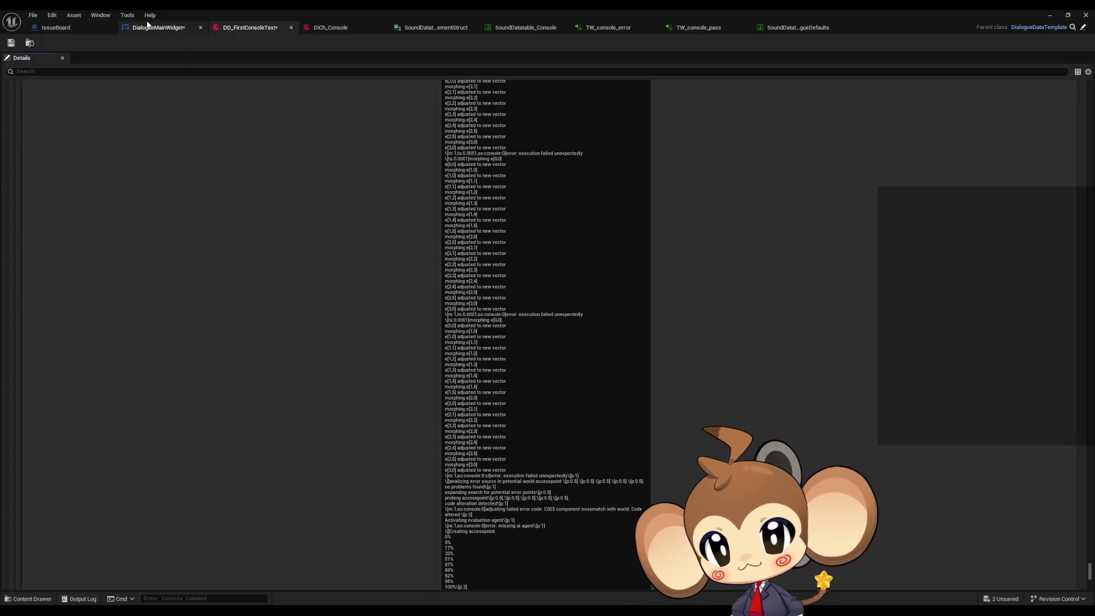
left_click(154, 28)
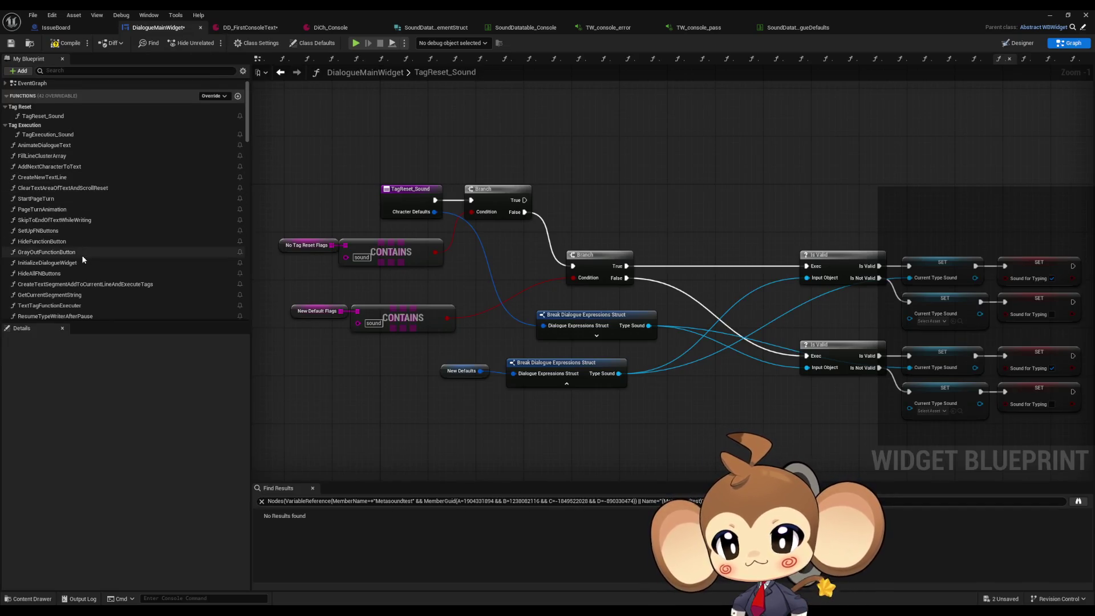
- Open TextTagFunctionExecuter and from it the TagExecution_Sound function graph
scroll(91, 228, "down", 5)
scroll(90, 257, "down", 3)
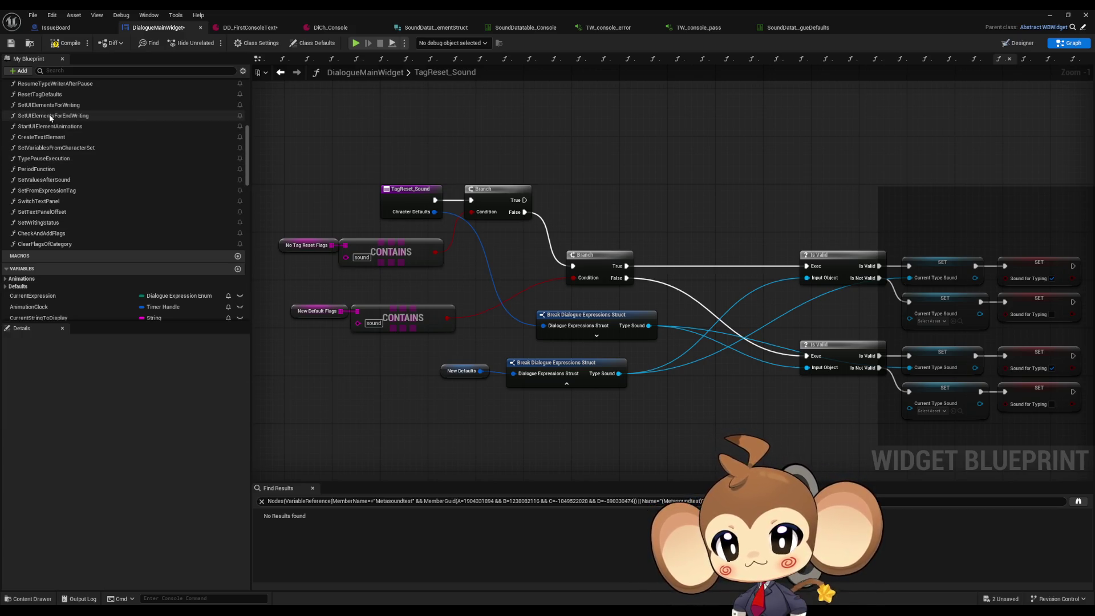
scroll(51, 108, "up", 1)
double_click(43, 87)
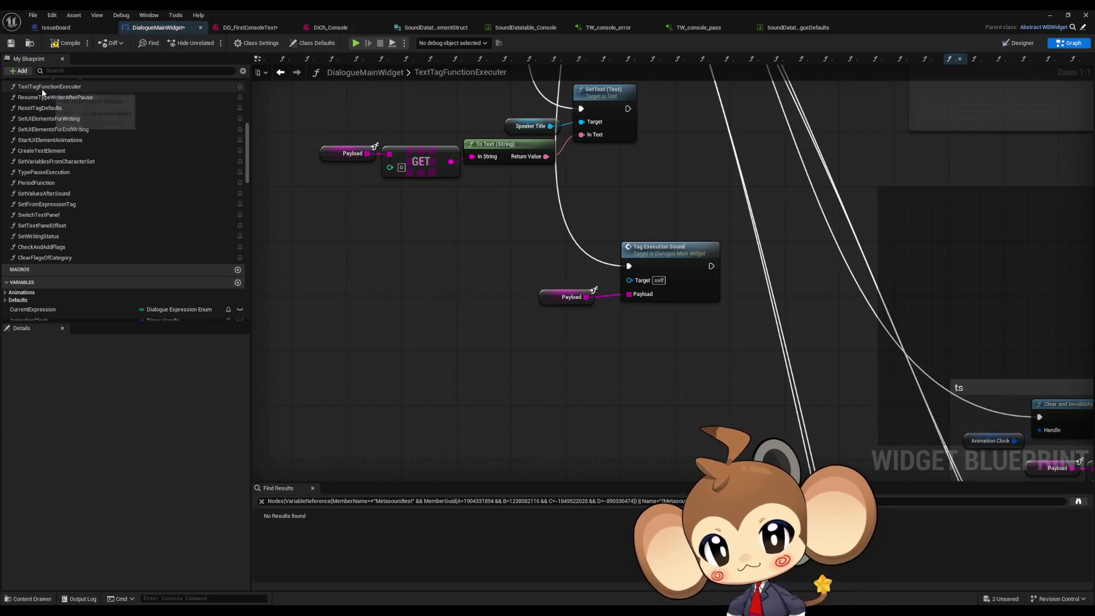
double_click(655, 353)
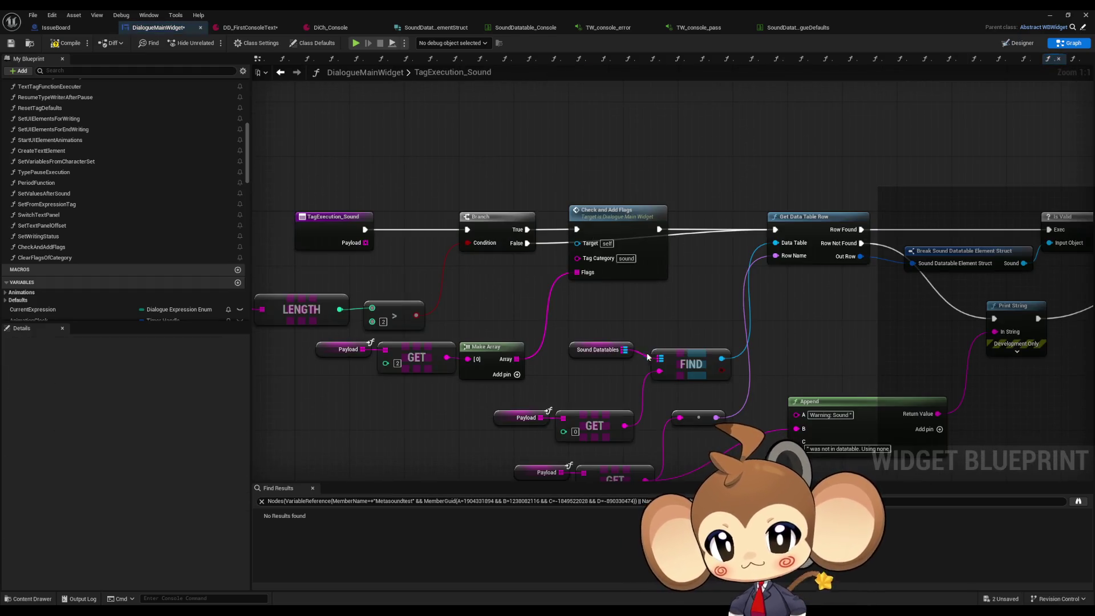
left_click_drag(525, 278, 485, 282)
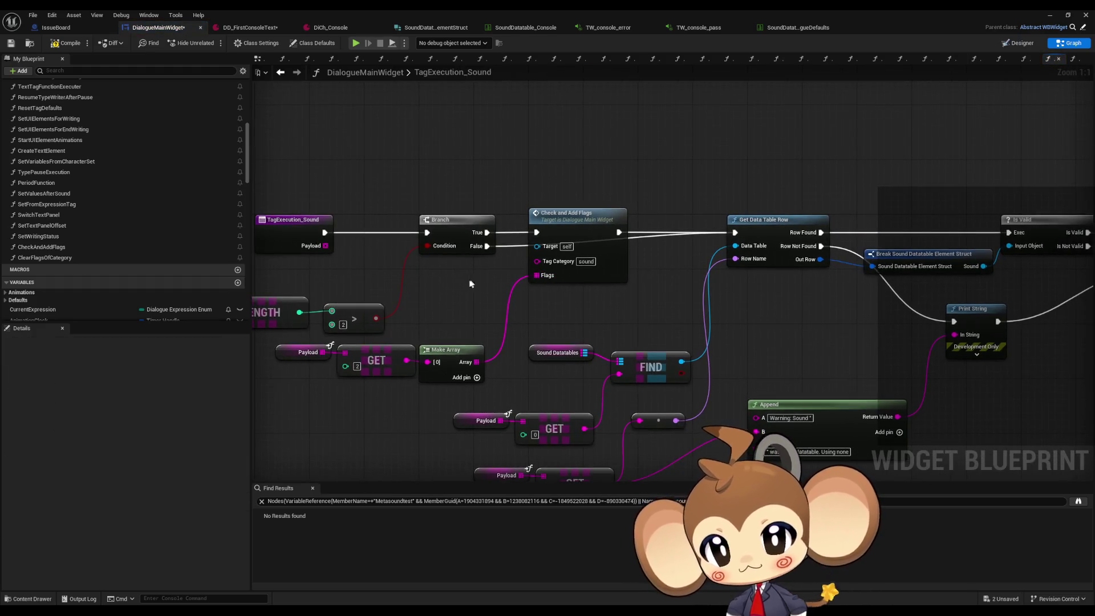
- Inspect CheckAndAddFlags and ClearFlagsOfCategory, return to TagExecution_Sound, and minimize the blueprint editor
left_click(570, 214)
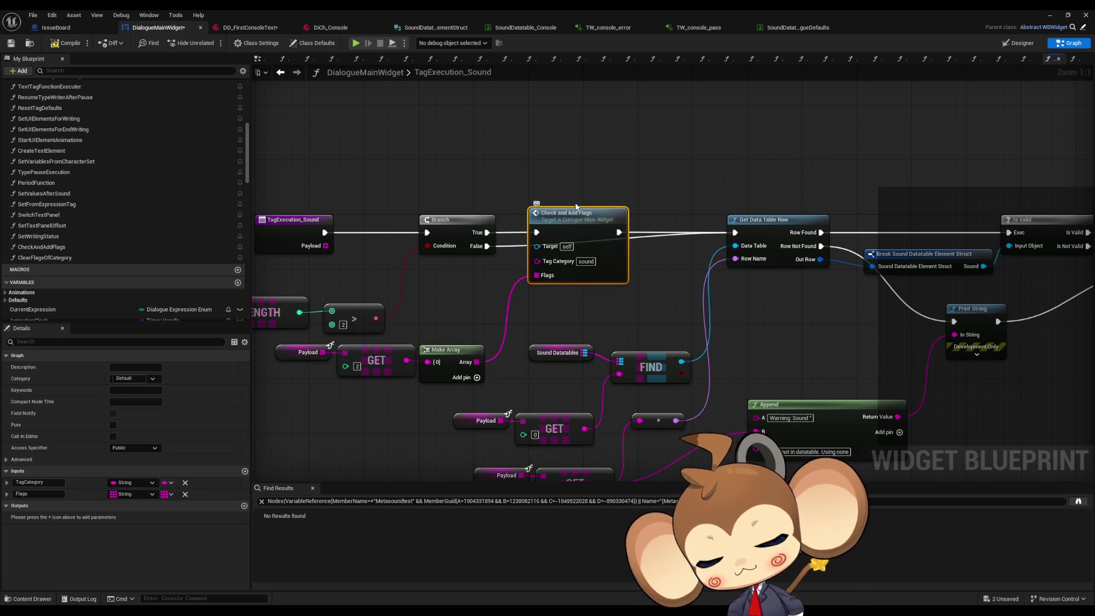
double_click(580, 244)
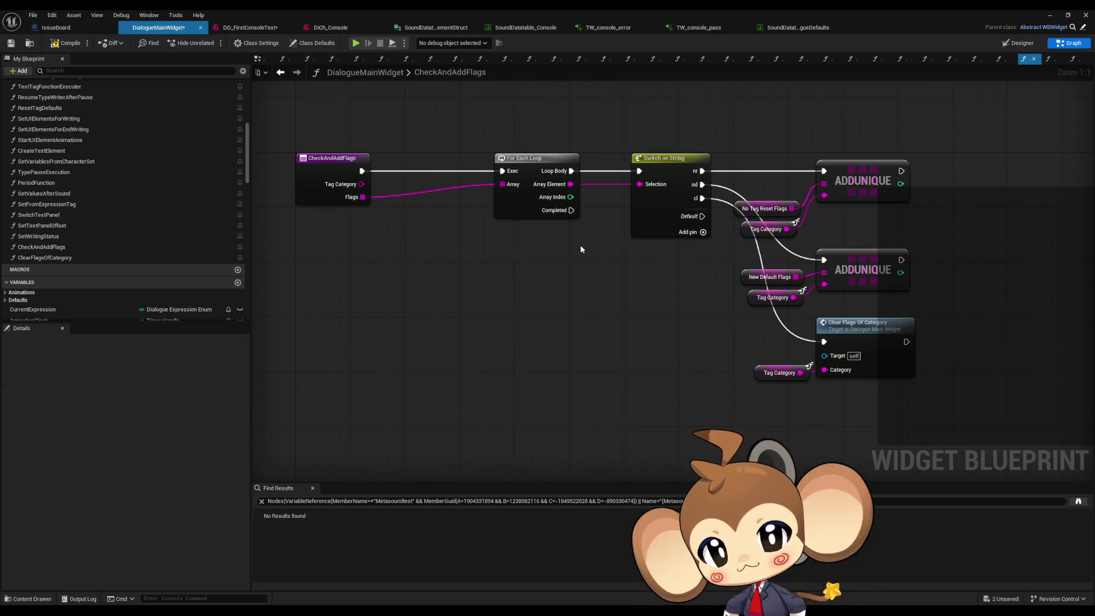
double_click(851, 341)
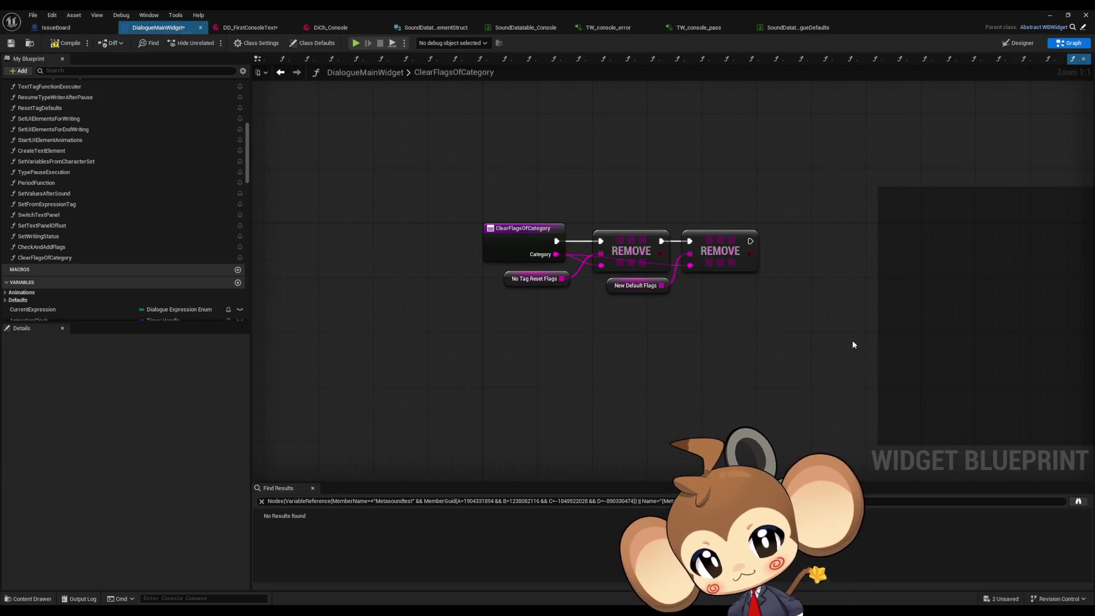
left_click(284, 74)
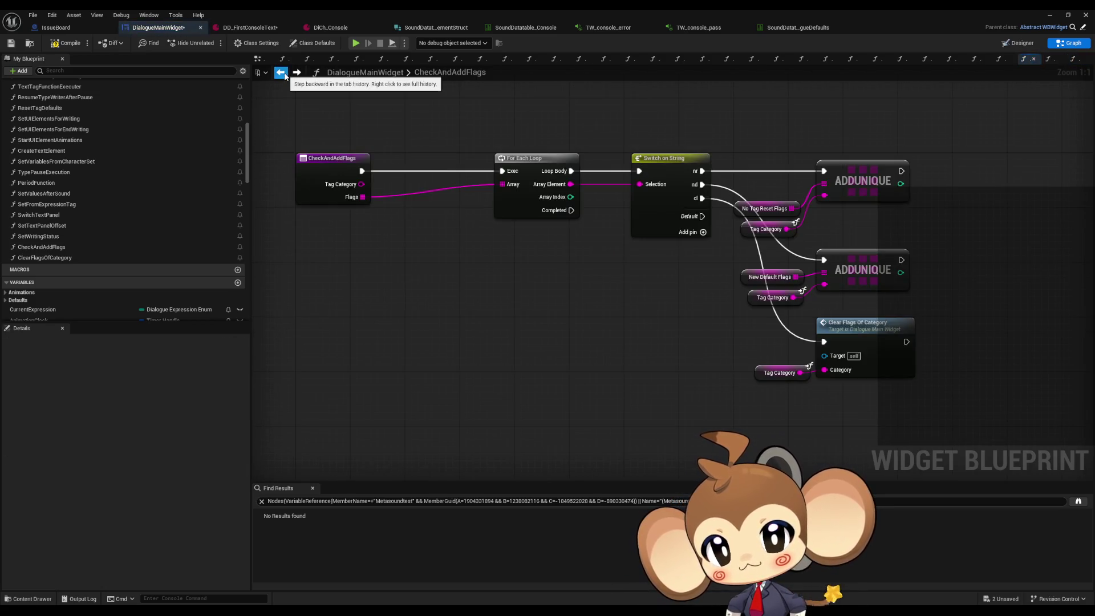
left_click(283, 74)
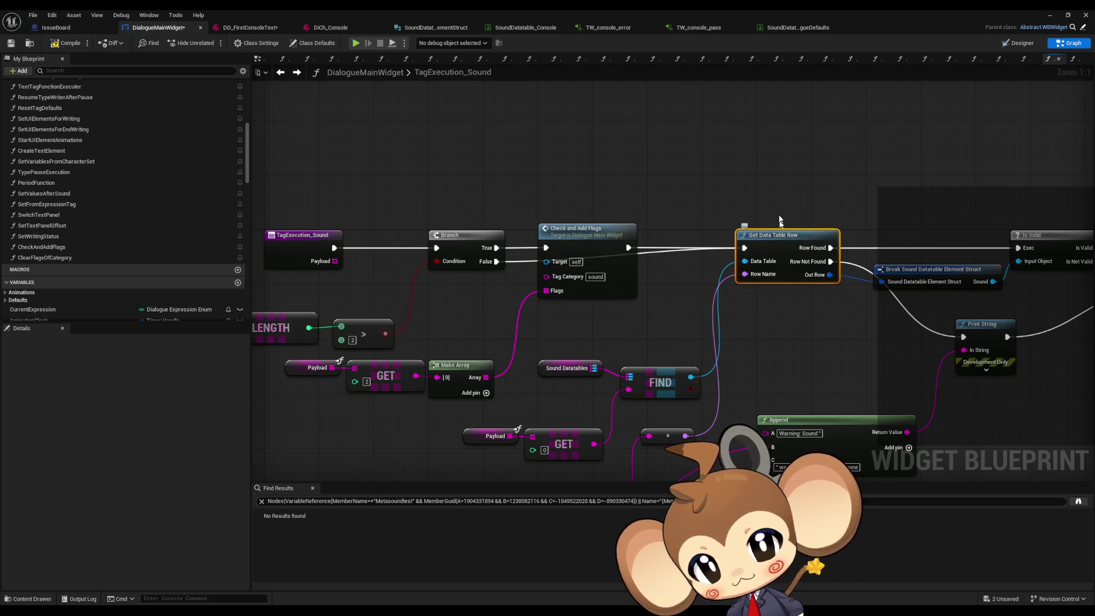
mouse_move(765, 185)
left_mouse_down()
mouse_move(436, 152)
mouse_move(744, 160)
mouse_move(891, 119)
mouse_move(774, 88)
mouse_move(434, 171)
left_mouse_up()
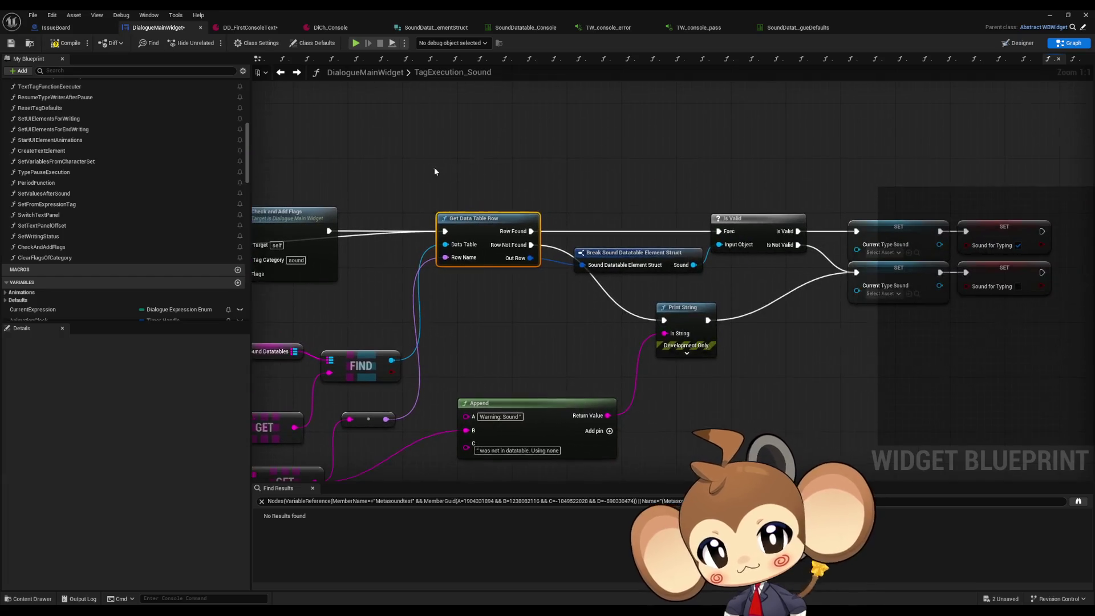
left_click(1047, 15)
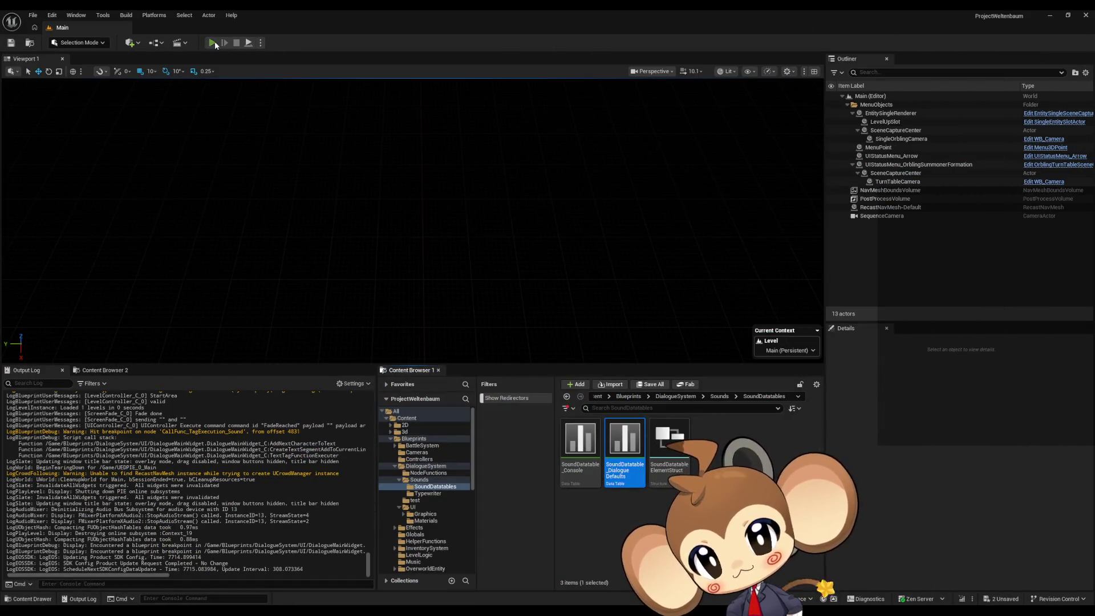
- Play in the editor, load the saved game, answer 'yes' at the console prompt, and exit fullscreen
key("alt+p")
left_click(143, 310)
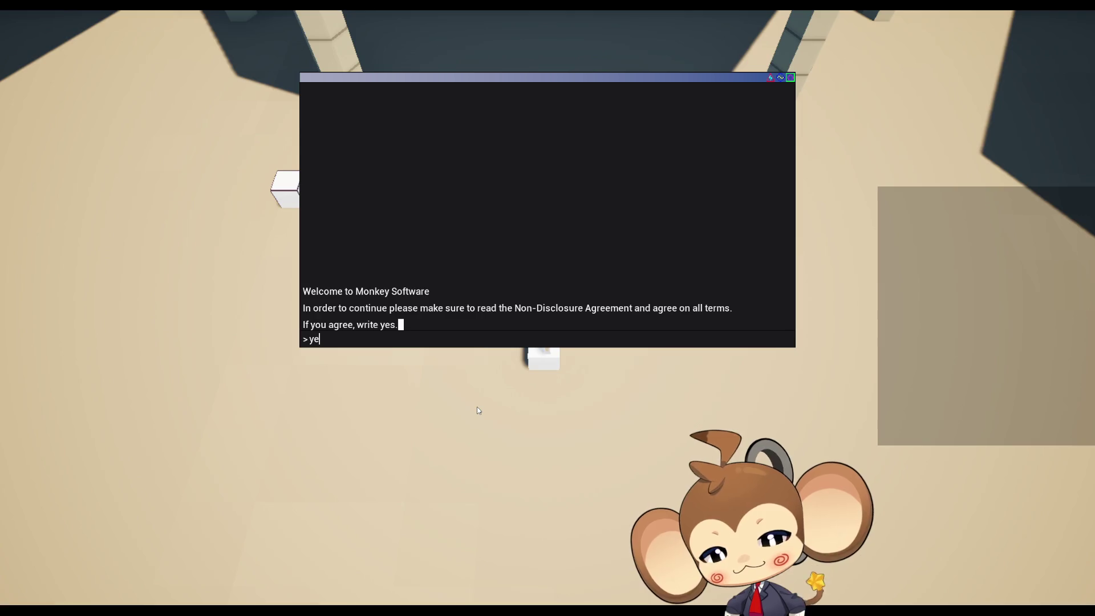
type("s")
key("Return")
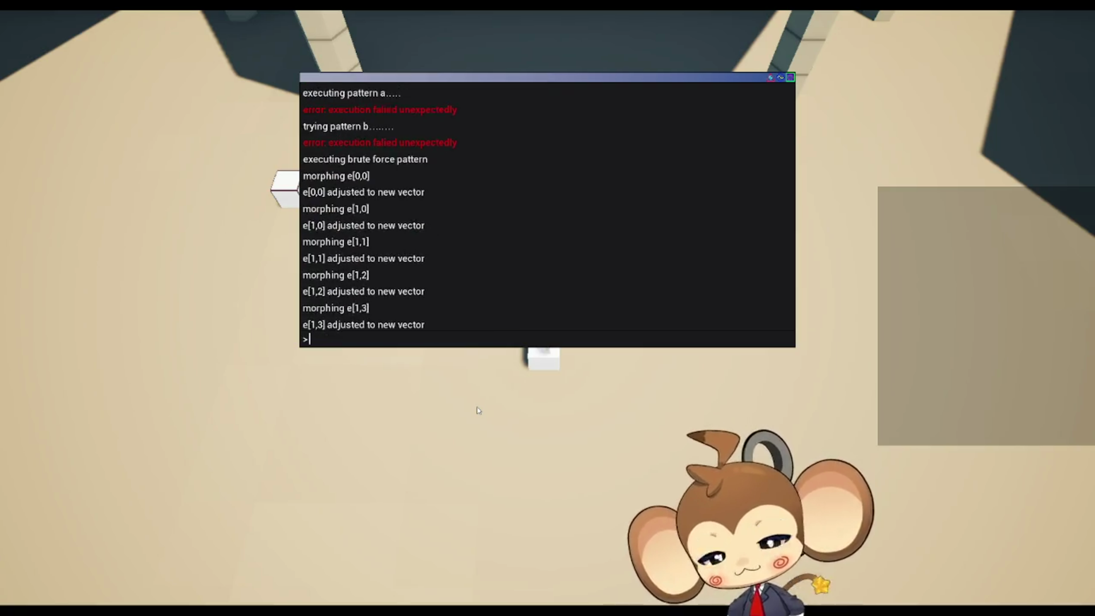
key("F11")
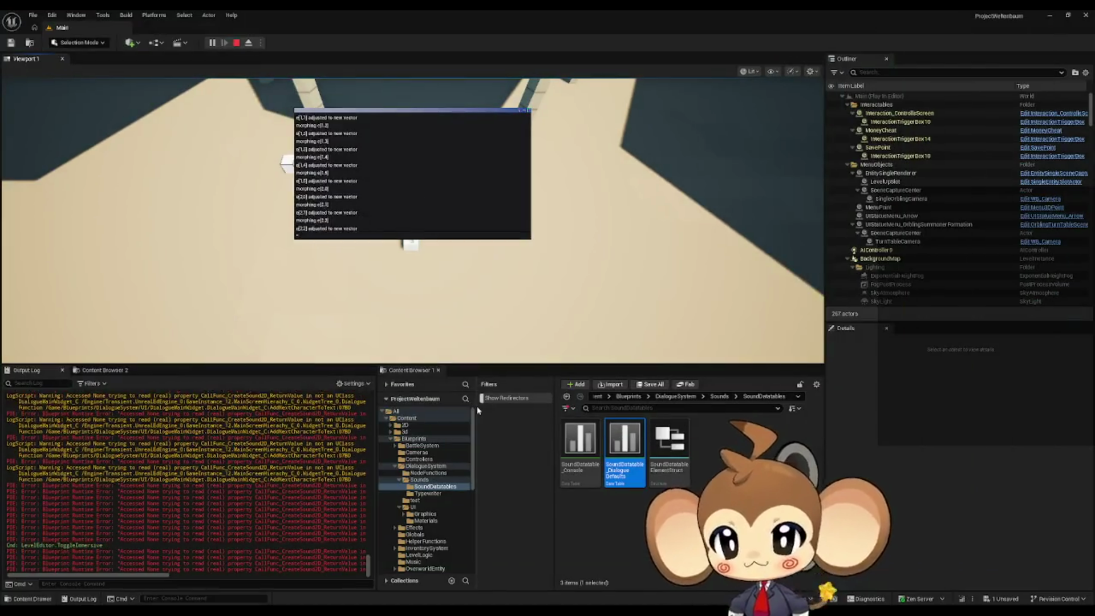
- Stop the play session, close the Message Log, and bring back DialogueMainWidget's TagExecution_Sound graph
left_click(235, 46)
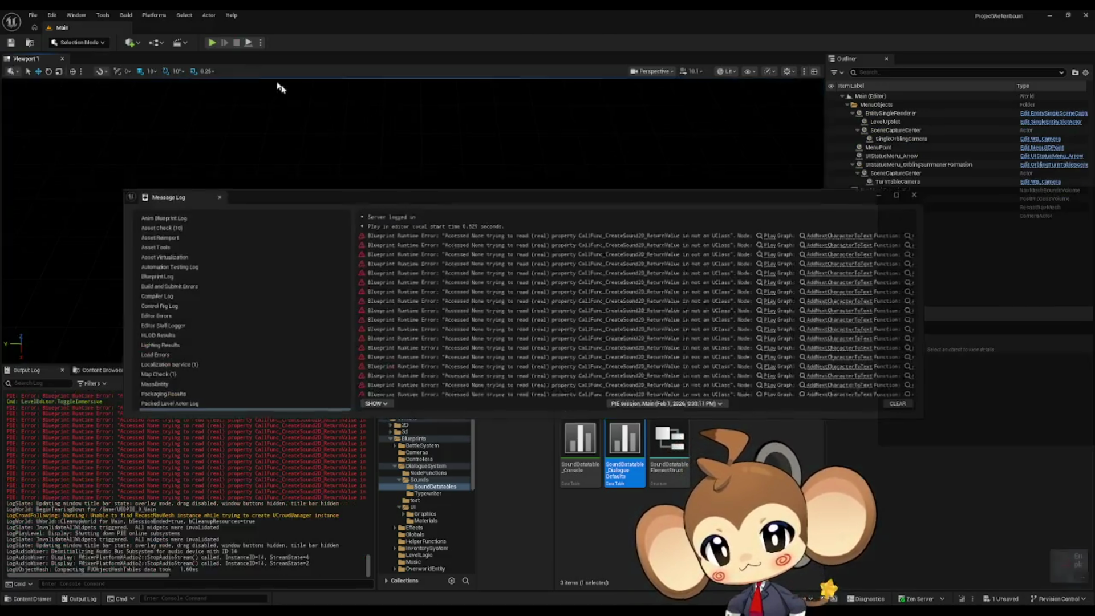
left_click(915, 195)
mouse_move(482, 609)
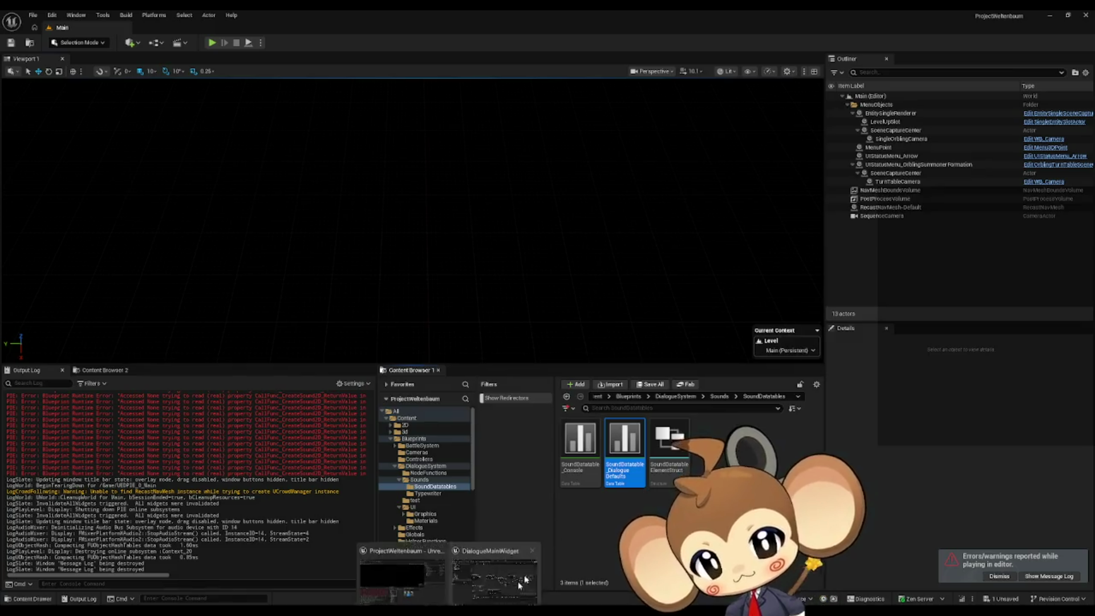
left_click(528, 565)
left_click_drag(647, 368, 1001, 375)
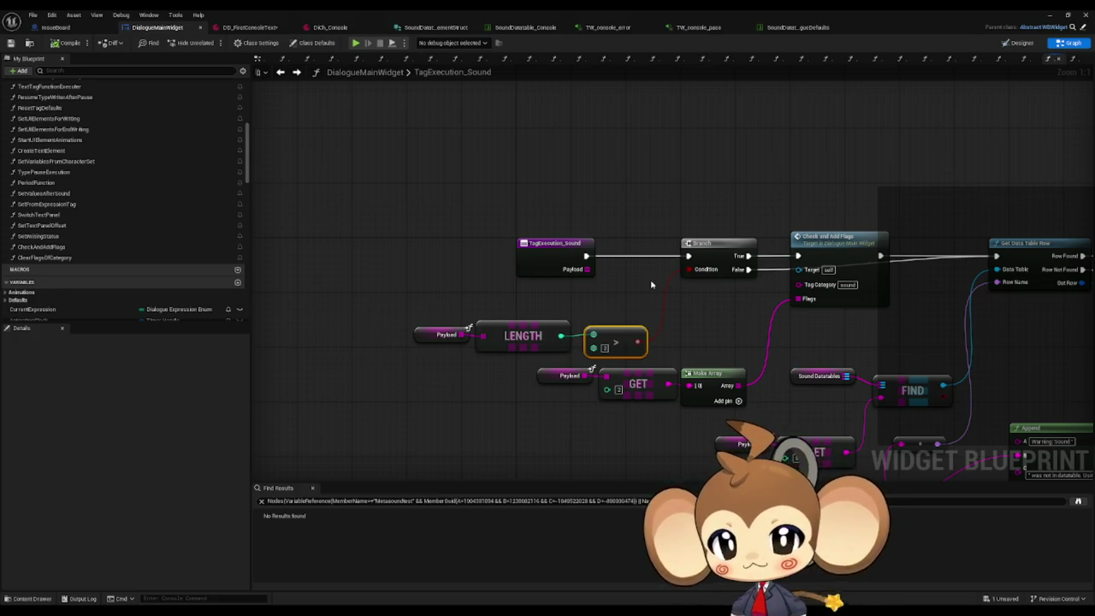
- Inspect the Check and Add Flags, Break Struct, Sound Datatables and Payload GET nodes in TagExecution_Sound
left_click(852, 256)
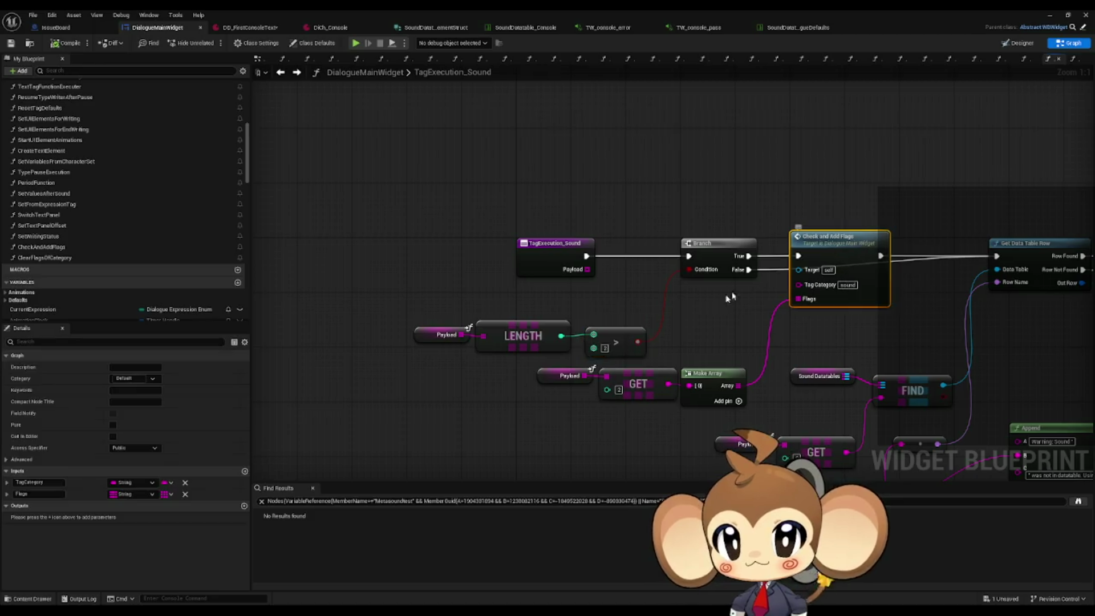
left_click(519, 318)
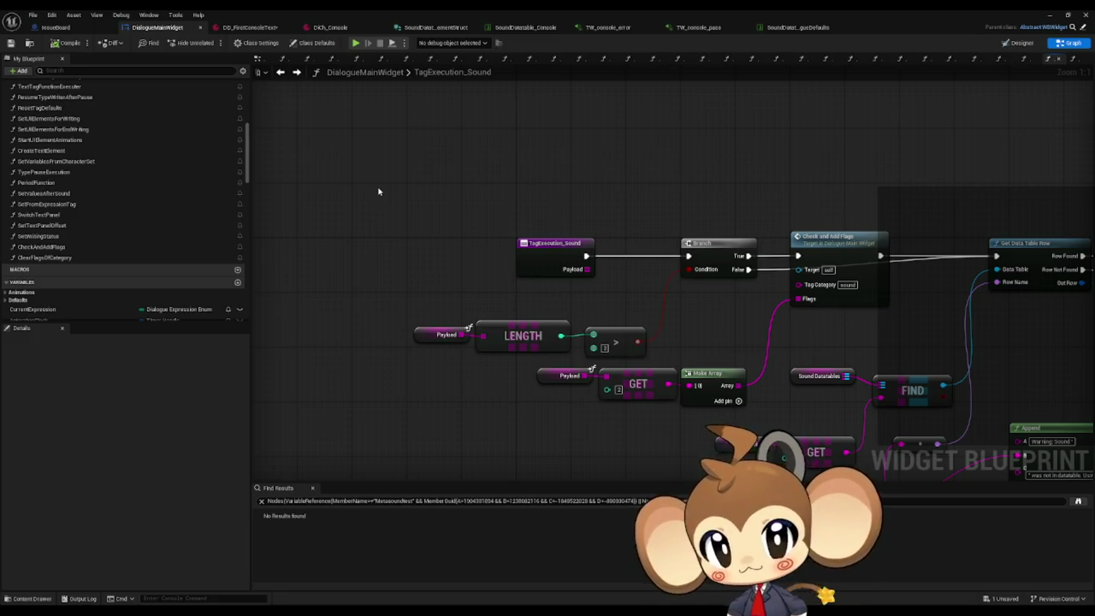
left_click_drag(494, 209, 254, 194)
left_click_drag(600, 380, 599, 381)
left_click_drag(600, 380, 568, 345)
left_click_drag(479, 369, 514, 394)
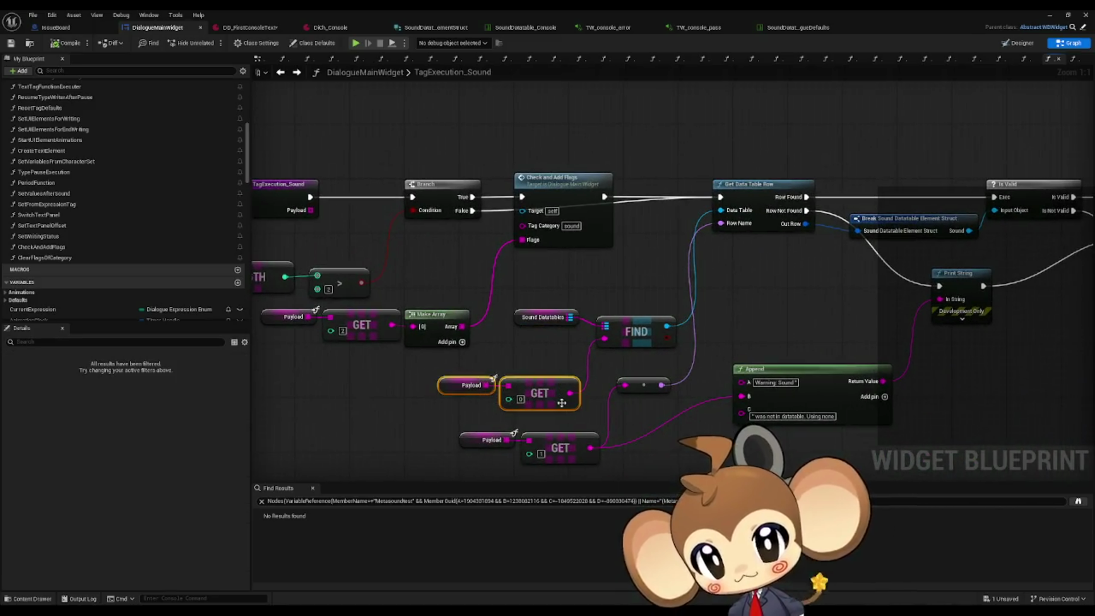
- Review DD_FirstConsoleText, then return and shrink the blueprint editor to a floating window
left_click(262, 29)
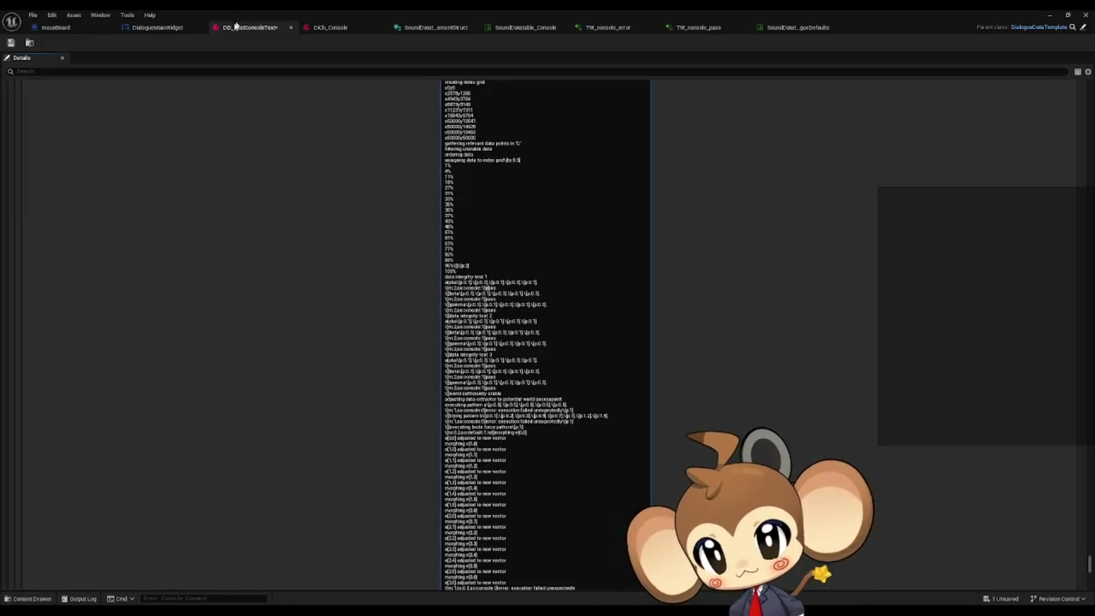
left_click(159, 28)
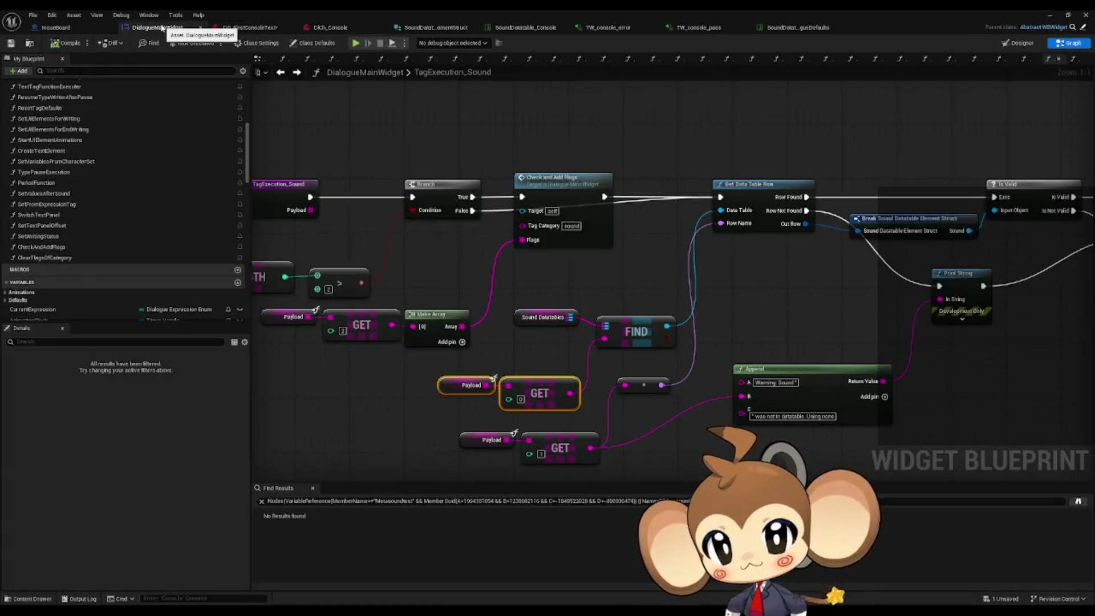
double_click(389, 35)
scroll(228, 515, "up", 10)
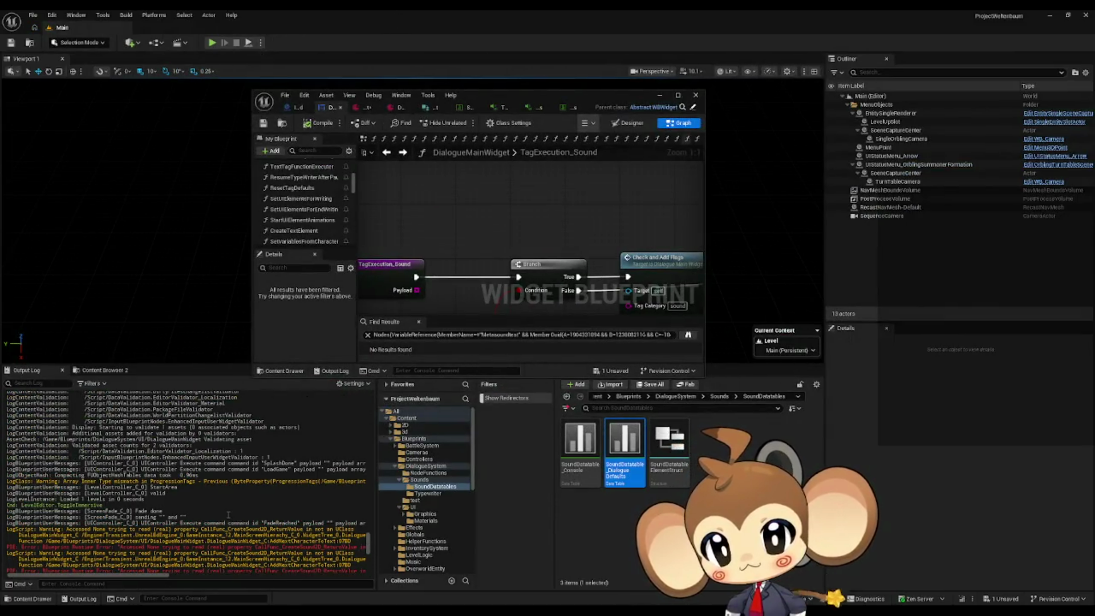
- Select parts of the Accessed None CallFunc_CreateSound2D error in the Output Log
left_click(140, 529)
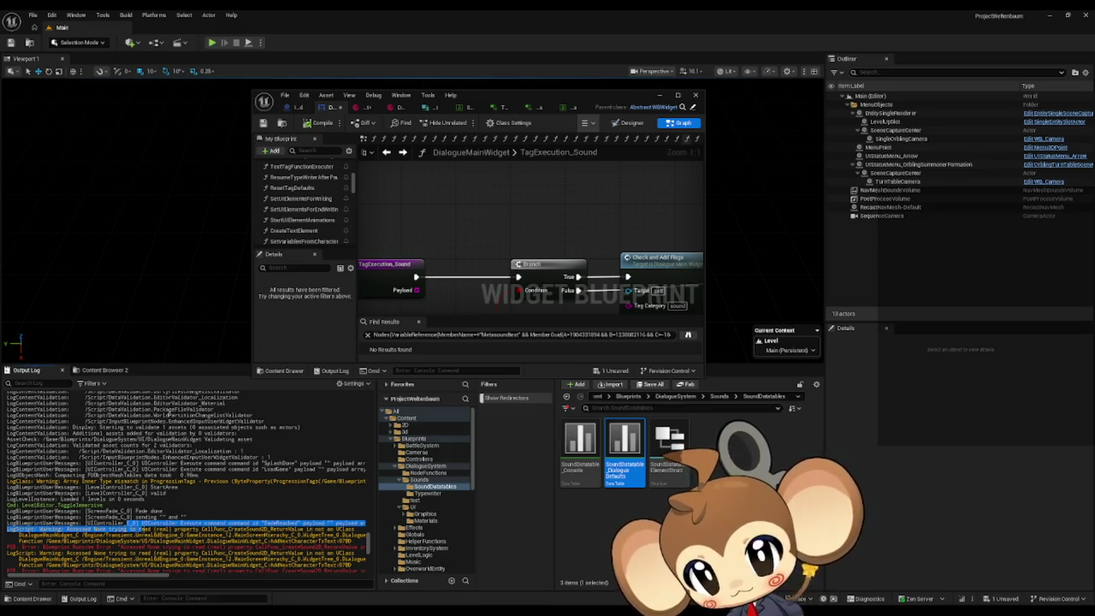
left_click_drag(186, 529, 262, 529)
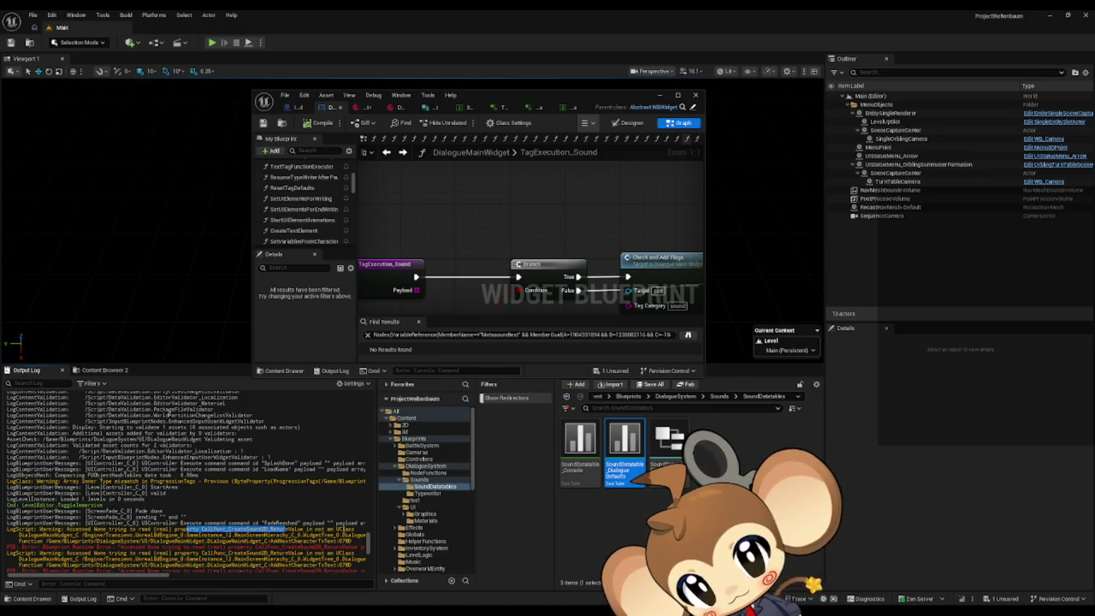
left_click_drag(342, 529, 349, 529)
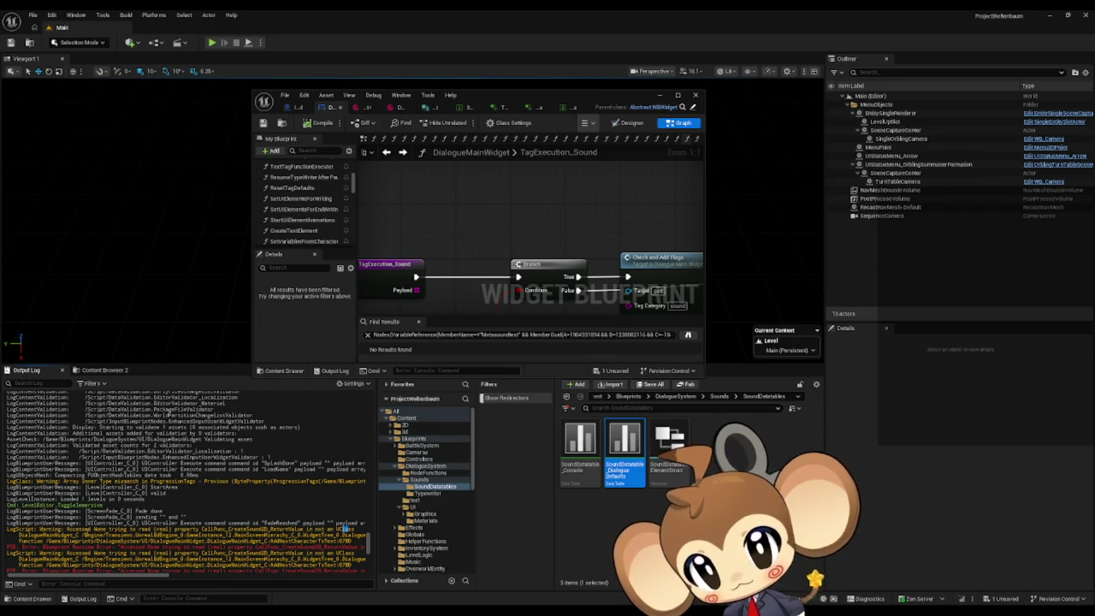
left_click_drag(109, 533, 273, 538)
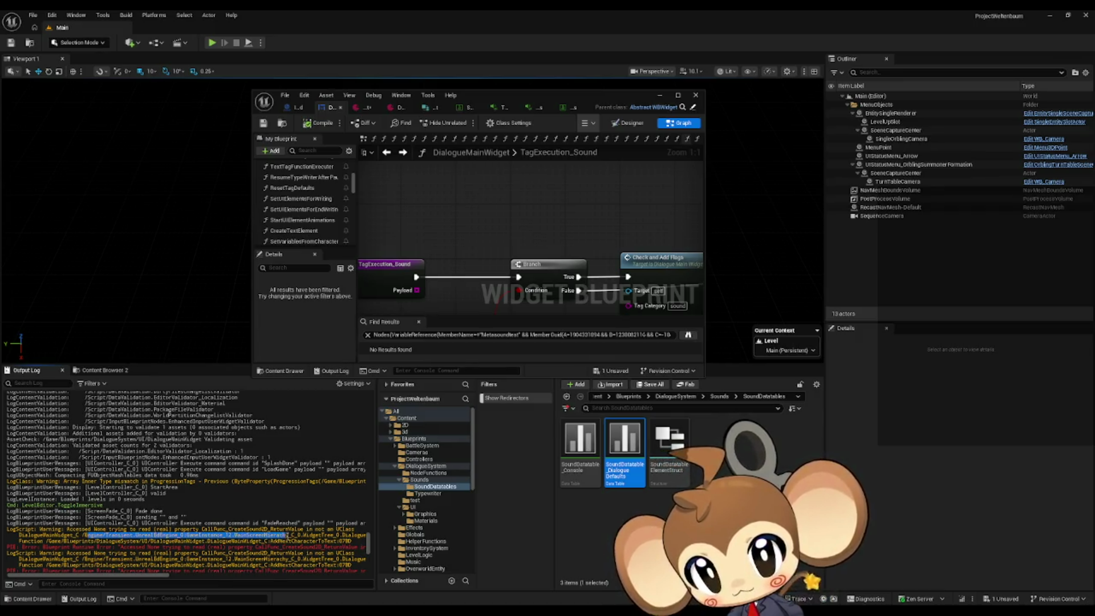
mouse_move(151, 577)
left_mouse_down()
mouse_move(199, 575)
mouse_move(147, 576)
left_mouse_up()
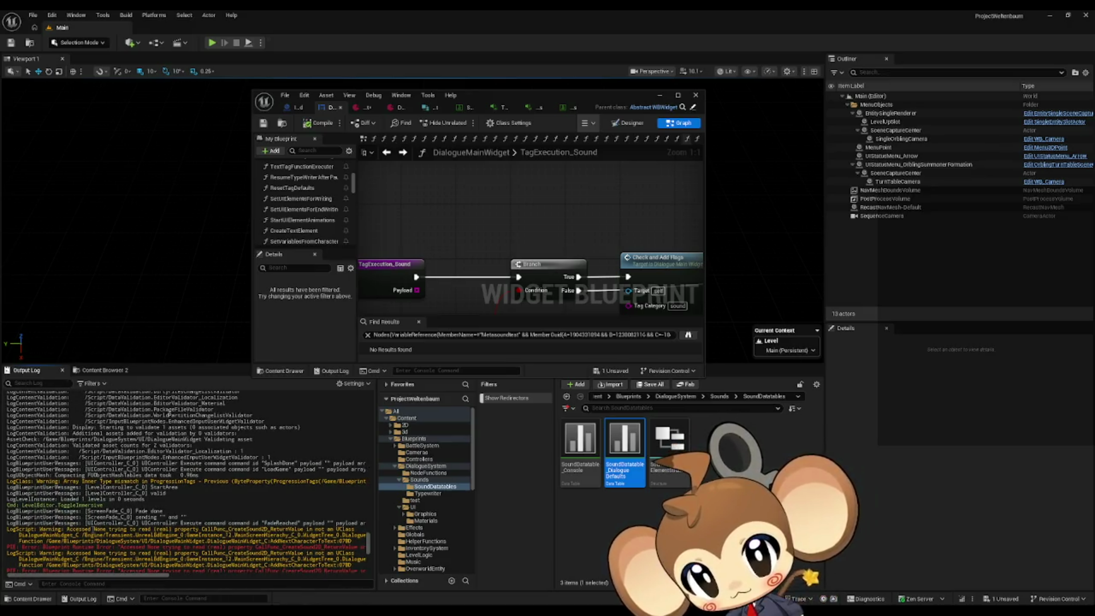
left_click_drag(112, 531, 179, 530)
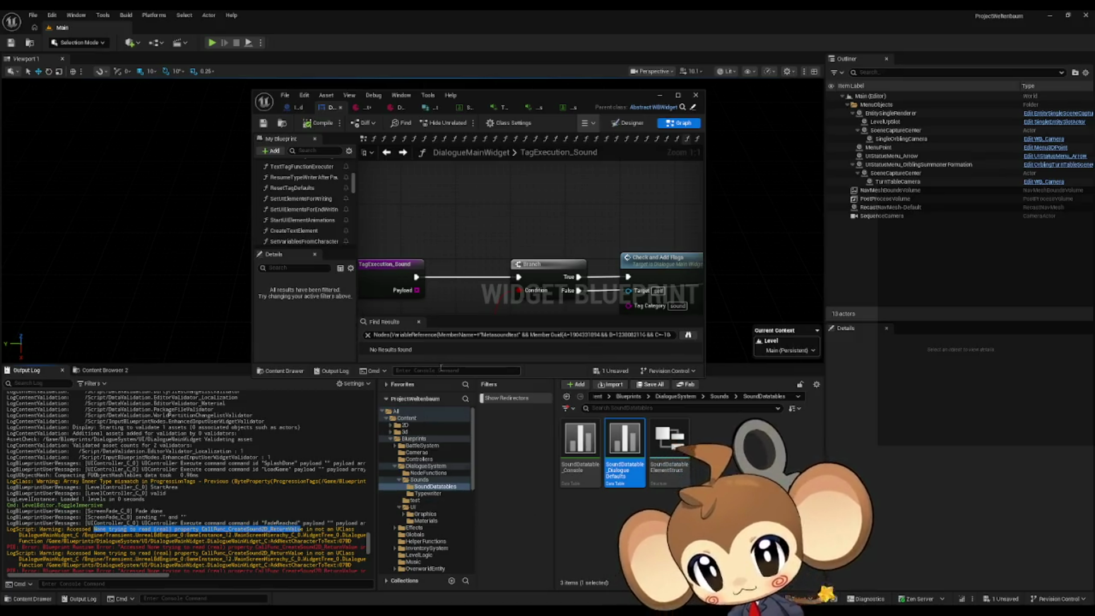
- Search the blueprint for 'create' and maximize the blueprint editor
left_click(438, 335)
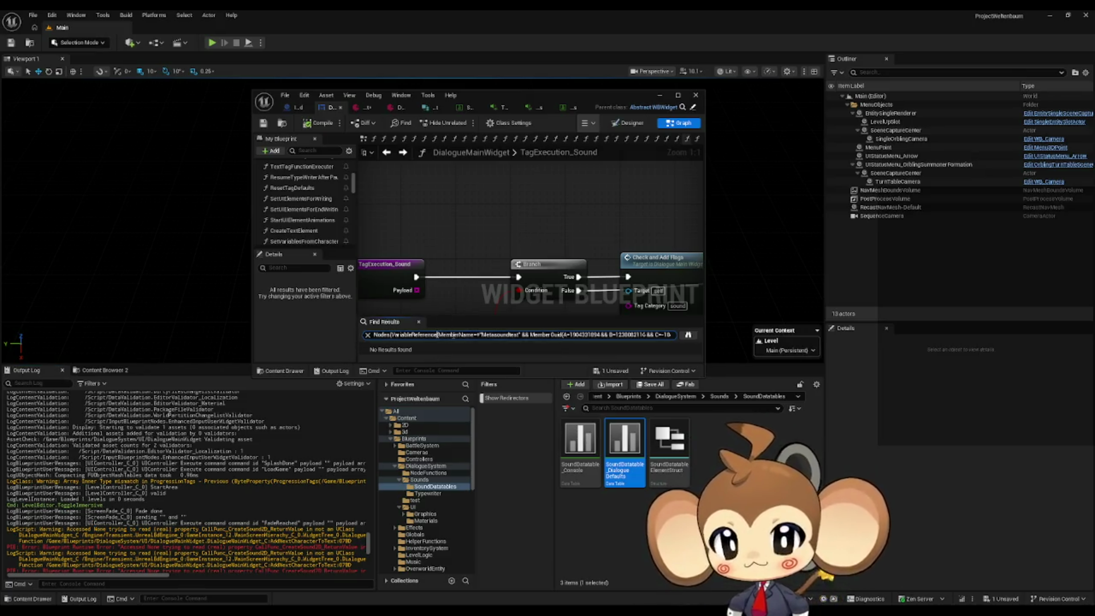
type("d")
key("Return")
double_click(524, 93)
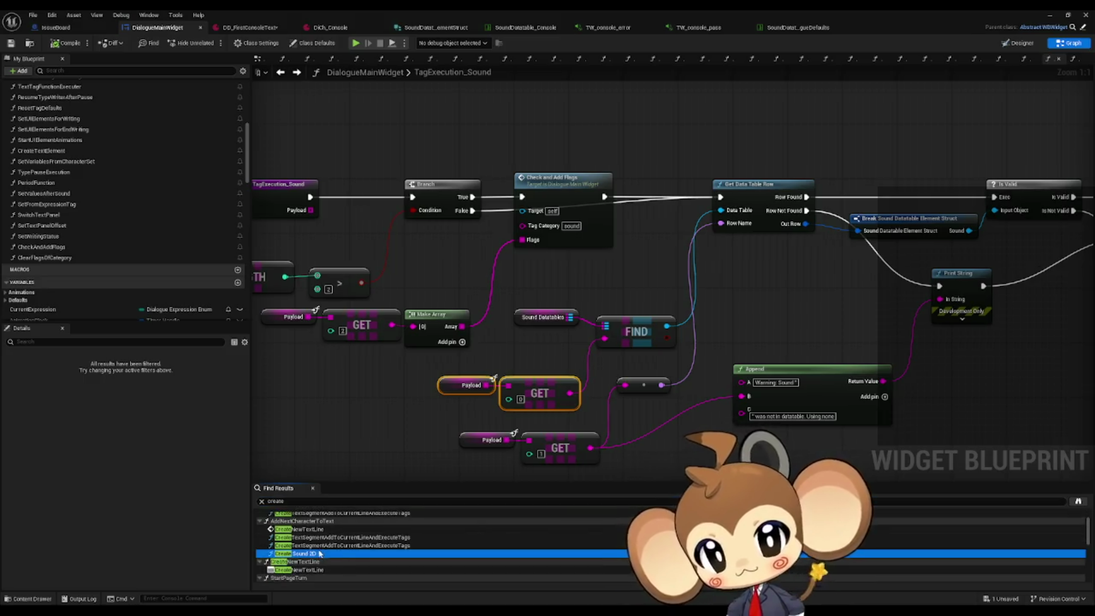
- Jump to the Create Sound 2D node in AddNextCharacterToText and inspect its Current Type Sound input
left_click(340, 579)
scroll(341, 559, "down", 3)
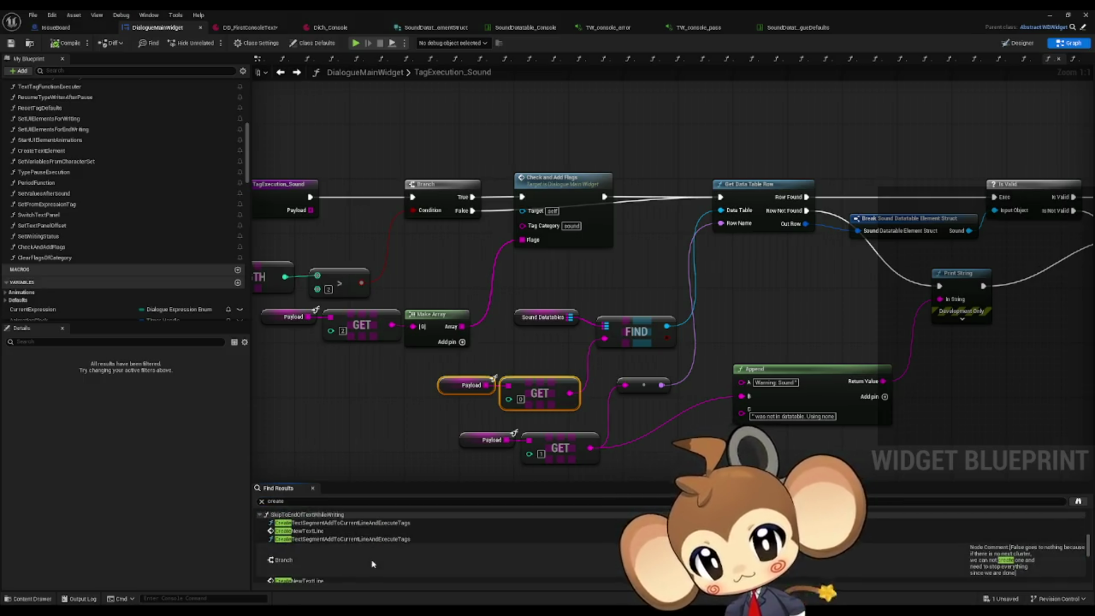
double_click(344, 540)
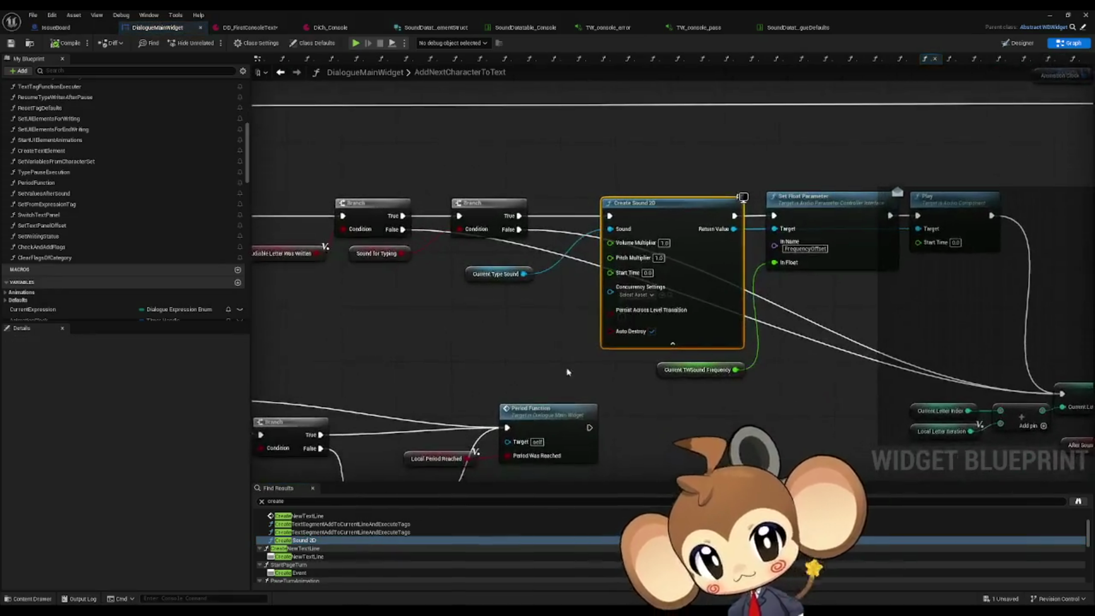
left_click(496, 273)
left_click_drag(517, 313, 604, 374)
scroll(603, 358, "down", 4)
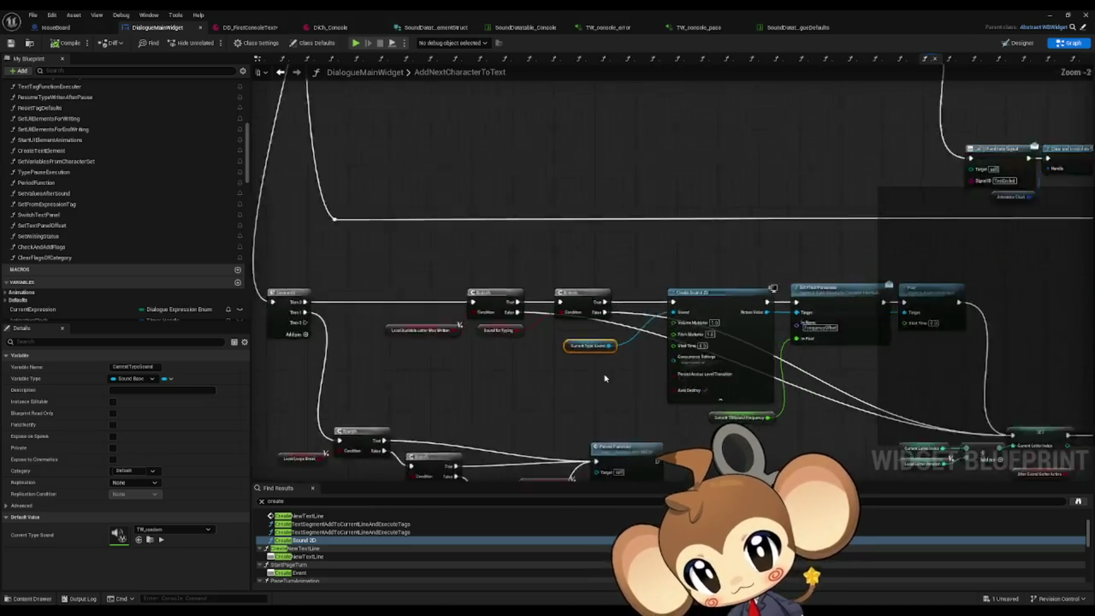
scroll(604, 358, "up", 4)
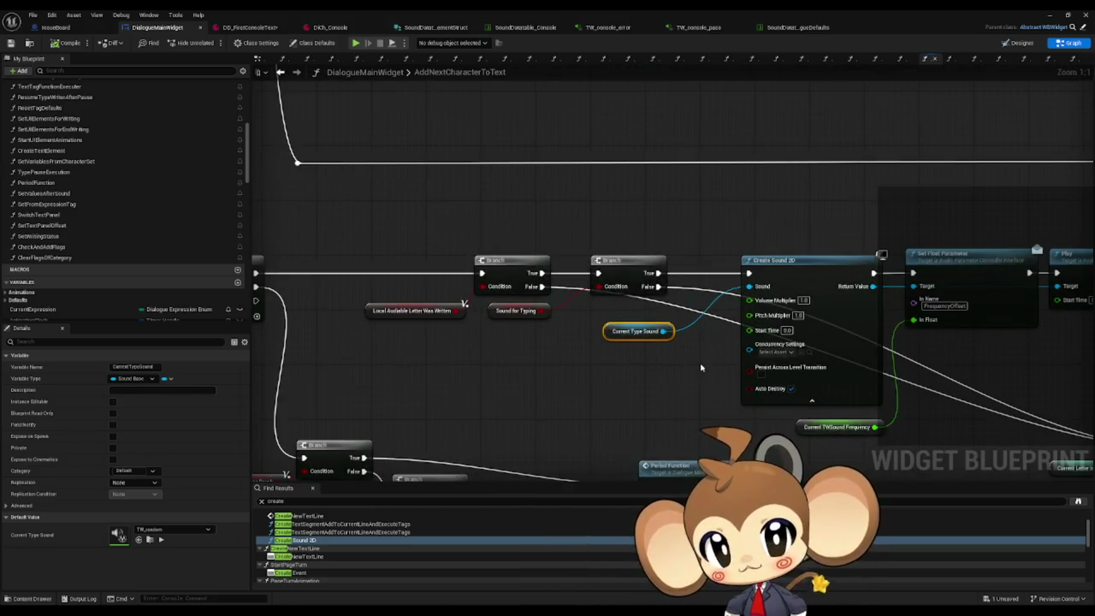
left_click_drag(701, 368, 656, 371)
- Find references to Current Type Sound by name and open its setter in ResetTagDefaults
right_click(566, 336)
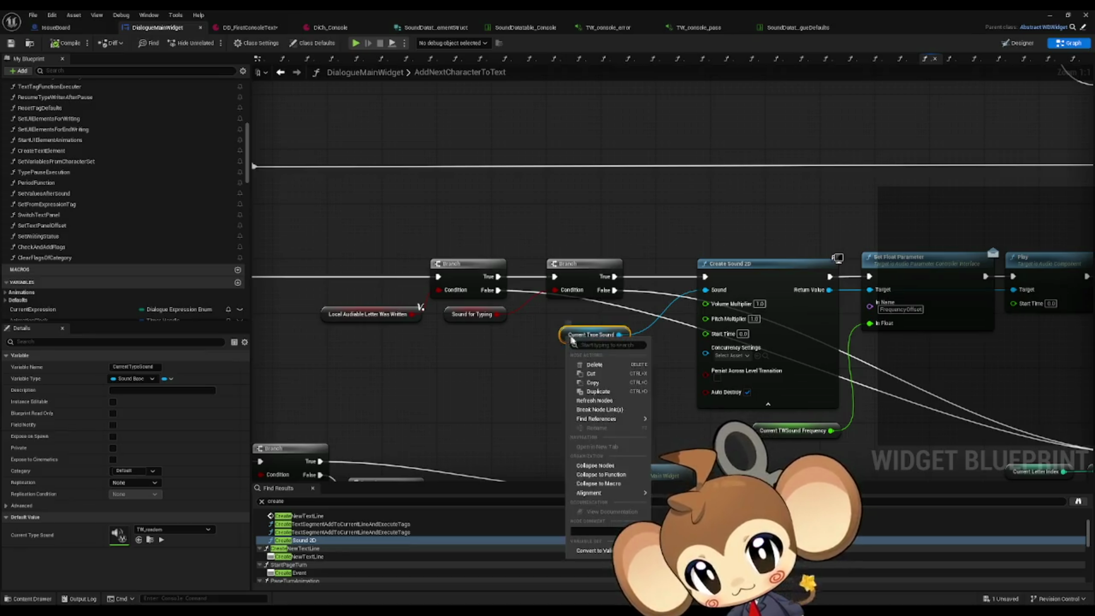
mouse_move(630, 421)
left_click(675, 441)
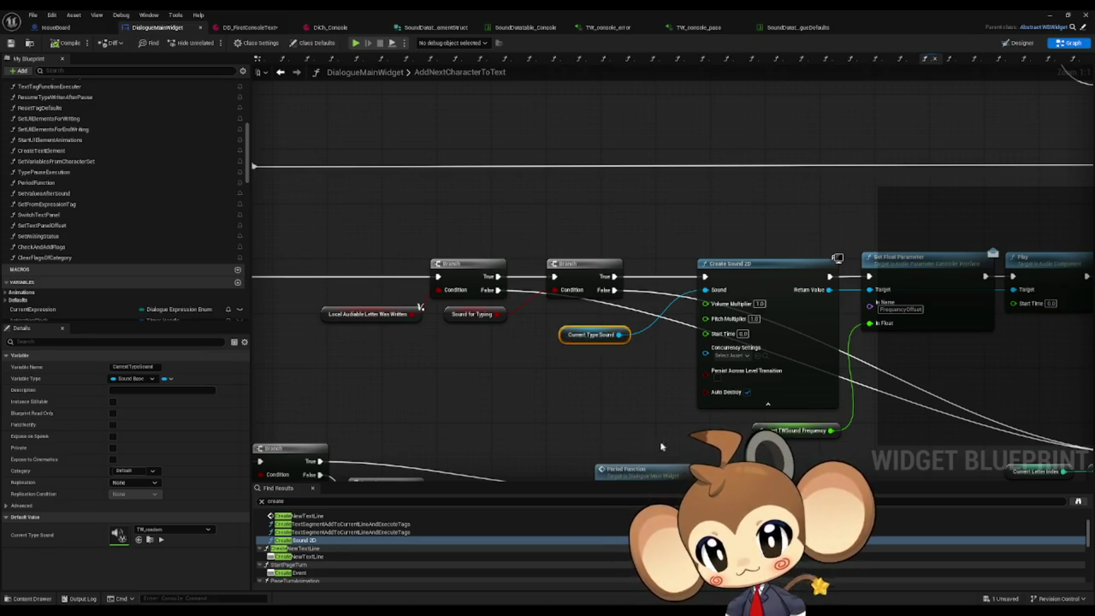
scroll(317, 530, "up", 5)
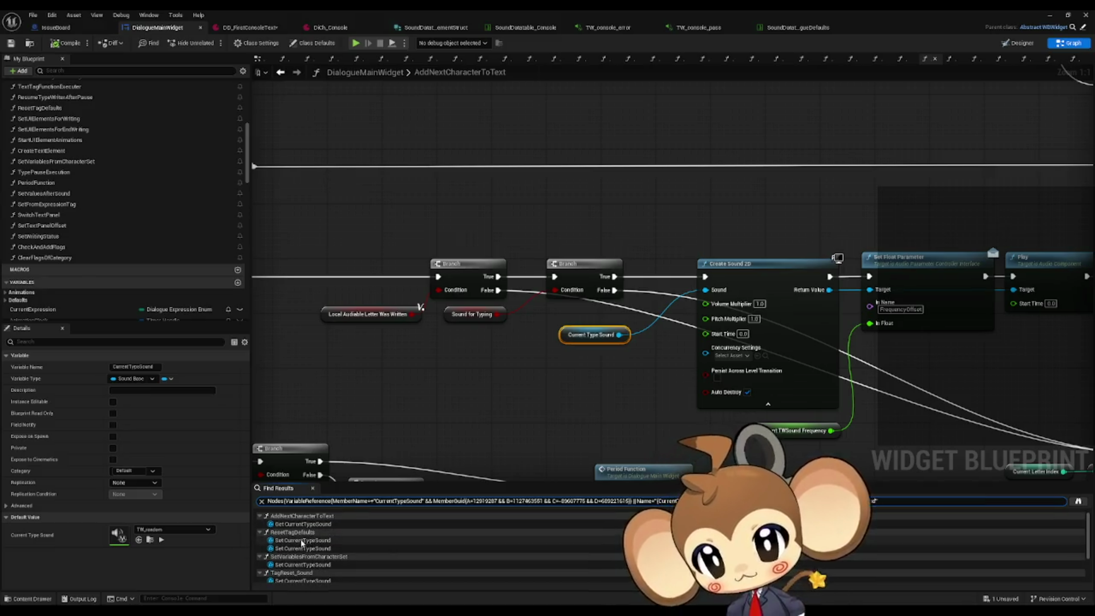
double_click(302, 541)
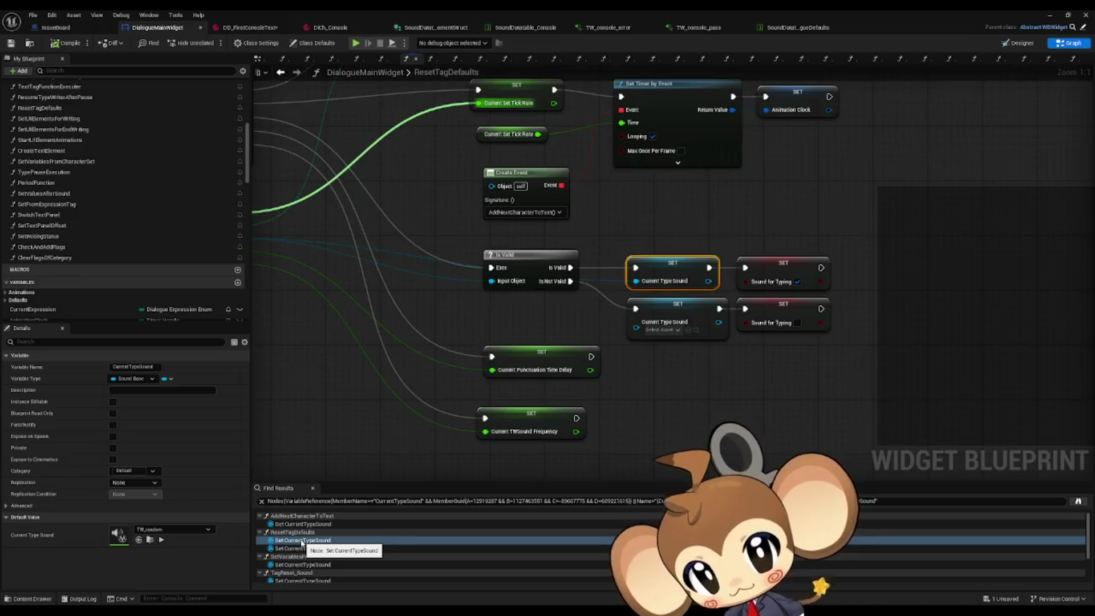
left_click_drag(442, 359, 610, 386)
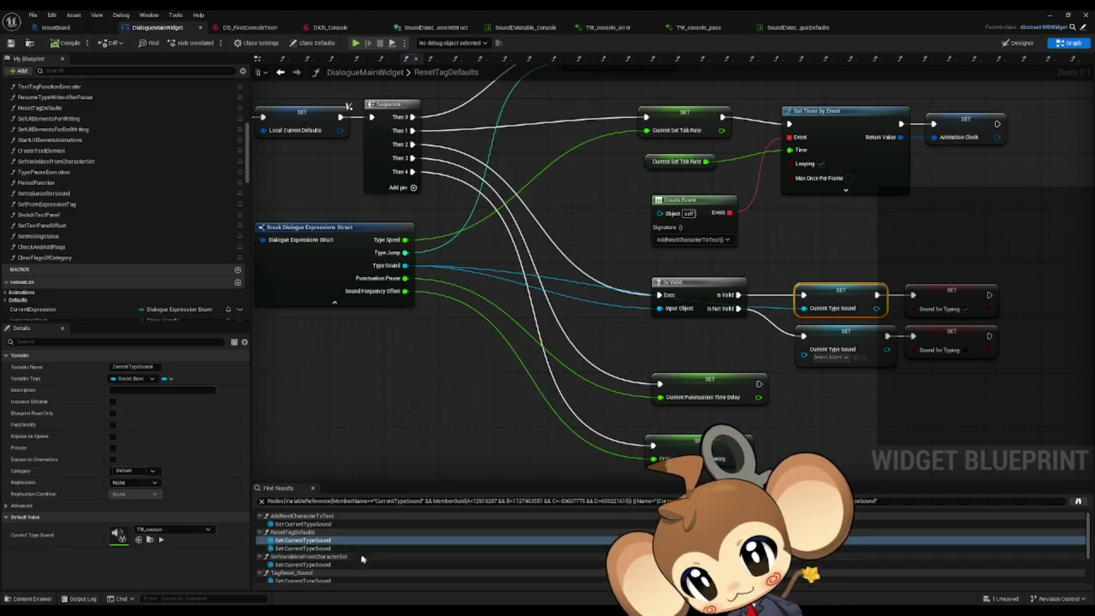
- Follow the Current Type Sound setters to the Is Valid chain in SetVariablesFromCharacterSet
double_click(319, 547)
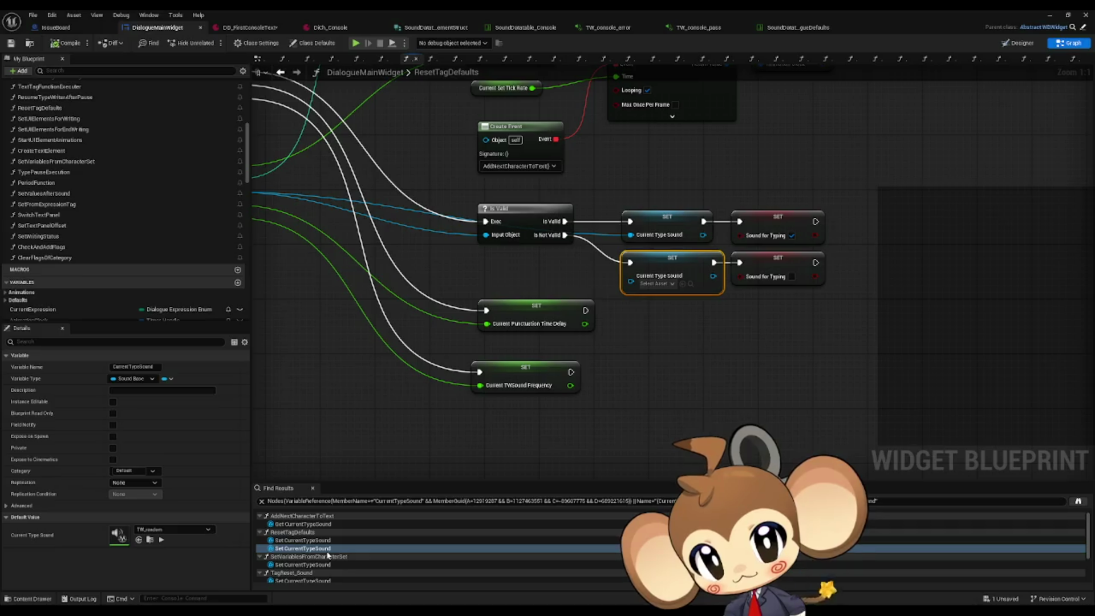
scroll(331, 553, "down", 1)
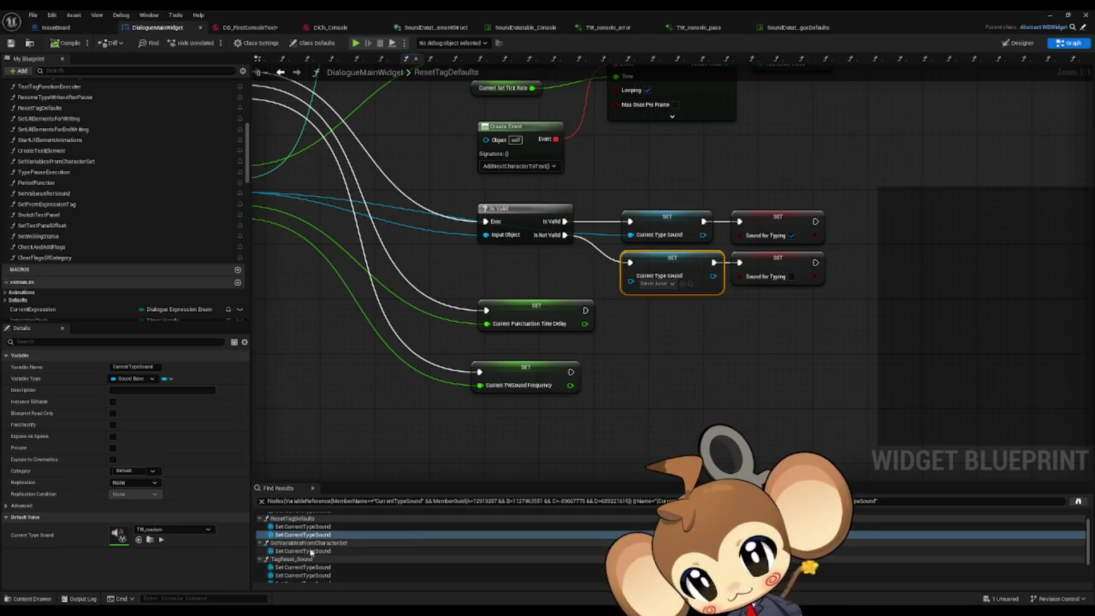
double_click(307, 551)
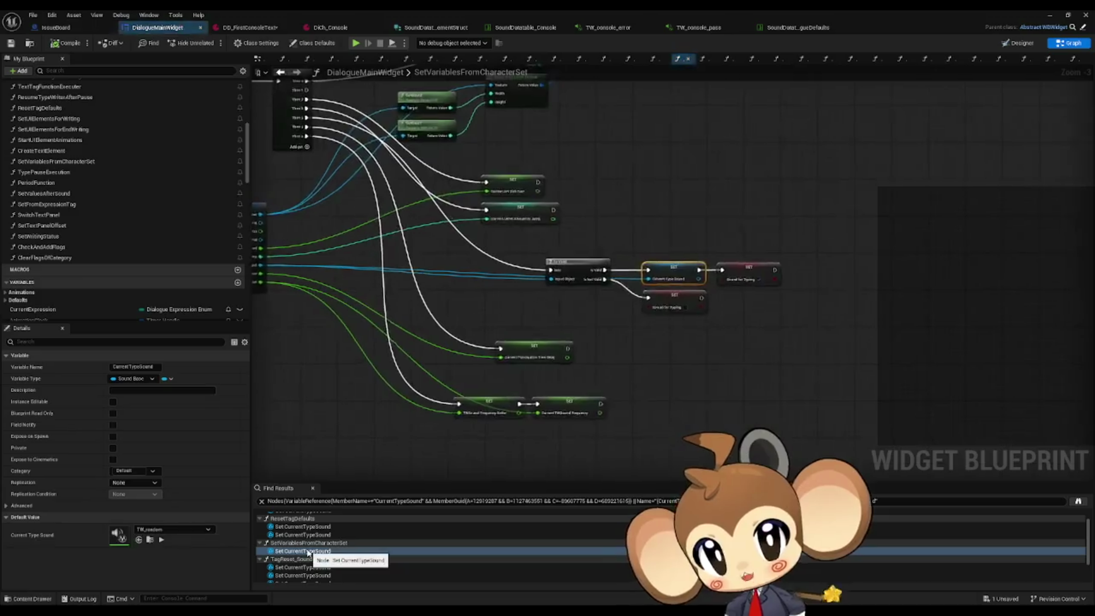
mouse_move(512, 317)
left_mouse_down()
mouse_move(816, 325)
mouse_move(618, 338)
mouse_move(938, 309)
mouse_move(955, 468)
mouse_move(1018, 521)
mouse_move(944, 492)
mouse_move(579, 420)
mouse_move(440, 369)
left_mouse_up()
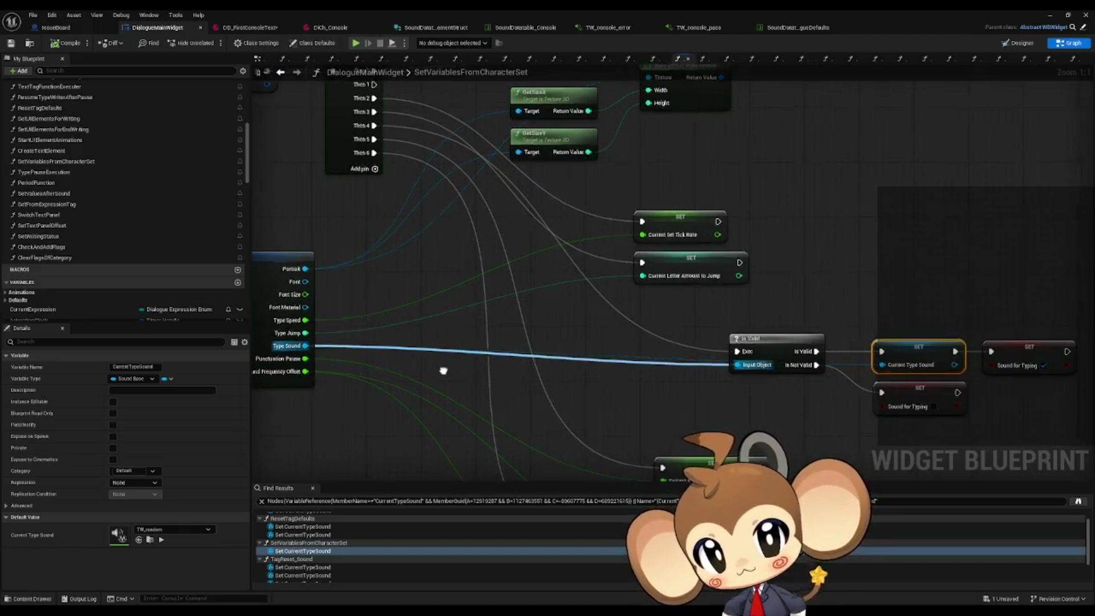
scroll(293, 542, "up", 1)
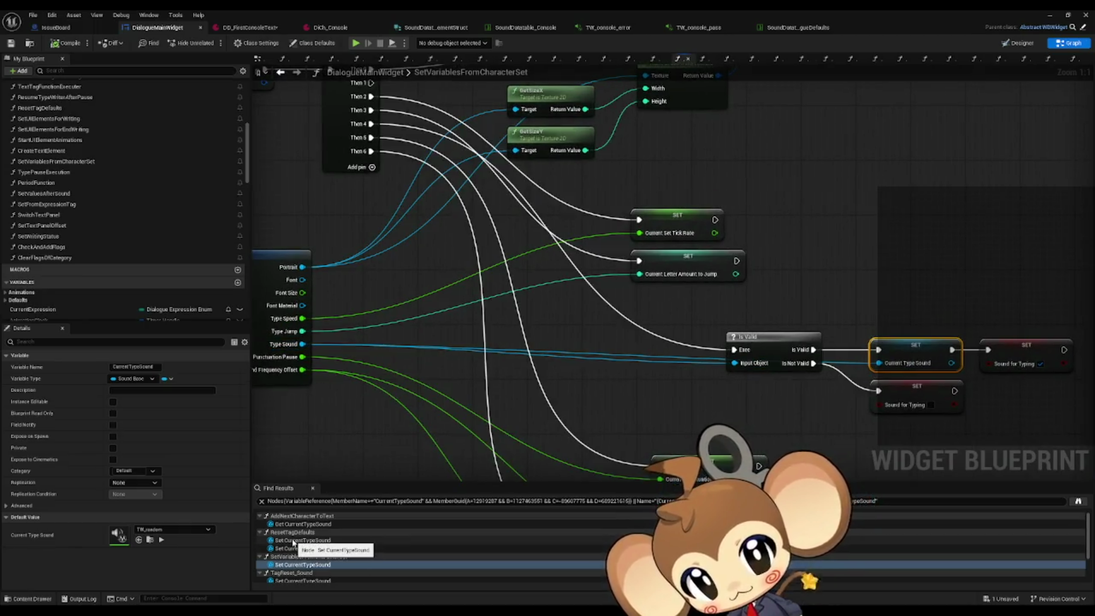
left_click_drag(827, 408, 633, 357)
mouse_move(607, 393)
left_mouse_down()
mouse_move(633, 357)
mouse_move(715, 341)
left_mouse_up()
- Paste a Current Type Sound SET, wire Is Not Valid through it into Sound for Typing, and align them
key("ctrl+v")
left_click_drag(650, 314, 585, 361)
left_click_drag(748, 331, 728, 352)
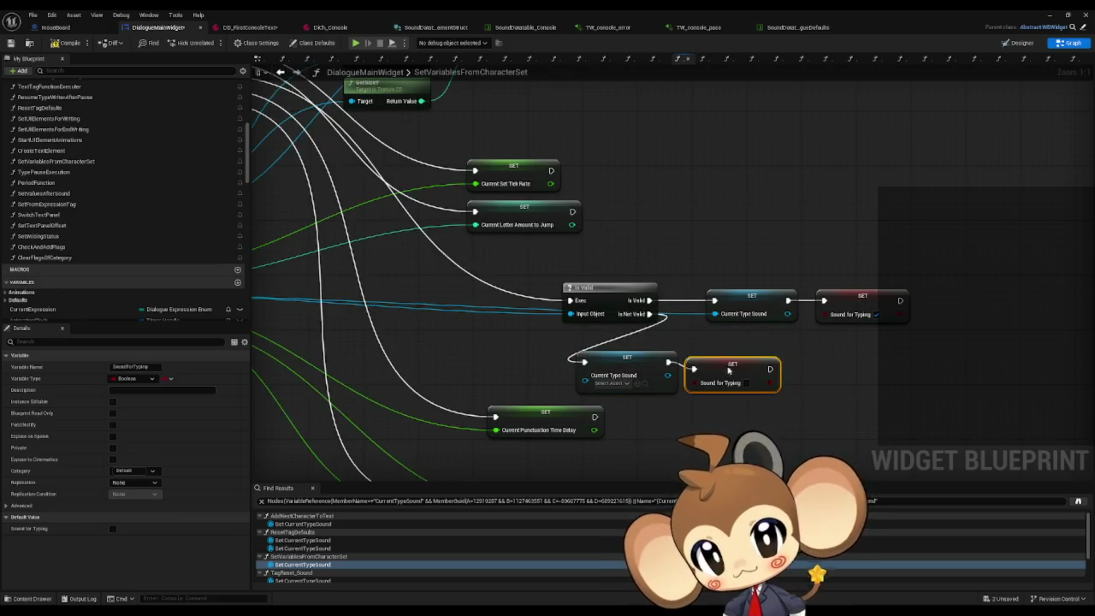
left_click(636, 356, "ctrl")
left_click_drag(636, 356, 765, 336)
left_click(684, 411)
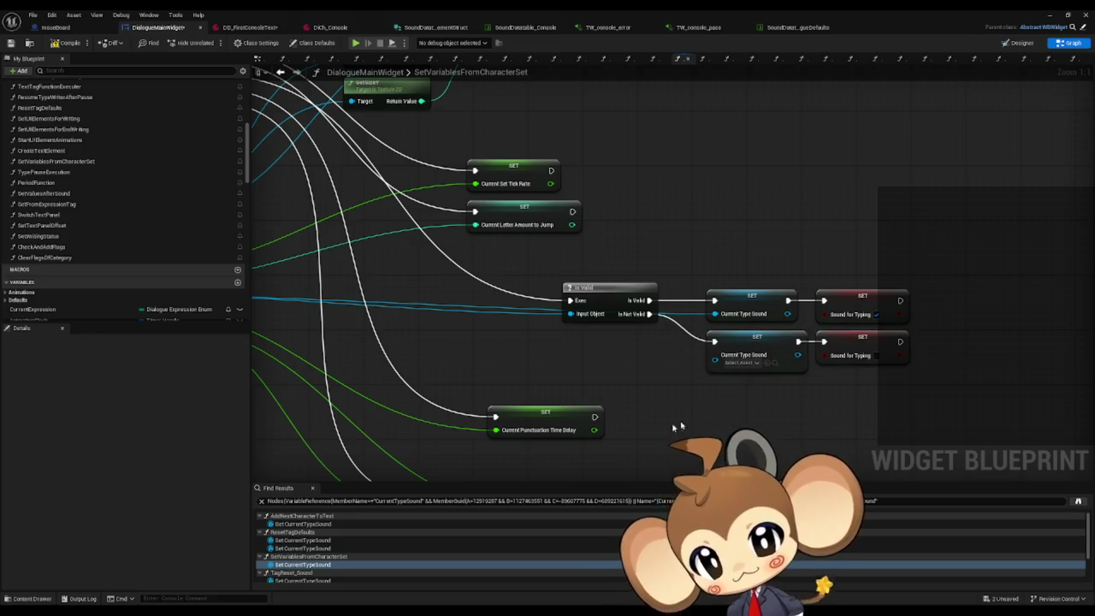
scroll(349, 572, "down", 2)
double_click(299, 554)
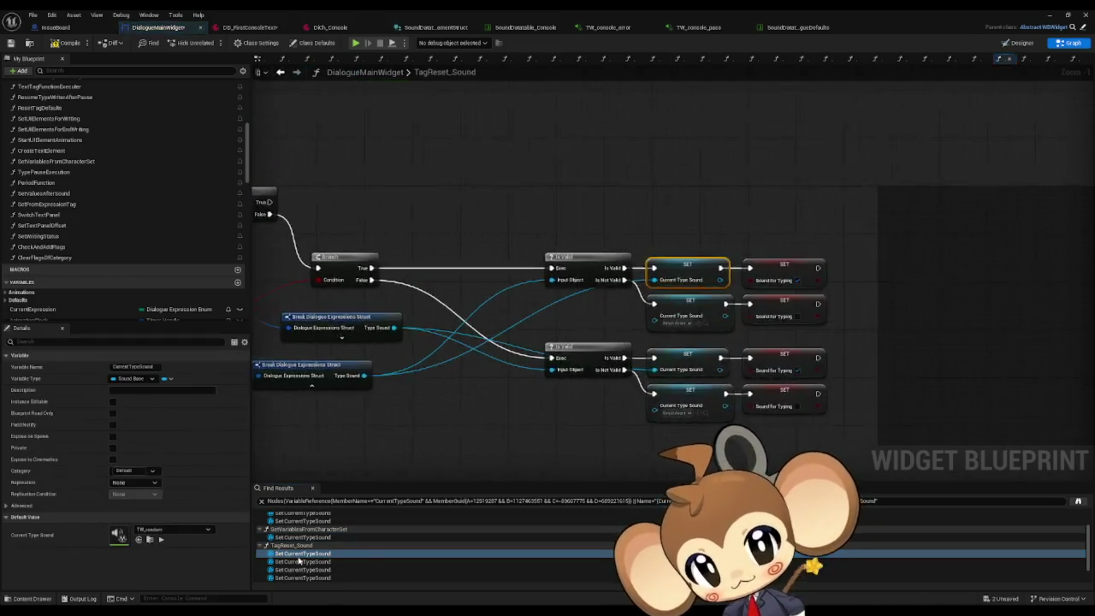
- Review the Current Type Sound setters in TagReset_Sound and TagExecution_Sound, ending at AddNextCharacterToText's getter
mouse_move(500, 375)
left_mouse_down()
mouse_move(624, 362)
mouse_move(766, 366)
left_mouse_up()
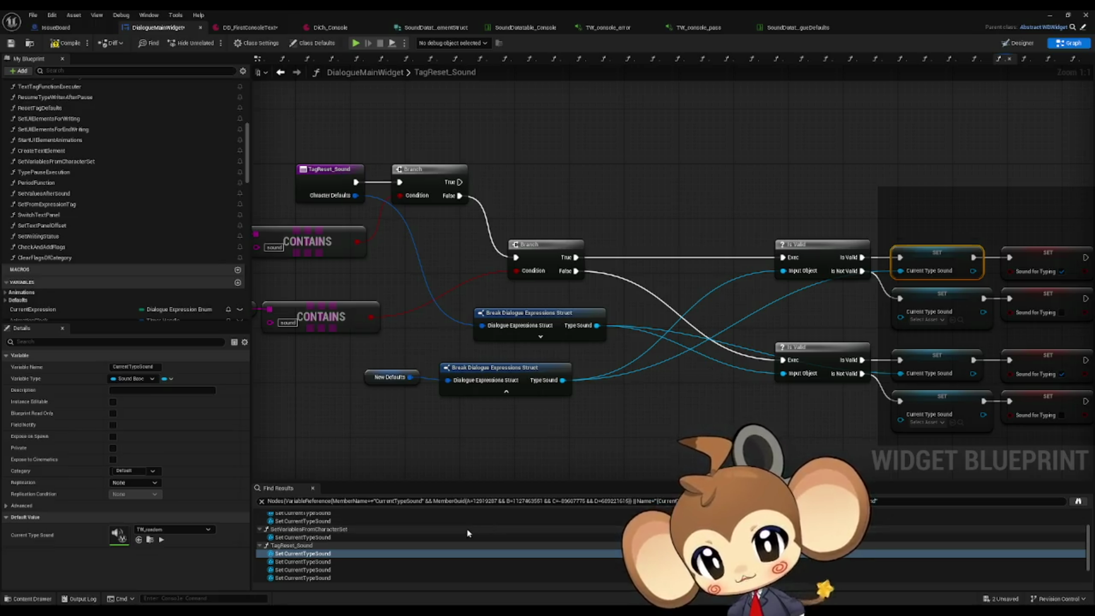
scroll(365, 556, "down", 2)
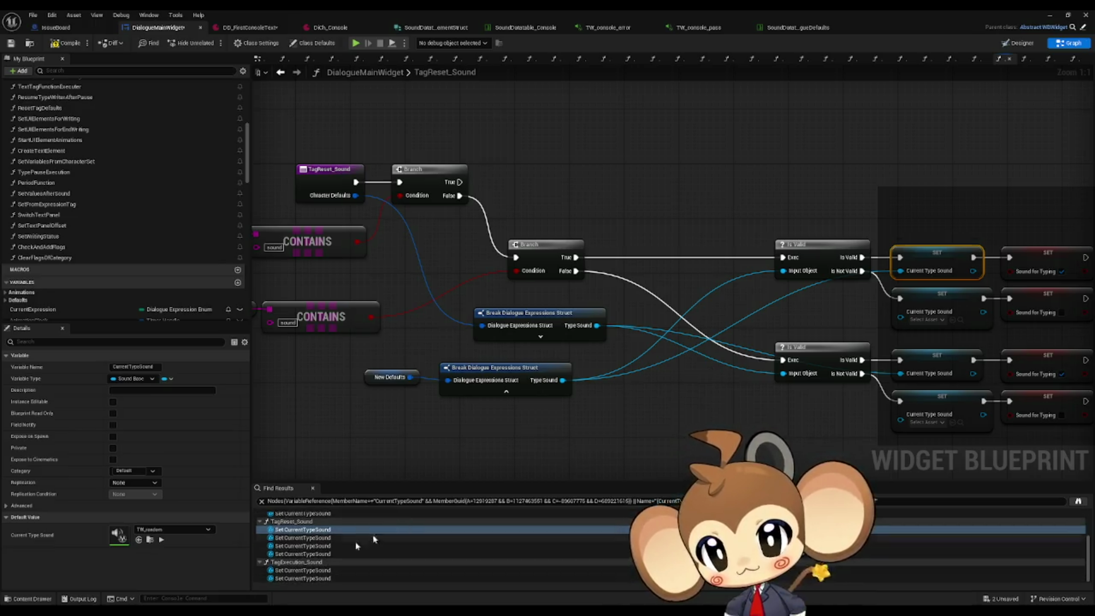
left_click(297, 571)
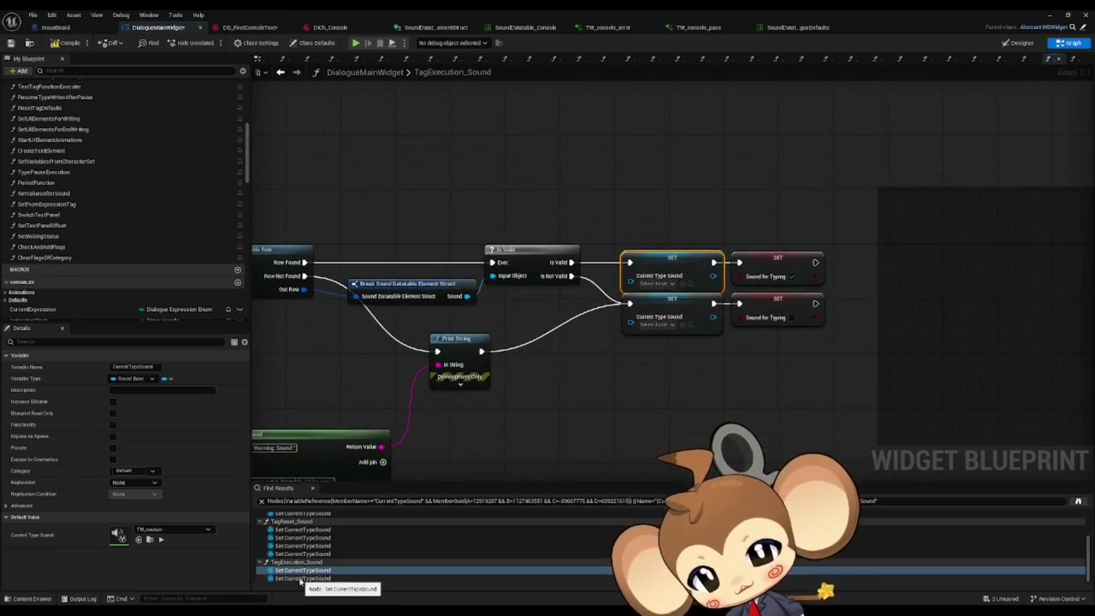
left_click(300, 578)
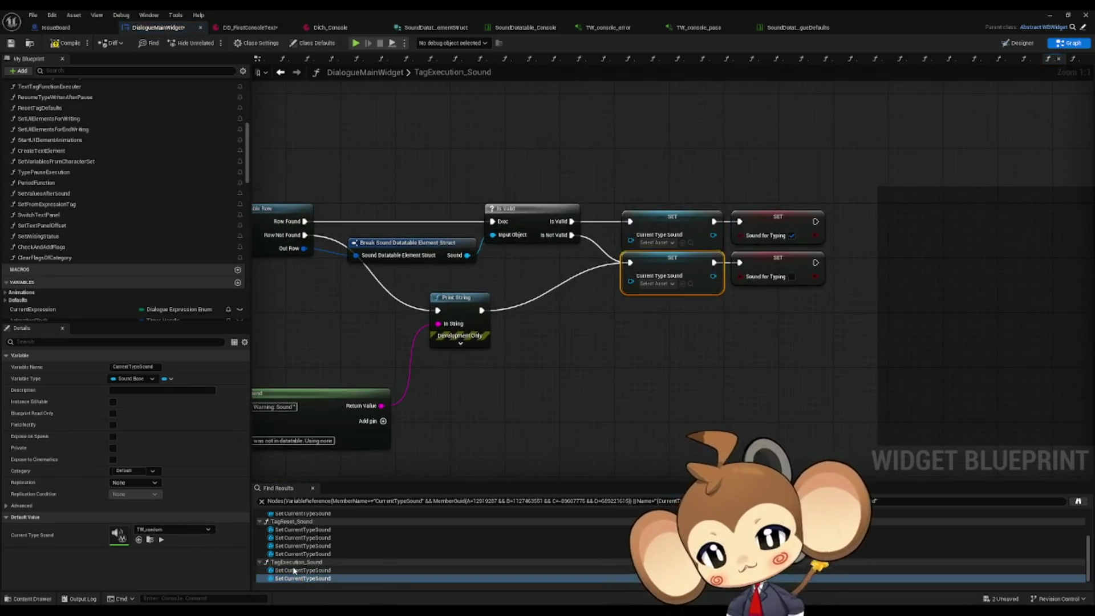
scroll(302, 565, "up", 3)
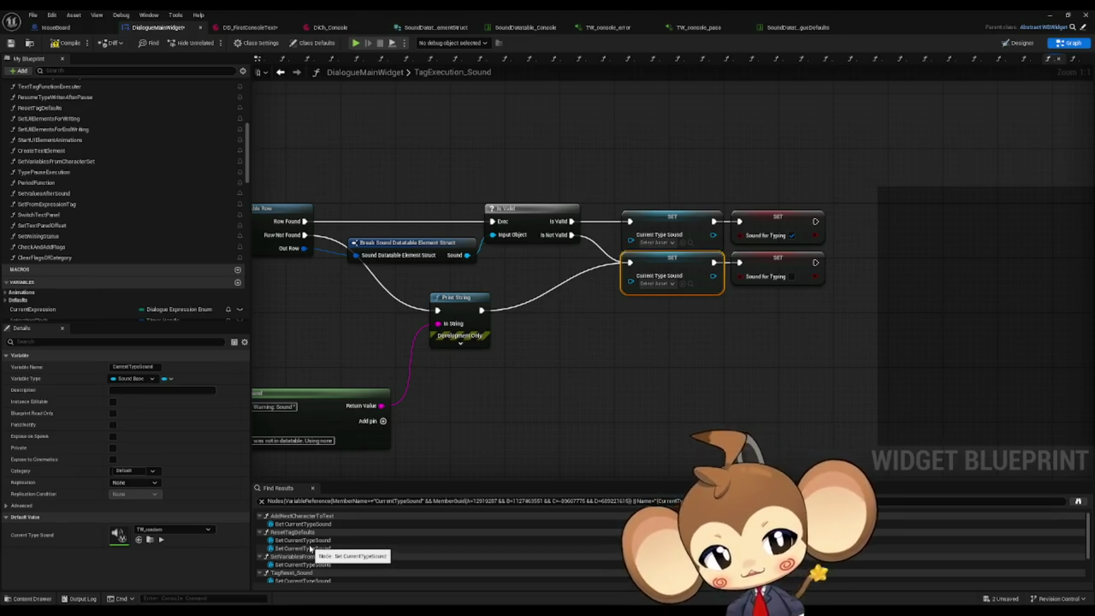
left_click(302, 524)
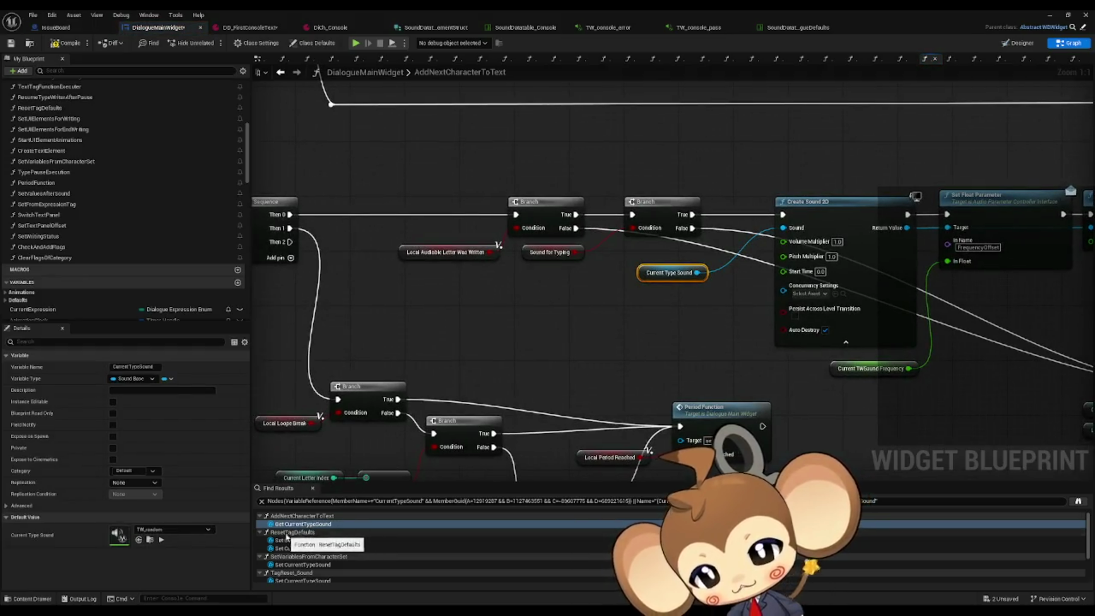
- Open the TextTagFunctionExecuter function graph
scroll(100, 245, "down", 5)
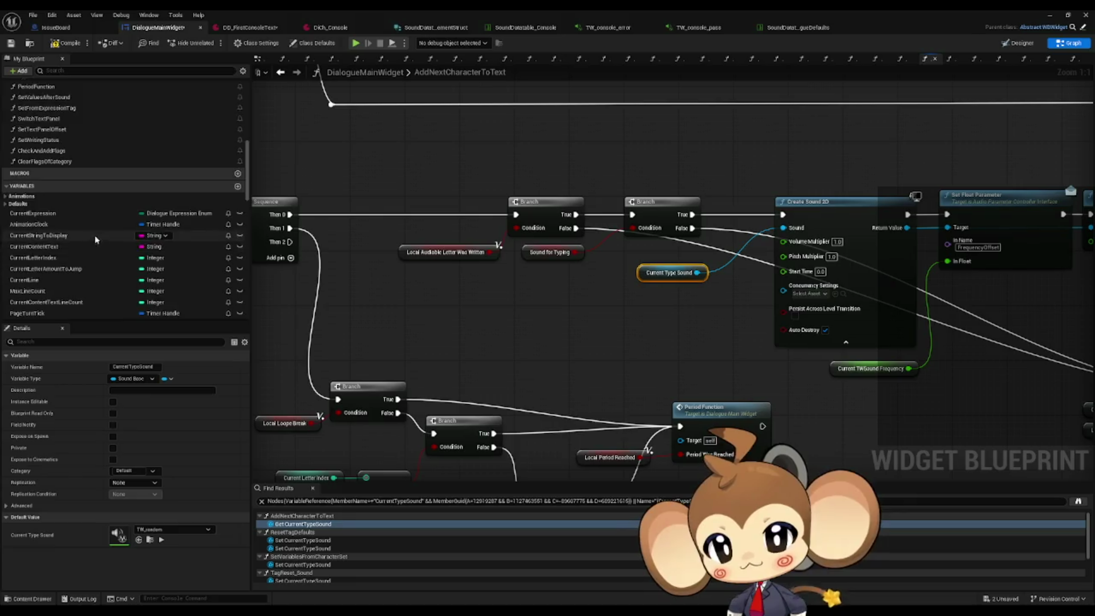
scroll(107, 233, "up", 6)
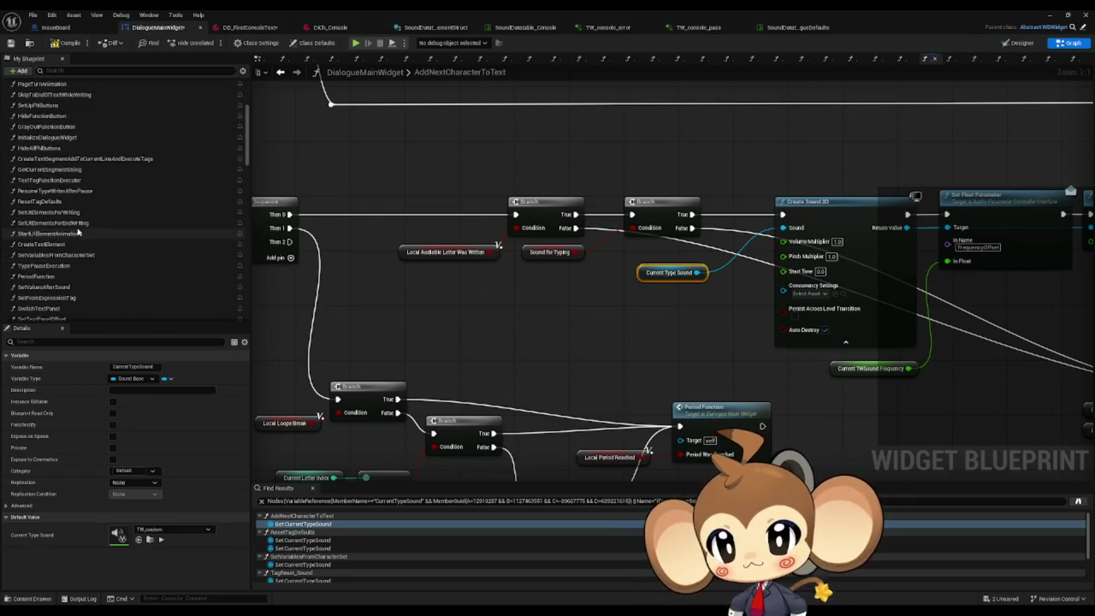
double_click(54, 181)
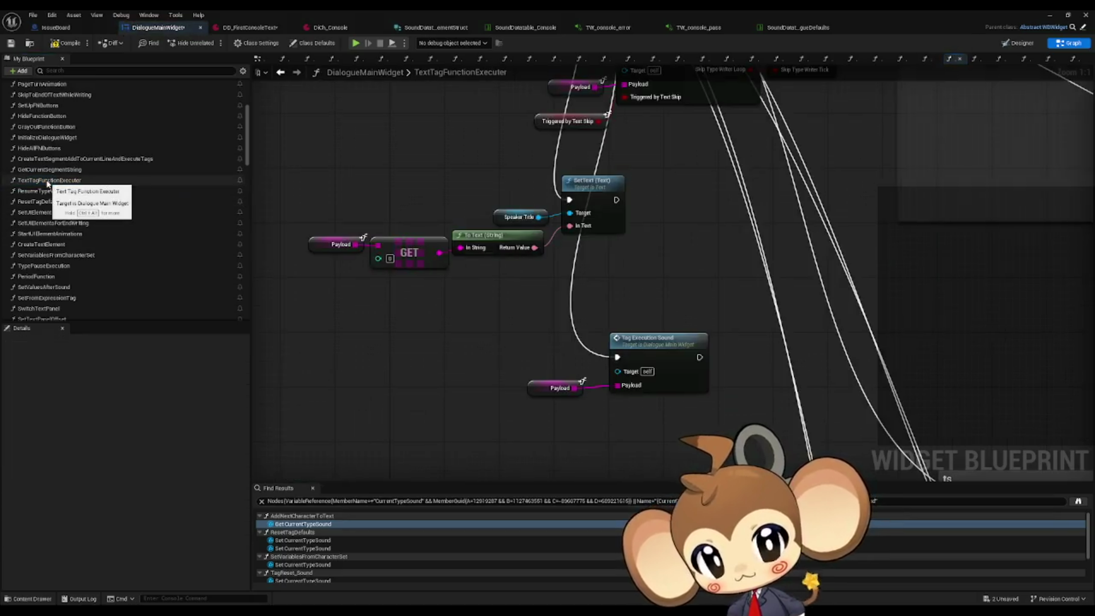
scroll(610, 322, "up", 2)
- Add a breakpoint on the Tag Execution Sound call, then minimize the Blueprint editor
left_click(610, 322)
scroll(587, 295, "up", 1)
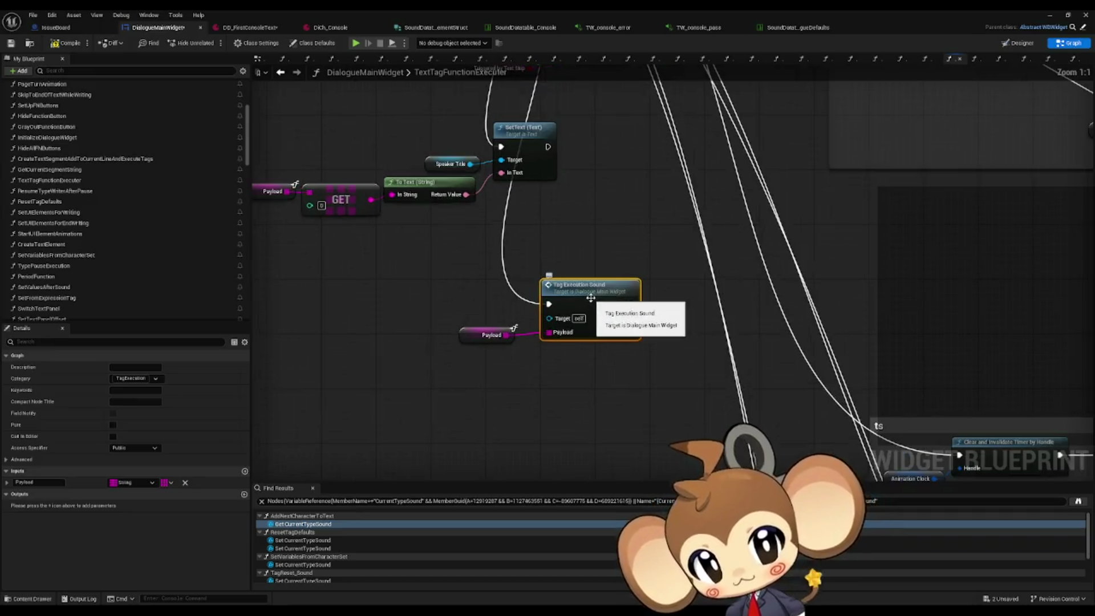
right_click(587, 295)
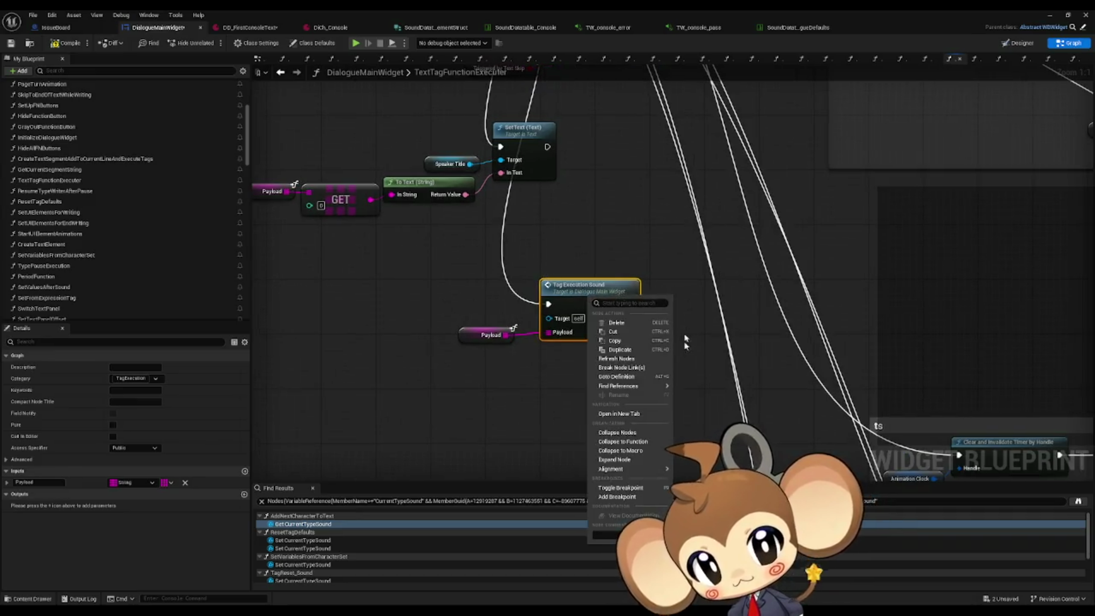
left_click(618, 490)
left_click(1049, 15)
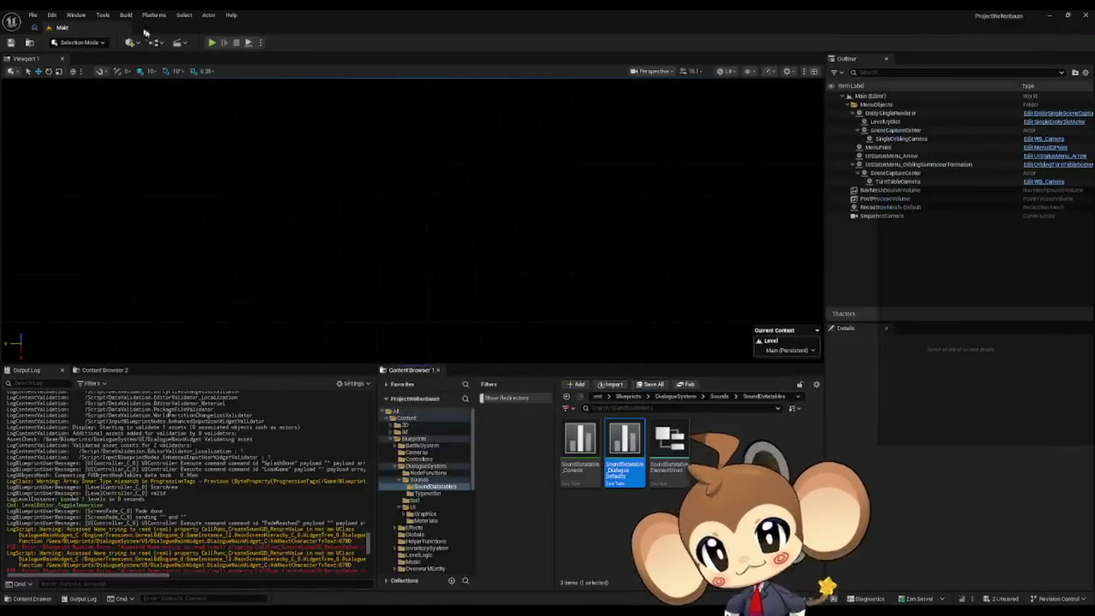
- Play in Editor with Alt+P, clear the Output Log, and answer the console prompts
key("alt+p")
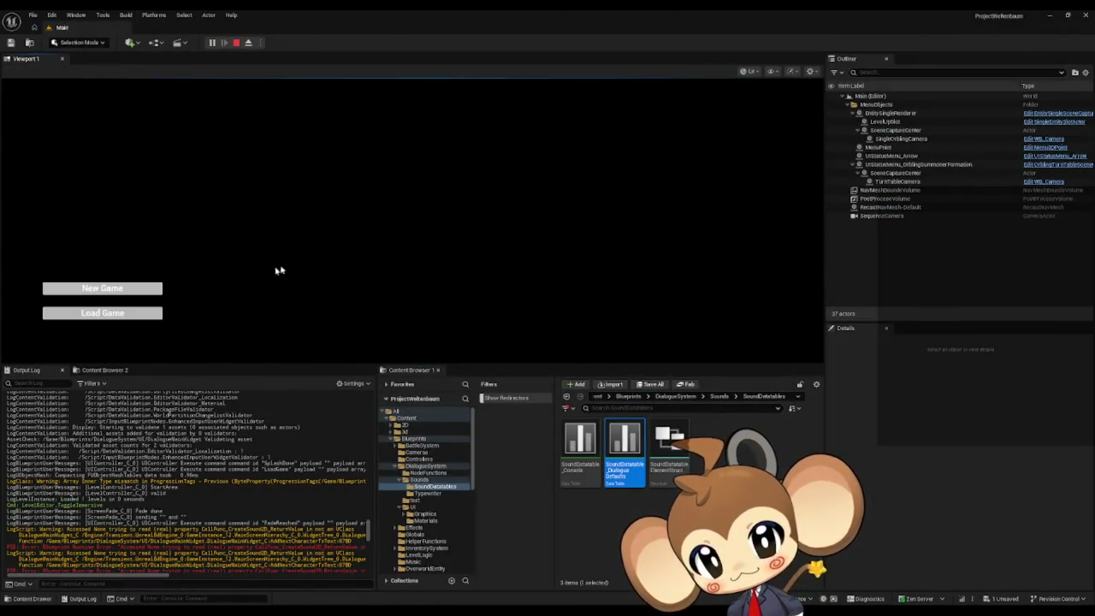
right_click(174, 447)
left_click(248, 454)
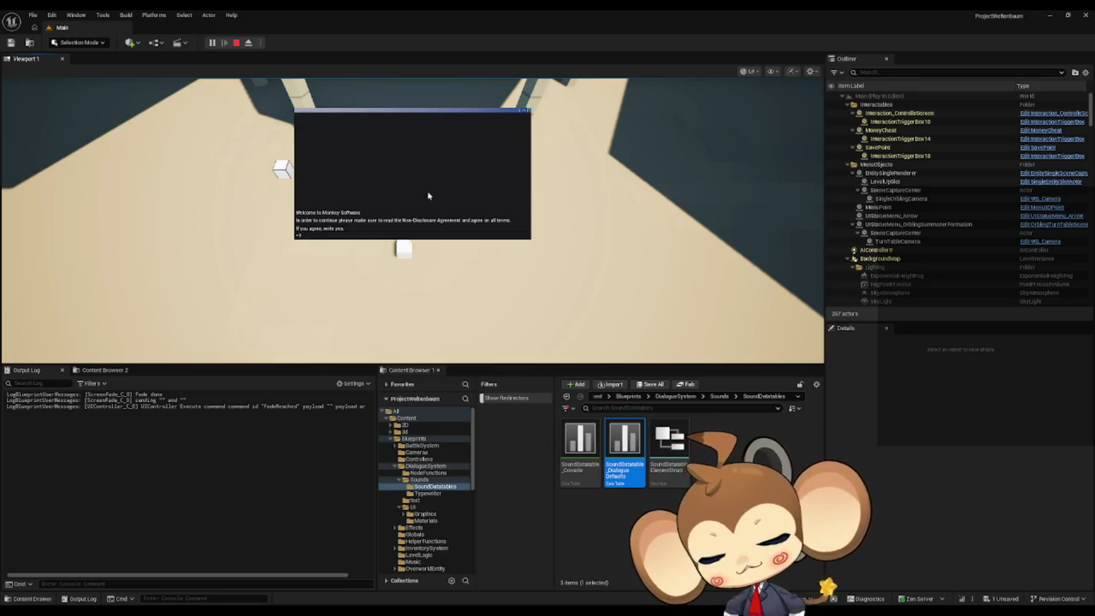
key("Return")
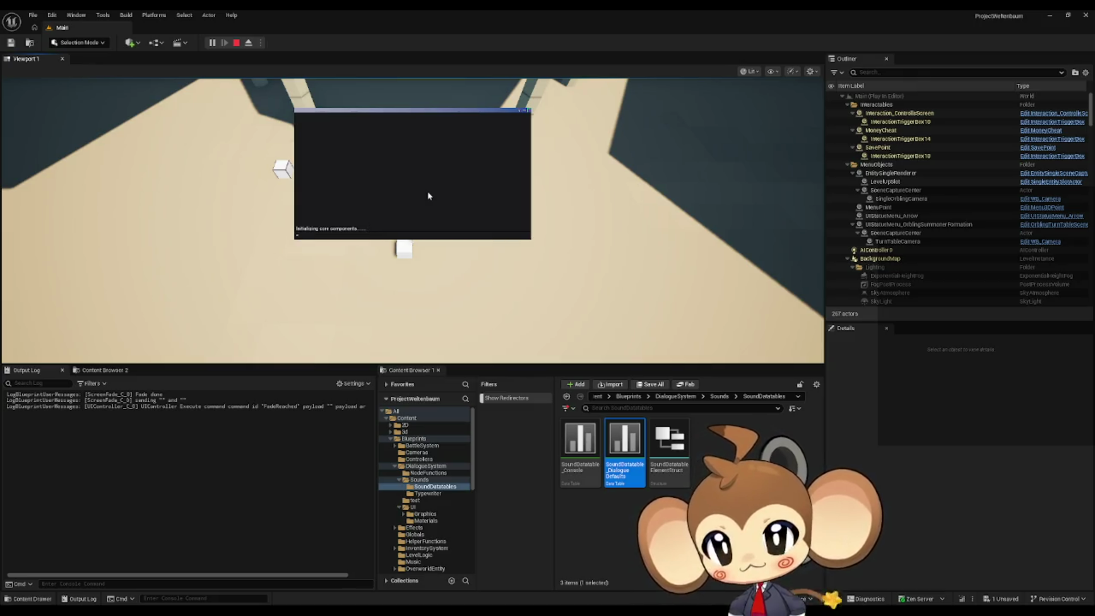
key("Return")
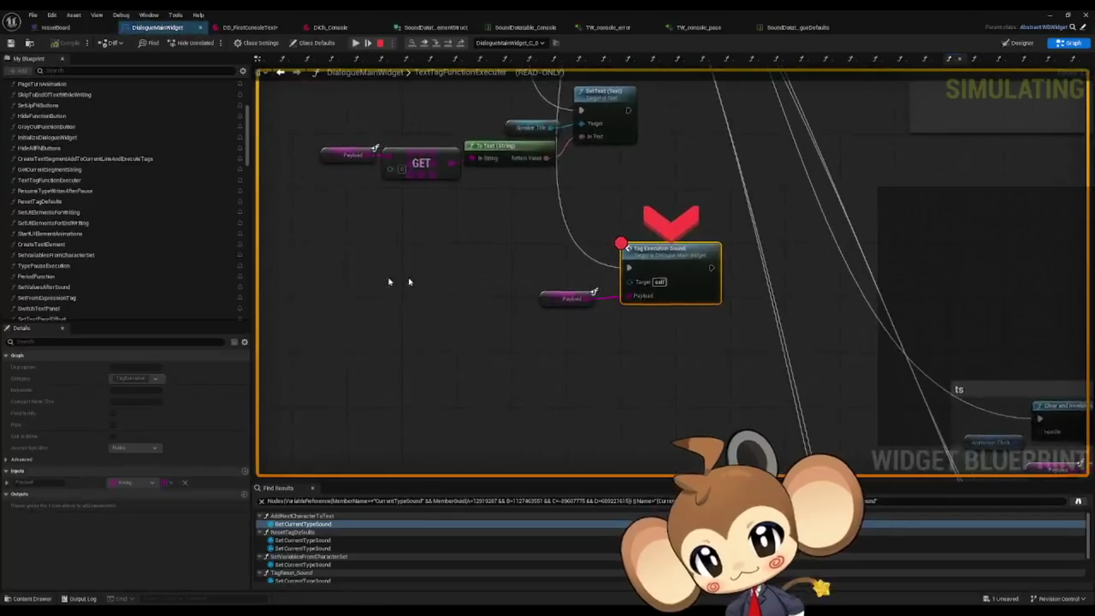
- Expand Payload and step into TagExecution_Sound up to the Branch node
left_click(601, 309)
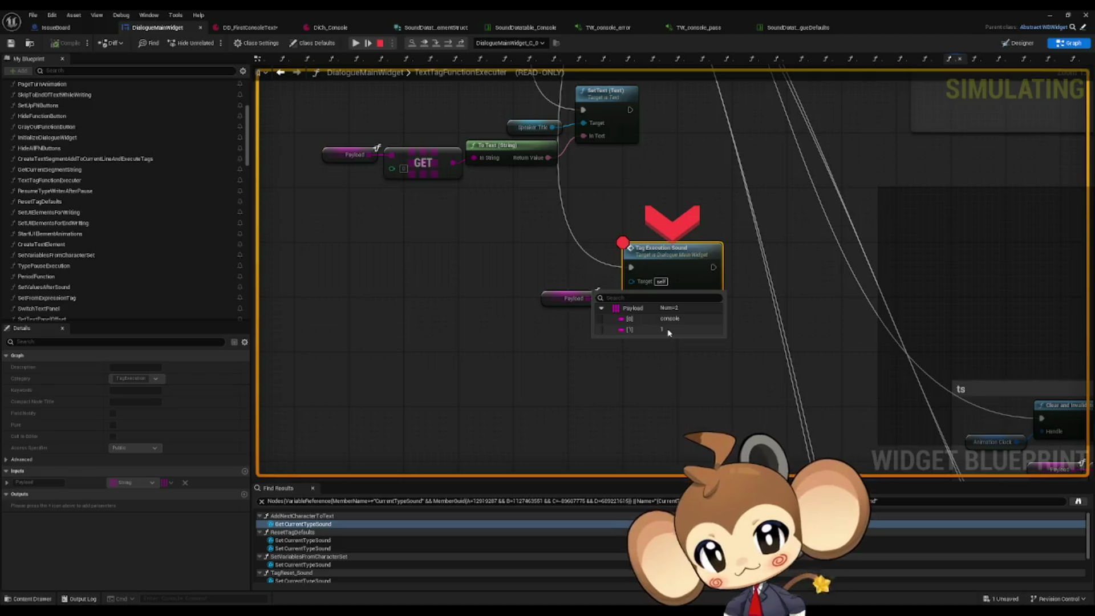
left_click(436, 48)
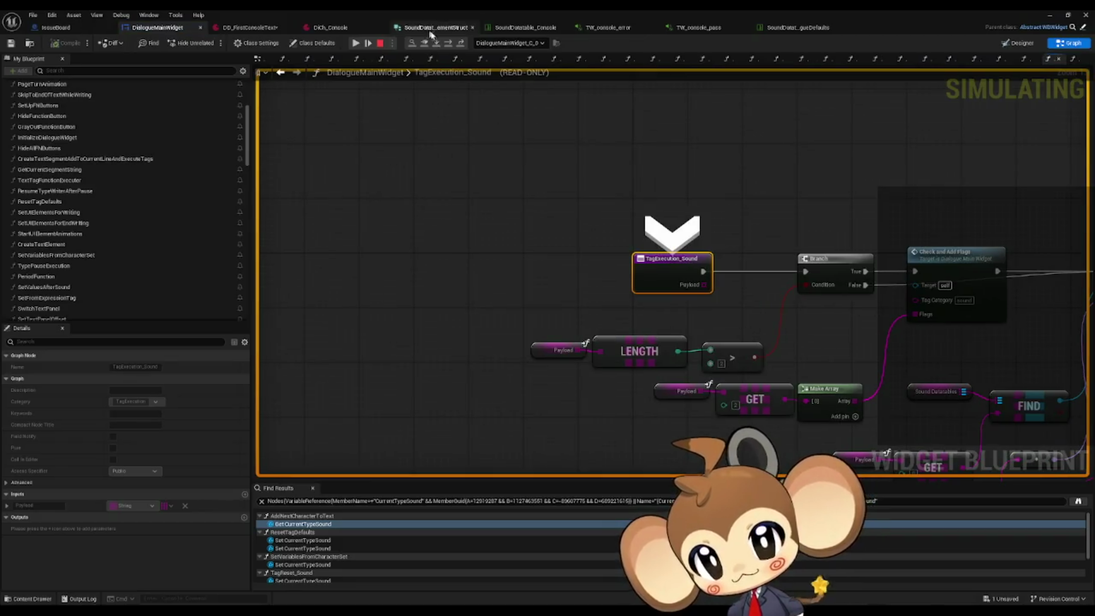
left_click(447, 43)
mouse_move(516, 351)
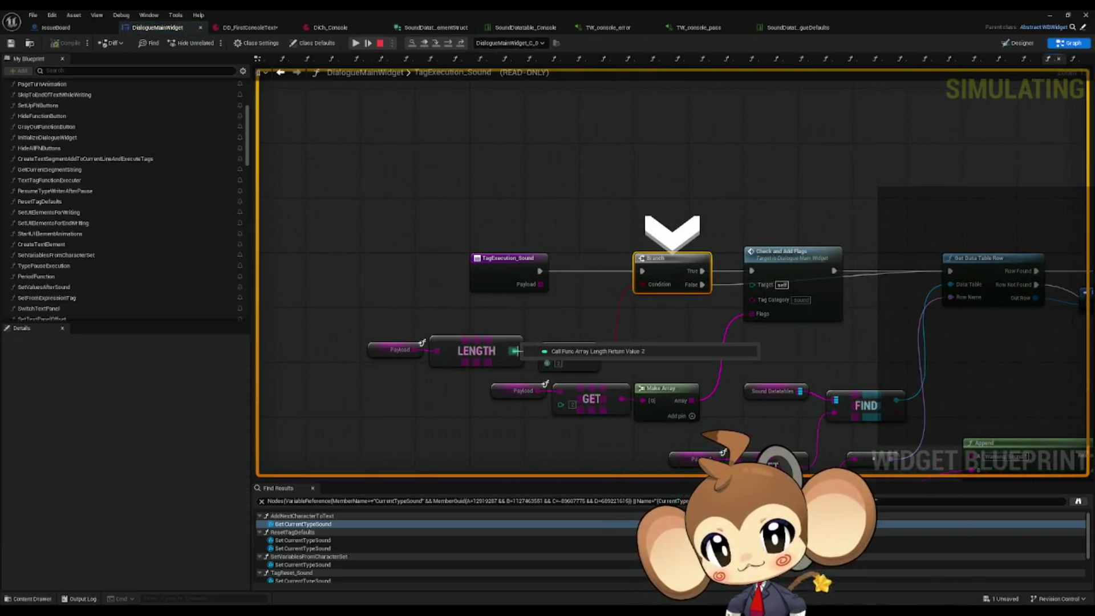
mouse_move(559, 364)
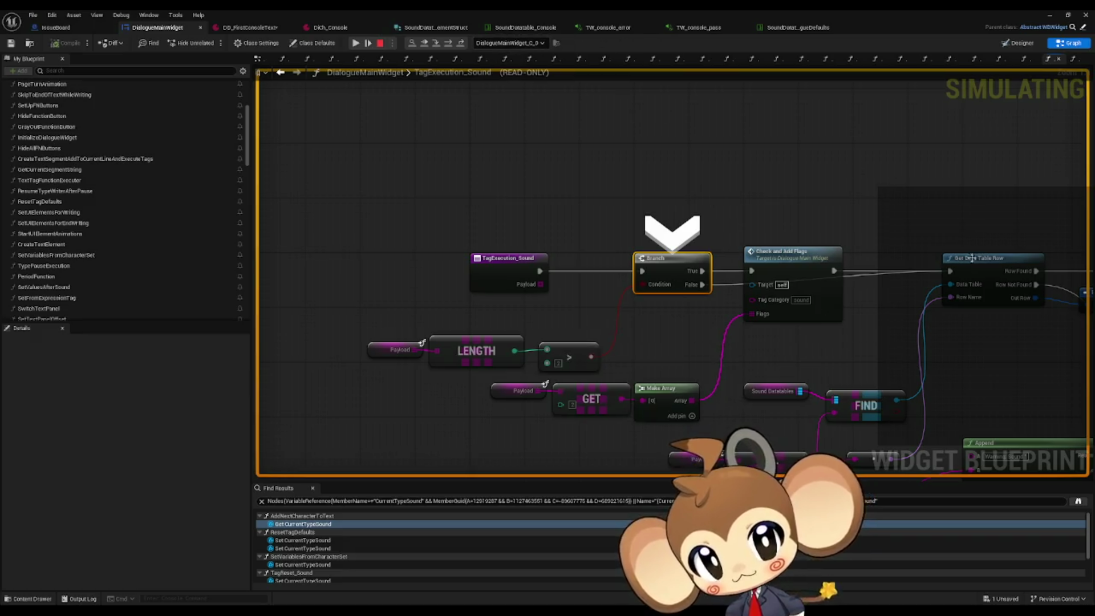
- Step past Get Data Table Row to Is Valid, inspecting Sound Datatables and Payload
left_click(449, 45)
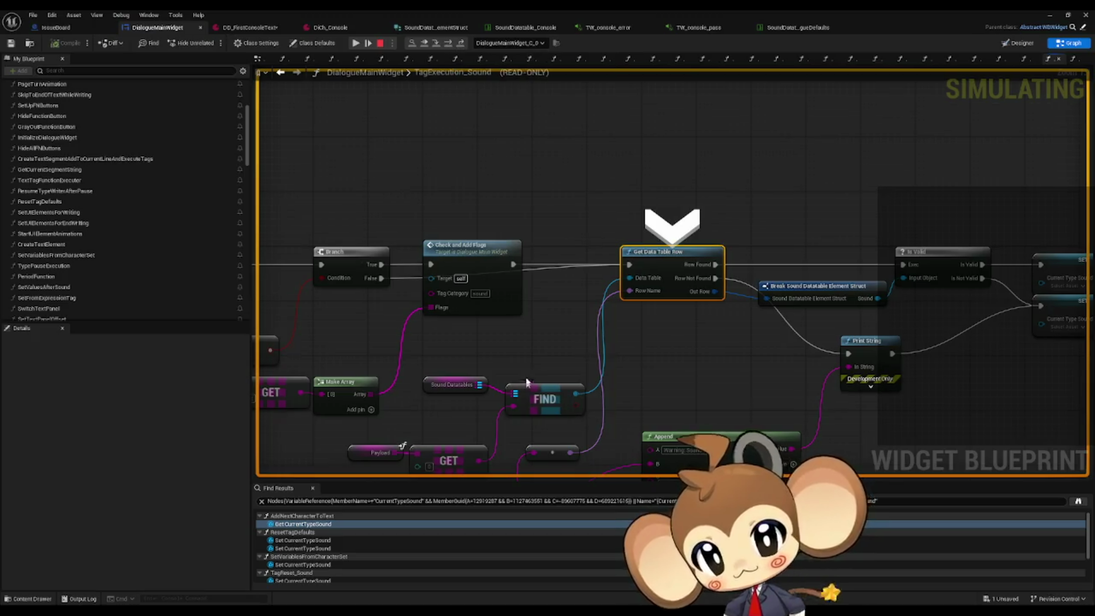
mouse_move(464, 317)
left_click(499, 327)
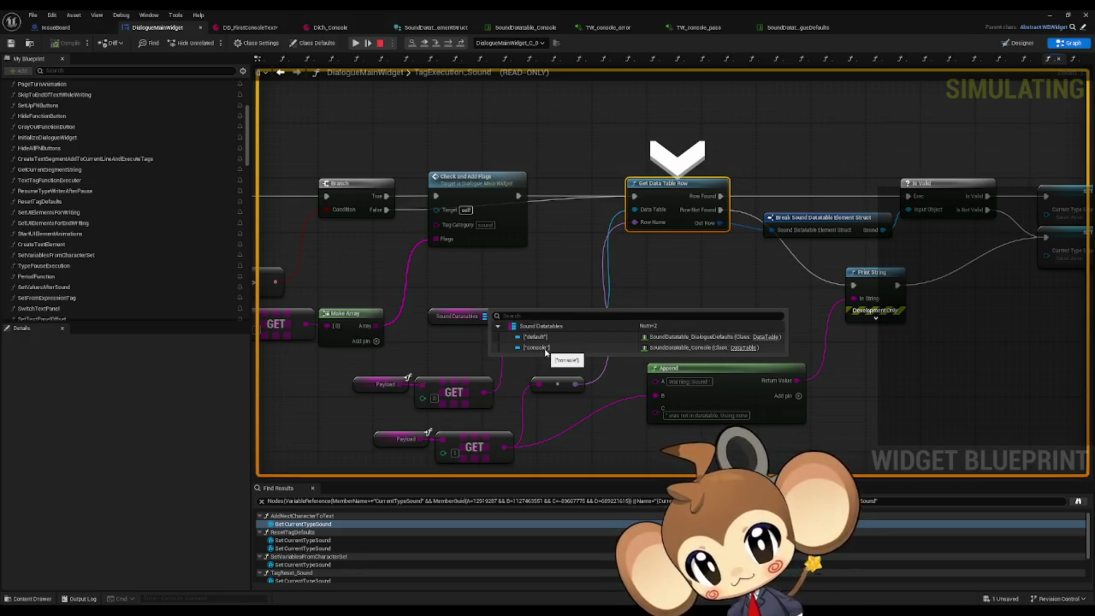
left_click(413, 395)
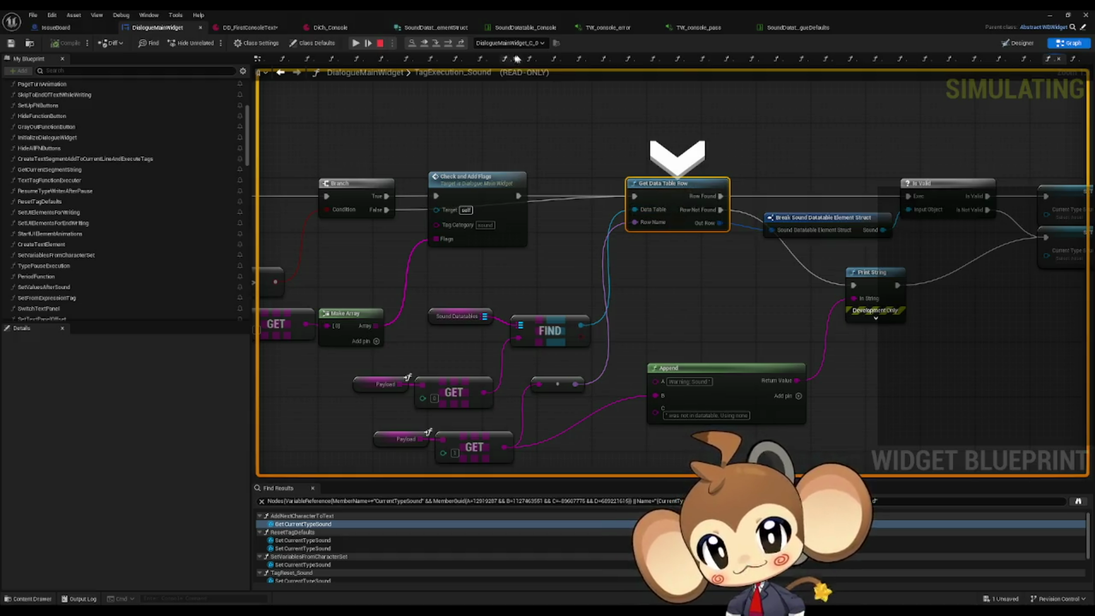
left_click(450, 43)
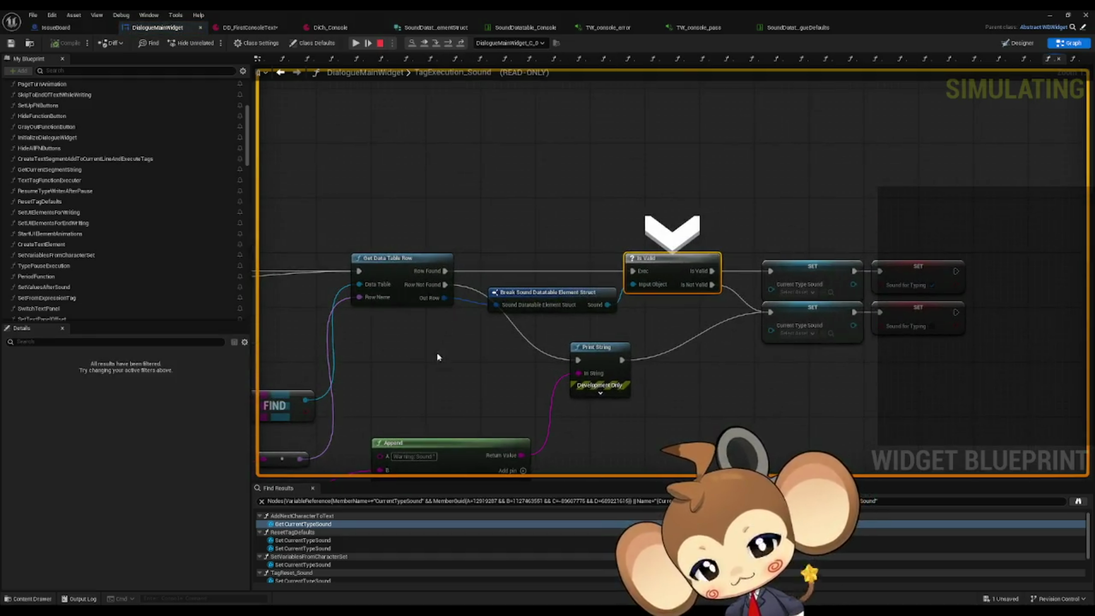
- Expand the looked-up data table row and inspect its Sound value
mouse_move(539, 275)
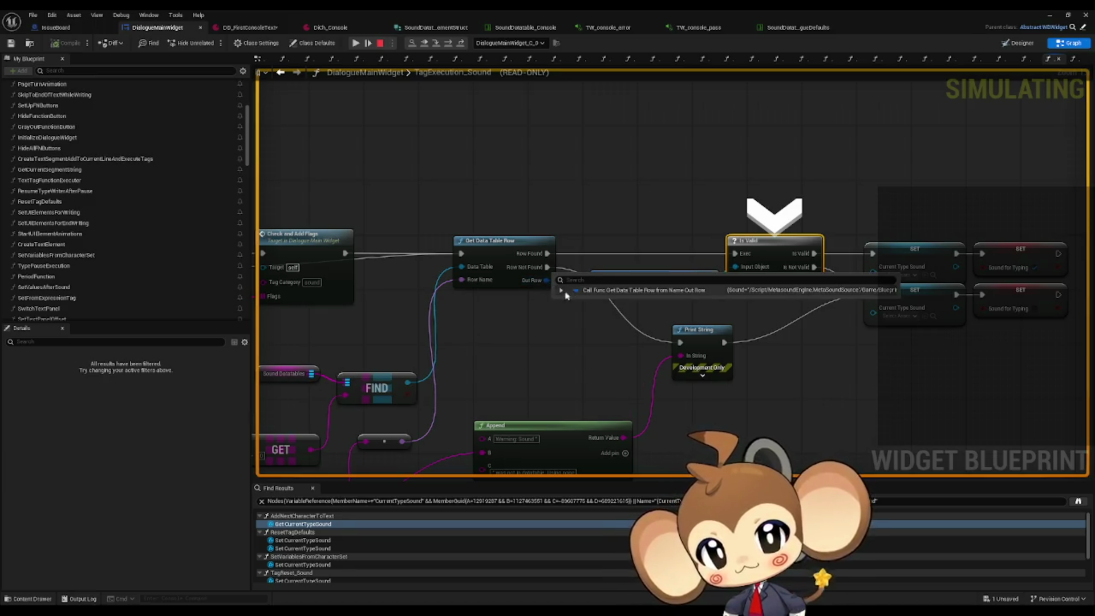
left_click(561, 291)
left_click(566, 301)
left_click(566, 301)
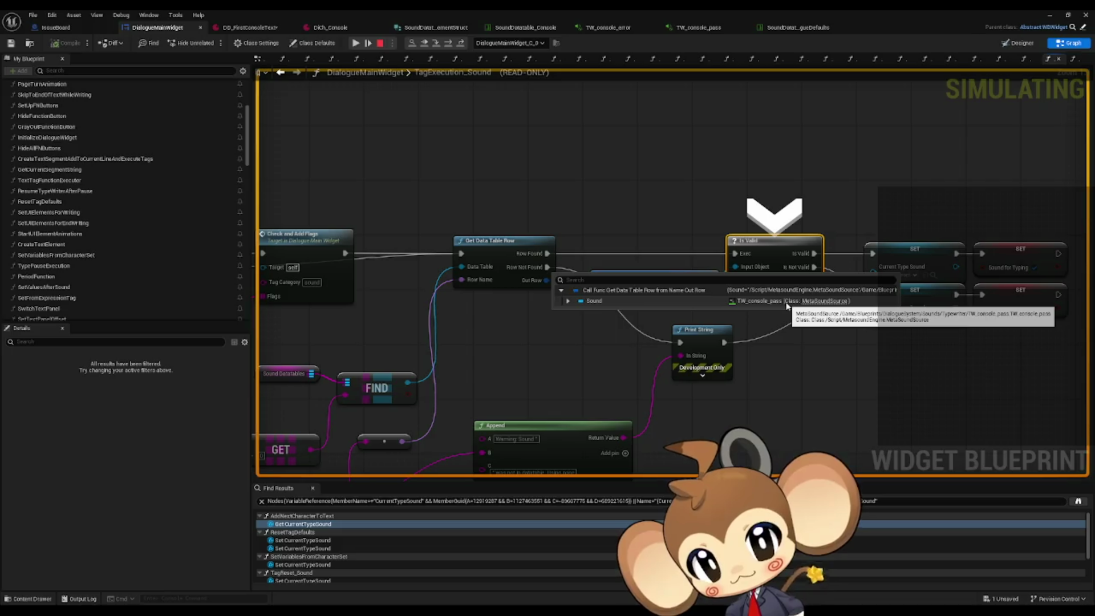
mouse_move(707, 288)
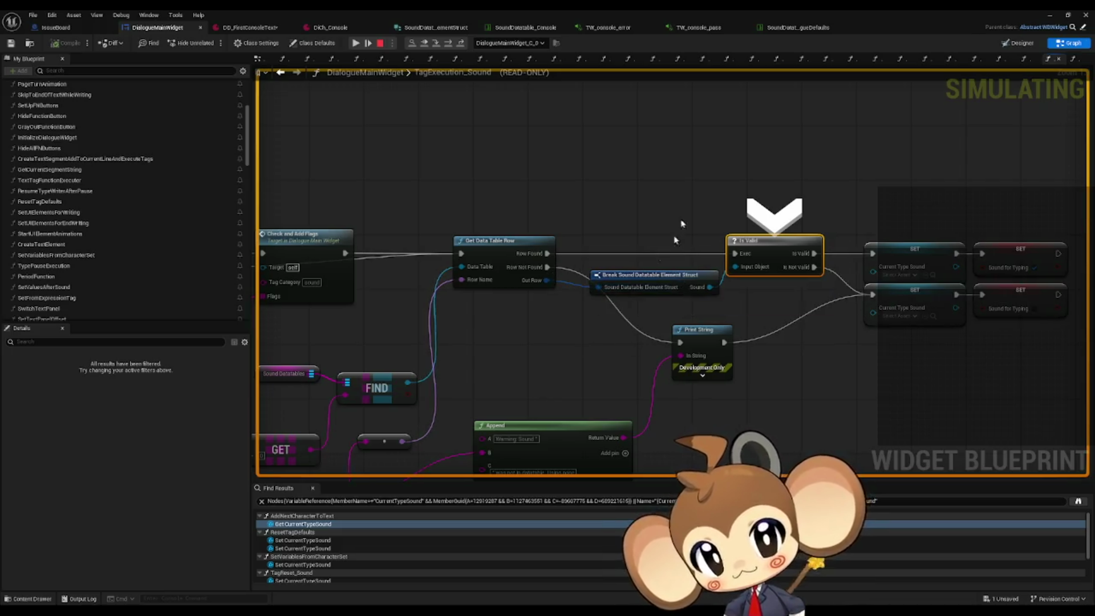
- Step to the SET Current Type Sound node, stop the simulation and dismiss the error log
left_click(449, 46)
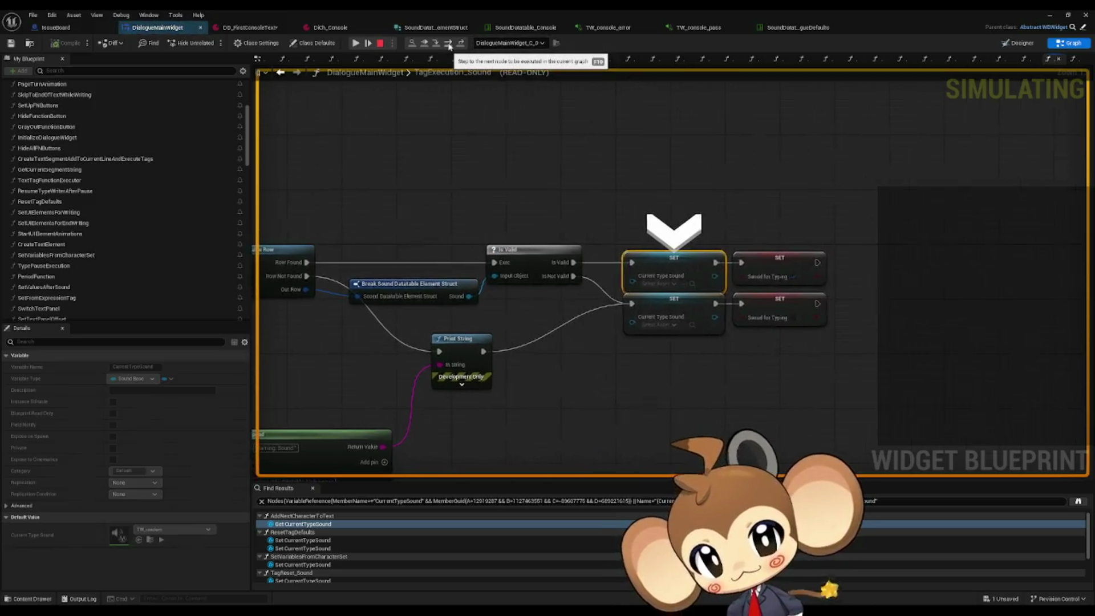
key("Escape")
left_click(917, 193)
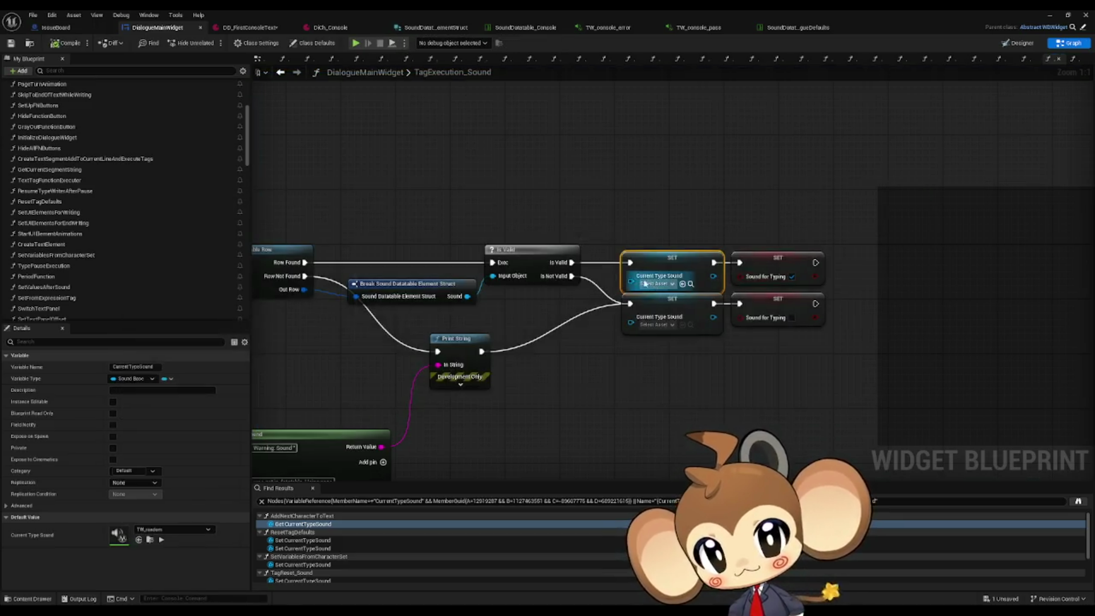
- Pan the graph to the TagExecution_Sound entry node, then minimize the Blueprint editor
left_click(702, 419)
scroll(703, 419, "down", 2)
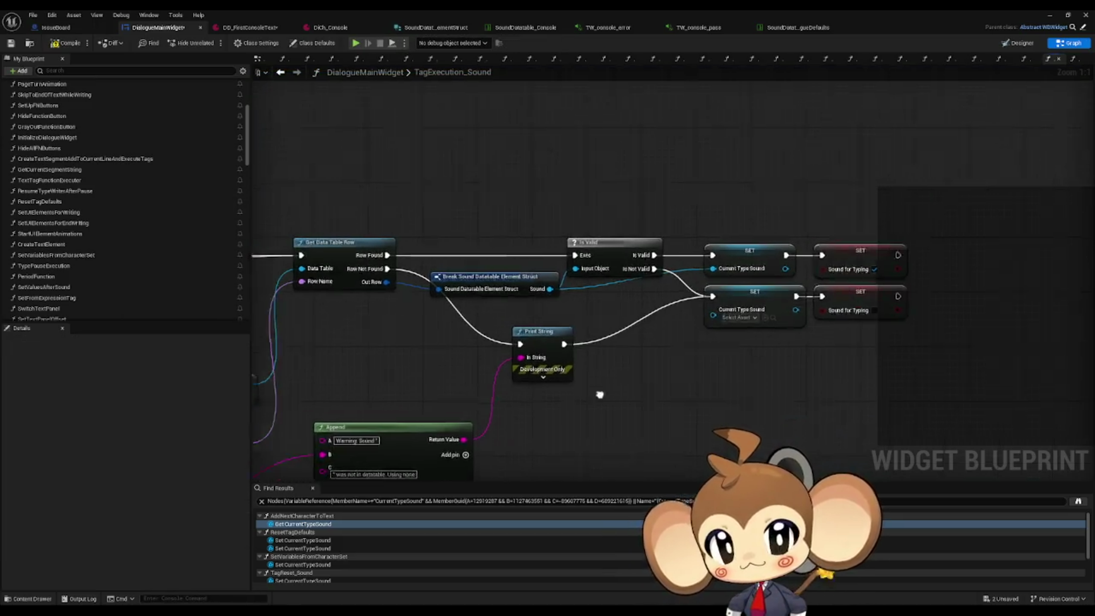
left_click_drag(686, 301, 677, 305)
mouse_move(525, 245)
left_mouse_down()
mouse_move(618, 249)
mouse_move(508, 312)
left_mouse_up()
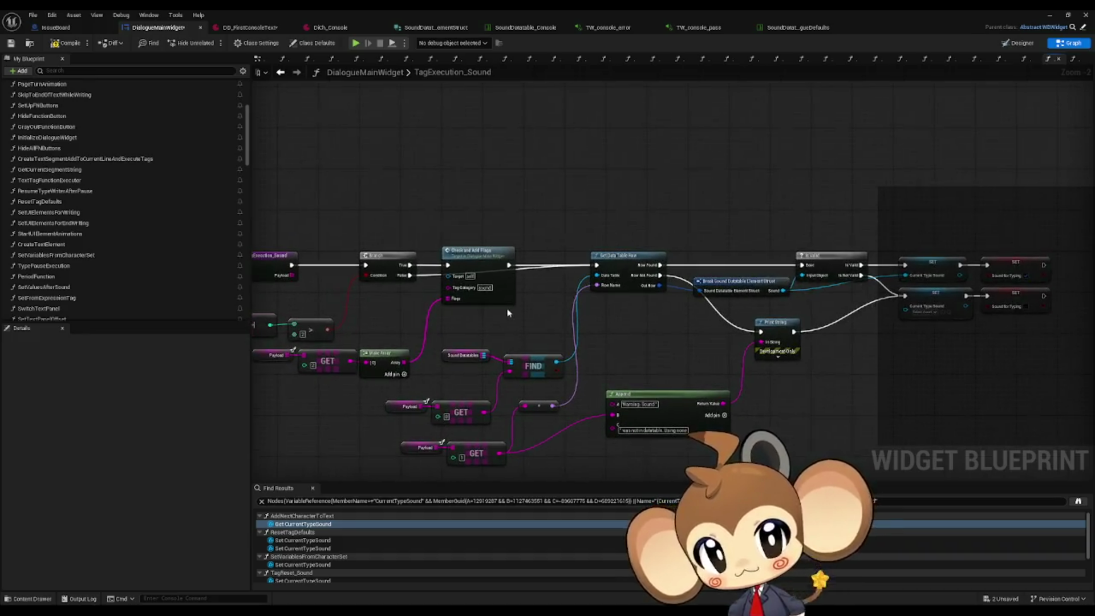
left_click(1051, 17)
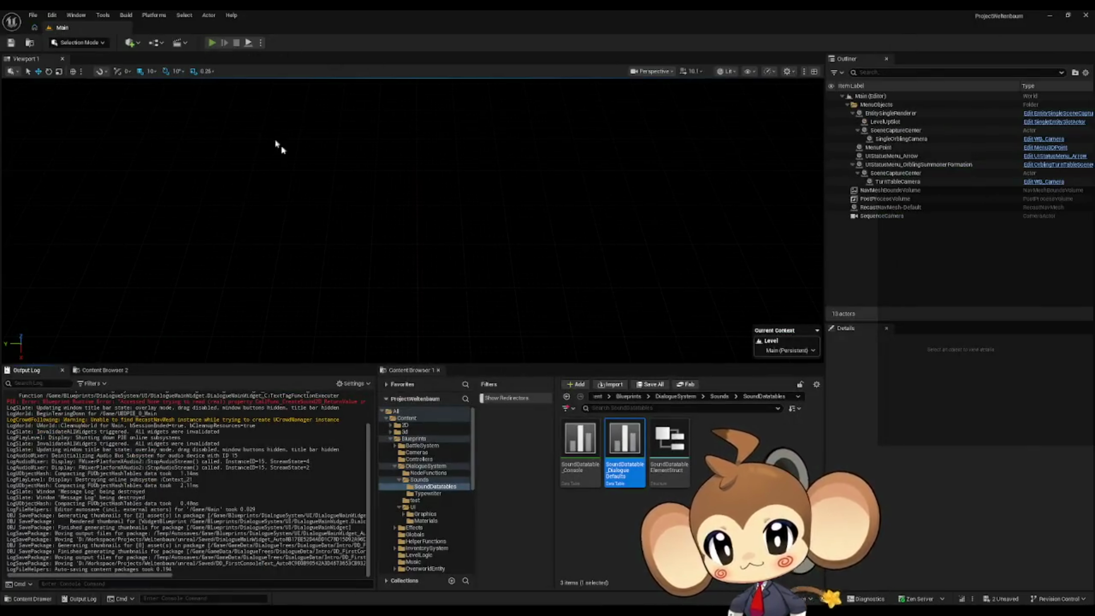
- Play in Editor again, advance the terminal and answer 'y' to Create world
key("alt+p")
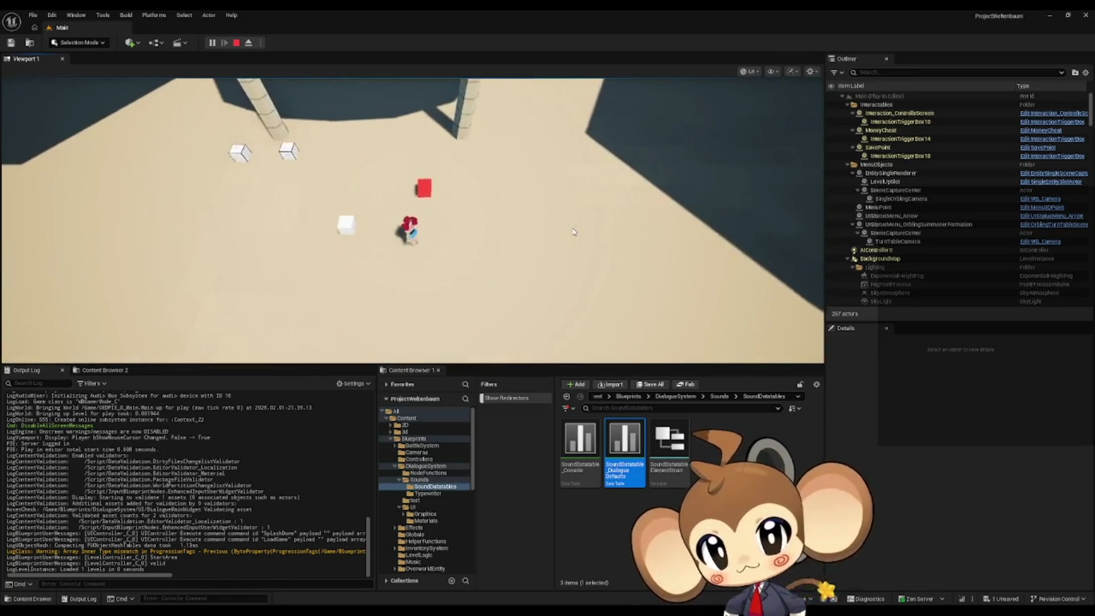
key("Return")
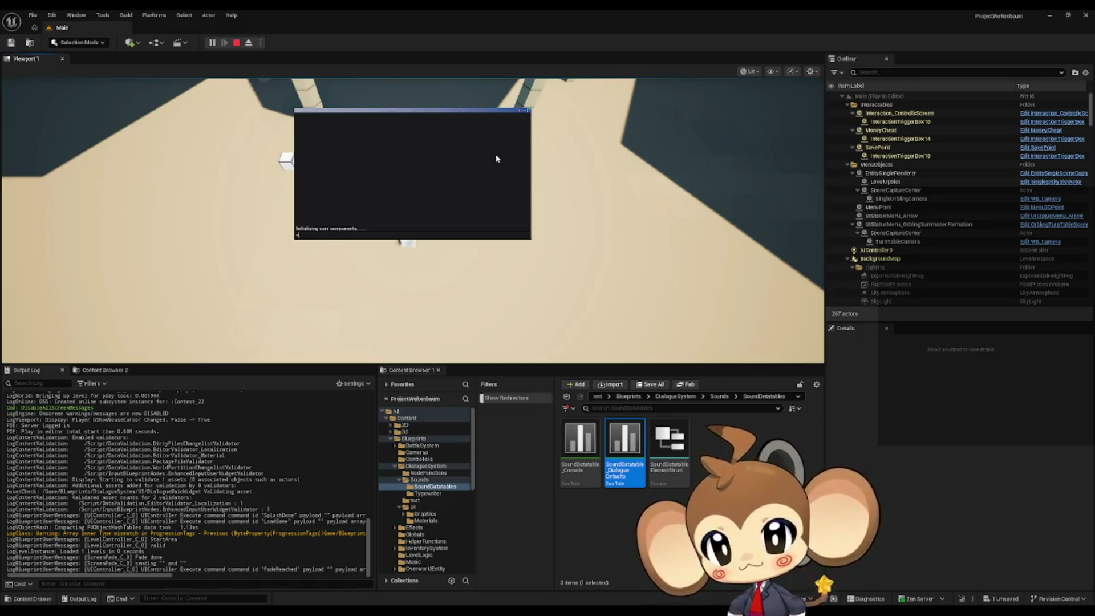
type("y")
key("Return")
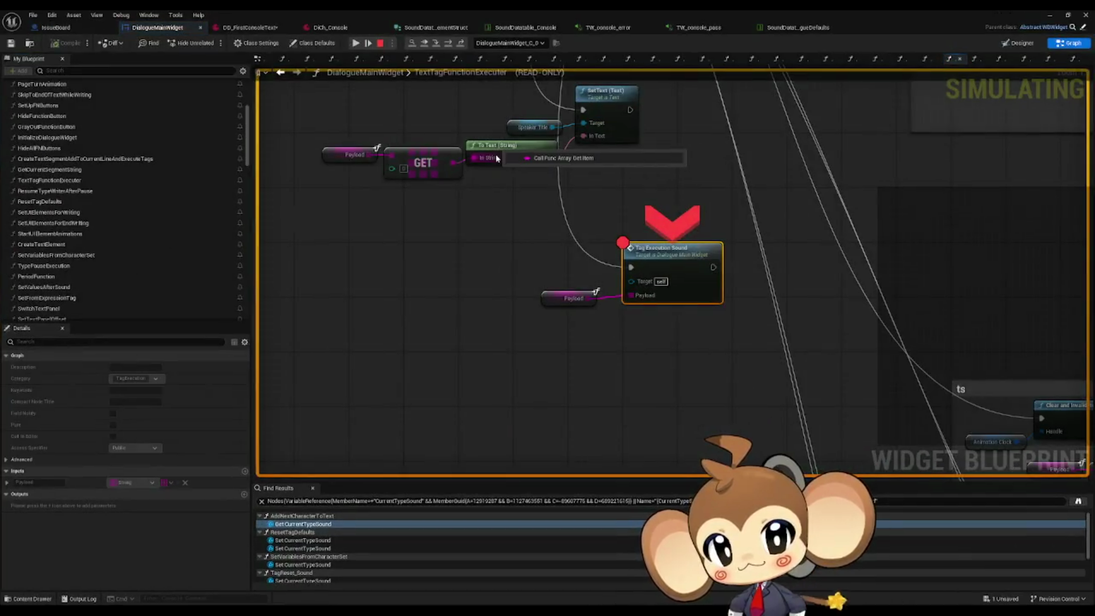
- Remove the breakpoint from Tag Execution Sound and resume the paused play session
right_click(656, 247)
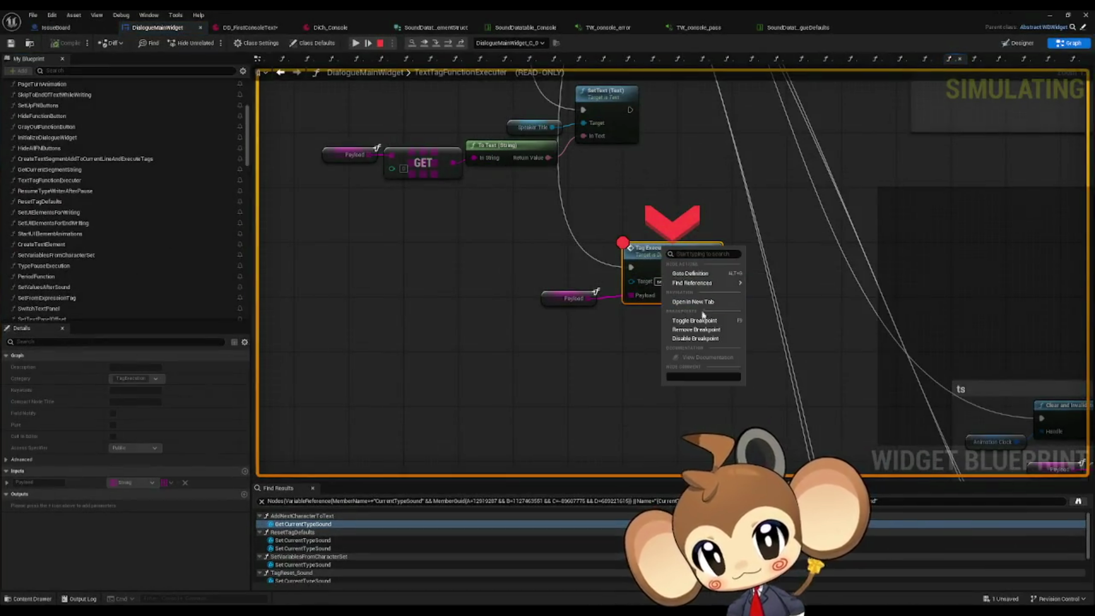
left_click(664, 322)
mouse_move(464, 15)
left_mouse_down()
mouse_move(589, 103)
mouse_move(627, 174)
mouse_move(829, 321)
left_mouse_up()
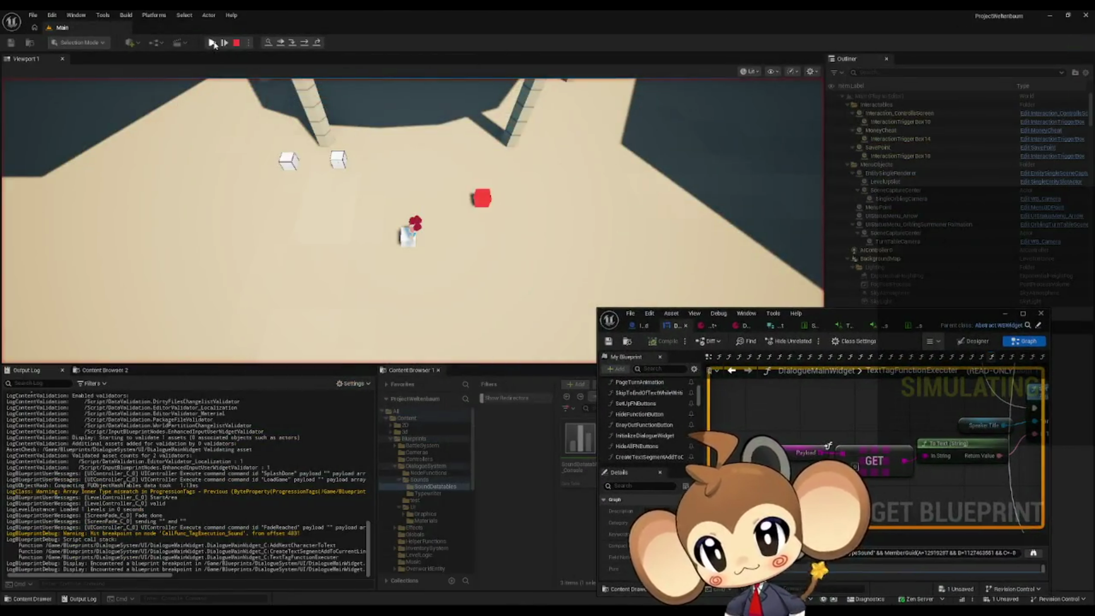
left_click(212, 43)
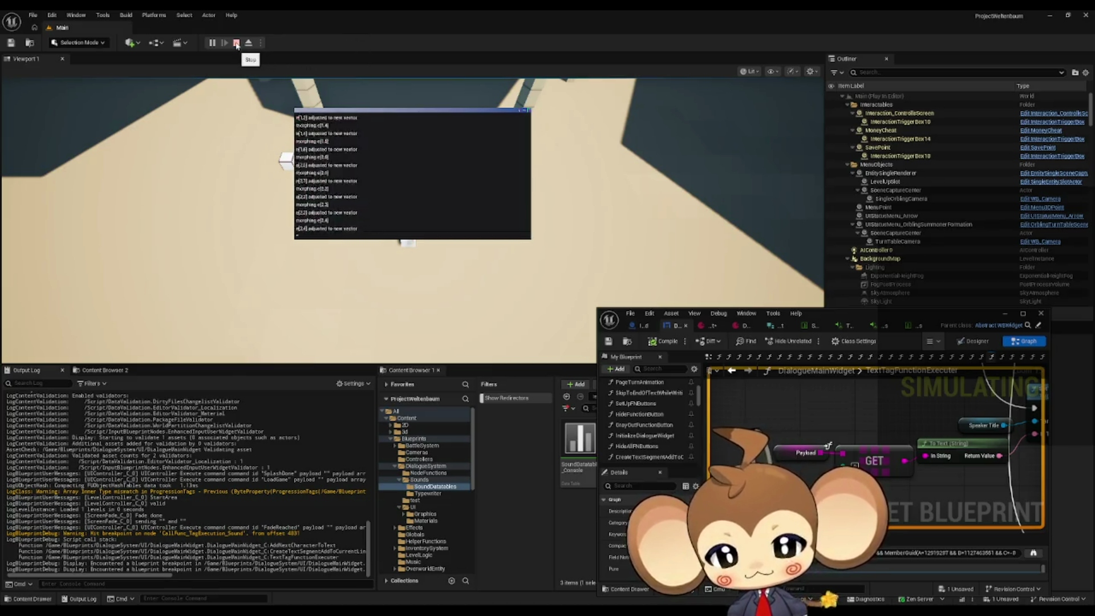
- Stop the play session and maximize the Blueprint editor window
left_click(237, 43)
mouse_move(844, 313)
left_mouse_down()
mouse_move(539, 237)
mouse_move(503, 213)
left_mouse_up()
double_click(502, 213)
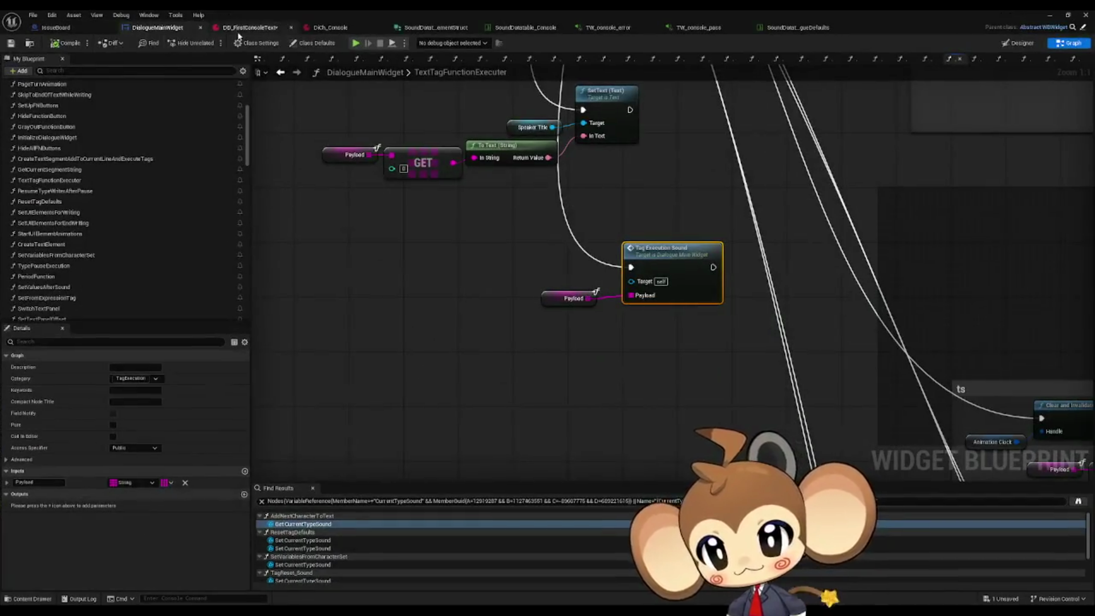
- Select the console: sound tag in the DD_FirstConsoleText text
left_click(249, 27)
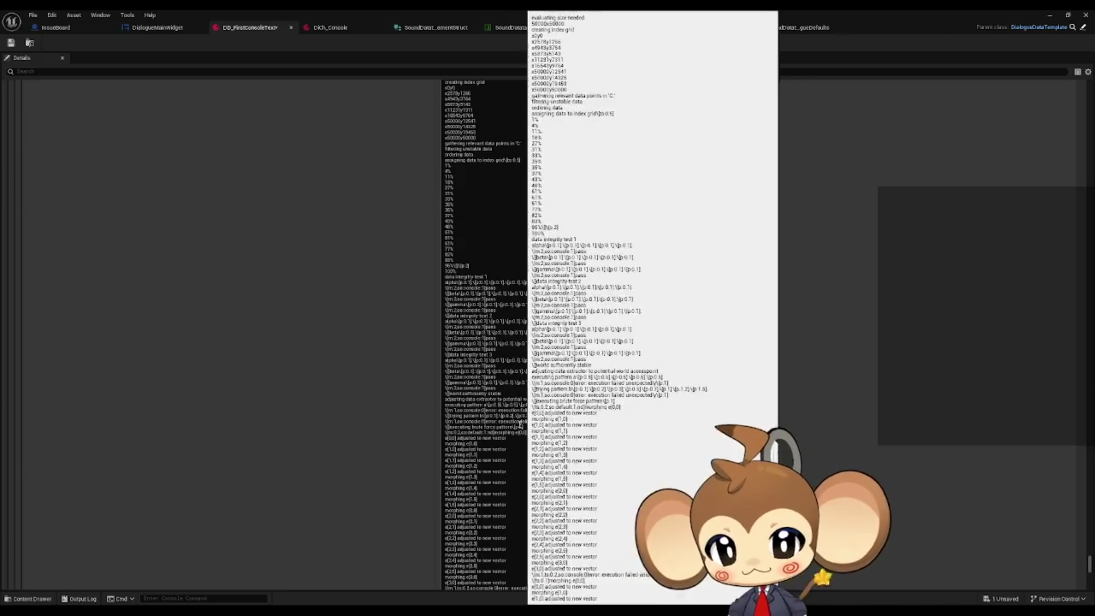
left_click(463, 410)
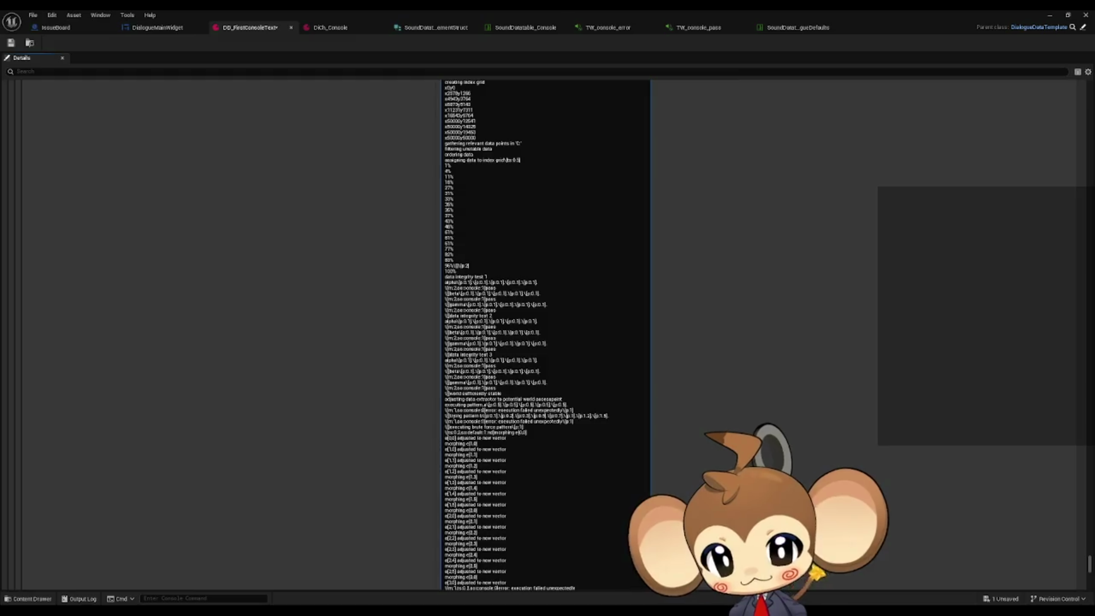
left_click_drag(472, 404, 485, 410)
double_click(477, 410)
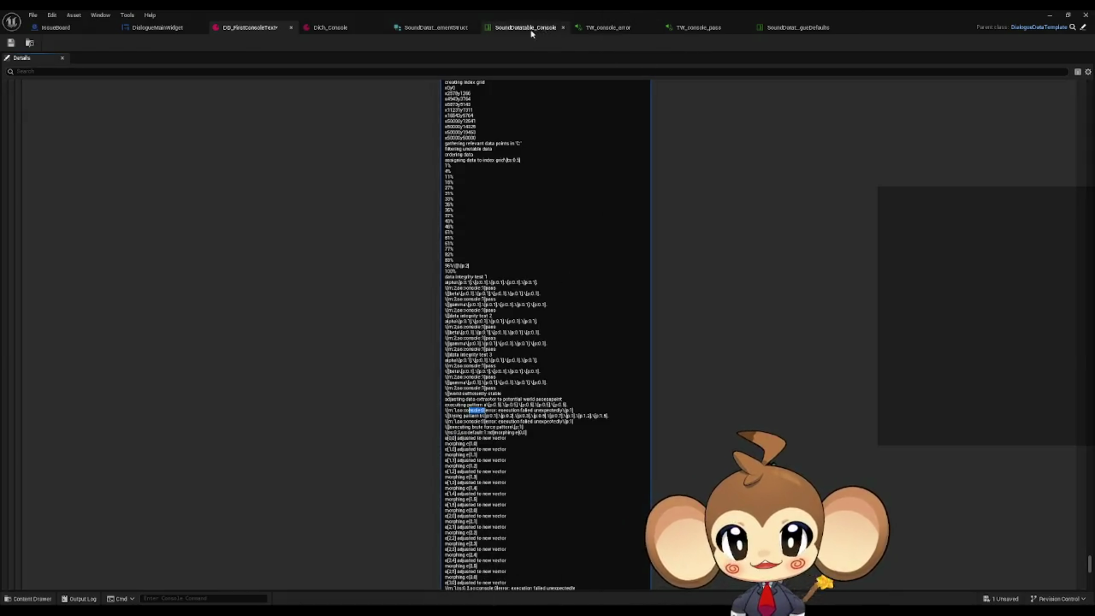
- Confirm SoundDatatable_Console row 0 is TW_console_error, preview it, and reselect the console tag
left_click(529, 28)
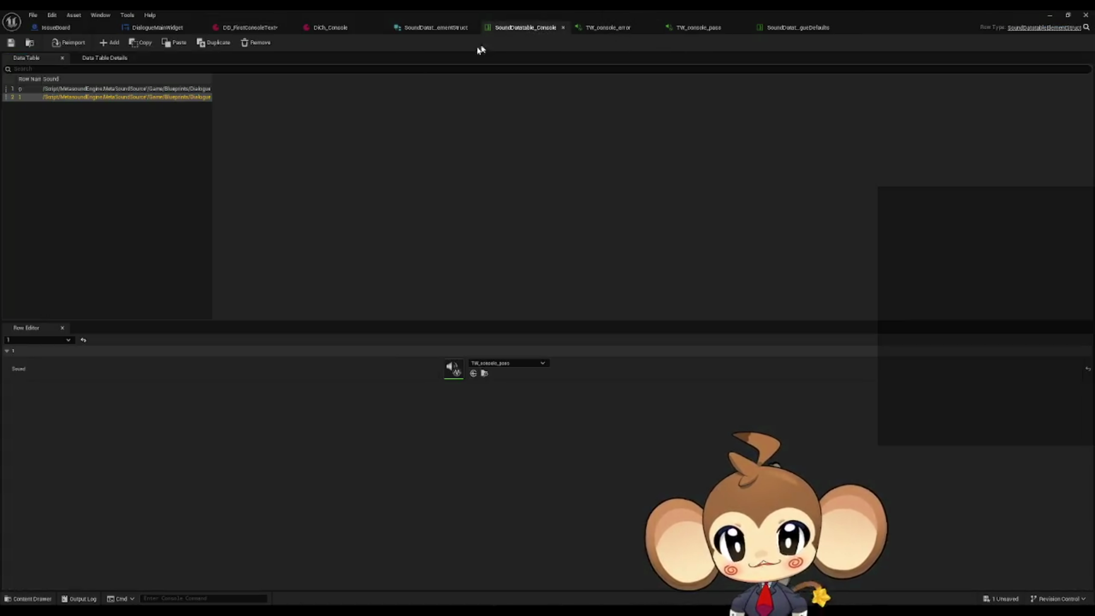
left_click(130, 90)
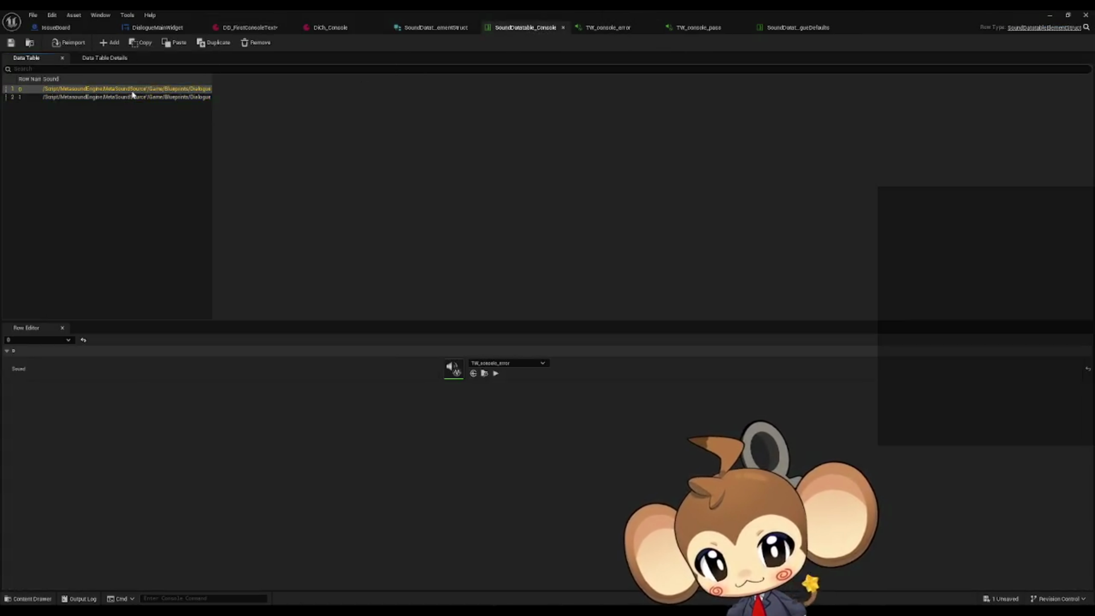
left_click(130, 90)
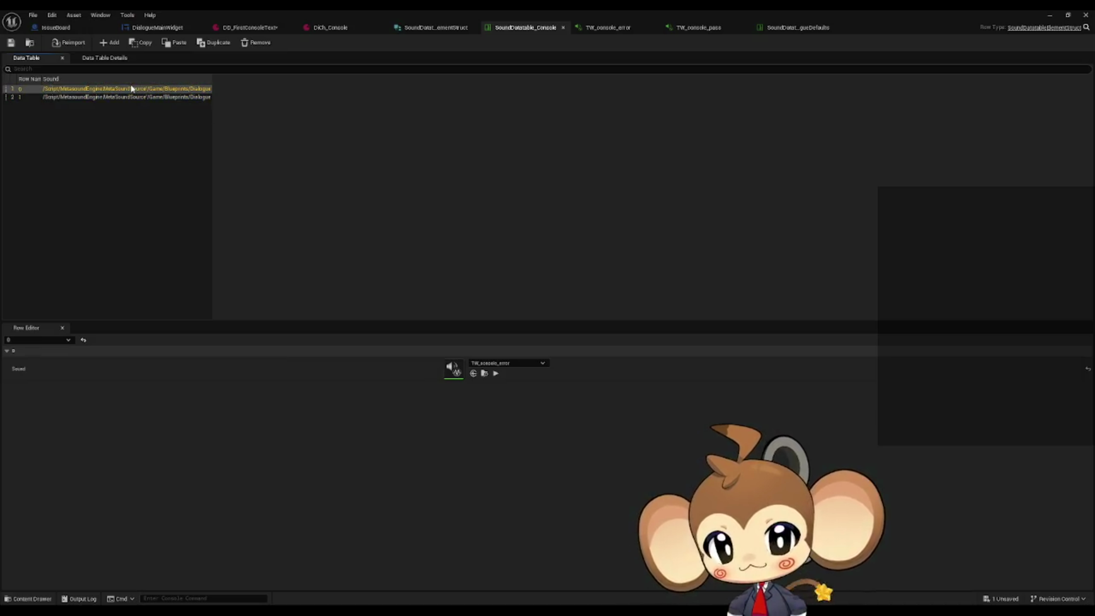
left_click(495, 374)
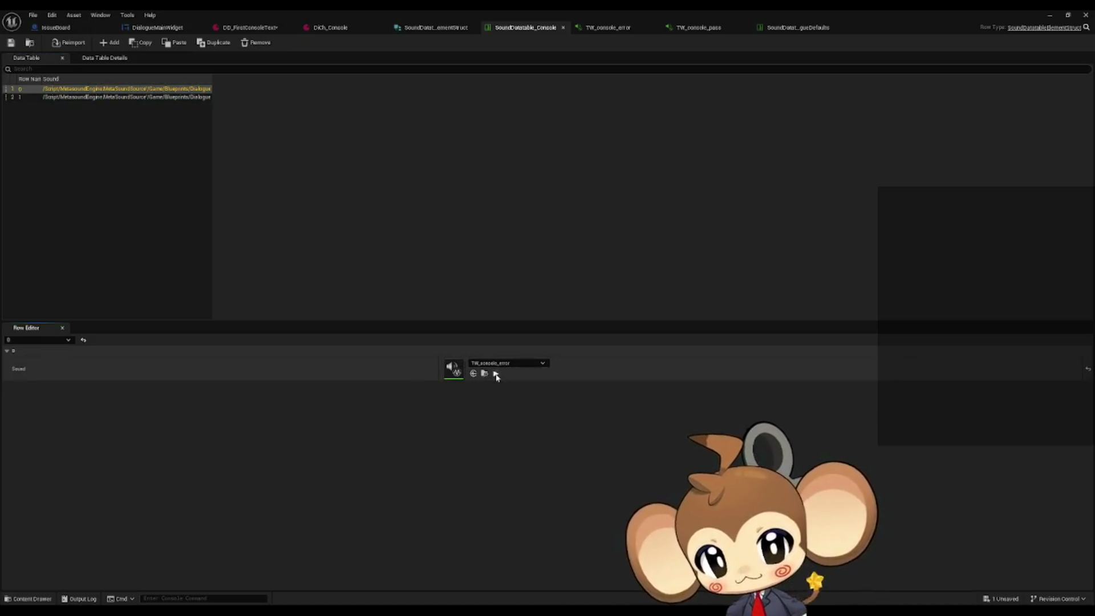
left_click(248, 29)
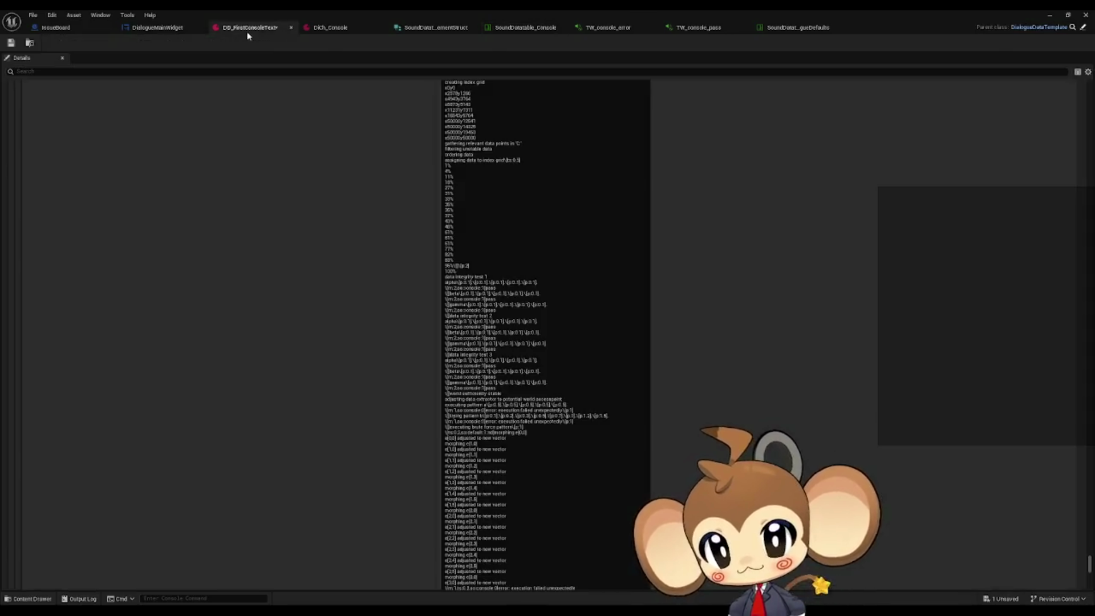
double_click(473, 410)
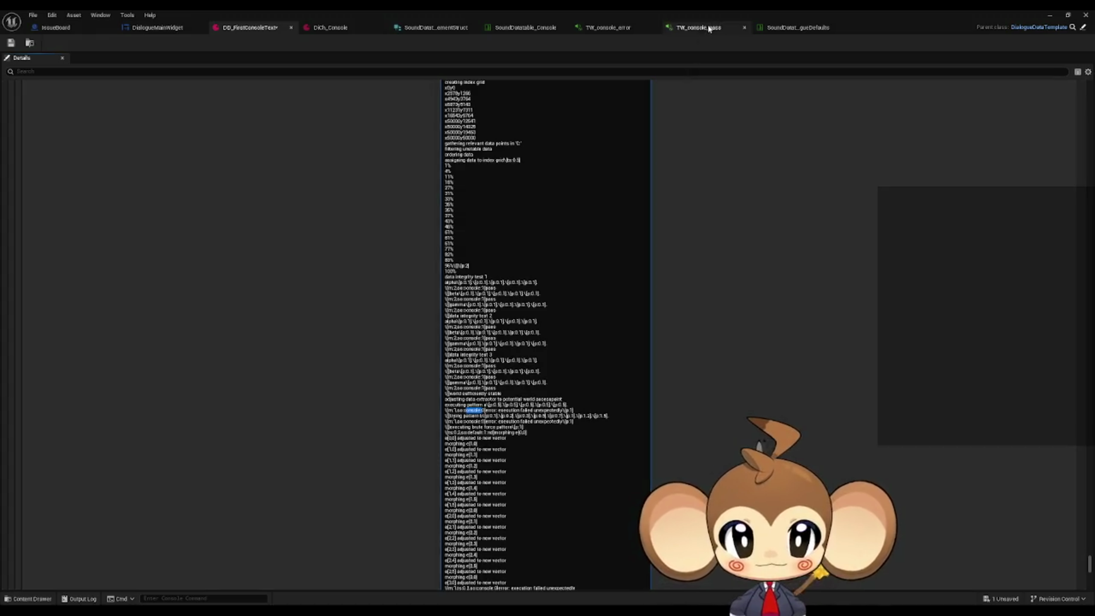
- Turn down the TW_console_pass input knob slightly and audition the sound
left_click(697, 28)
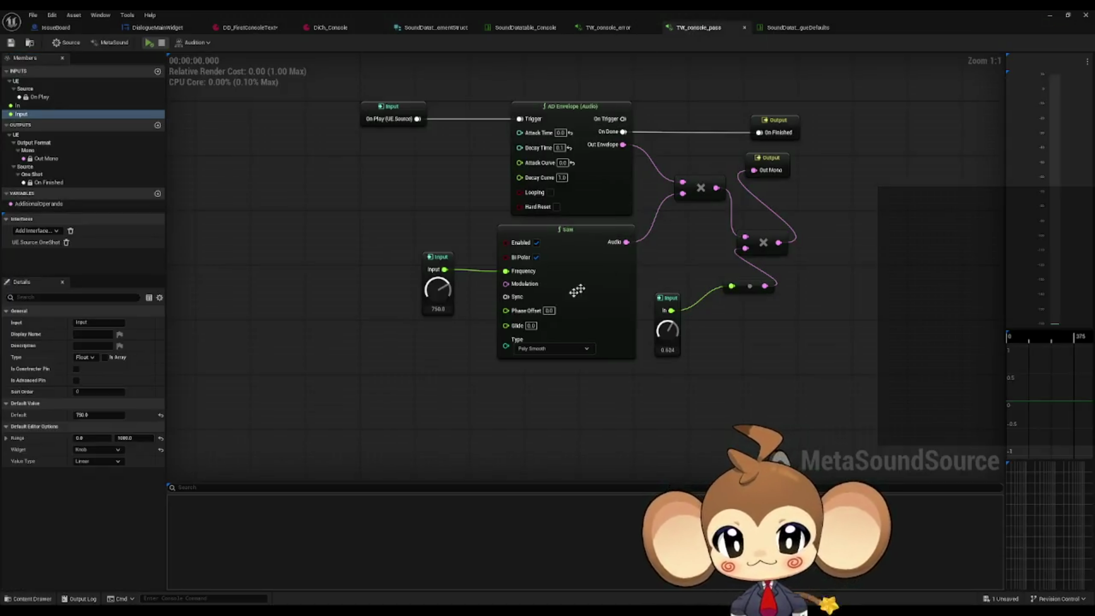
mouse_move(683, 312)
left_mouse_down()
mouse_move(667, 301)
mouse_move(621, 336)
left_mouse_up()
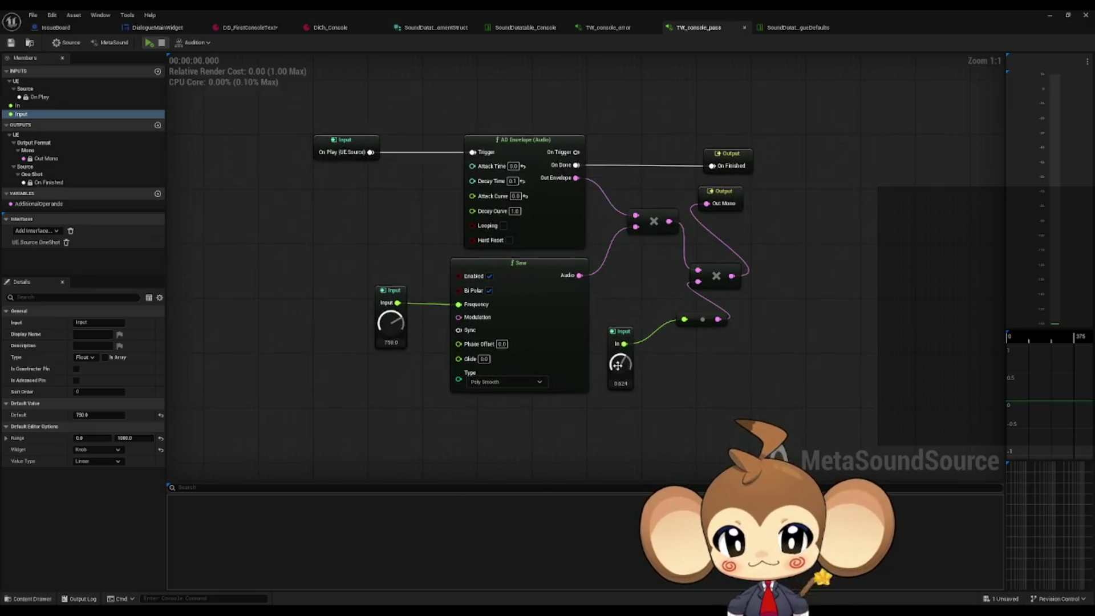
left_click(149, 42)
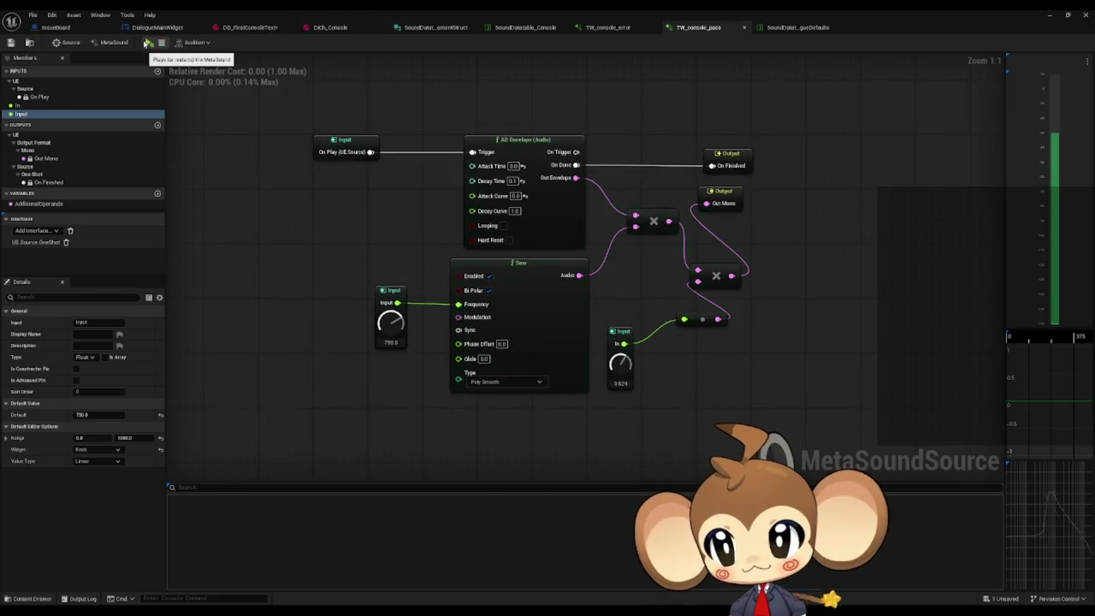
left_click_drag(620, 363, 620, 366)
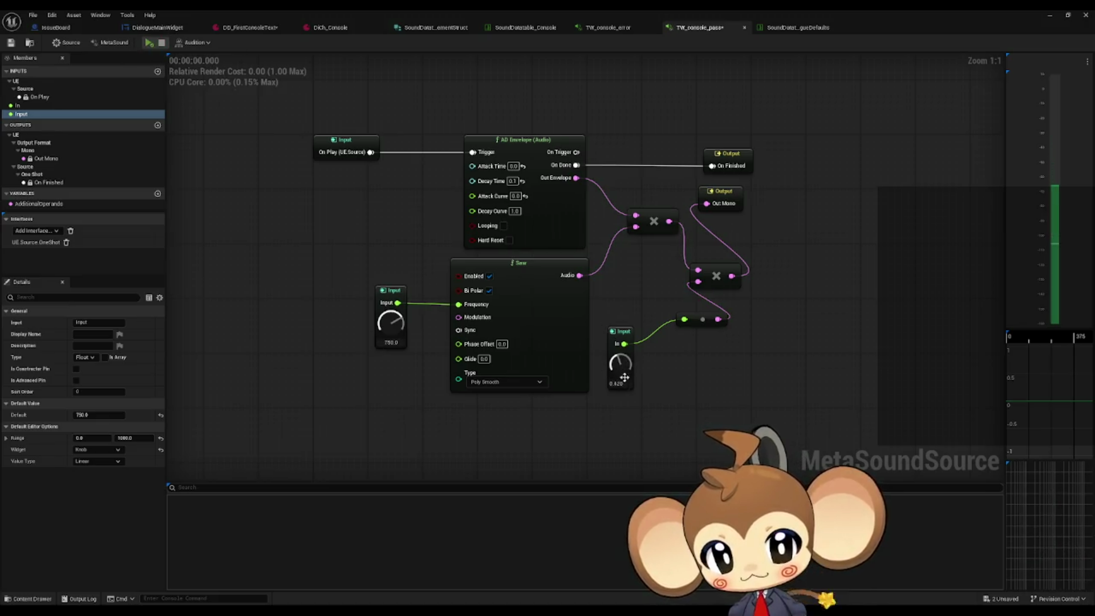
left_click(148, 42)
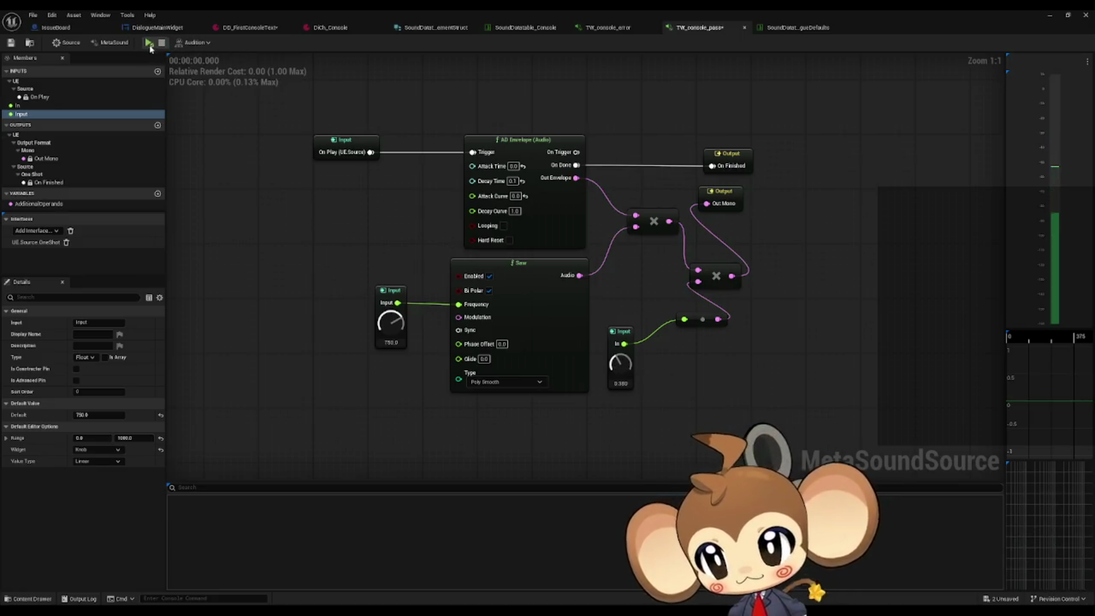
left_click(148, 43)
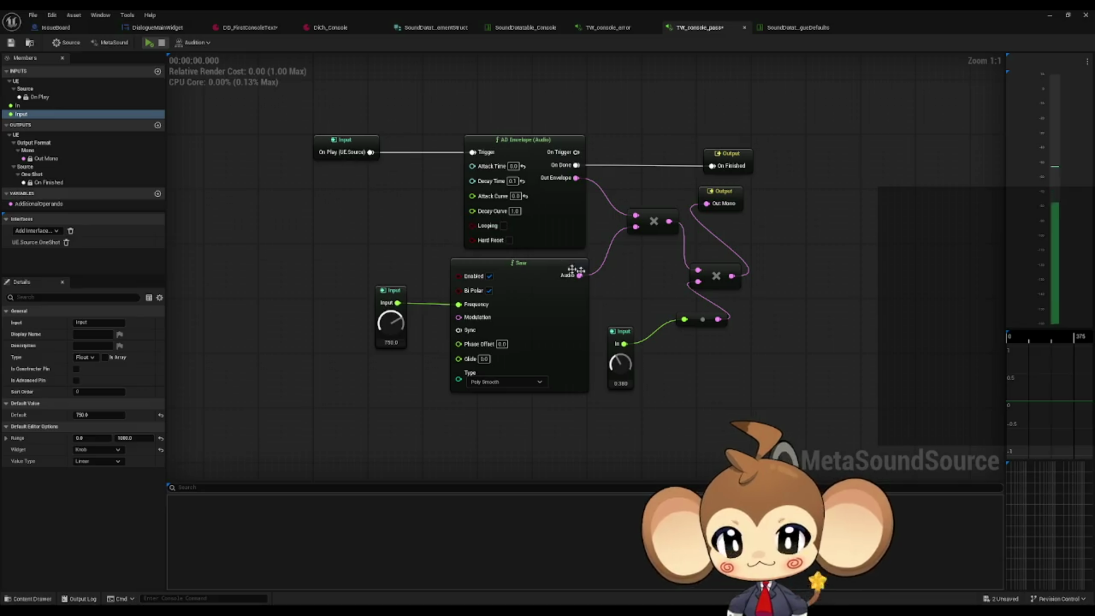
- Lower the TW_console_error input to about 0.456 after auditioning, then return to DD_FirstConsoleText
left_click(624, 30)
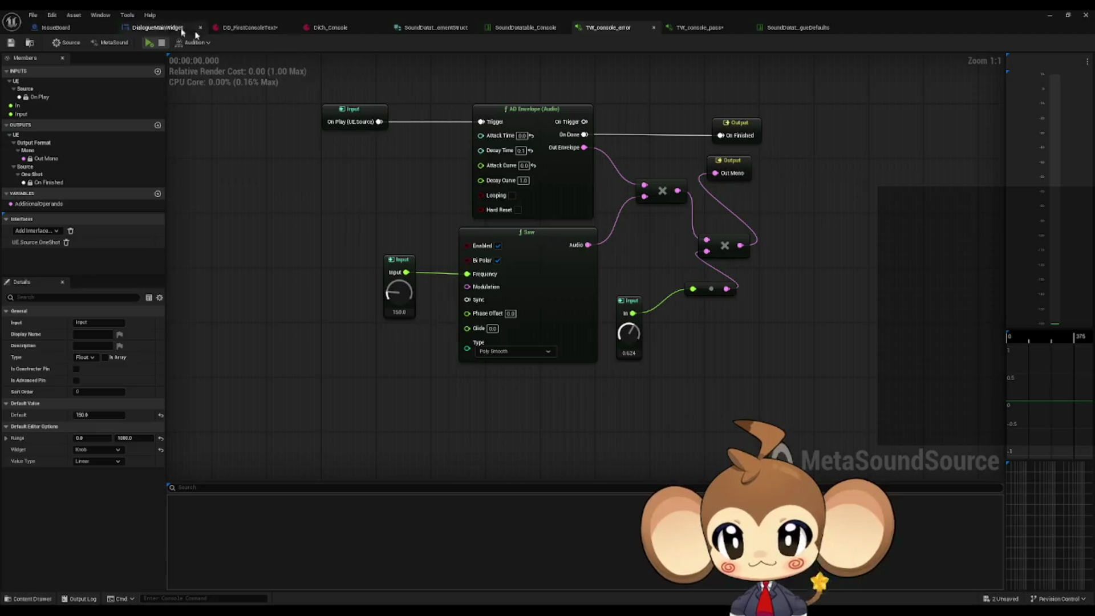
left_click(149, 43)
left_click_drag(627, 333, 617, 357)
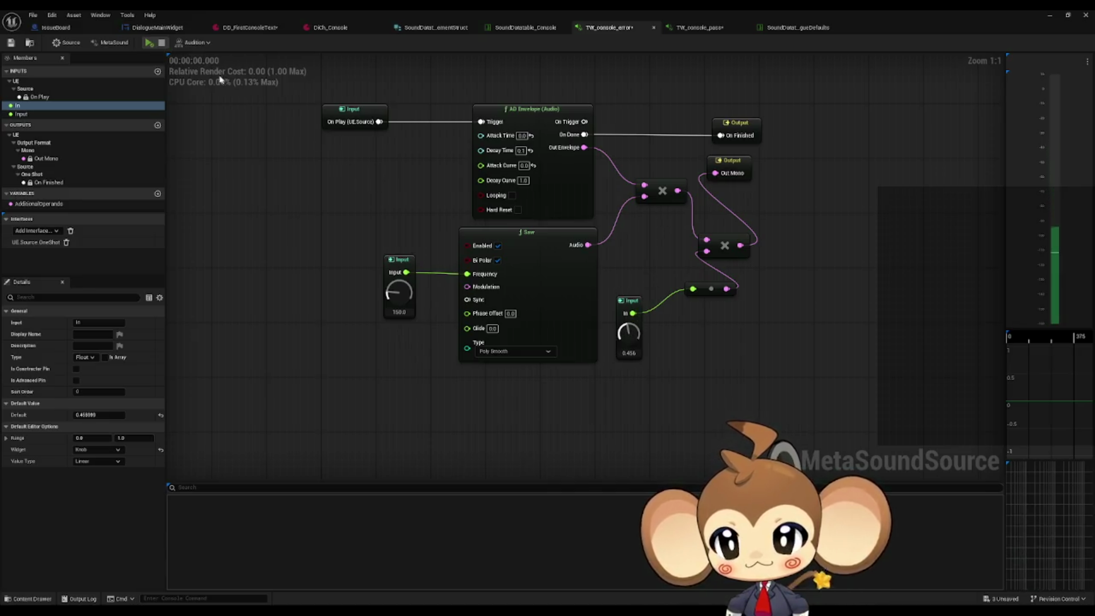
left_click(255, 30)
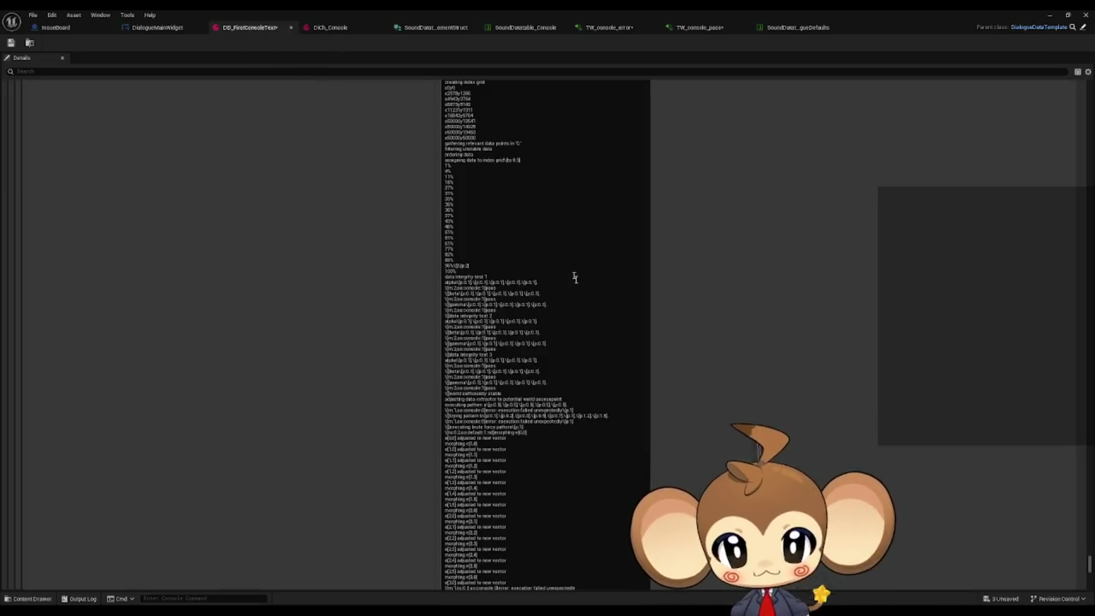
- Review the console error line in DD_FirstConsoleText, then bring up DialogueMainWidget's TextTagFunctionExecuter graph
mouse_move(535, 311)
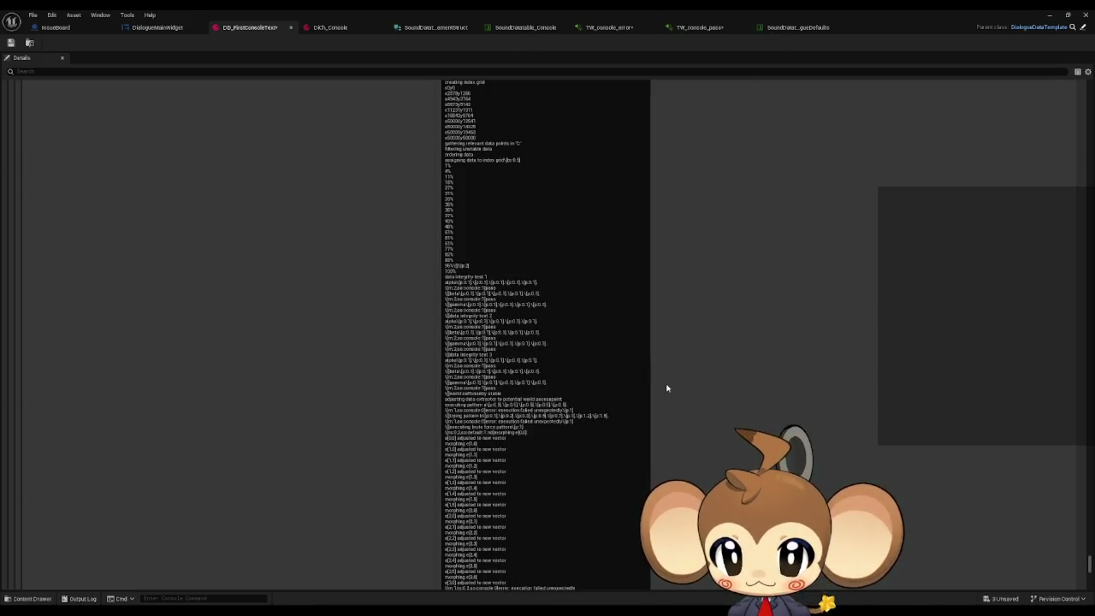
left_click(478, 412)
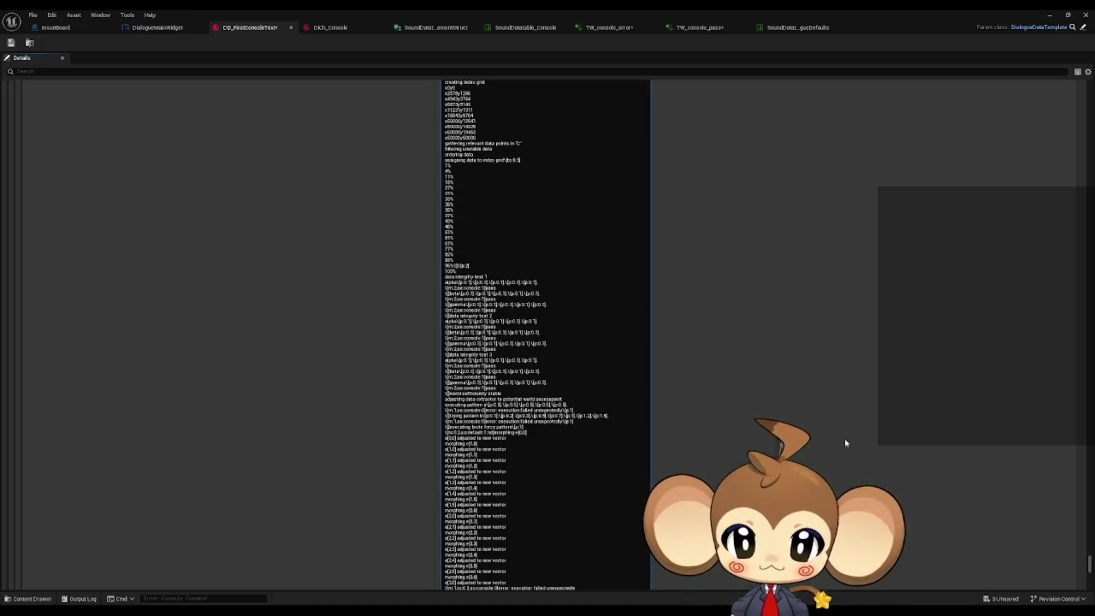
scroll(580, 482, "down", 3)
scroll(581, 482, "down", 3)
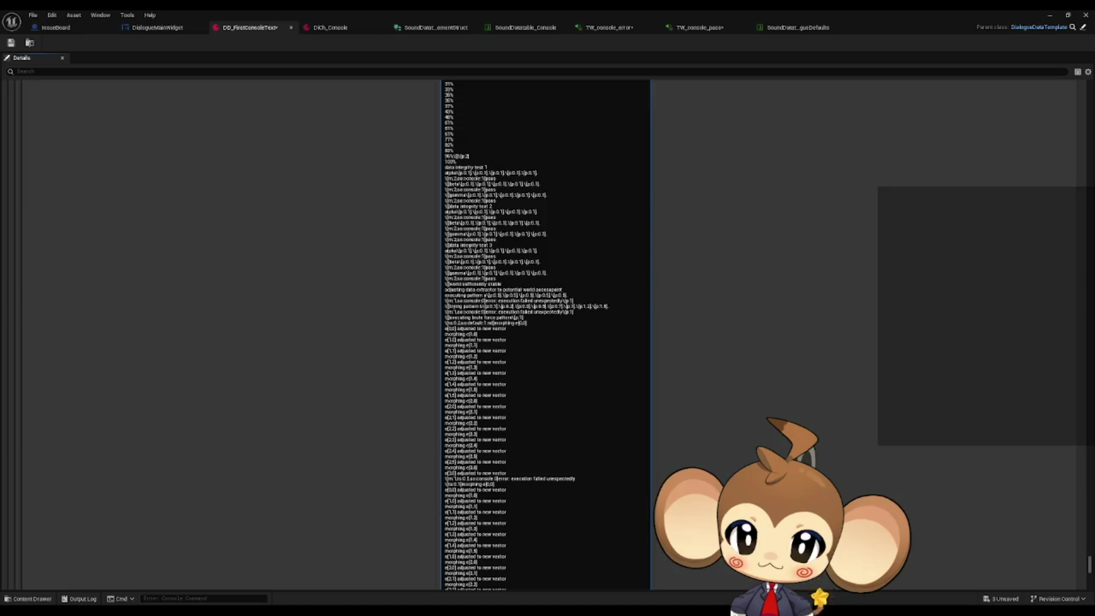
left_click(67, 31)
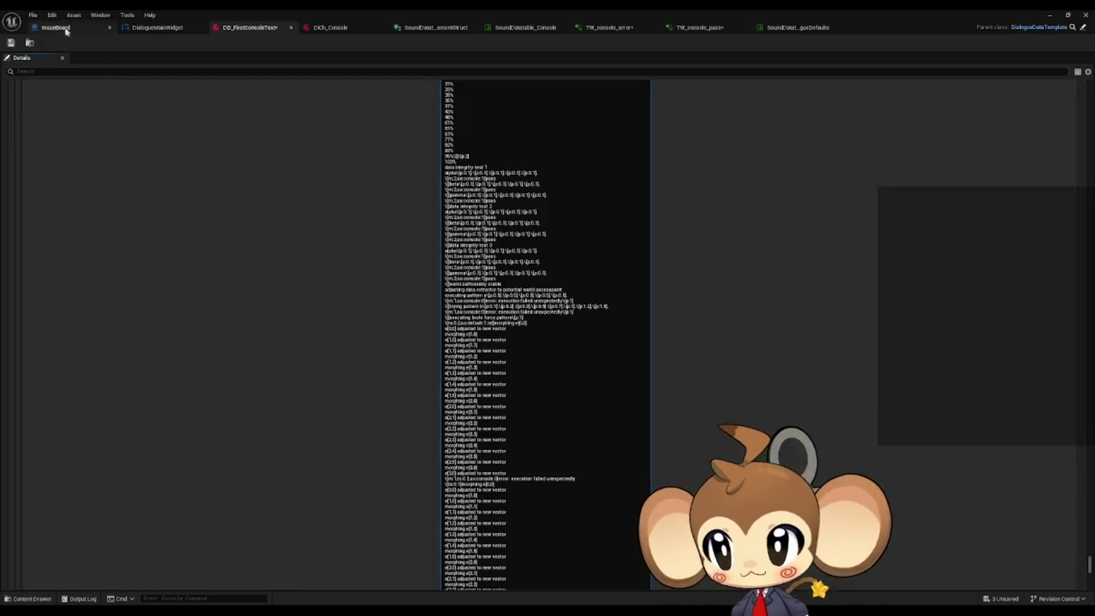
left_click(155, 27)
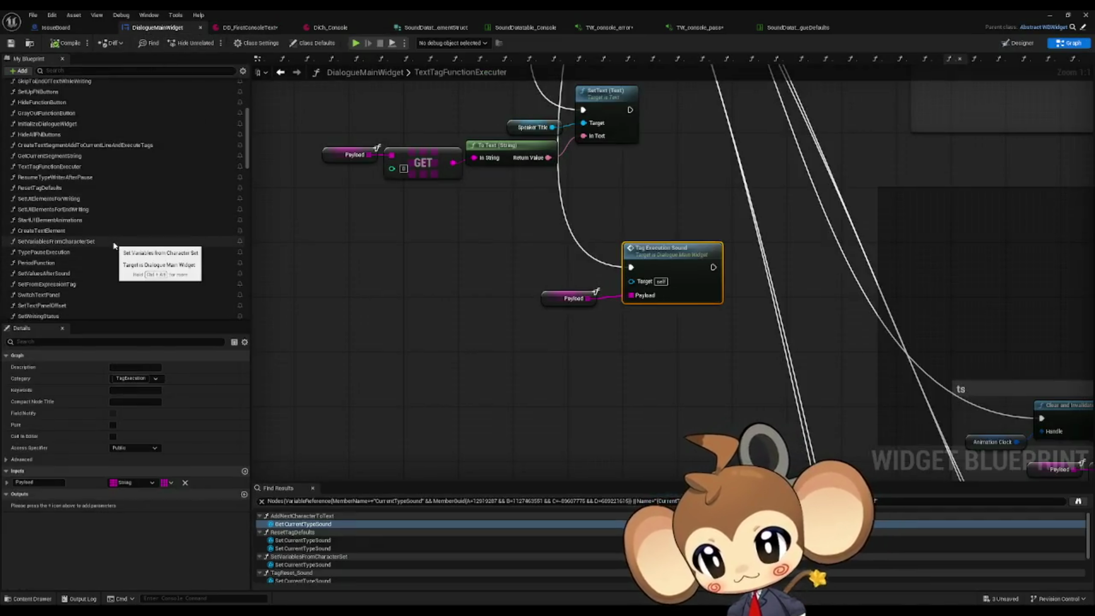
- Open the ResetTagDefaults function and place a Tag Reset Sound call in its graph
scroll(113, 243, "up", 3)
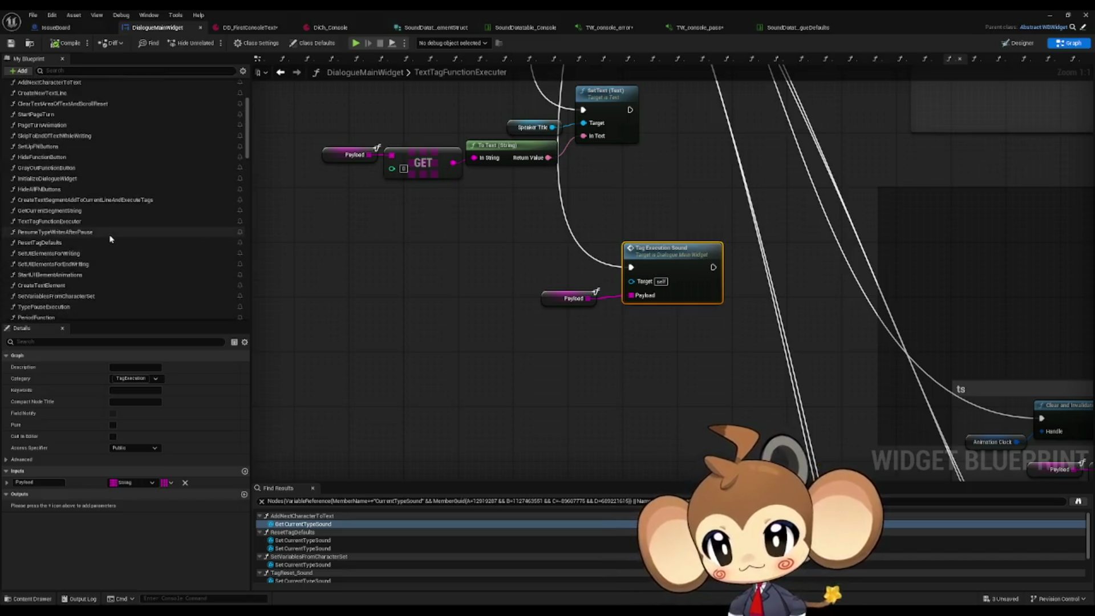
scroll(120, 205, "up", 3)
scroll(120, 205, "up", 1)
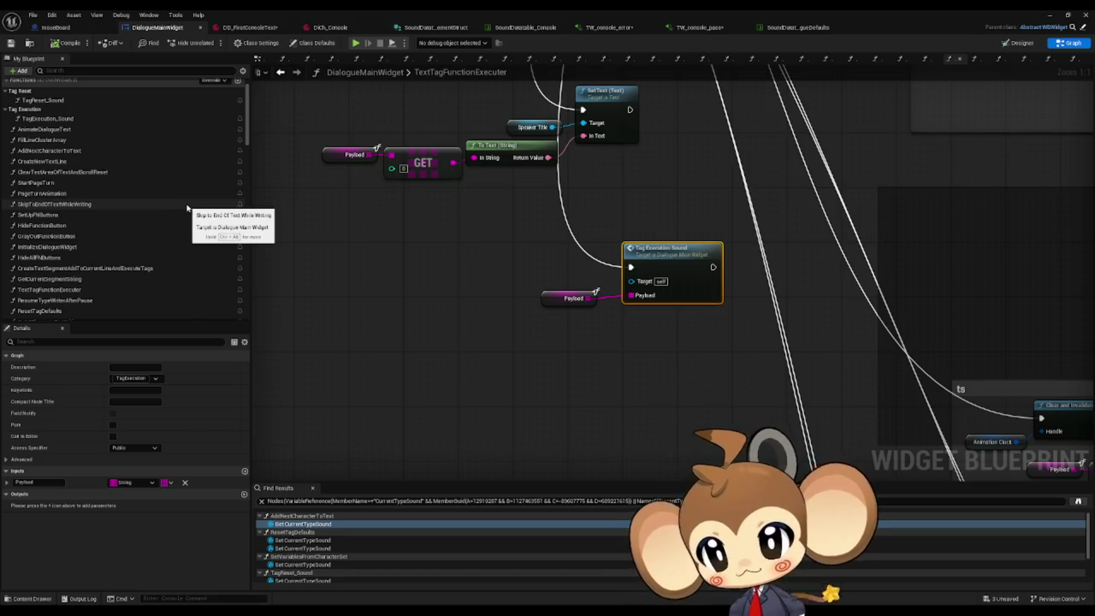
scroll(171, 228, "down", 2)
double_click(72, 284)
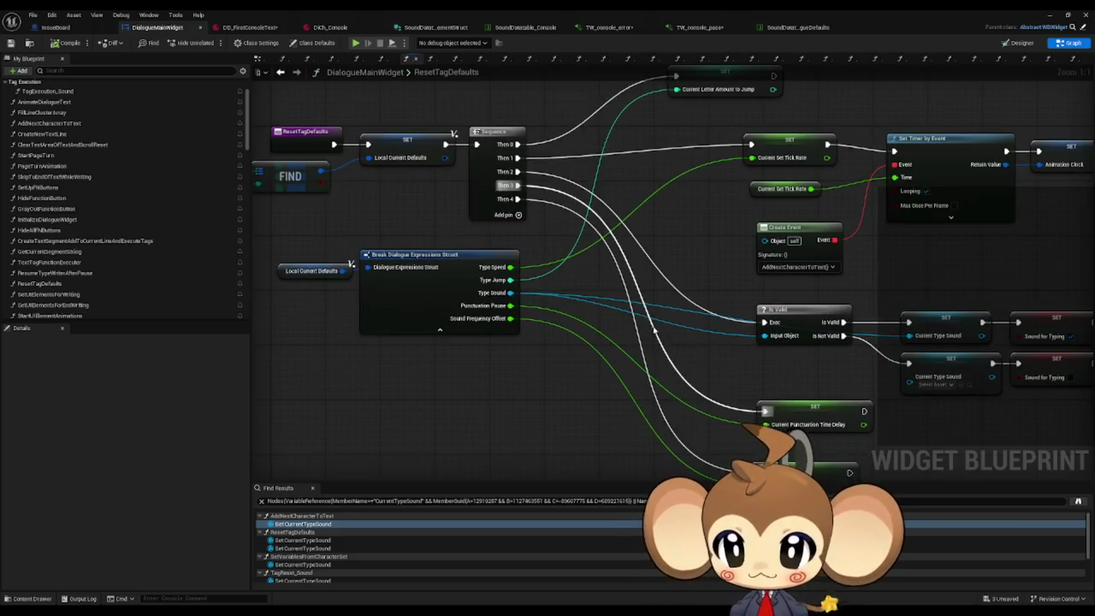
scroll(654, 331, "down", 2)
left_click_drag(673, 339, 588, 336)
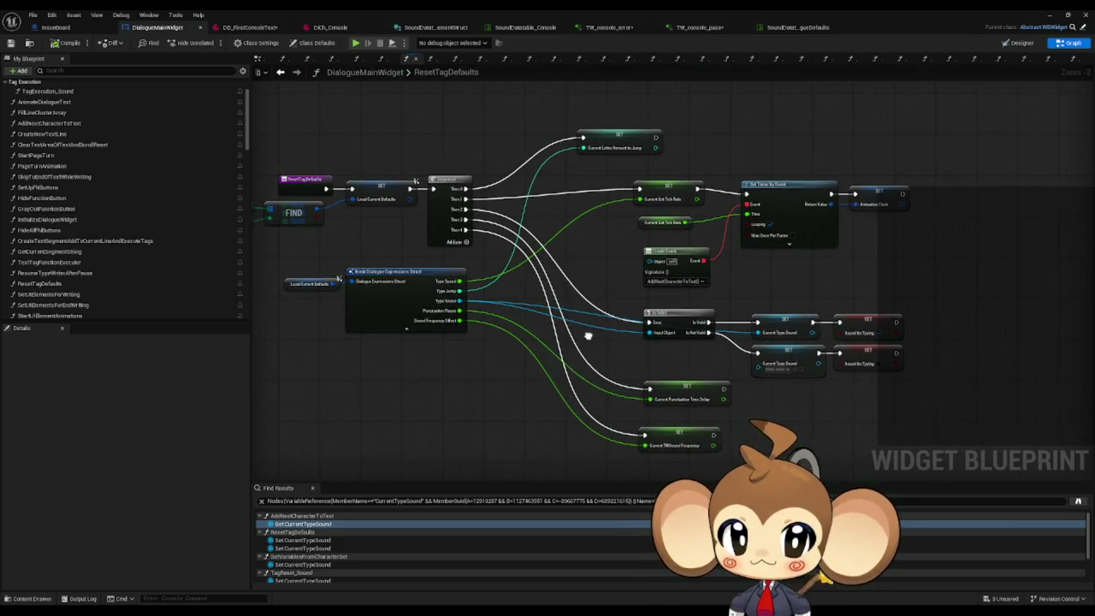
scroll(63, 137, "up", 4)
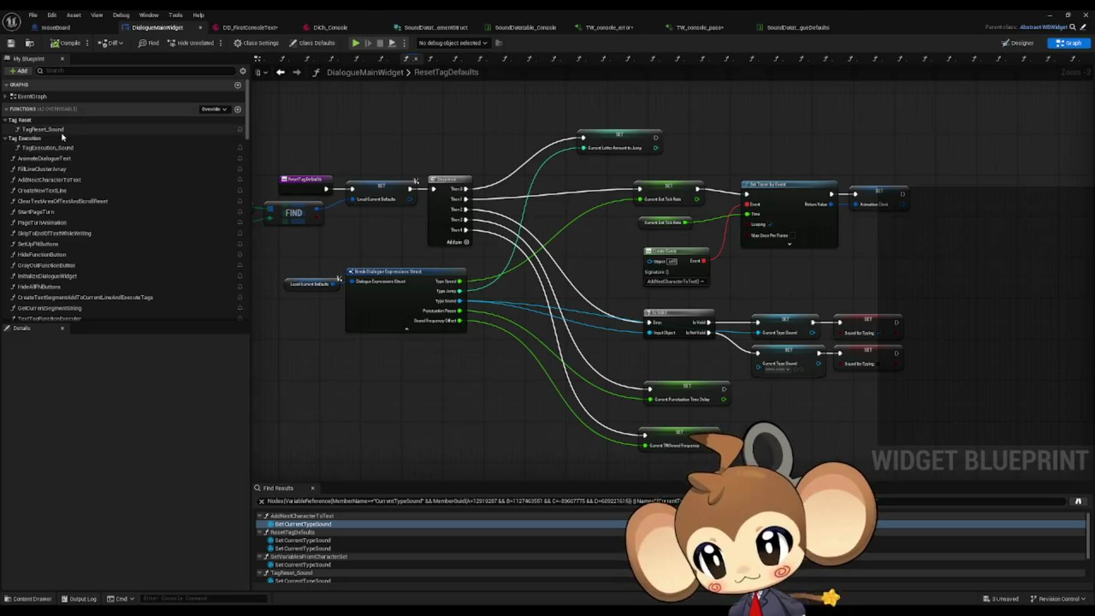
left_click(43, 129)
mouse_move(43, 130)
left_mouse_down()
mouse_move(536, 429)
mouse_move(542, 413)
mouse_move(523, 370)
left_mouse_up()
- Wire a copied Local Current Defaults getter and Then 2 into Tag Reset Sound
left_click(308, 283)
key("ctrl+c")
key("ctrl+v")
mouse_move(485, 397)
left_mouse_down()
mouse_move(505, 400)
mouse_move(506, 310)
mouse_move(466, 209)
left_mouse_up()
mouse_move(618, 314)
left_mouse_down()
mouse_move(908, 370)
mouse_move(884, 381)
mouse_move(1003, 463)
left_mouse_up()
- Tidy the IsValid, SET and Tag Reset Sound node layout, then return to DD_FirstConsoleText
left_click_drag(571, 405, 457, 378)
mouse_move(530, 361)
left_mouse_down()
mouse_move(547, 348)
mouse_move(768, 308)
left_mouse_up()
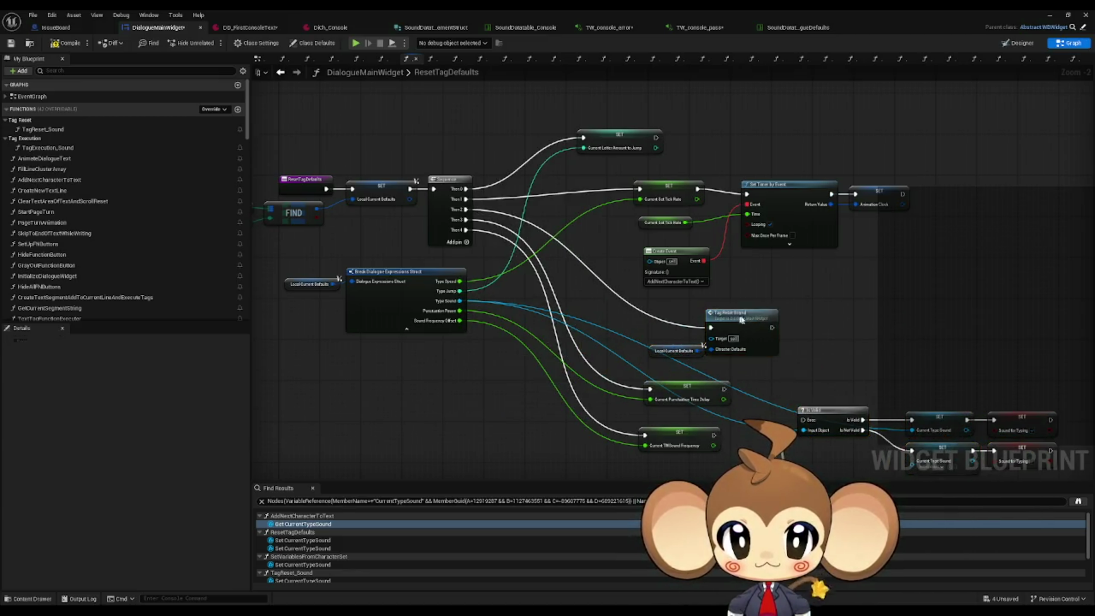
left_click_drag(666, 347, 671, 337)
left_click(770, 322)
left_click_drag(770, 322, 751, 317)
left_click(833, 311)
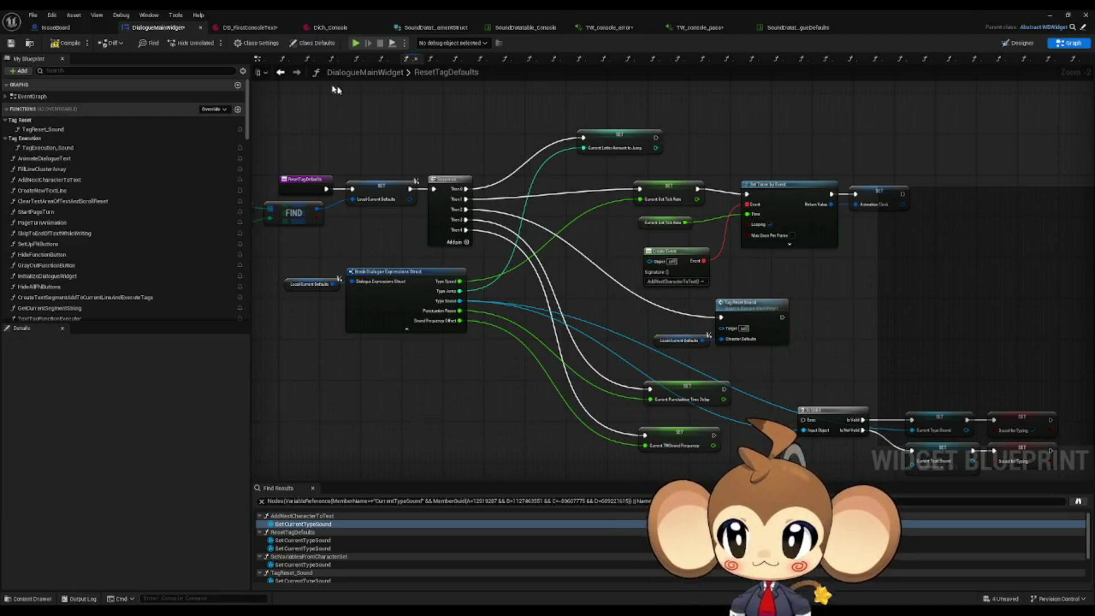
left_click(257, 27)
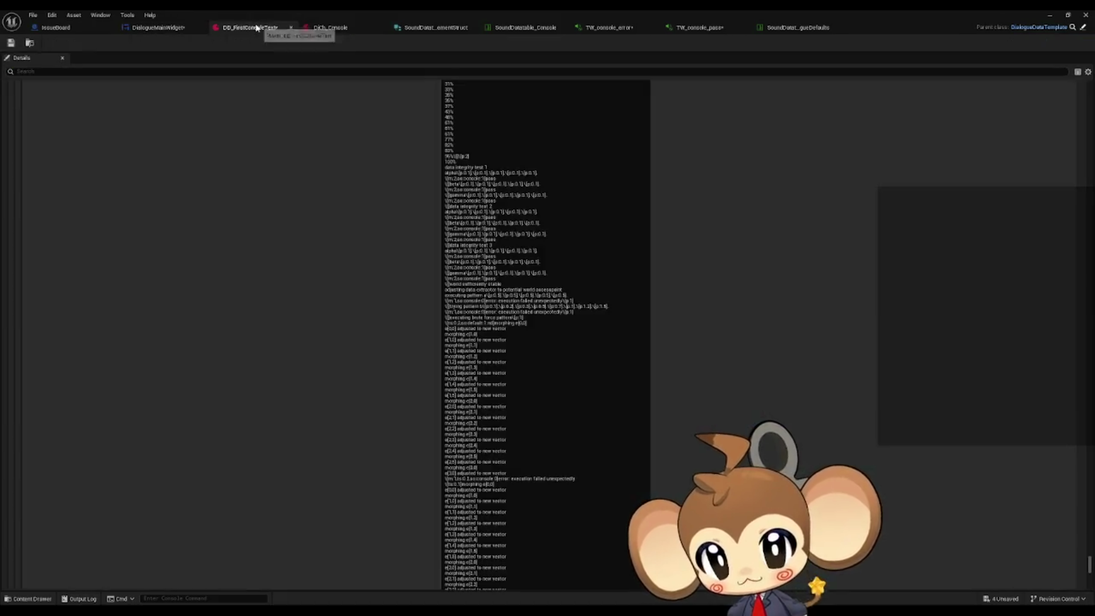
- Inspect the console:1 and console:0 tags, save all assets, and start a play test
double_click(476, 257)
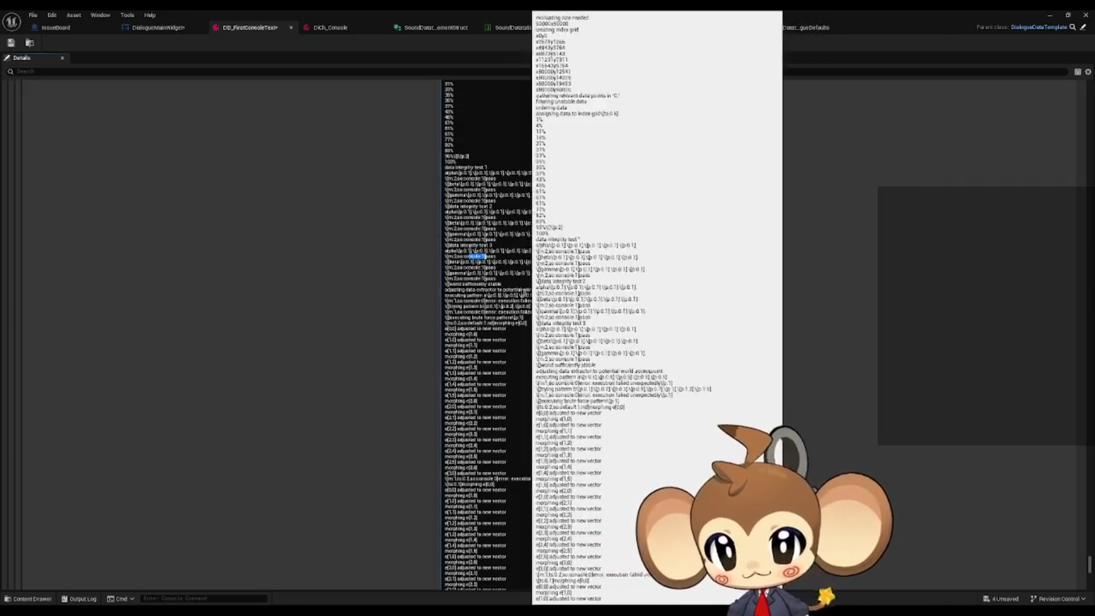
double_click(479, 301)
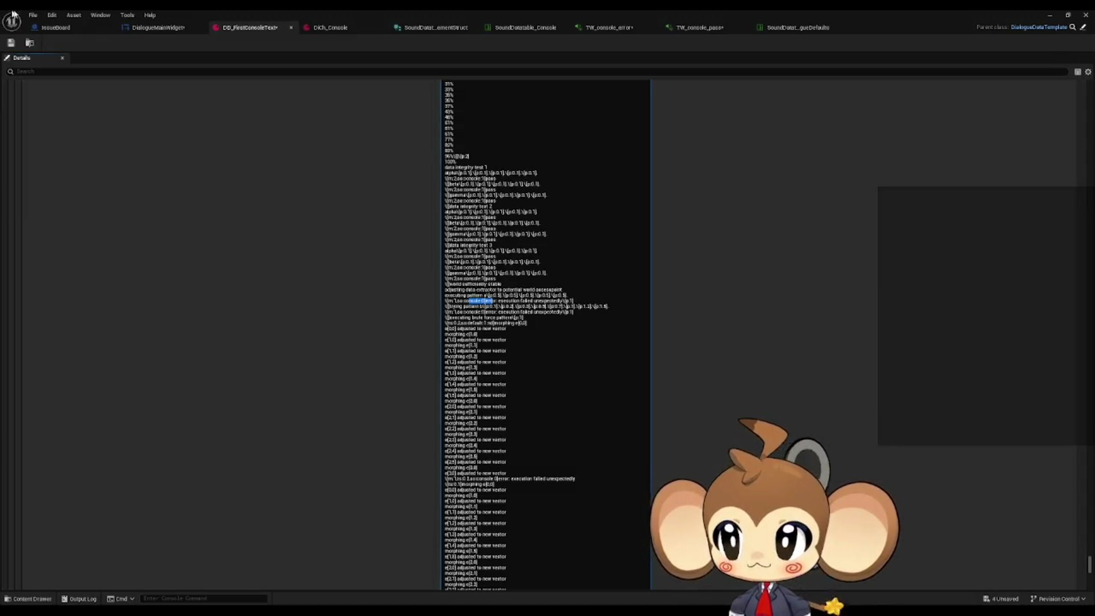
left_click(33, 15)
left_click(63, 75)
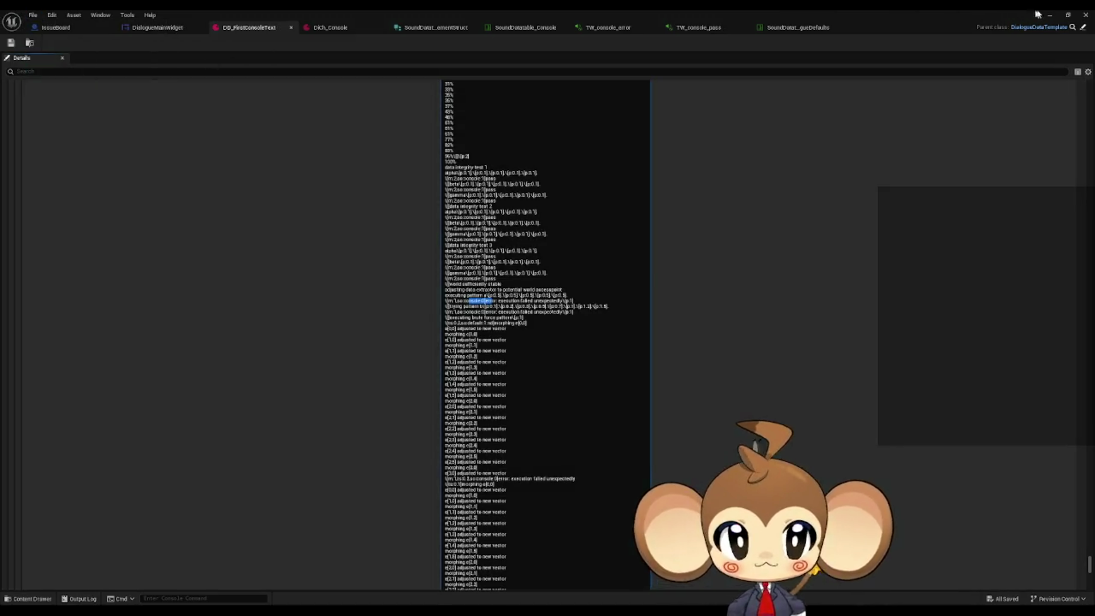
key("alt+Tab")
key("alt+p")
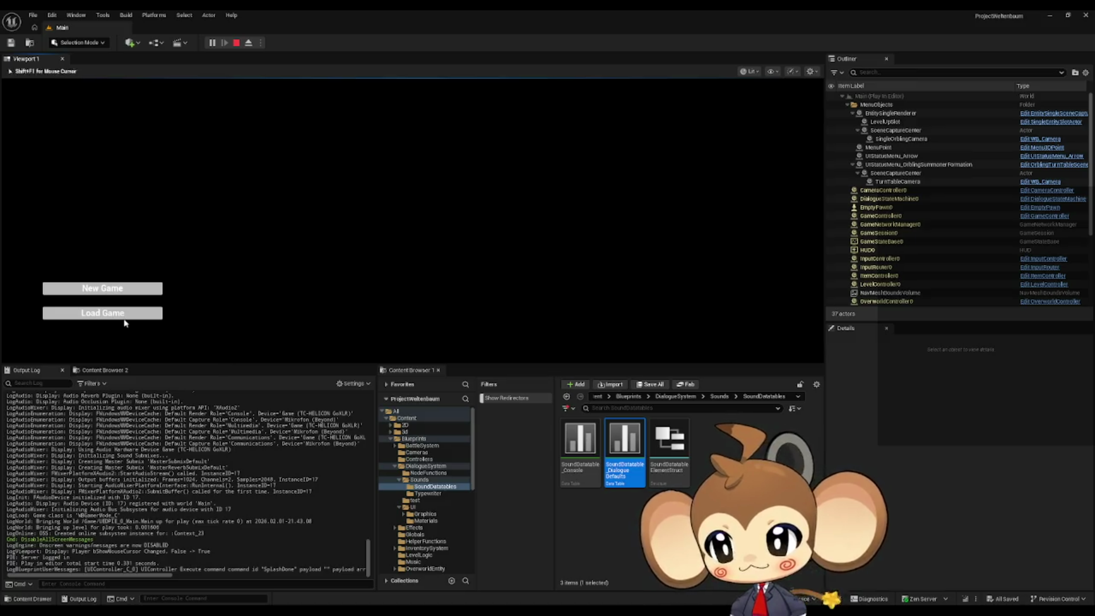
- Load the game, accept the agreement, answer y to Create world, then stop the play test
left_click(143, 313)
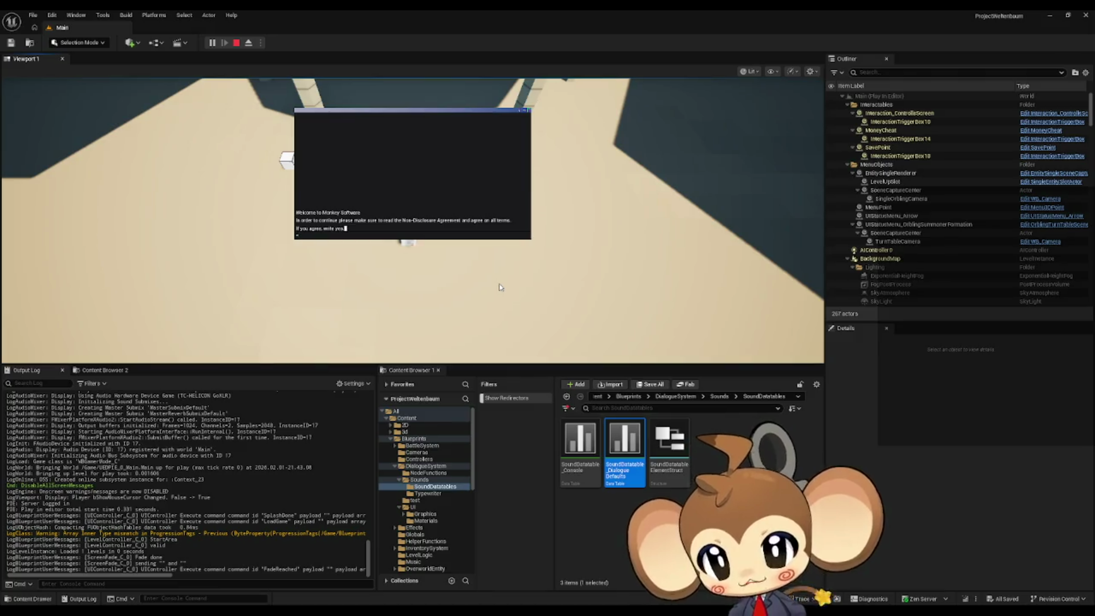
type("s")
key("Return")
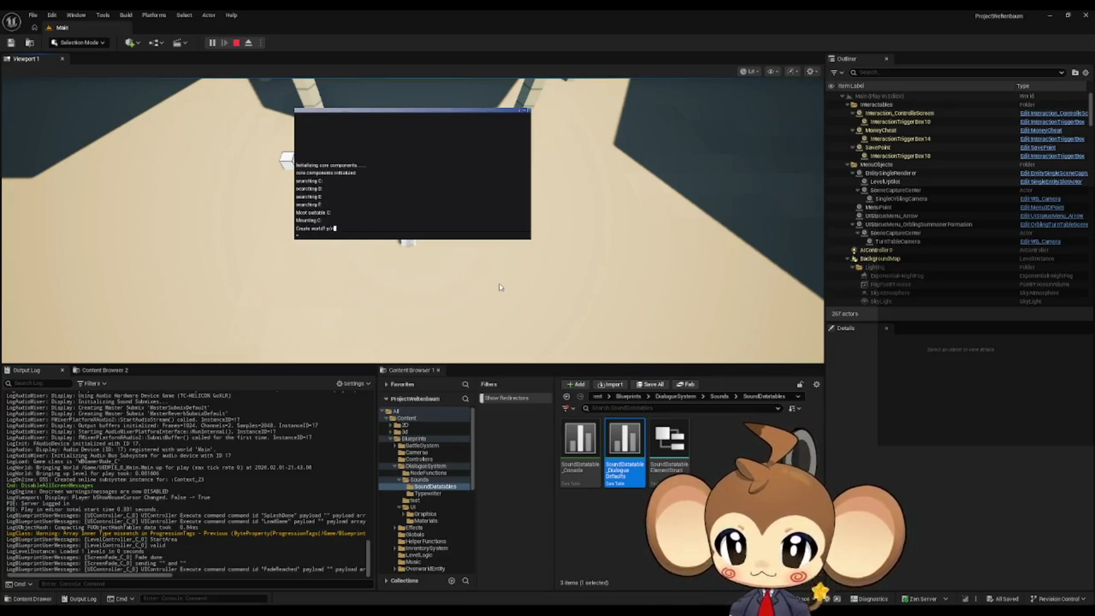
key("y")
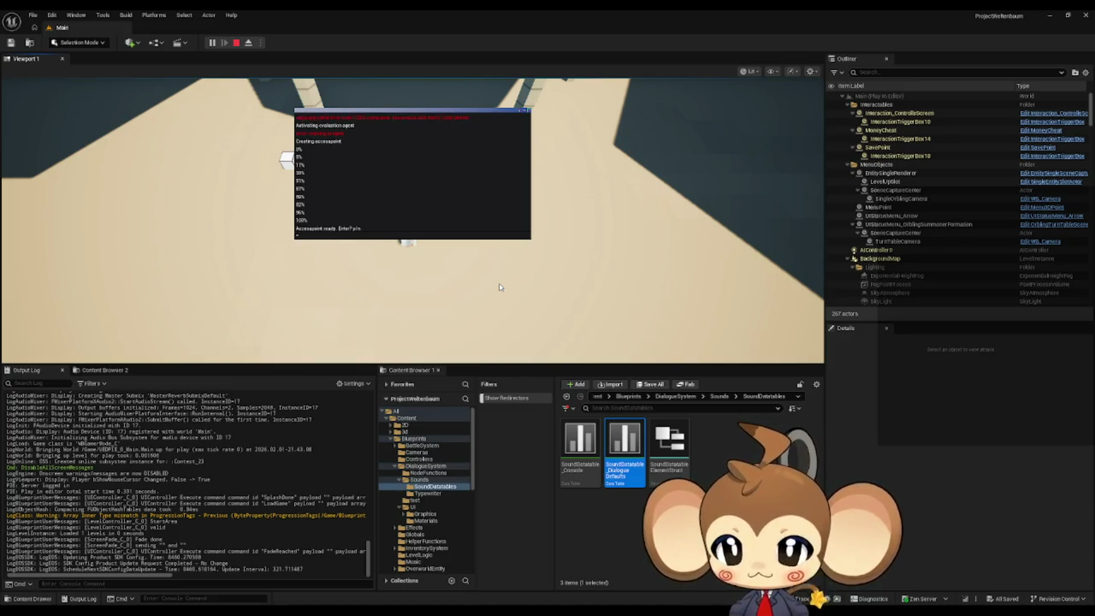
left_click(236, 42)
- Bring DD_FirstConsoleText back, check DialogueMainWidget, and select the error line's sound tag
mouse_move(471, 601)
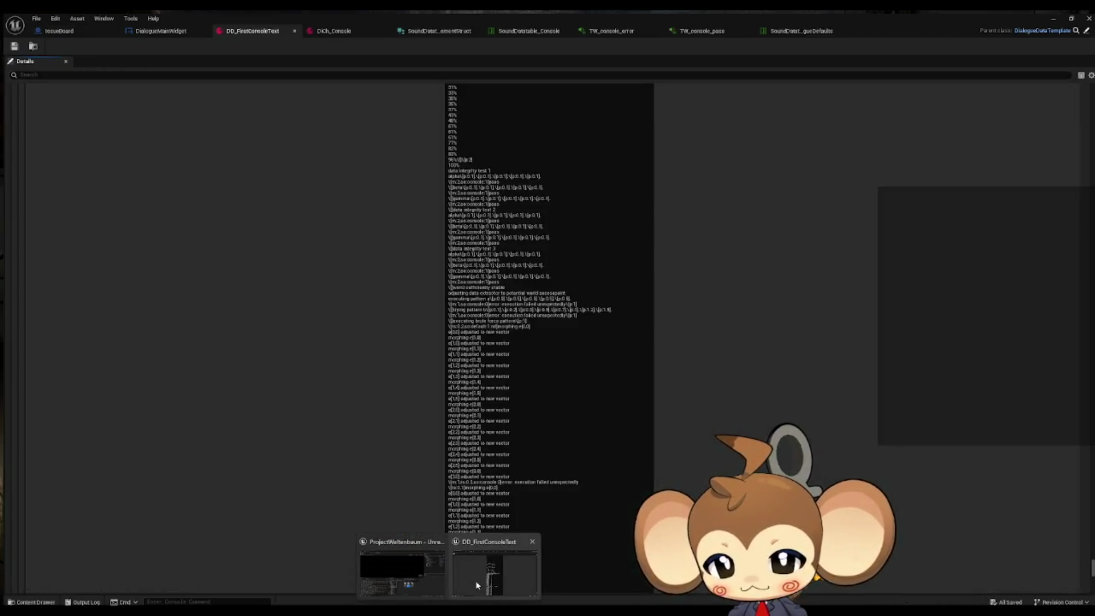
left_click(475, 581)
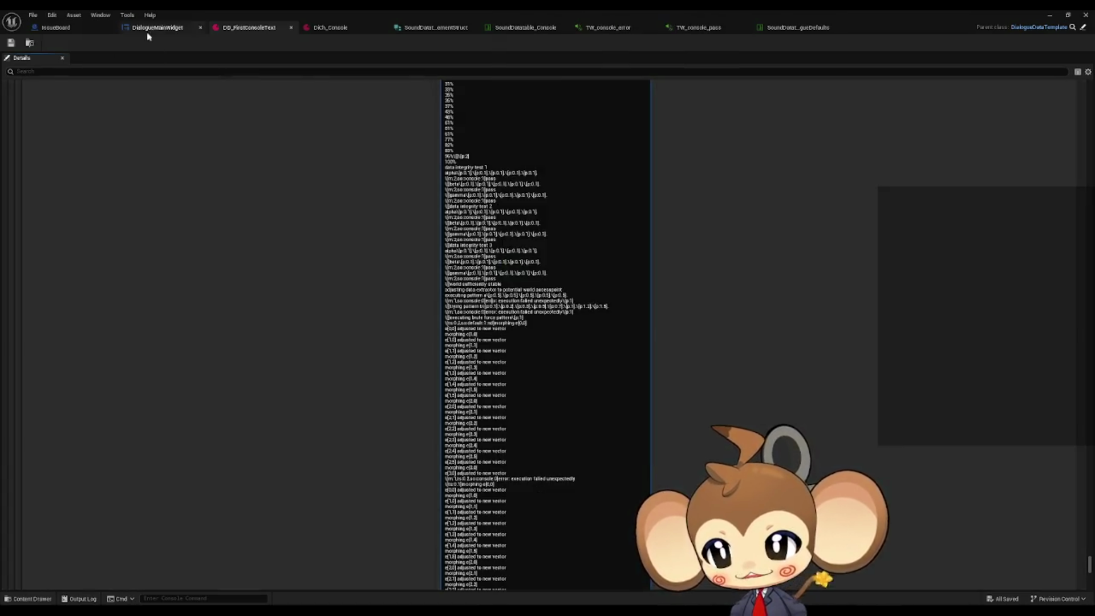
left_click(147, 33)
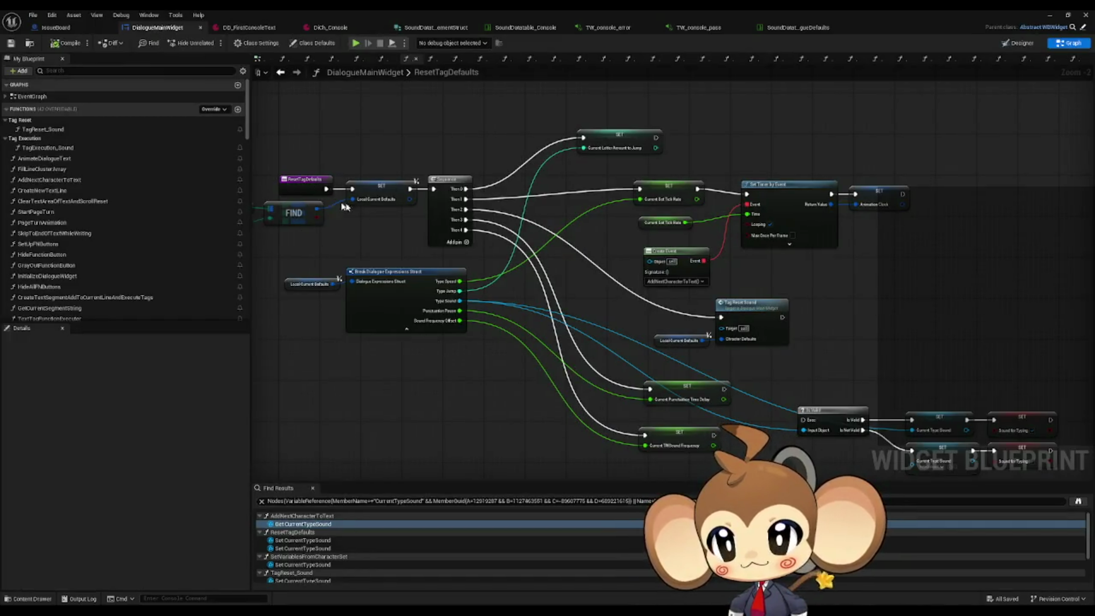
left_click(245, 27)
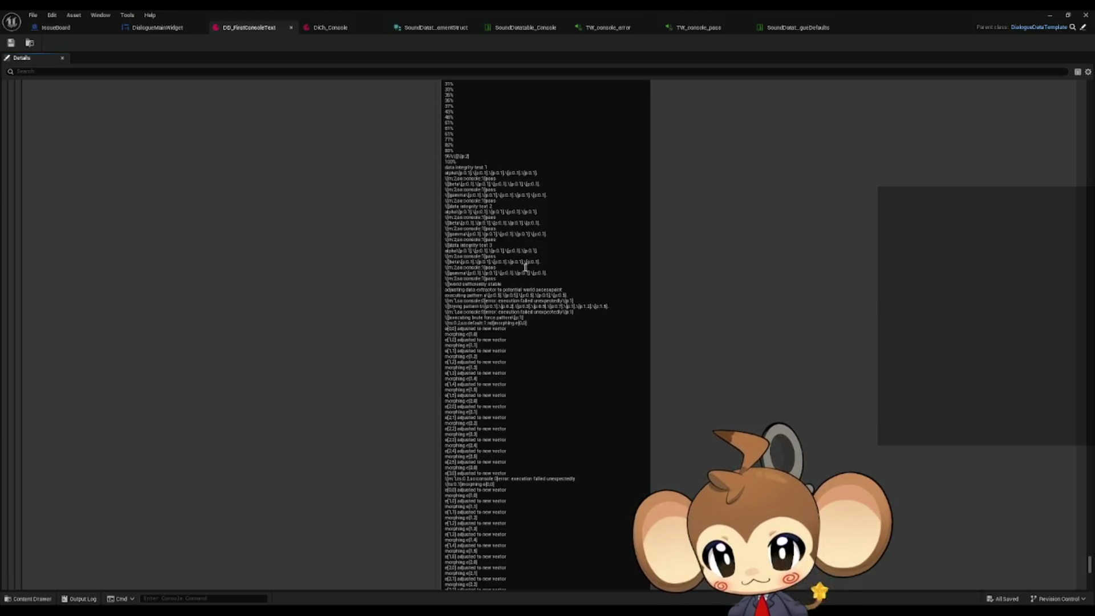
left_click_drag(456, 239, 491, 240)
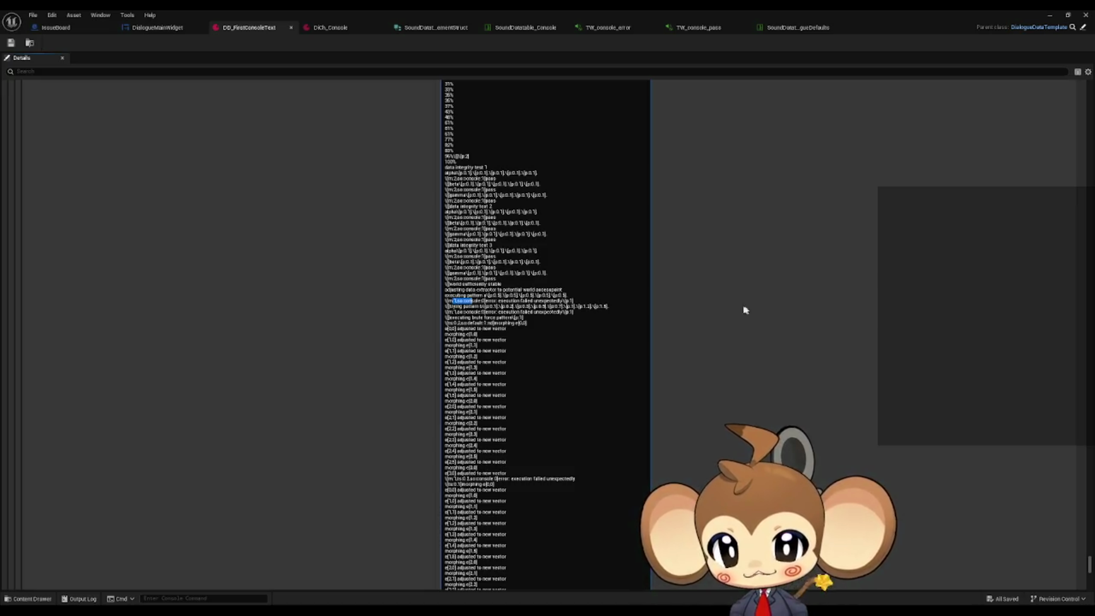
left_click_drag(486, 301, 445, 301)
- Replace the Notepad note's contents with the copied \[m:1,so:console:0] tag
key("ctrl+c")
key("alt+Tab")
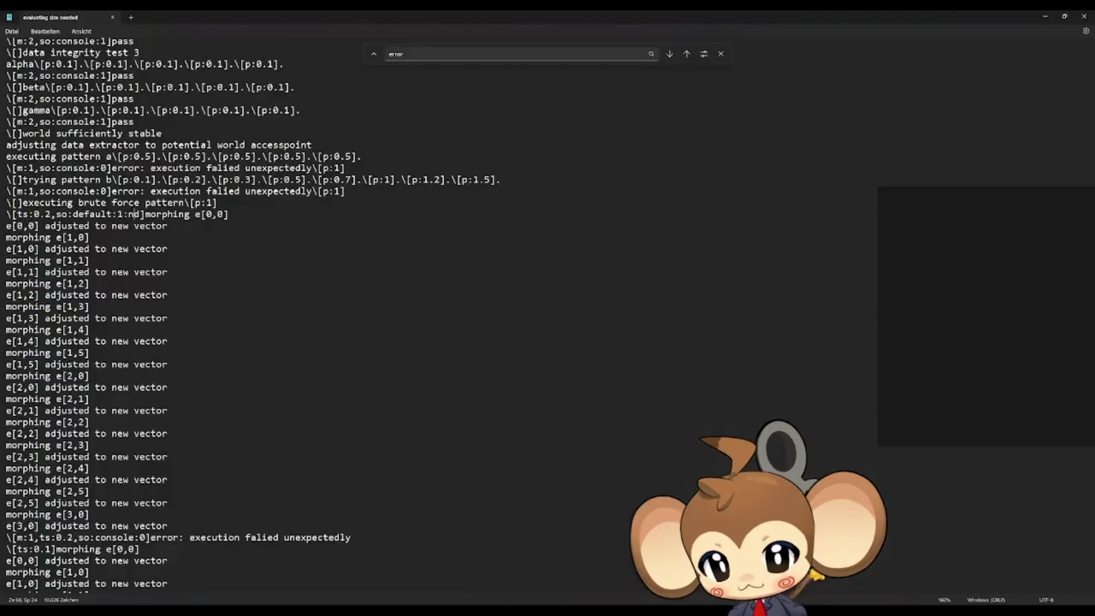
key("ctrl+a")
key("ctrl+v")
mouse_move(289, 12)
left_mouse_down()
mouse_move(523, 239)
mouse_move(607, 271)
mouse_move(1043, 264)
left_mouse_up()
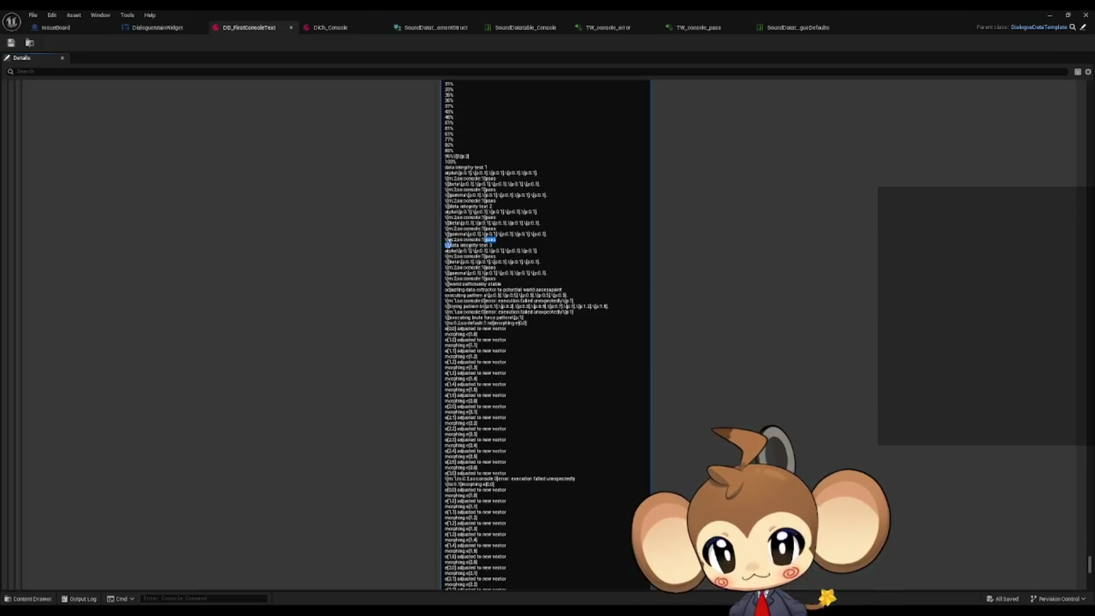
- Add the \[m:2,so:console:1] tag on a new line above it in the note
left_click_drag(485, 240, 439, 240)
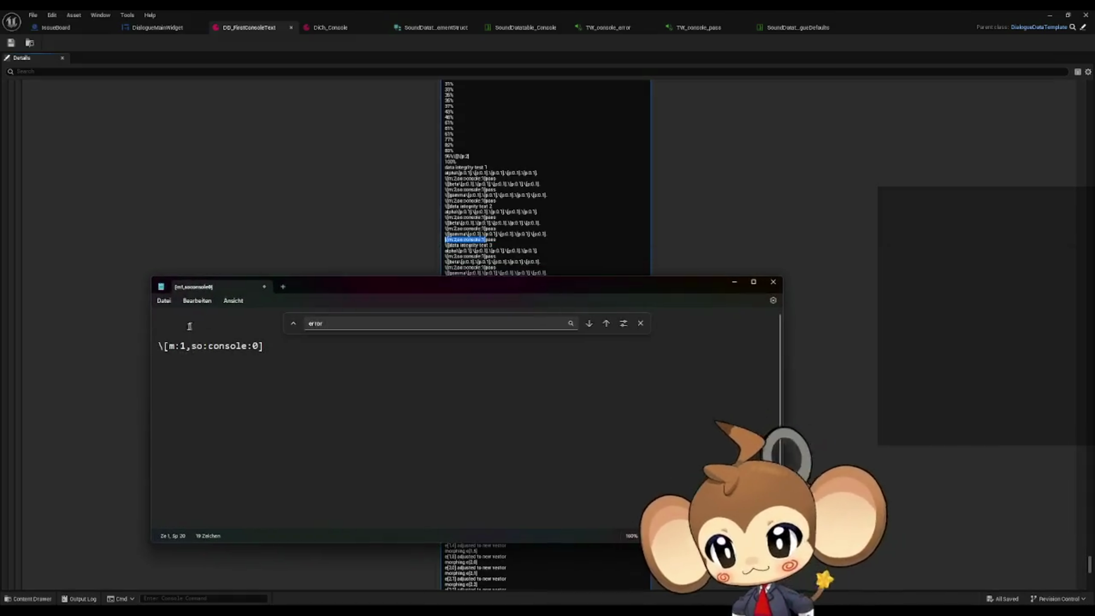
left_click(172, 325)
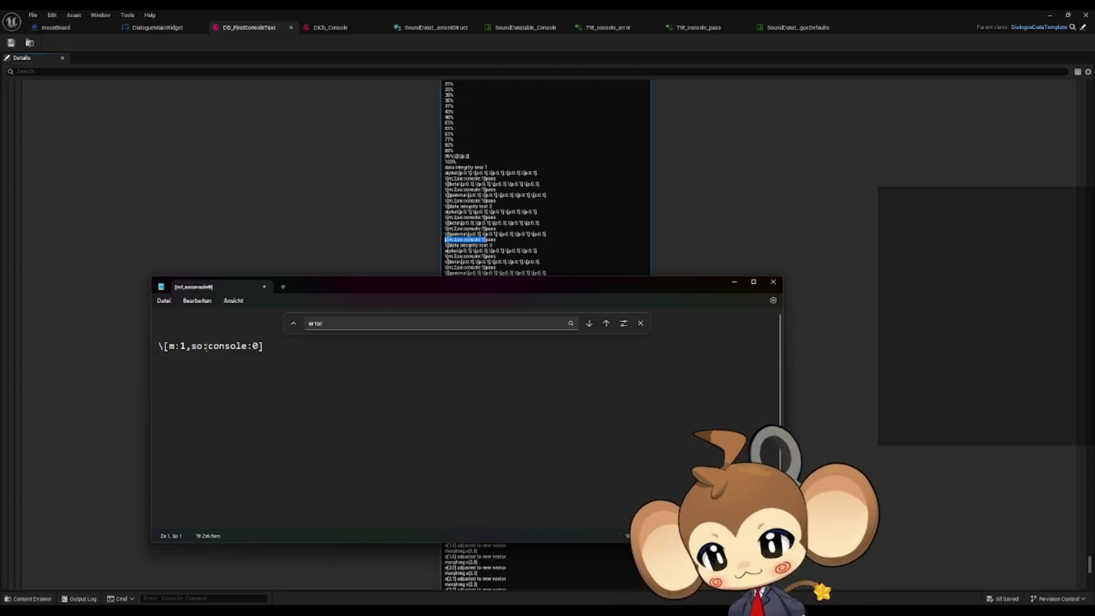
key("Return")
key("Up")
key("ctrl+v")
key("Down")
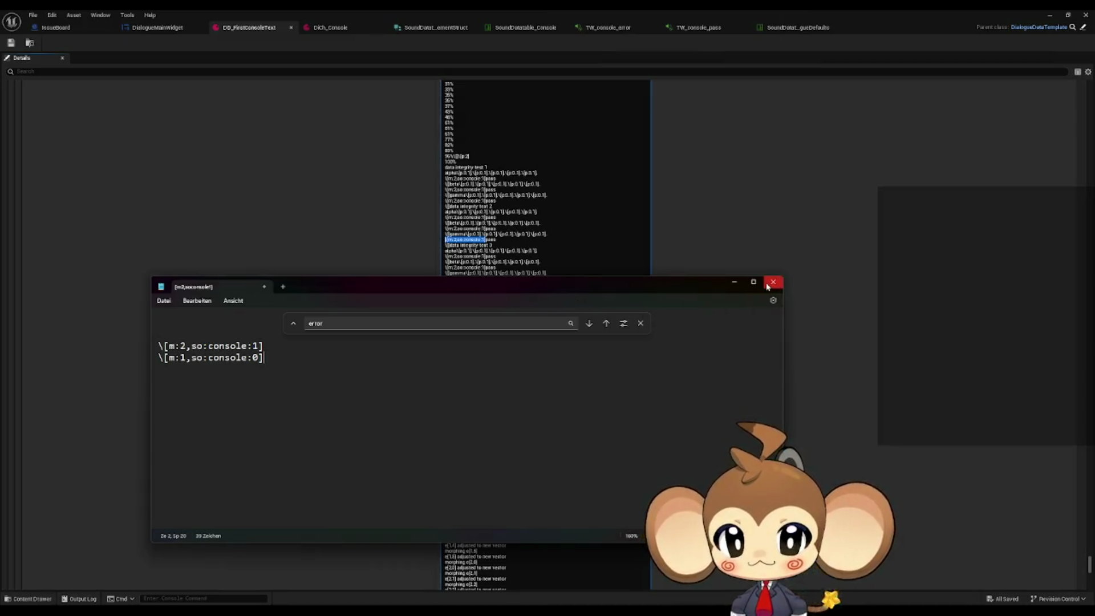
mouse_move(580, 289)
left_mouse_down()
mouse_move(755, 379)
mouse_move(698, 411)
left_mouse_up()
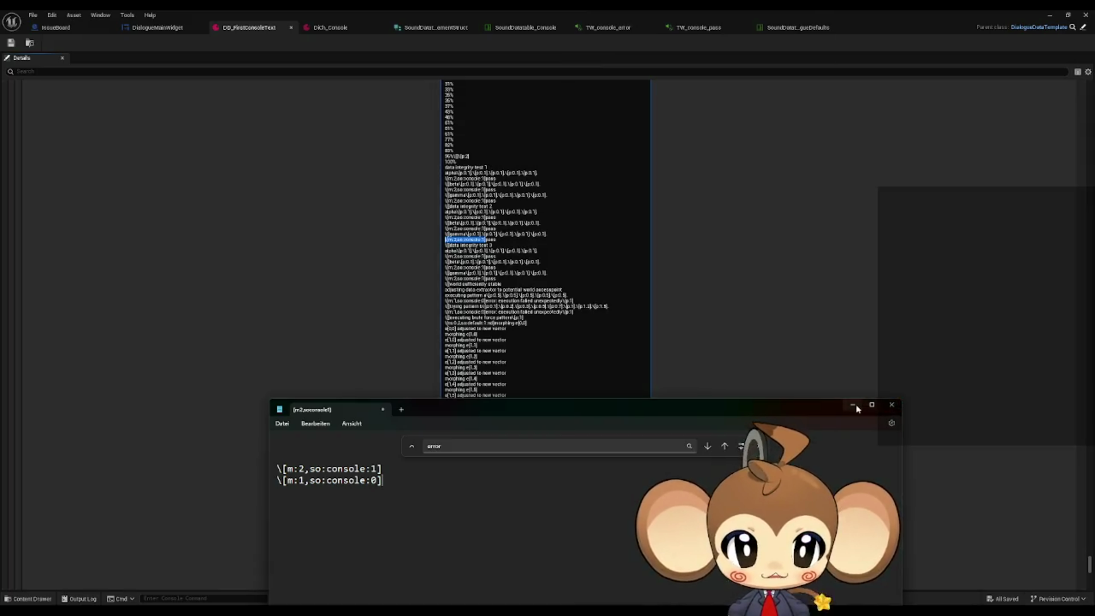
left_click(892, 404)
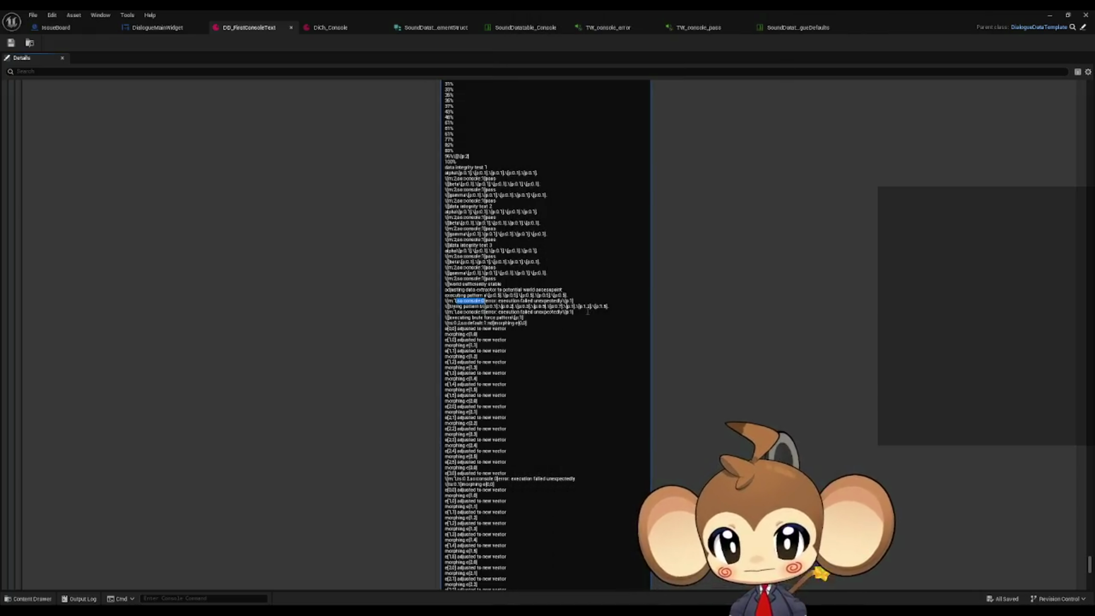
- Delete and restore the error line's sound tag, then select all the console text
key("BackSpace")
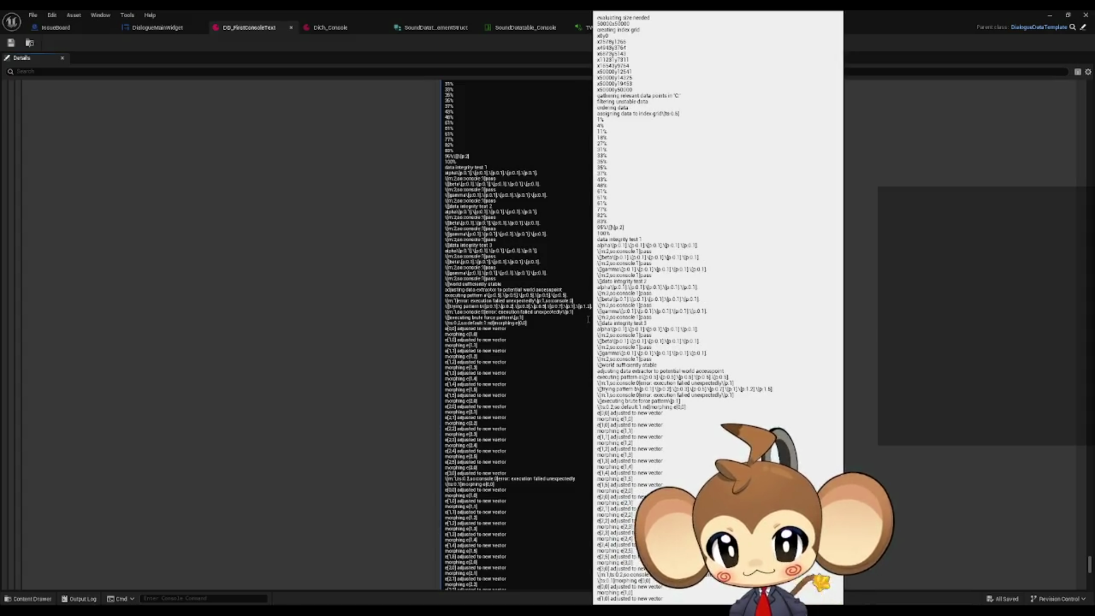
mouse_move(473, 312)
left_mouse_down()
mouse_move(485, 312)
mouse_move(457, 312)
left_mouse_up()
key("BackSpace")
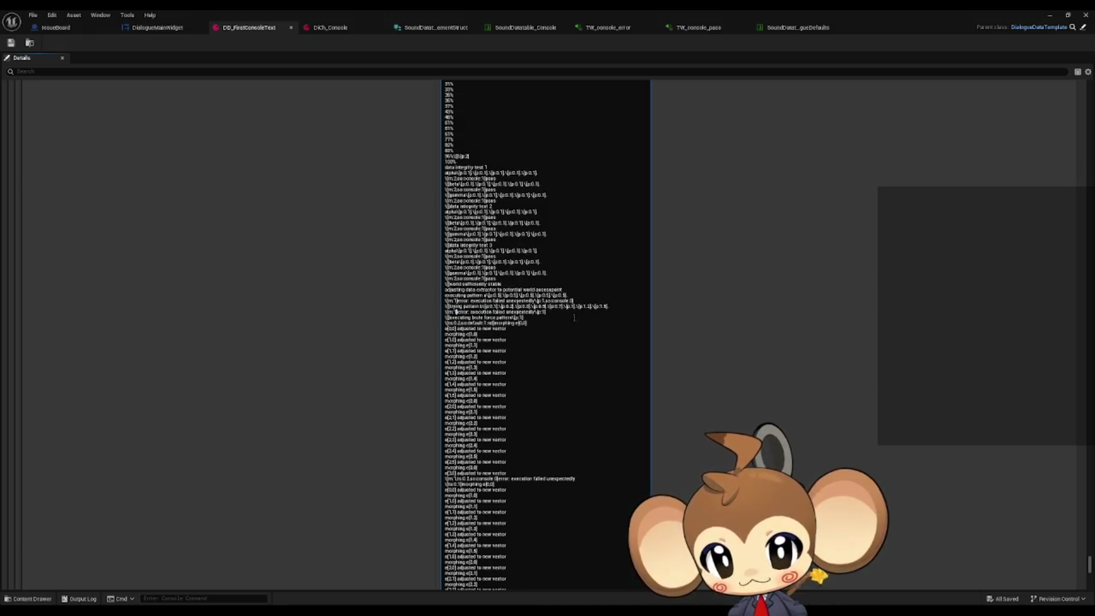
key("ctrl+z")
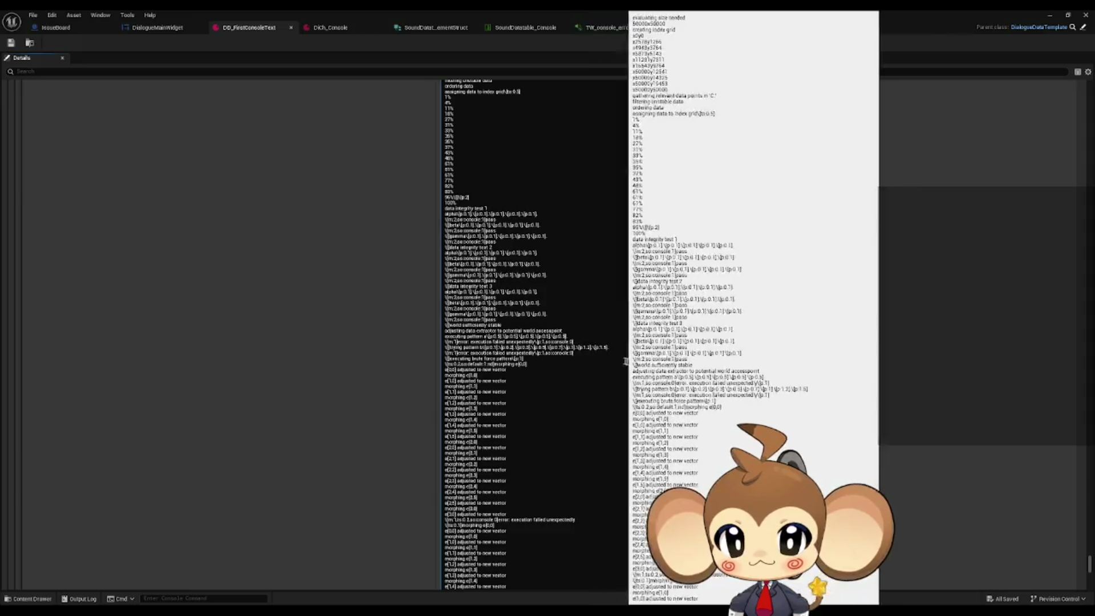
key("ctrl+a")
key("alt+Tab")
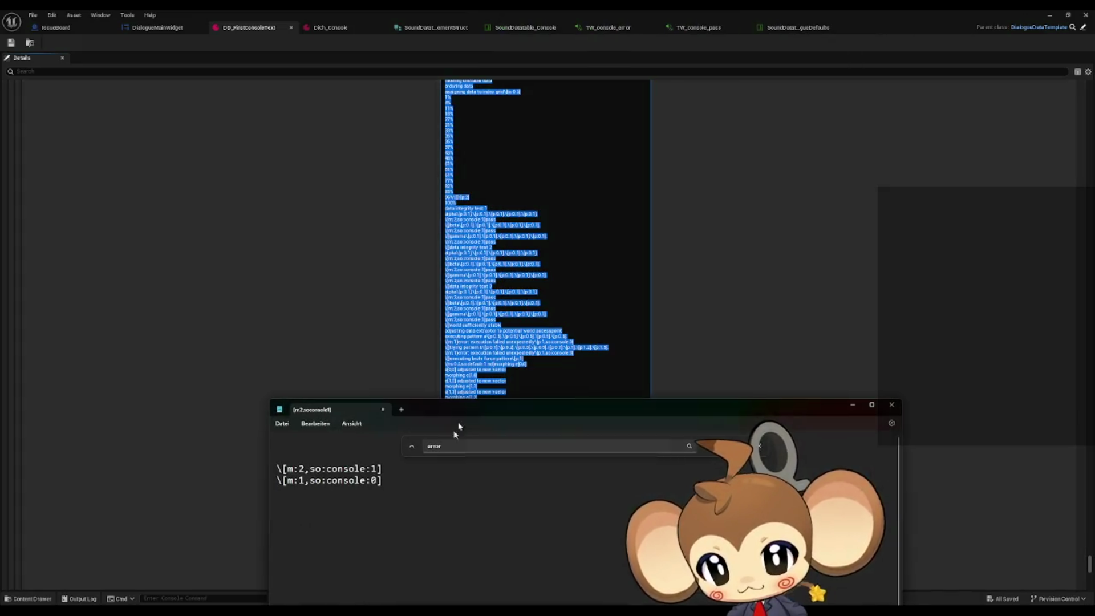
- Search the Notepad log for ,so:console:0 with Find
left_click_drag(455, 412, 426, 174)
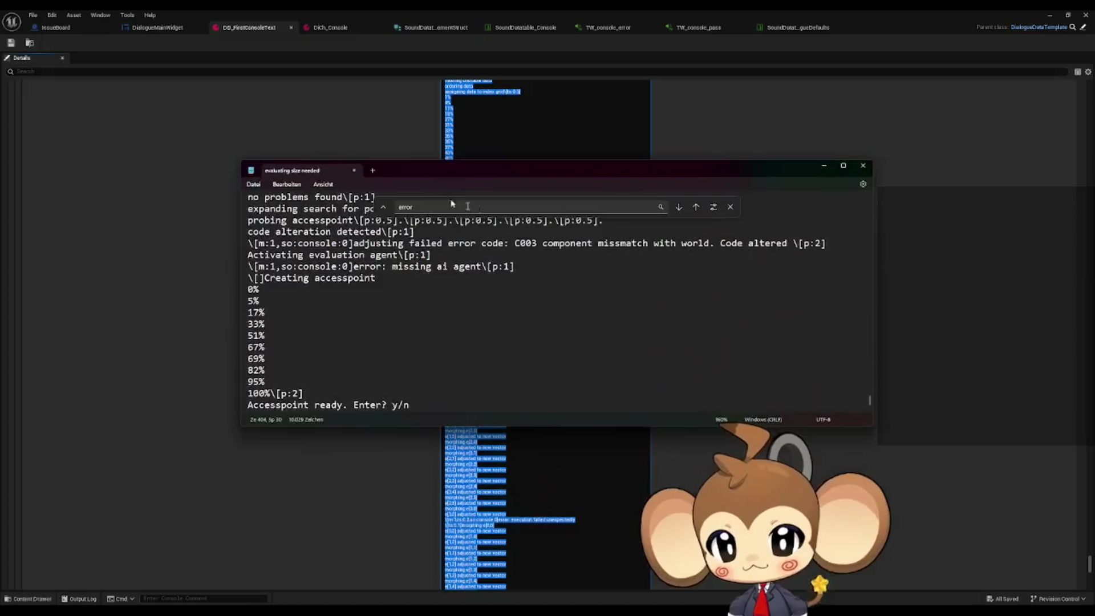
scroll(742, 337, "up", 7)
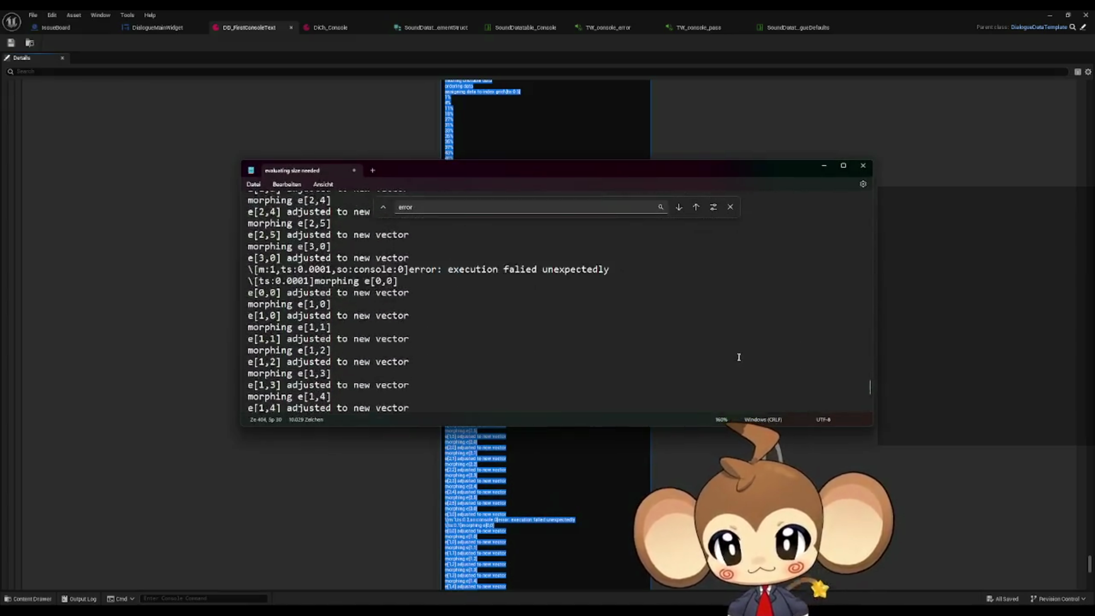
scroll(711, 365, "up", 10)
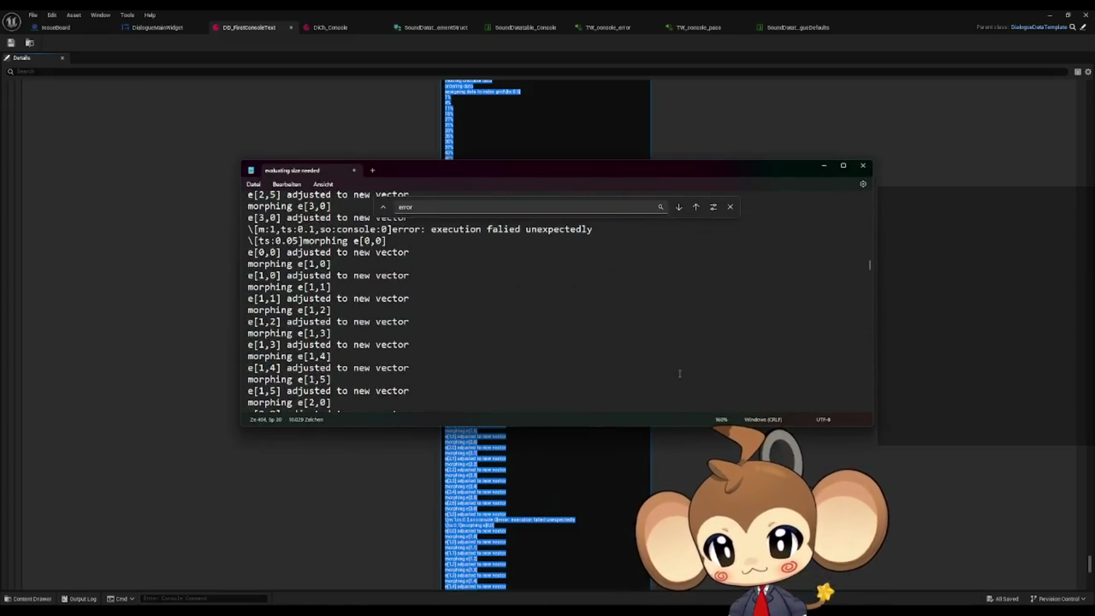
scroll(678, 373, "up", 10)
scroll(656, 354, "down", 3)
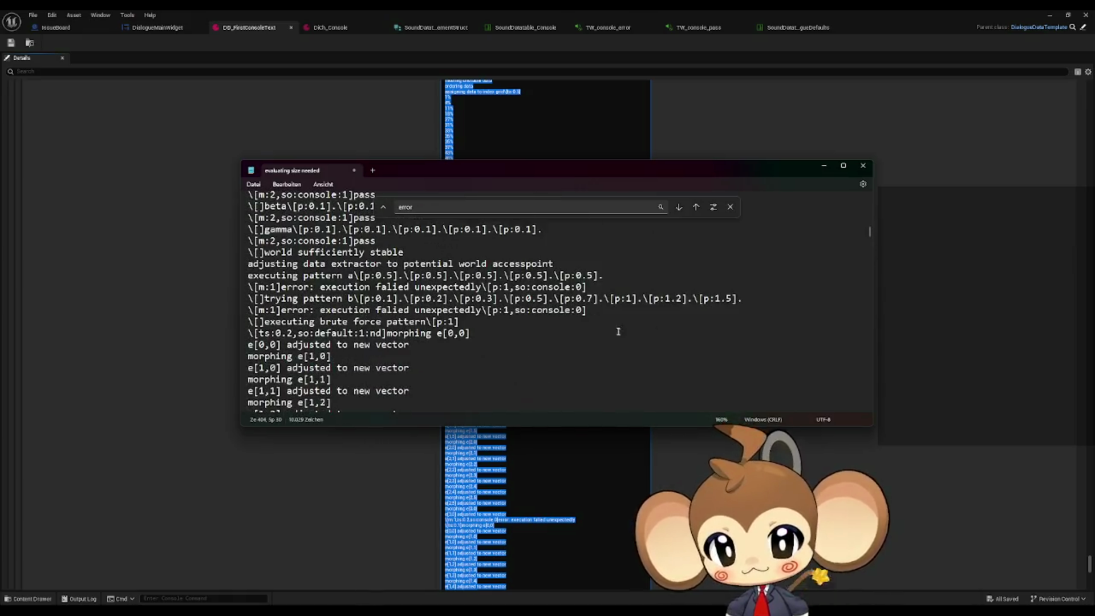
left_click_drag(582, 310, 511, 313)
key("ctrl+f")
key("ctrl+v")
- Step through the ,so:console:0 matches further down the log
left_click(678, 207)
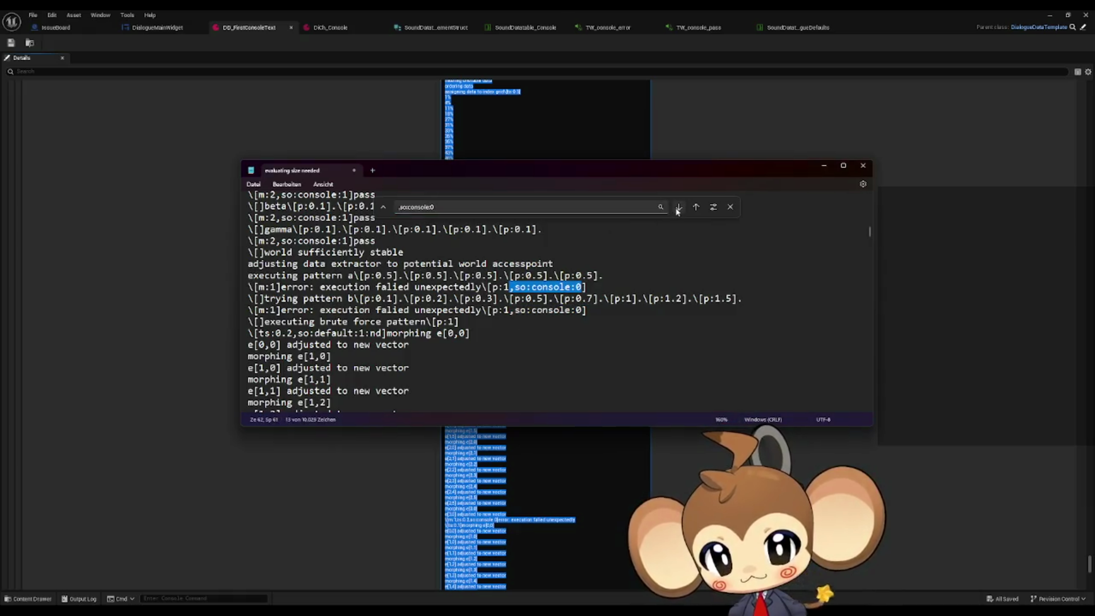
left_click(678, 207)
left_click(678, 208)
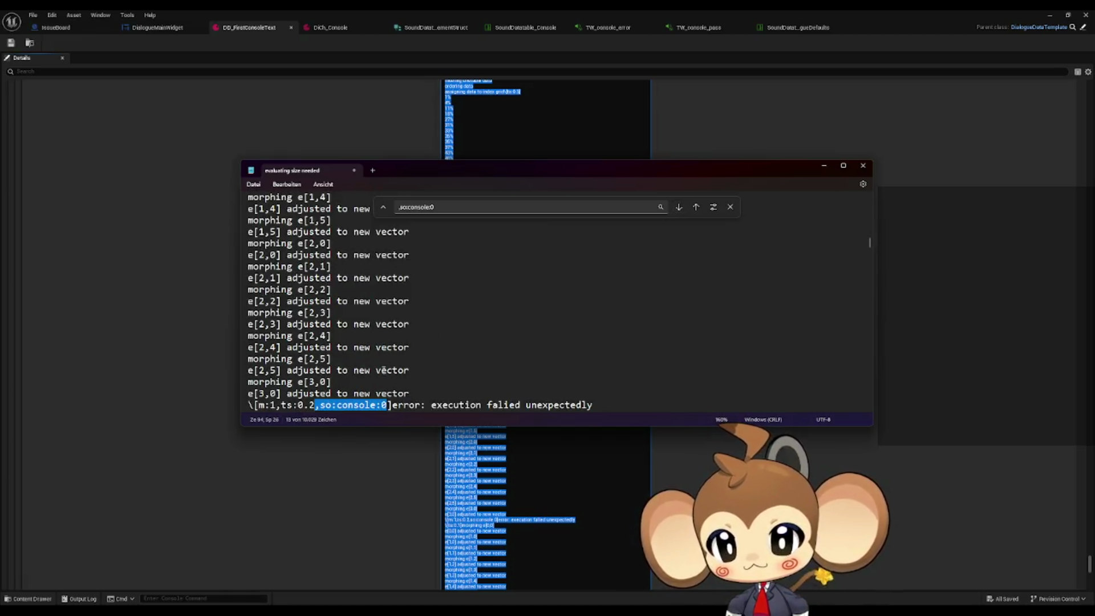
scroll(556, 302, "down", 1)
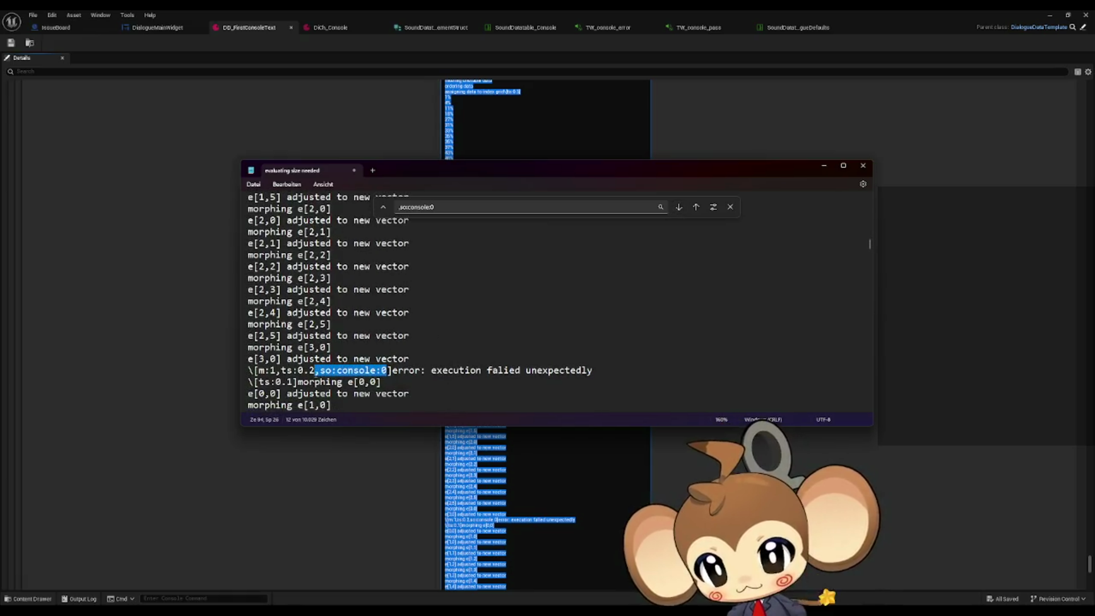
scroll(345, 360, "down", 1)
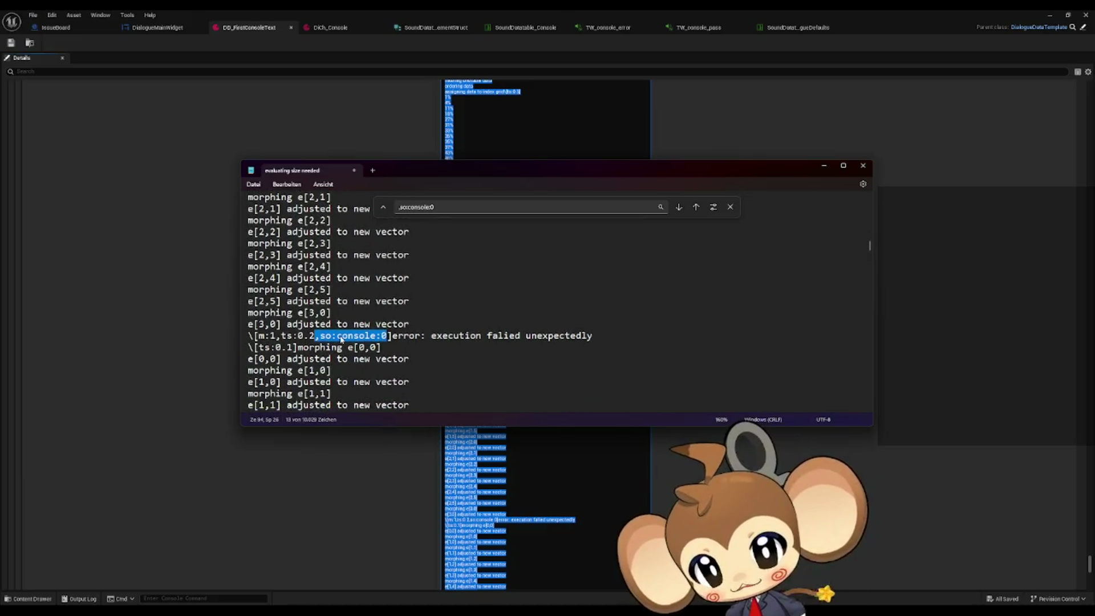
scroll(345, 343, "down", 1)
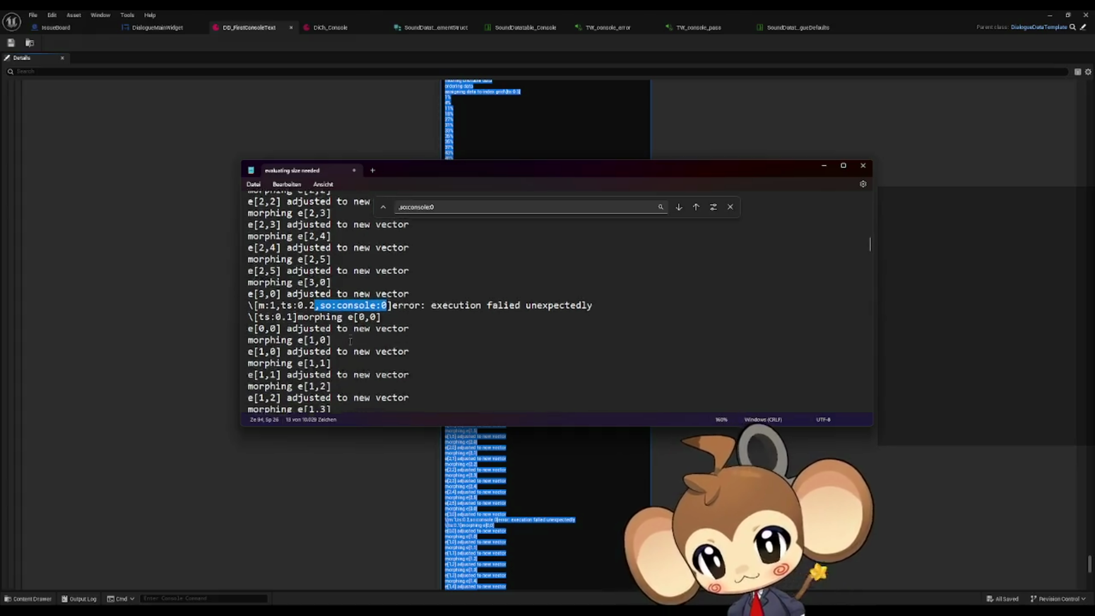
left_click(678, 207)
left_click(678, 207)
left_click(679, 206)
left_click(679, 207)
left_click(679, 207)
left_click(679, 206)
left_click(678, 207)
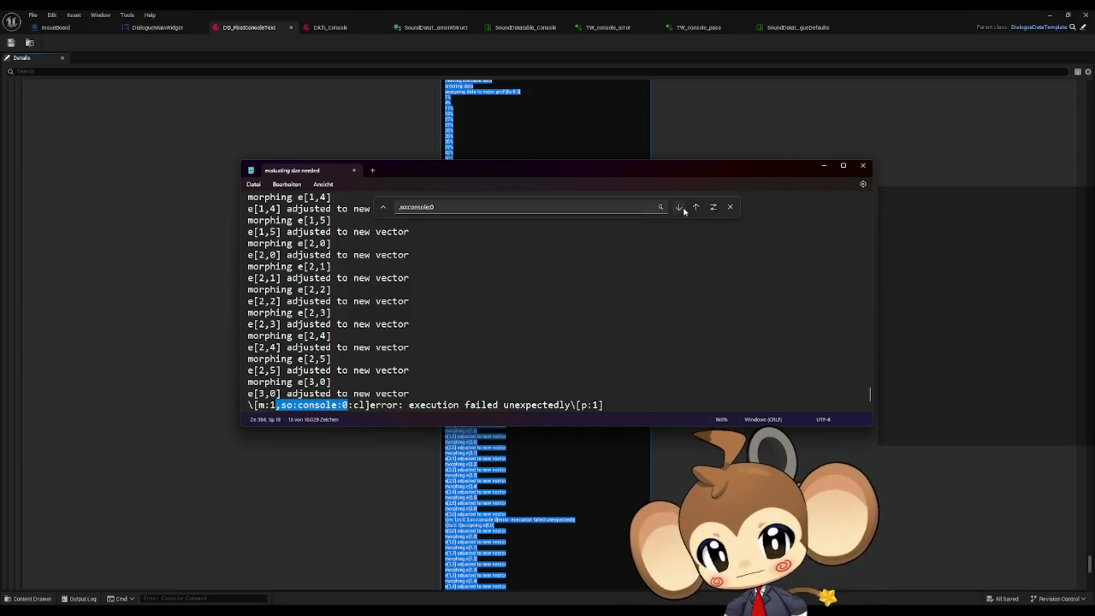
scroll(368, 376, "down", 1)
- Move ,so:console:0:cl from after \[m:1 to before the line's closing [p:1] bracket
double_click(344, 370)
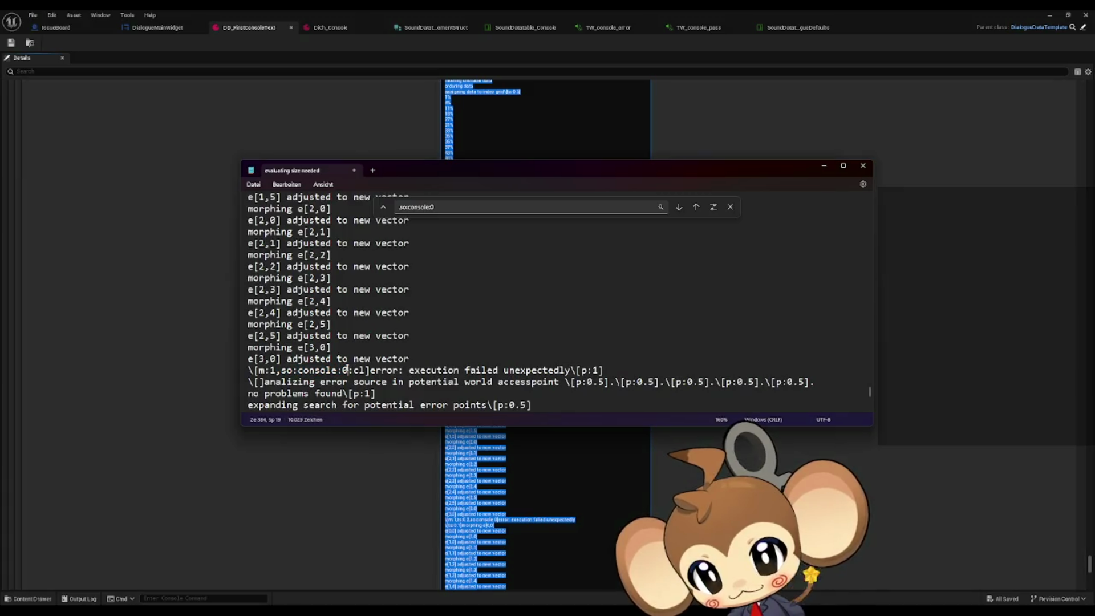
left_click_drag(365, 370, 281, 370)
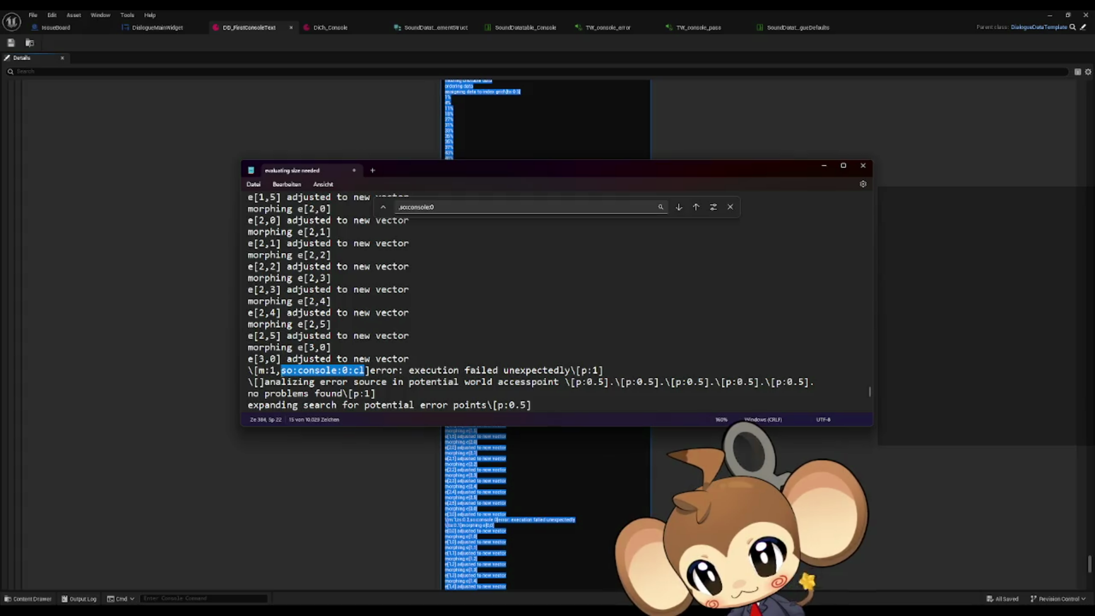
left_click_drag(281, 370, 276, 370)
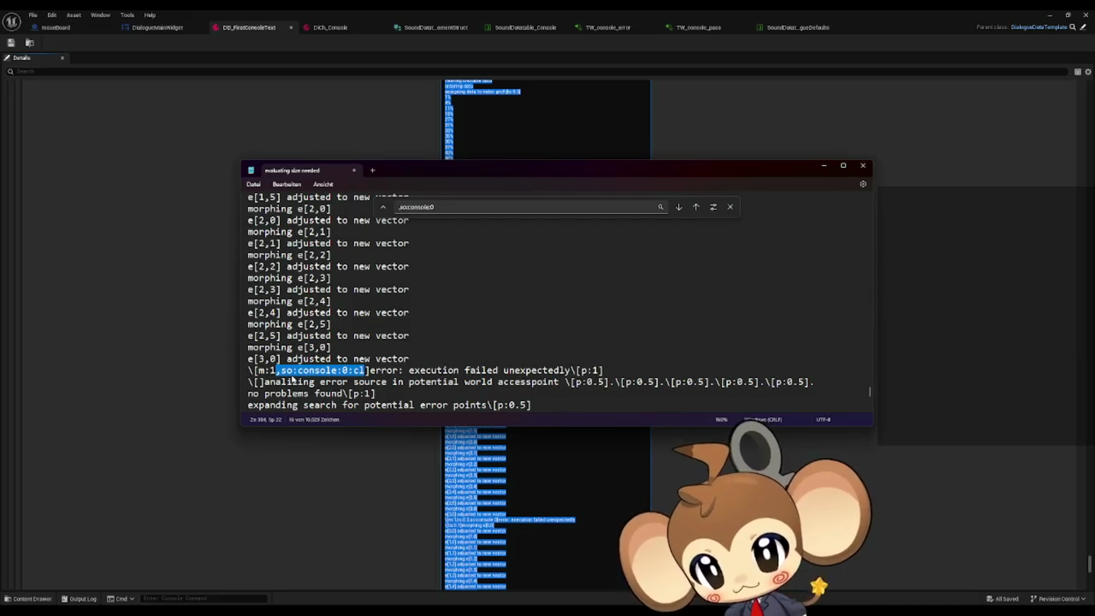
key("Delete")
left_click(512, 370)
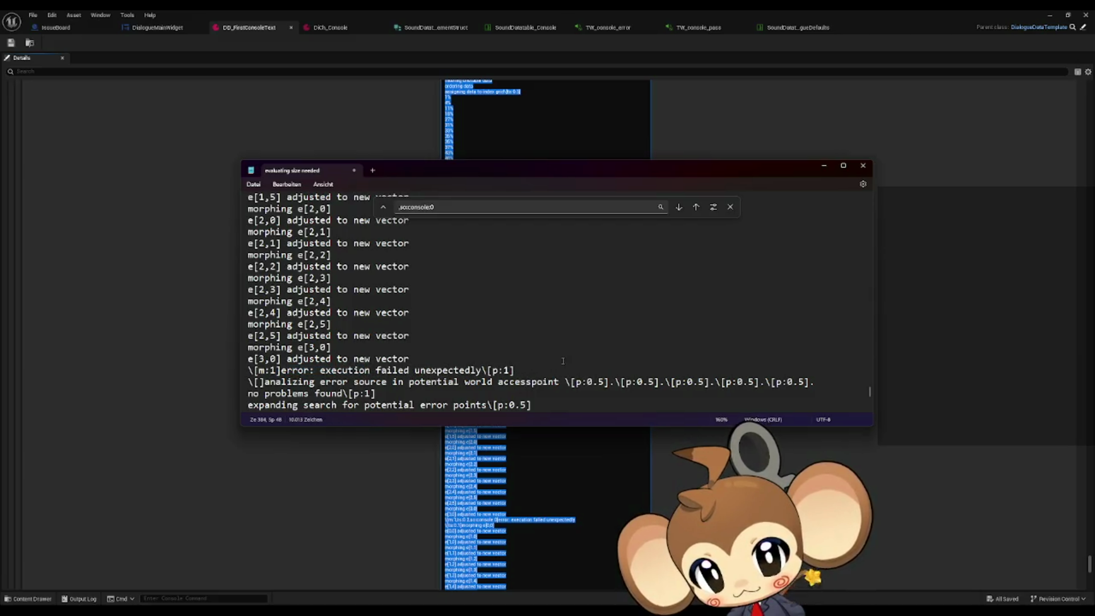
type(",so:console:0:cl")
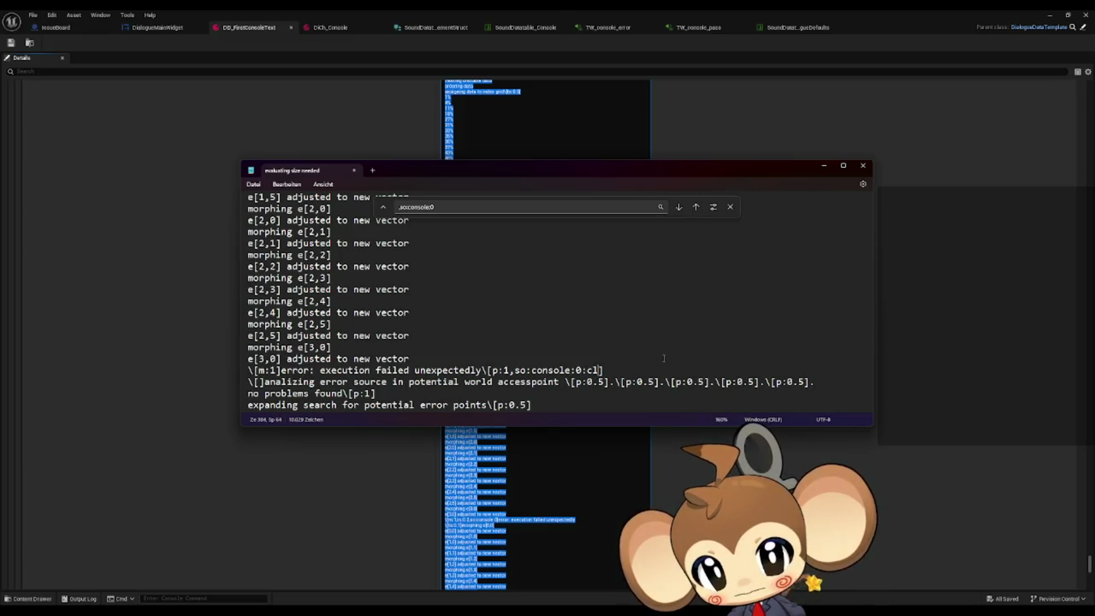
- Move the adjusting line's ,so:console:0 tag inside its [p:2] closing bracket
left_click(677, 207)
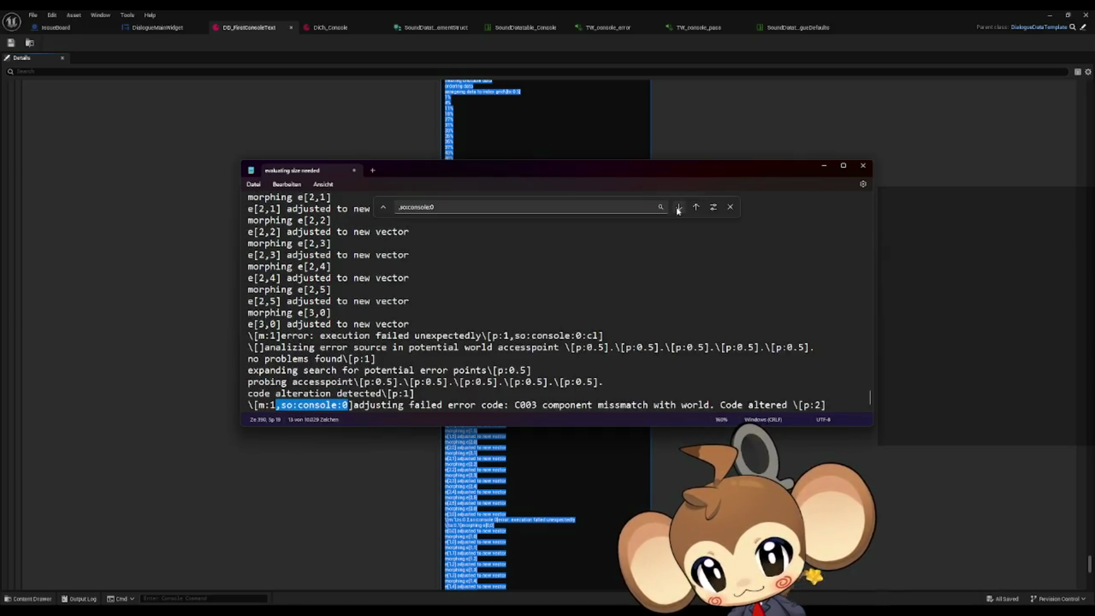
mouse_move(326, 406)
left_mouse_down()
mouse_move(348, 406)
mouse_move(281, 407)
left_mouse_up()
key("Delete")
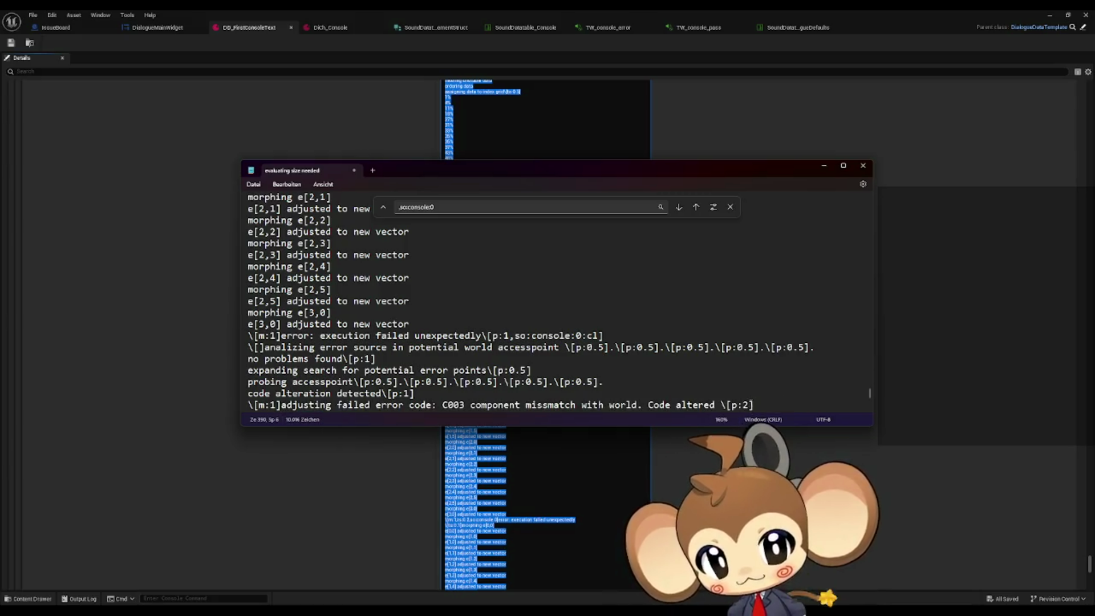
left_click(749, 404)
type(",so:console:0")
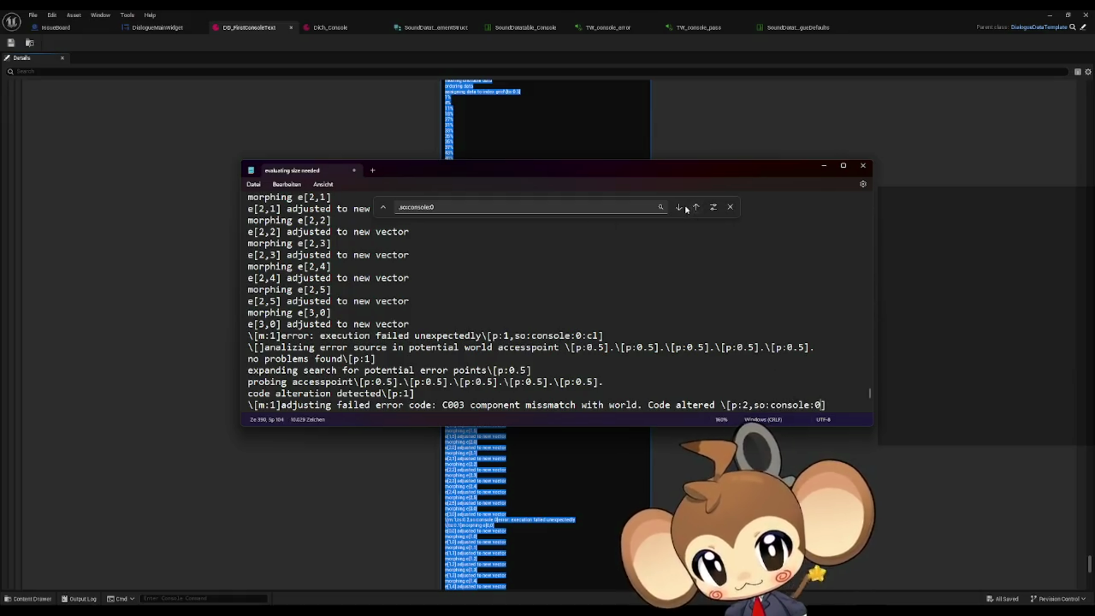
left_click(679, 208)
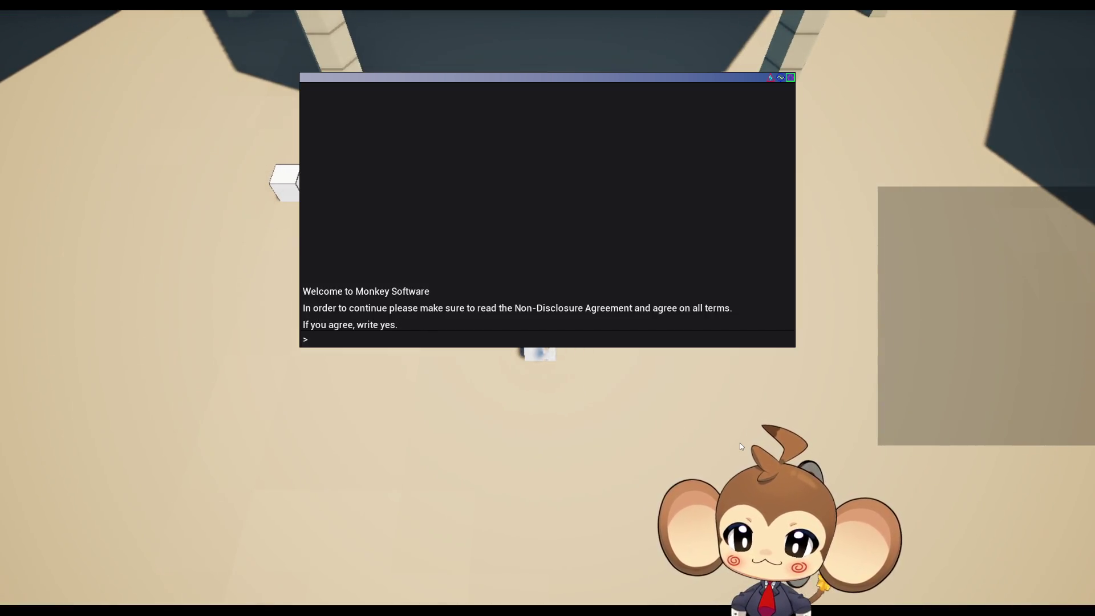
- Answer y to both the agreement and the Create world prompts in the in-game console
type("y")
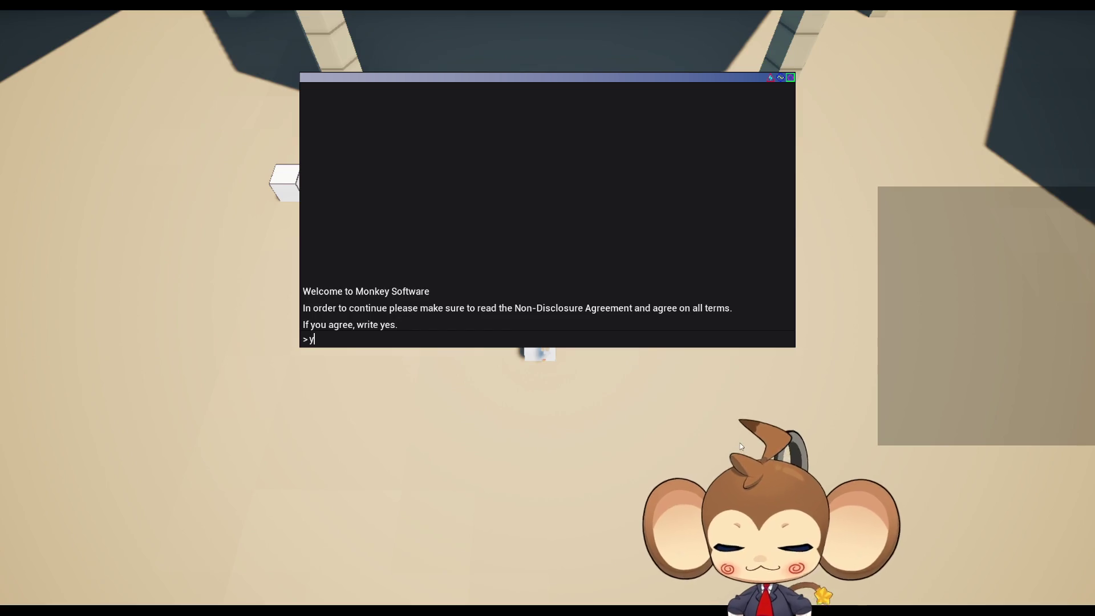
key("Return")
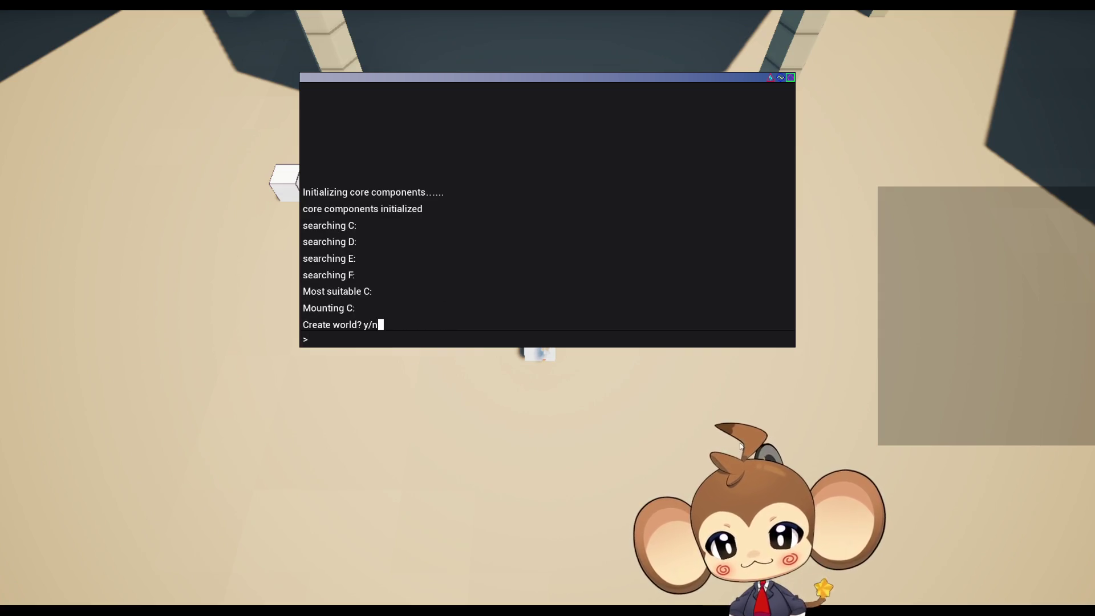
type("y")
key("Return")
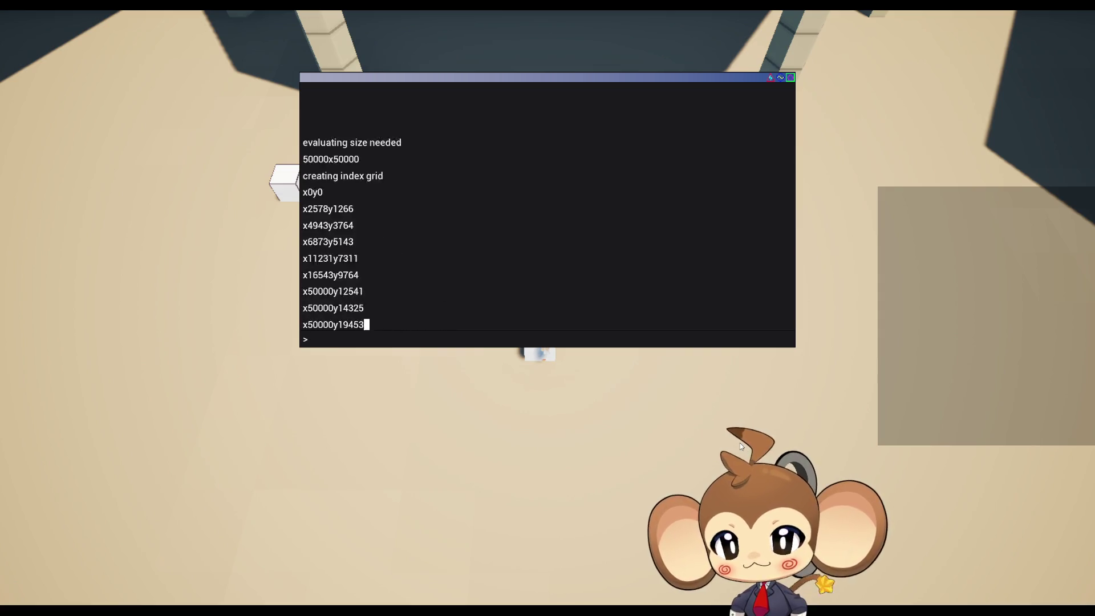
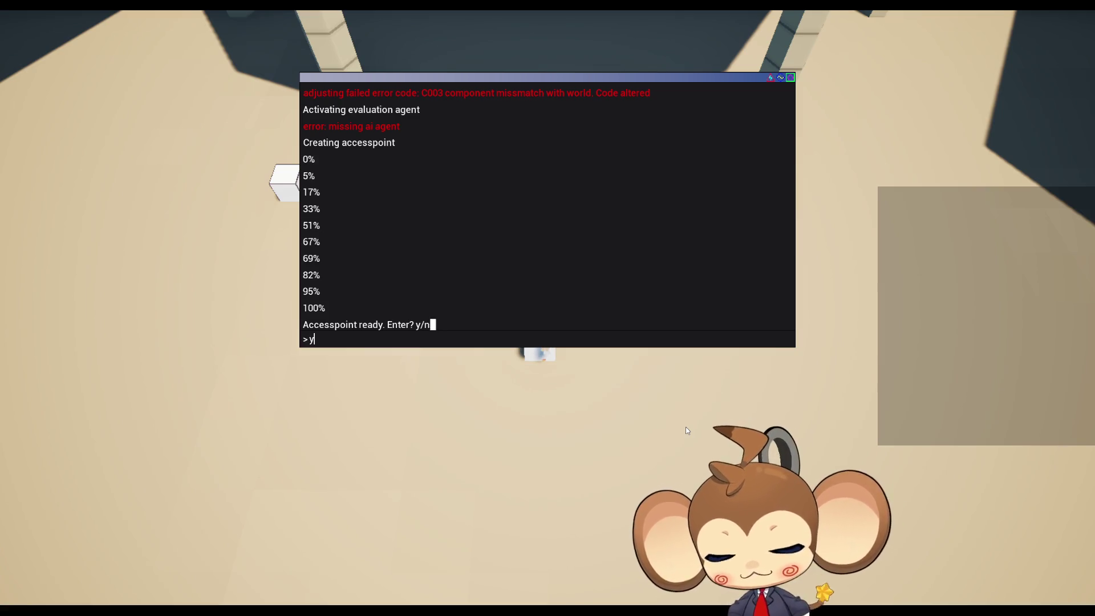
- Answer 'y' to the console's access point prompt and leave fullscreen game view
type("y")
key("Return")
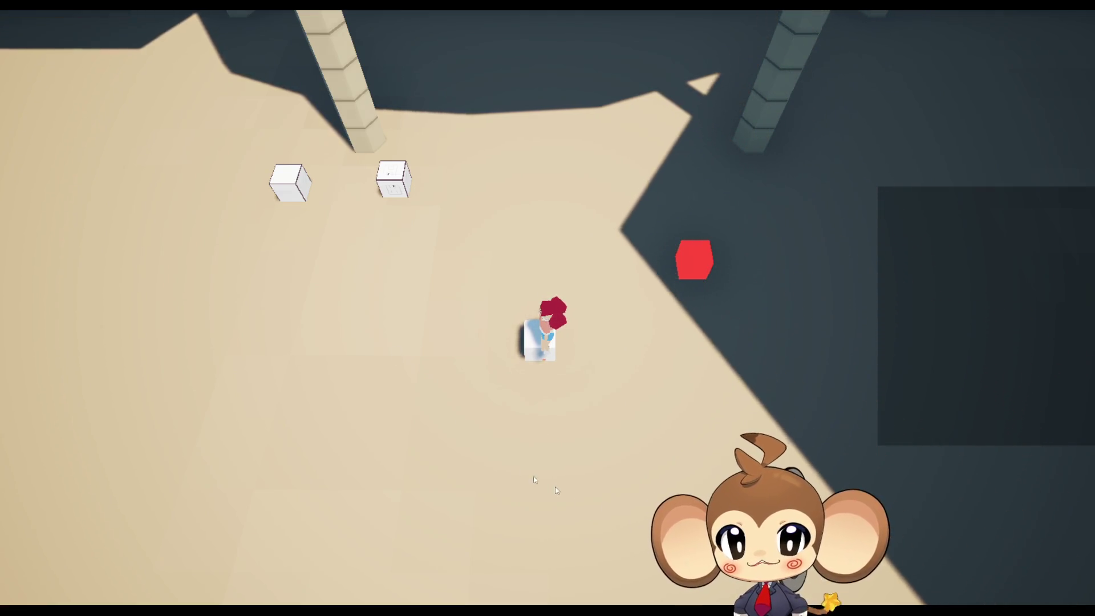
key("F11")
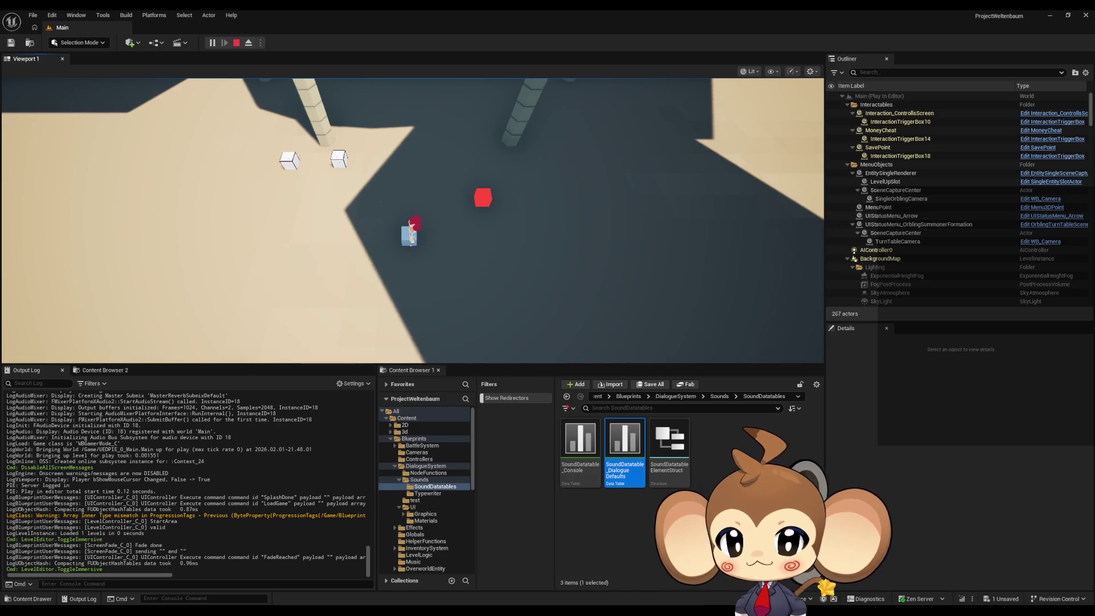
- Lower the TW_console_pass MetaSound's In value from 0.380 to 0.164, previewing before and after
left_click(468, 595)
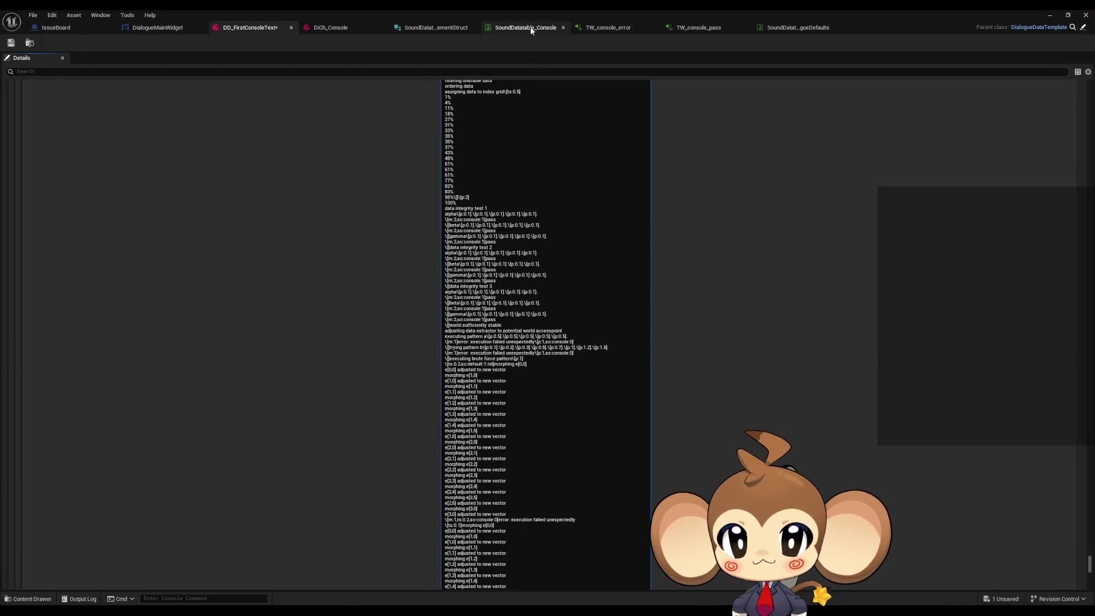
left_click(555, 27)
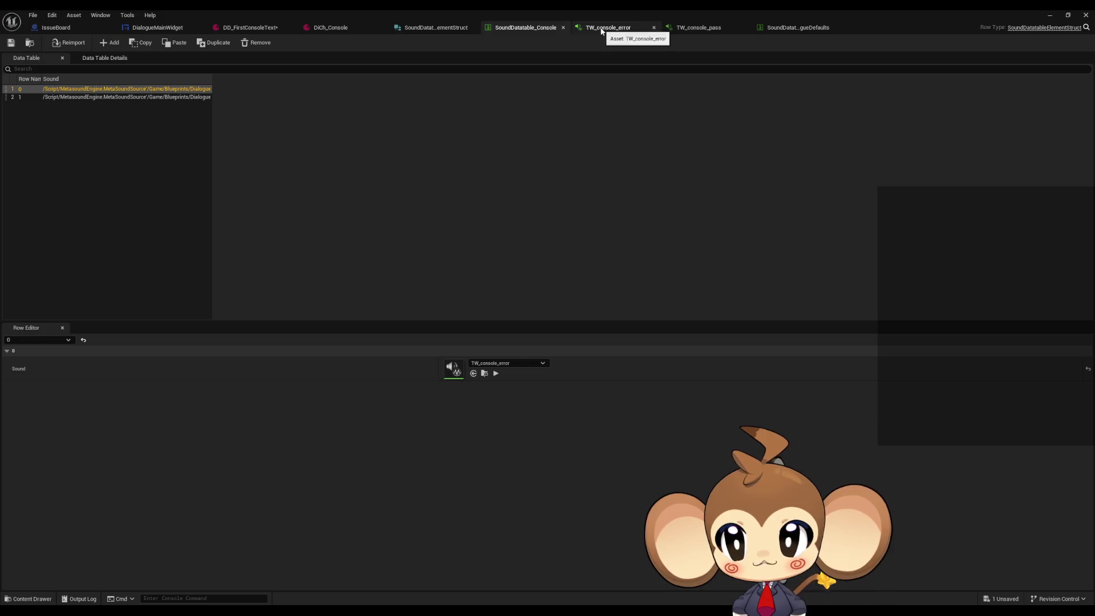
left_click(631, 29)
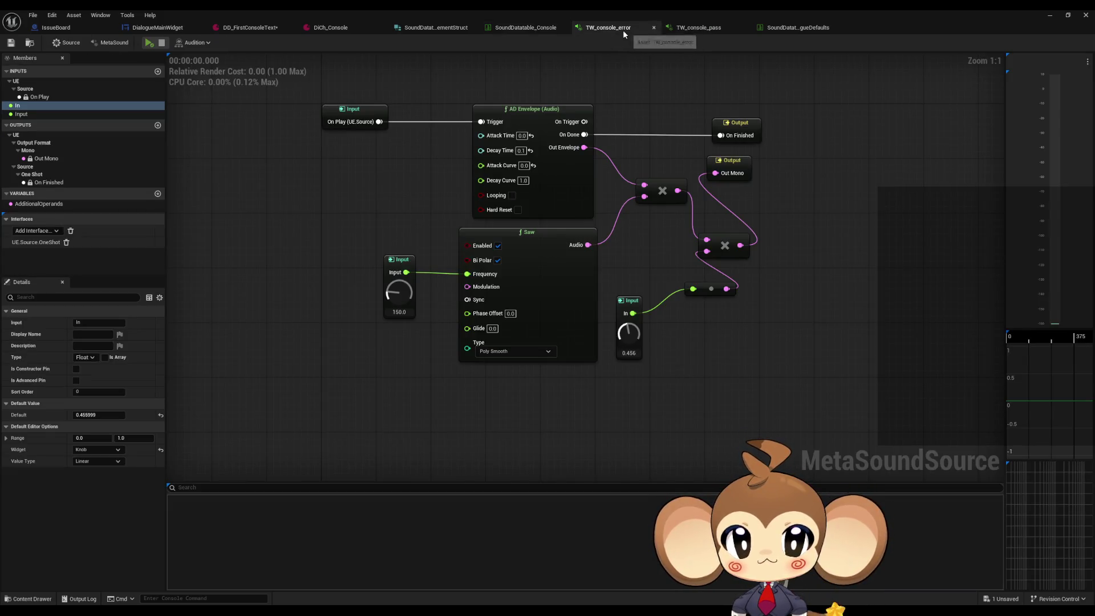
left_click(701, 28)
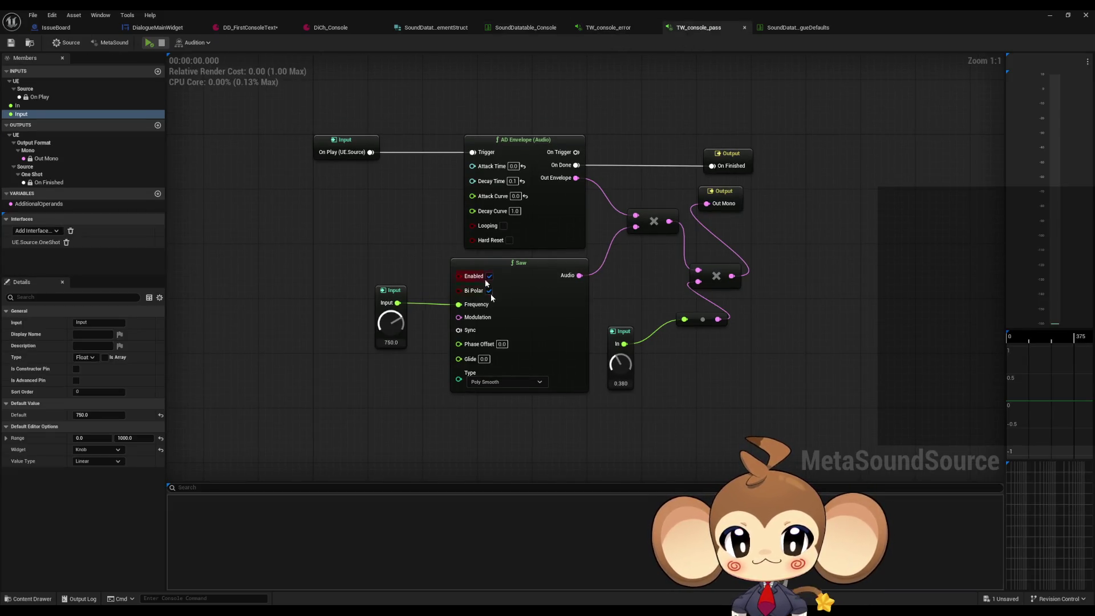
left_click(148, 43)
left_click_drag(619, 360, 612, 371)
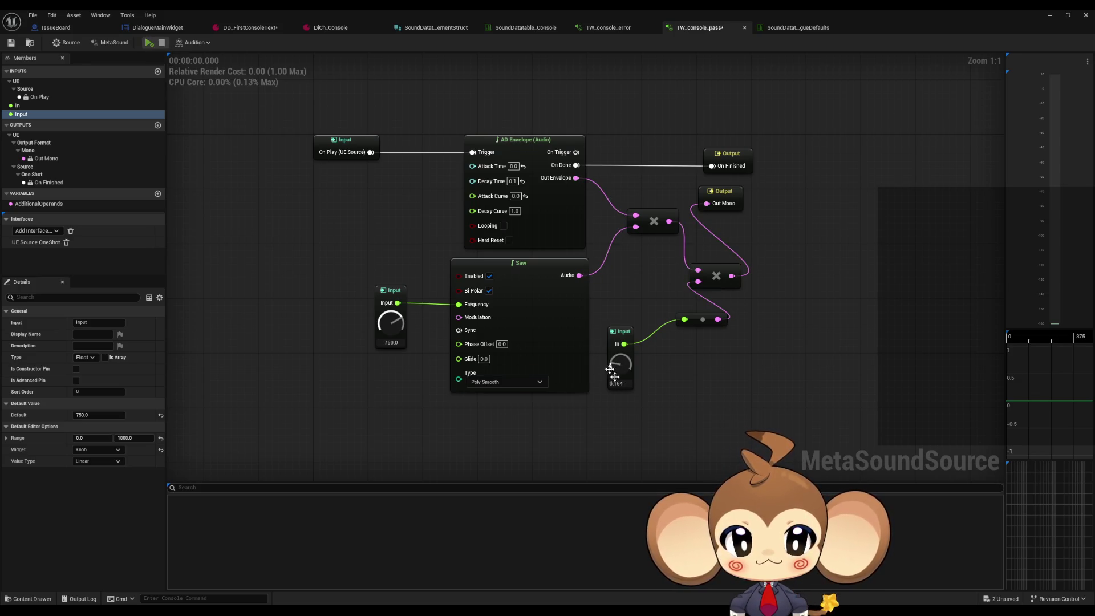
left_click(148, 43)
left_click(1052, 15)
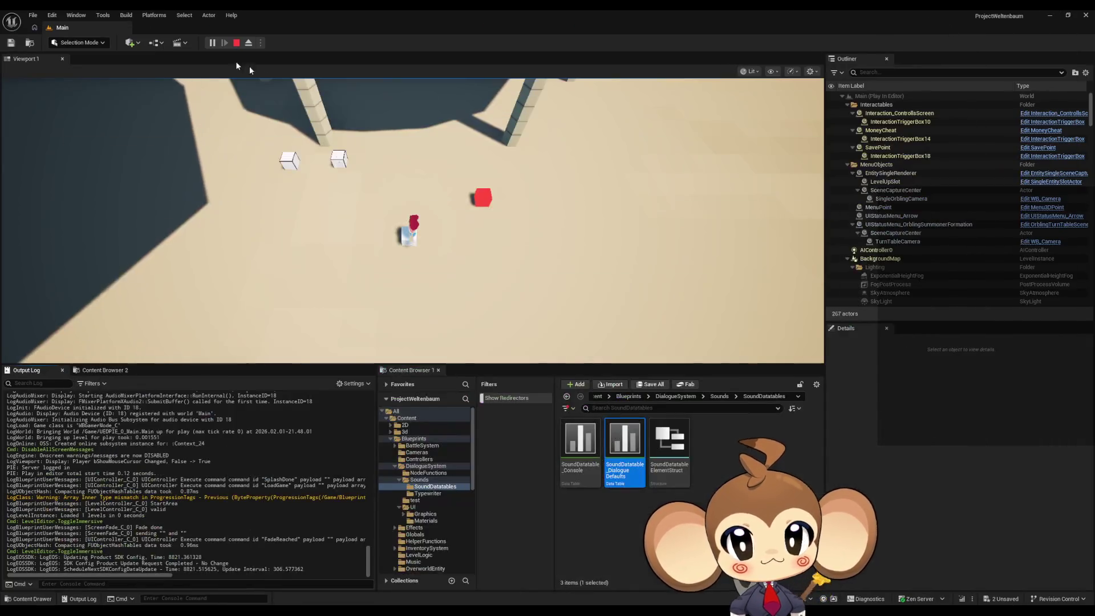
- Play through the console dialogue answering yes at both prompts, close the console, and stop play-in-editor
type("s")
key("Return")
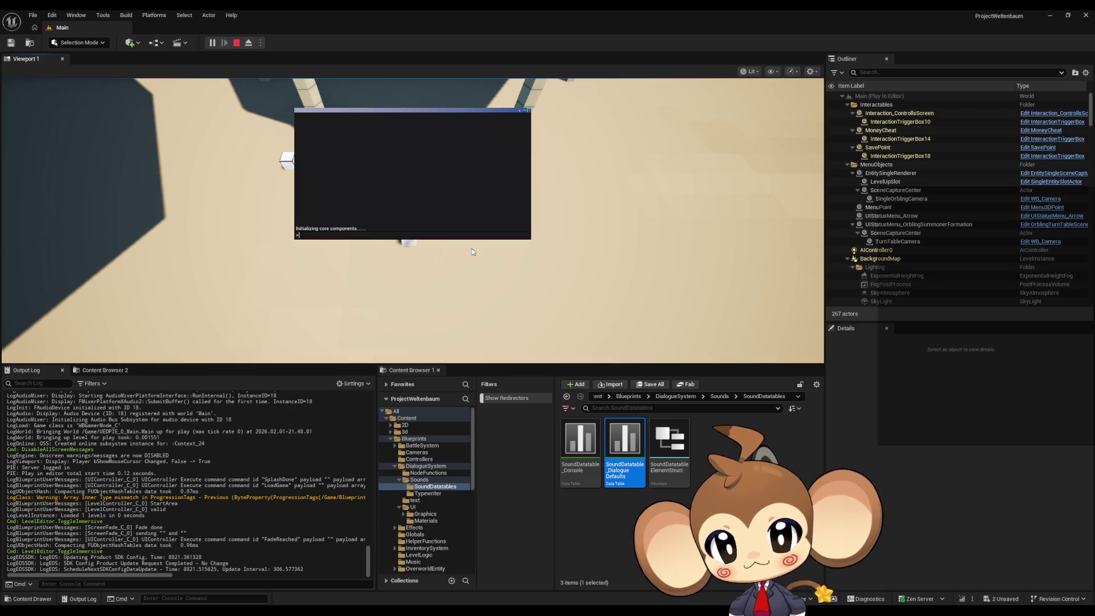
key("Return")
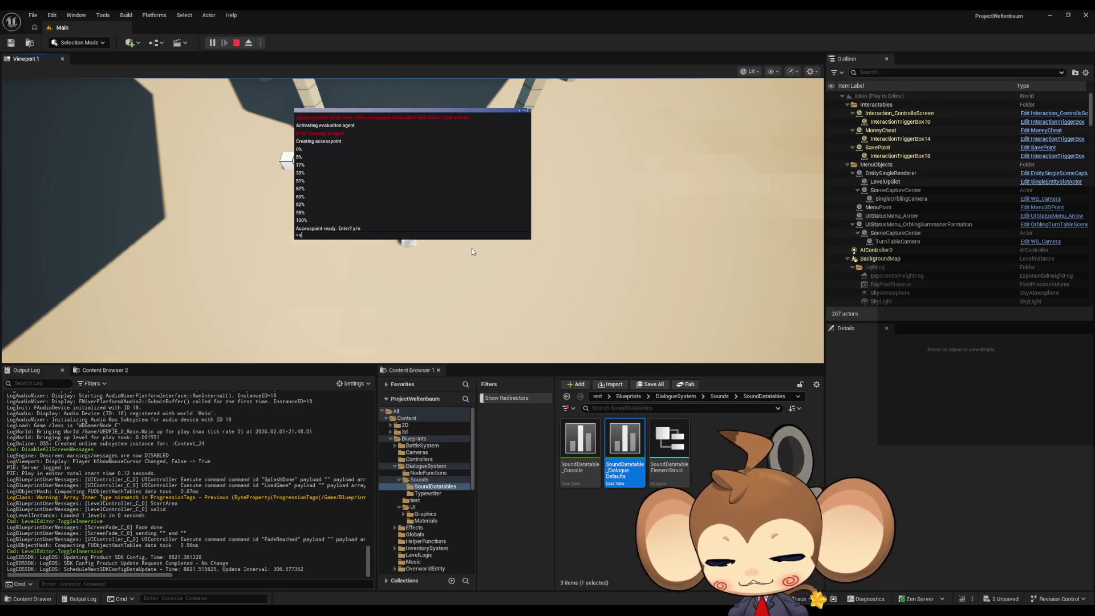
key("Return")
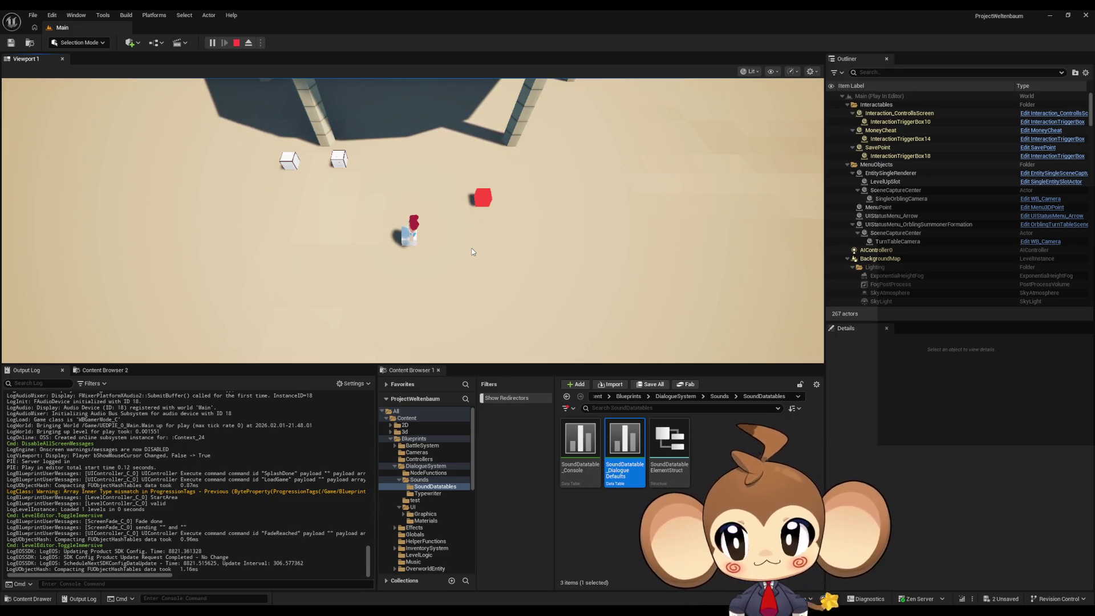
left_click(237, 42)
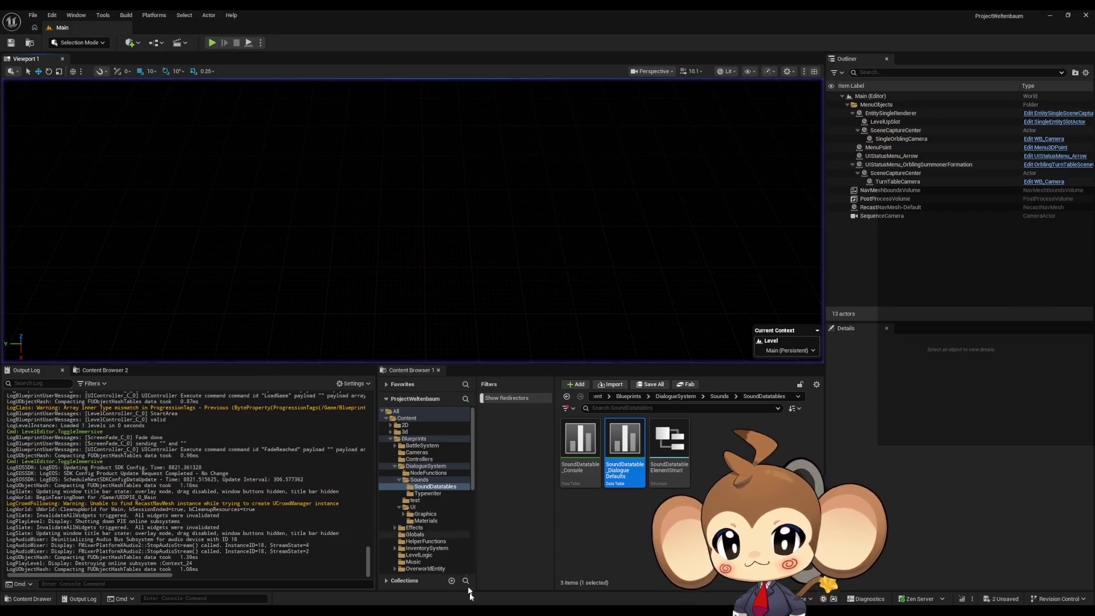
- Delete the IssueBoard comment about changing dialogue sounds with tags, keeping the add “no” possibility note
mouse_move(496, 605)
left_click(493, 578)
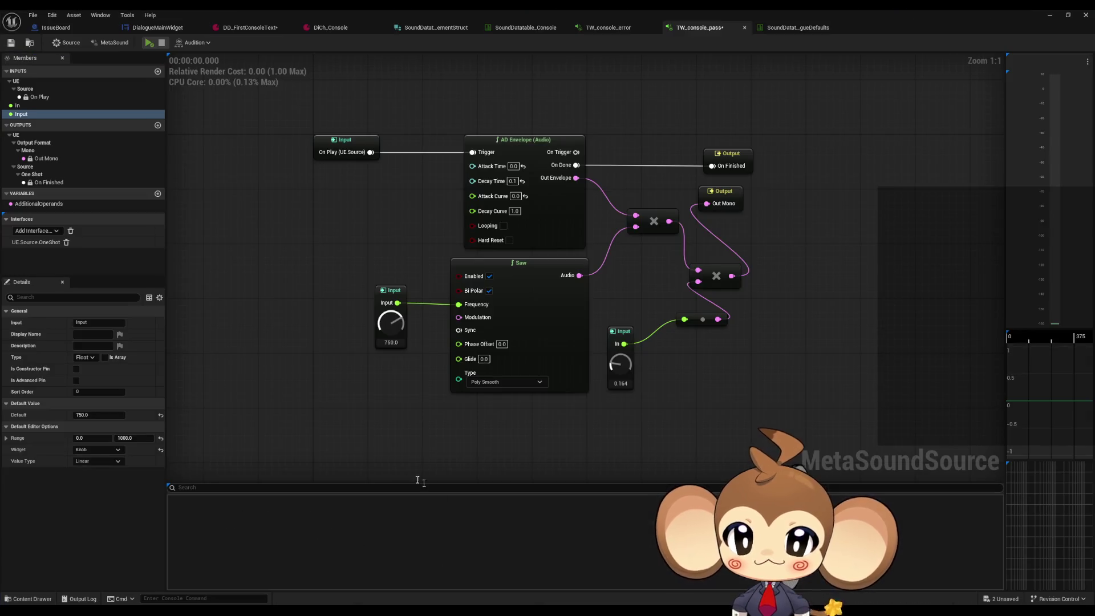
left_click(69, 30)
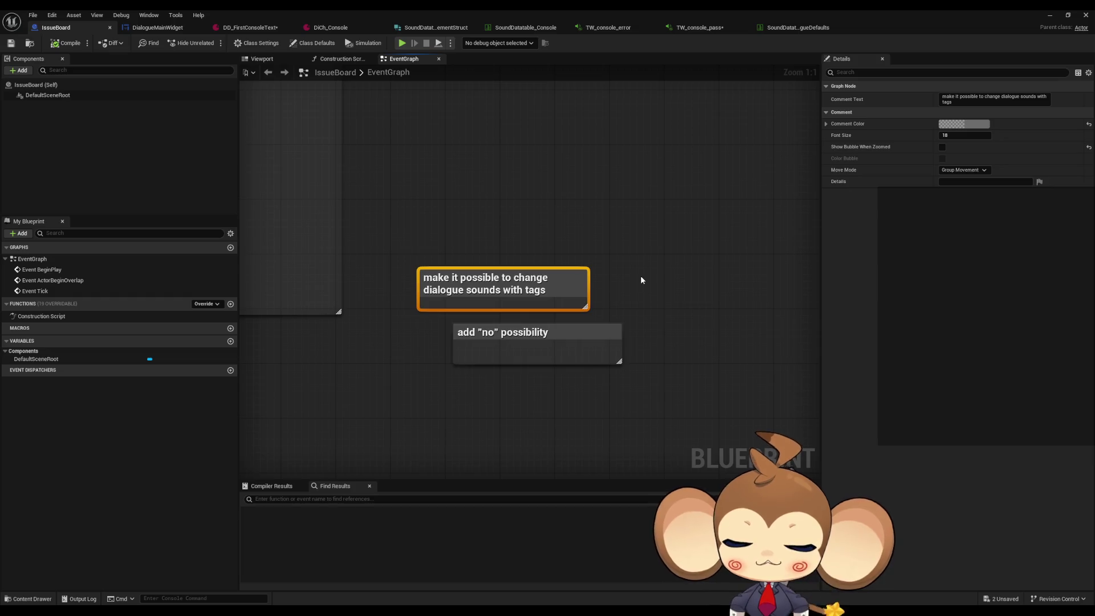
key("Delete")
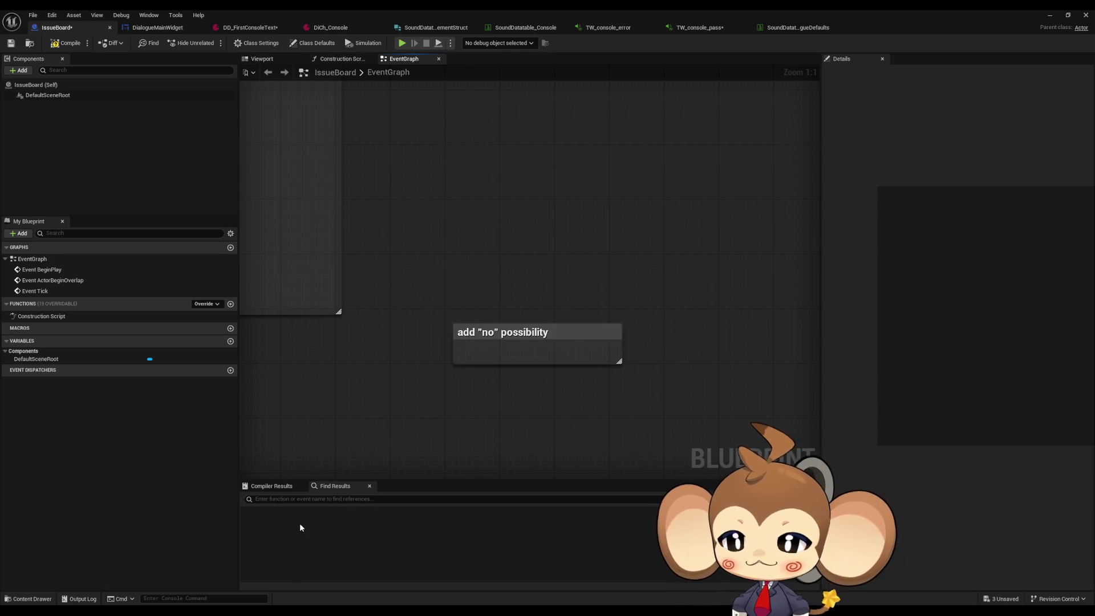
left_click(1068, 15)
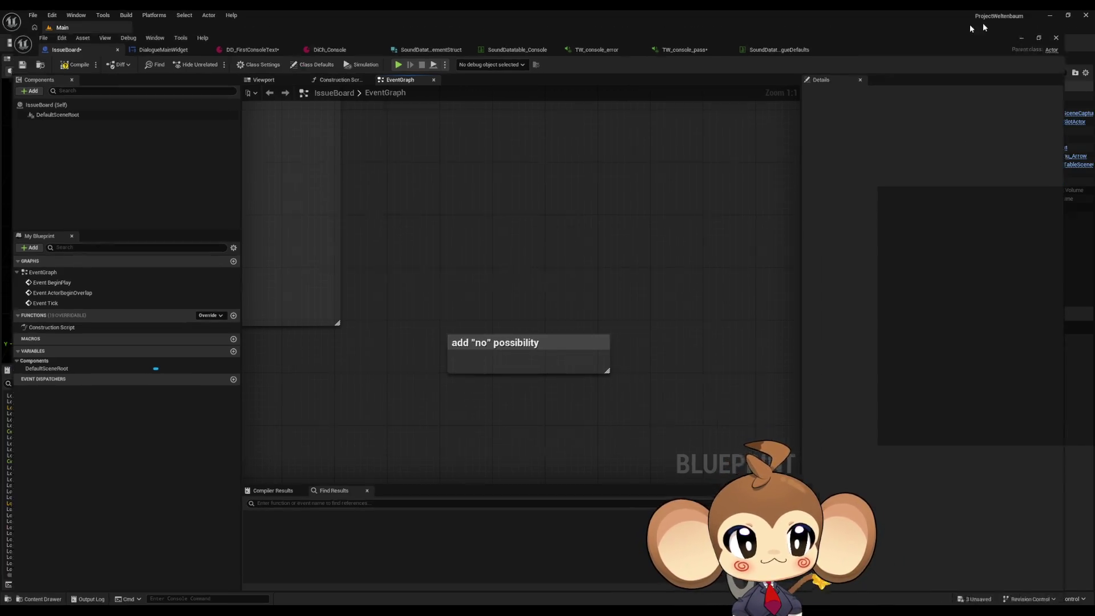
- Test Load Game in the game menu during play-in-editor, then stop and go to Blueprints
left_click(982, 28)
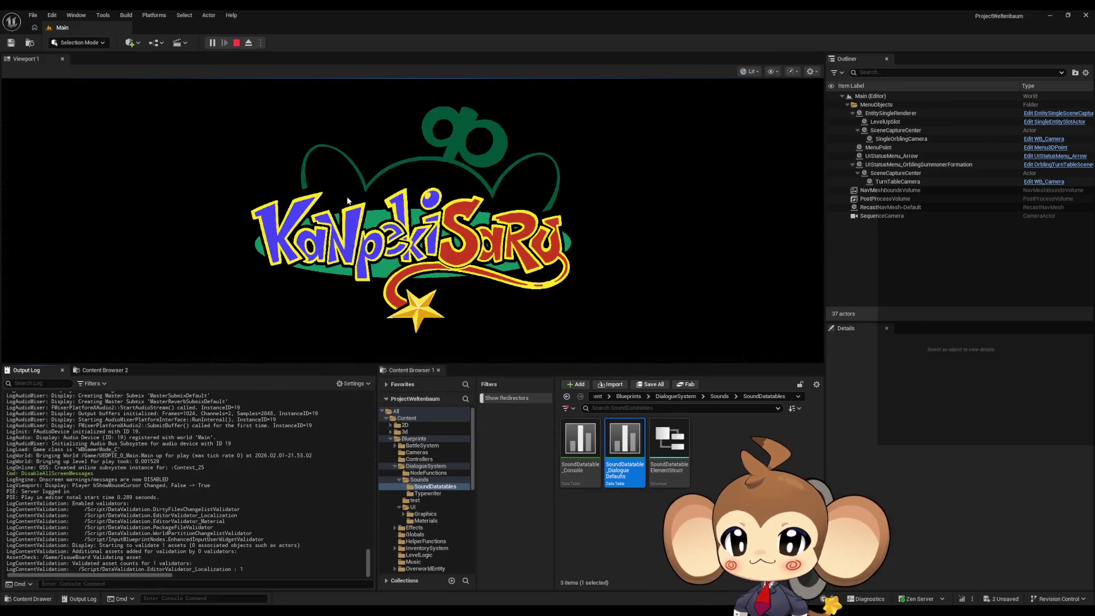
left_click(91, 315)
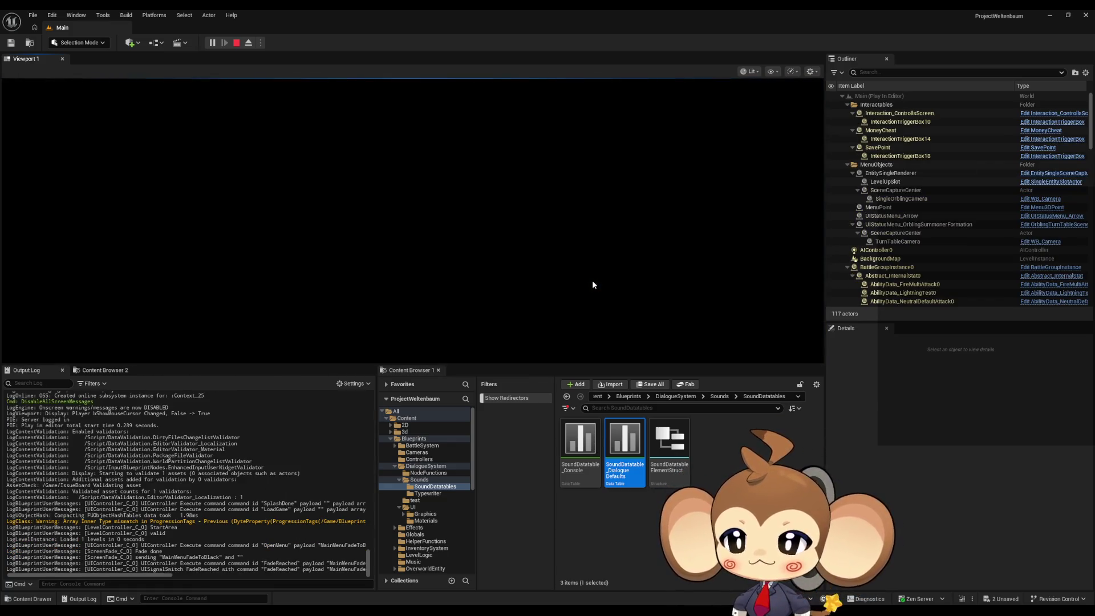
key("Escape")
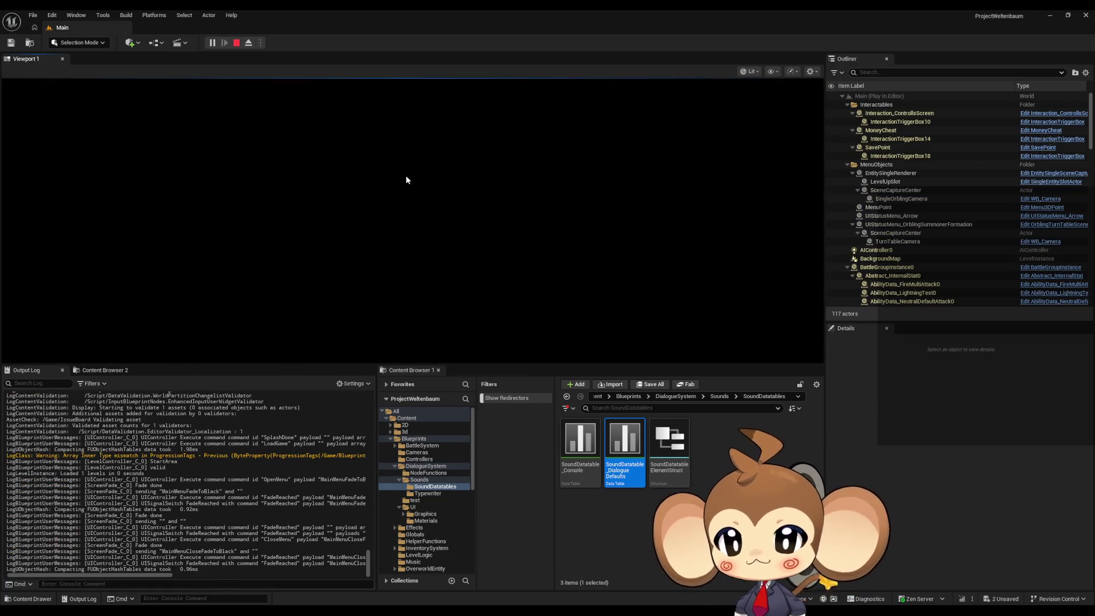
key("Escape")
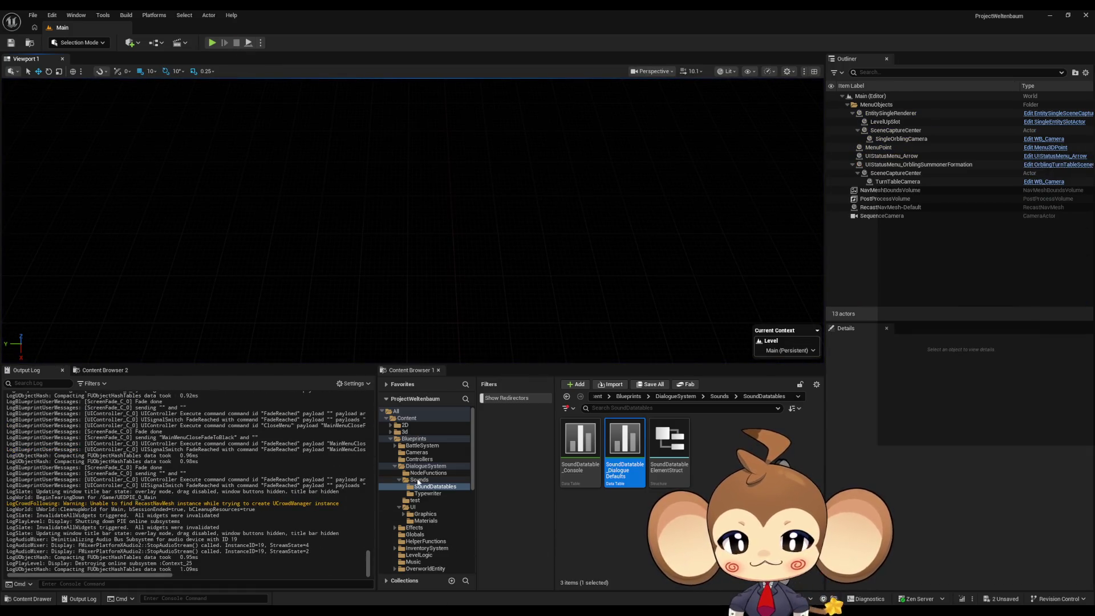
left_click(629, 396)
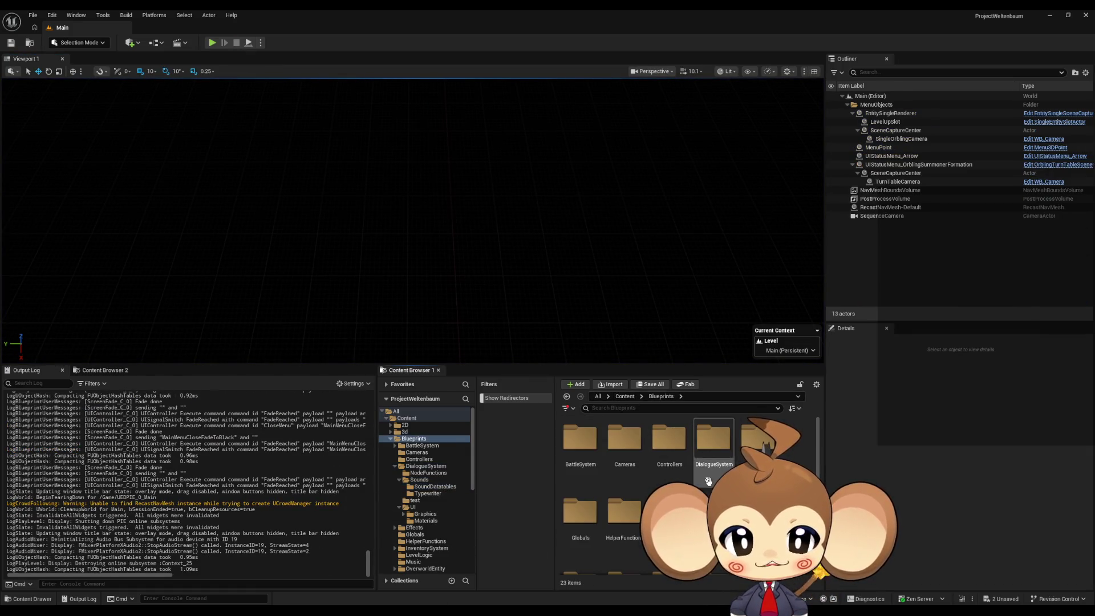
- Browse into the Blueprints folder and open, then close, the InputRouter blueprint
left_click(624, 396)
scroll(759, 439, "down", 5)
scroll(641, 418, "up", 5)
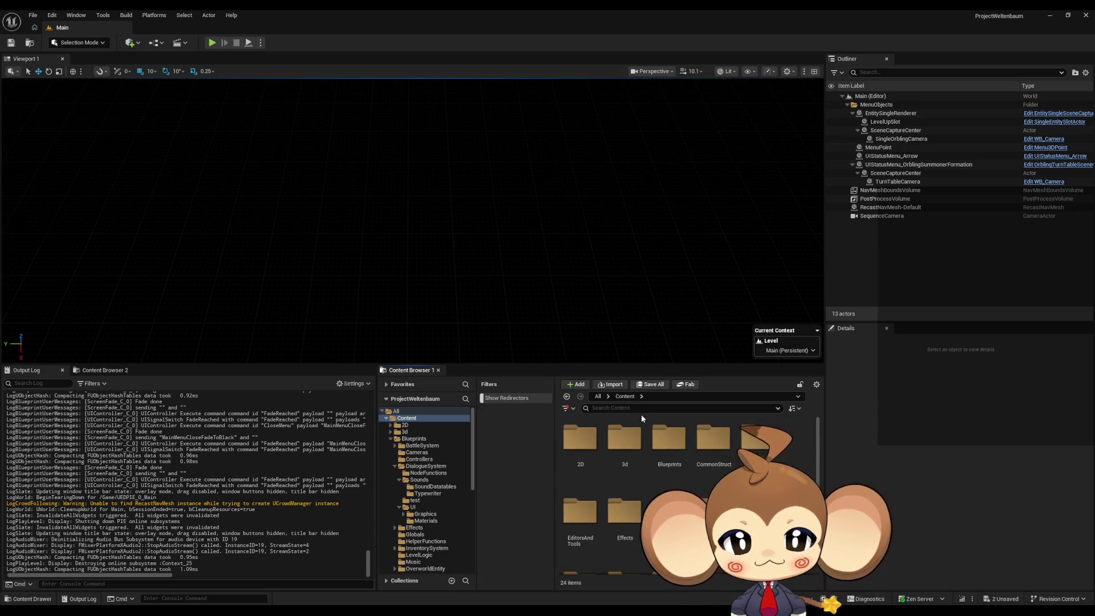
double_click(669, 438)
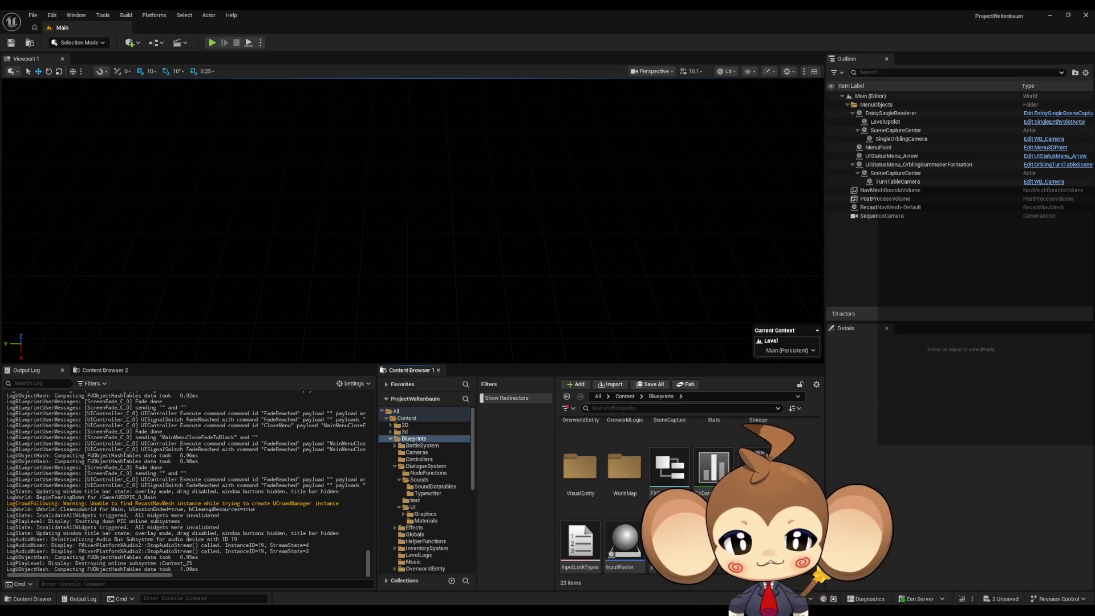
left_click(631, 533)
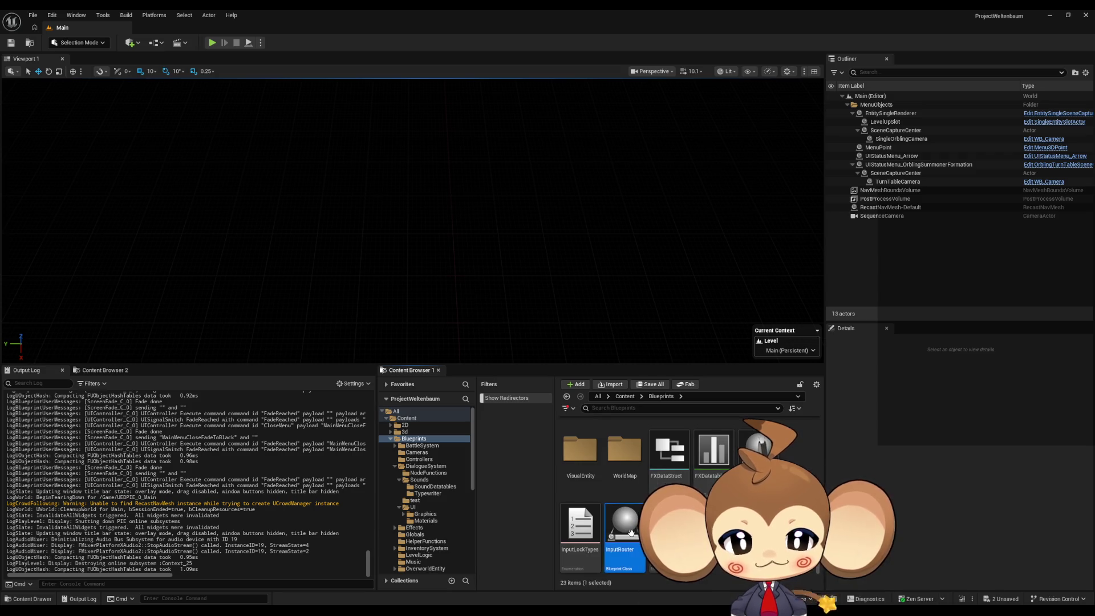
double_click(631, 533)
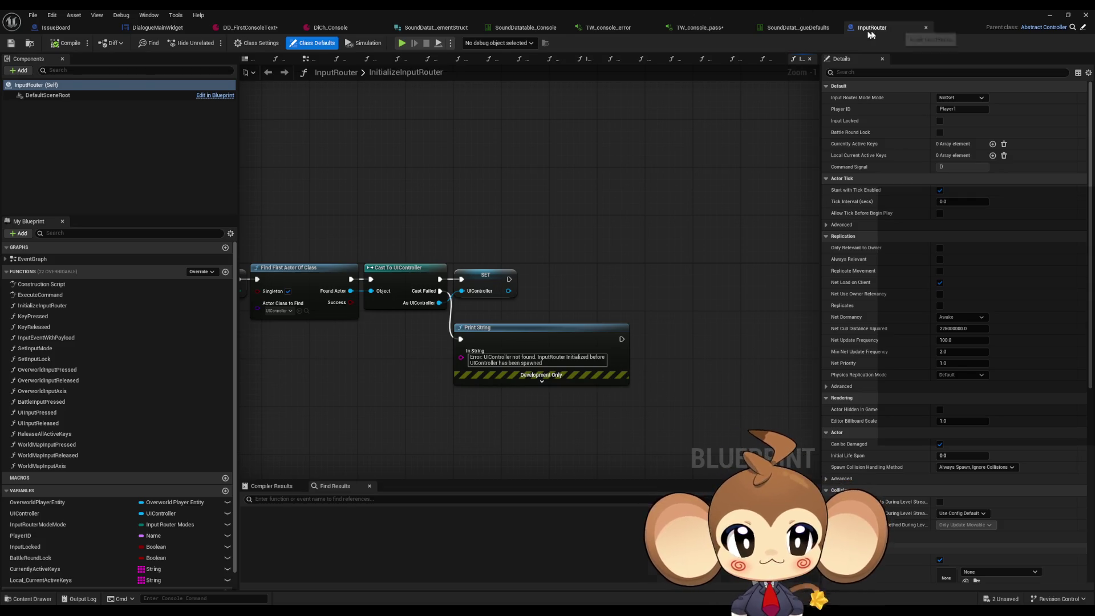
left_click(925, 27)
- Move the data table window aside and open the MainMenu widget blueprint from Content > UI > MainMenu
double_click(780, 14)
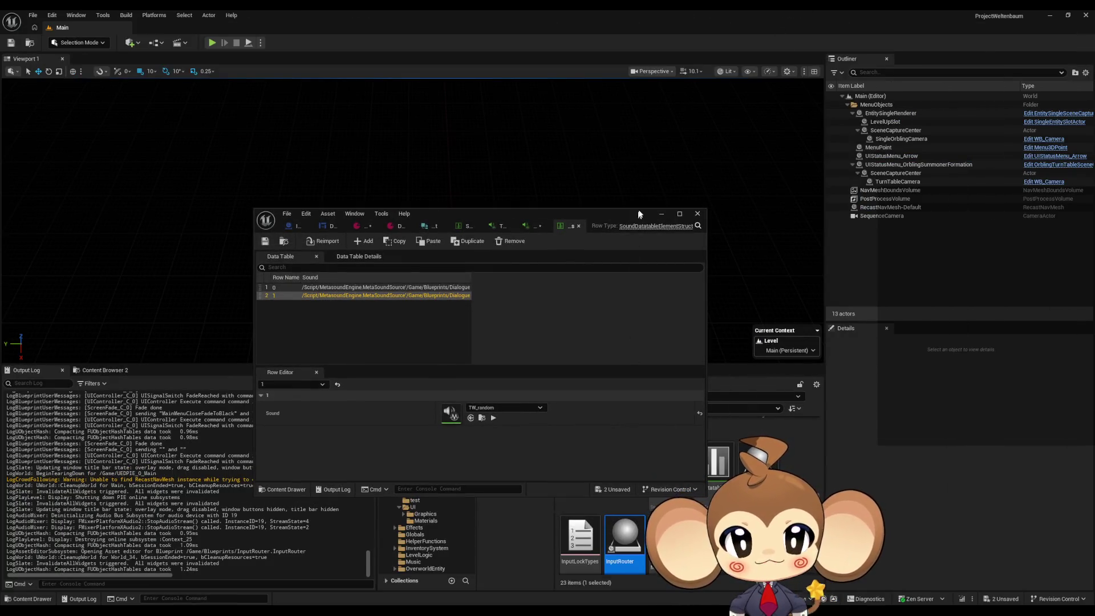
left_click_drag(638, 212, 439, 186)
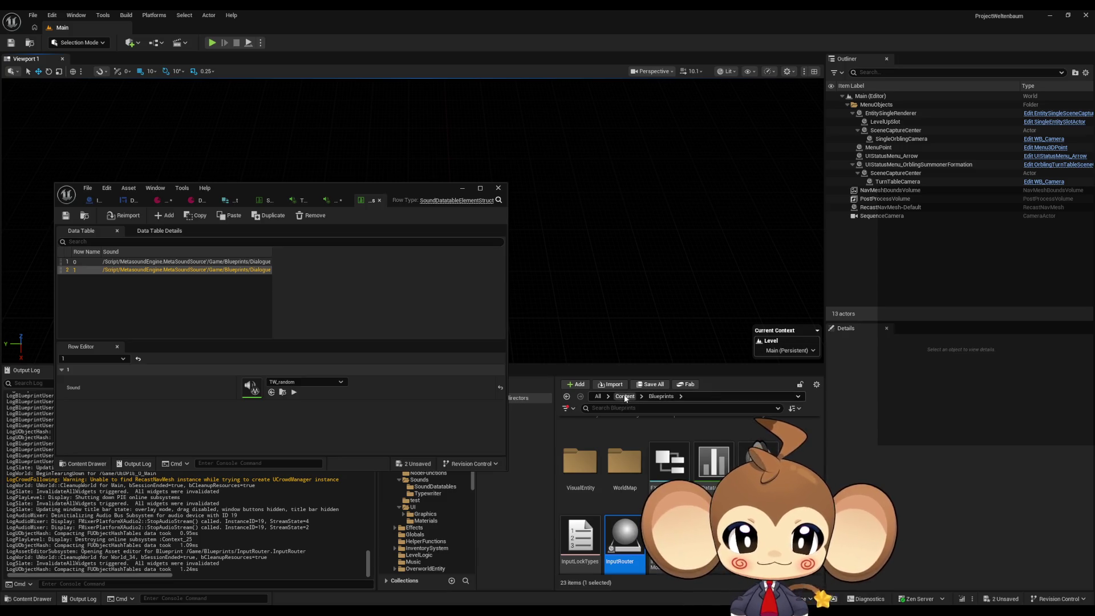
scroll(655, 490, "up", 2)
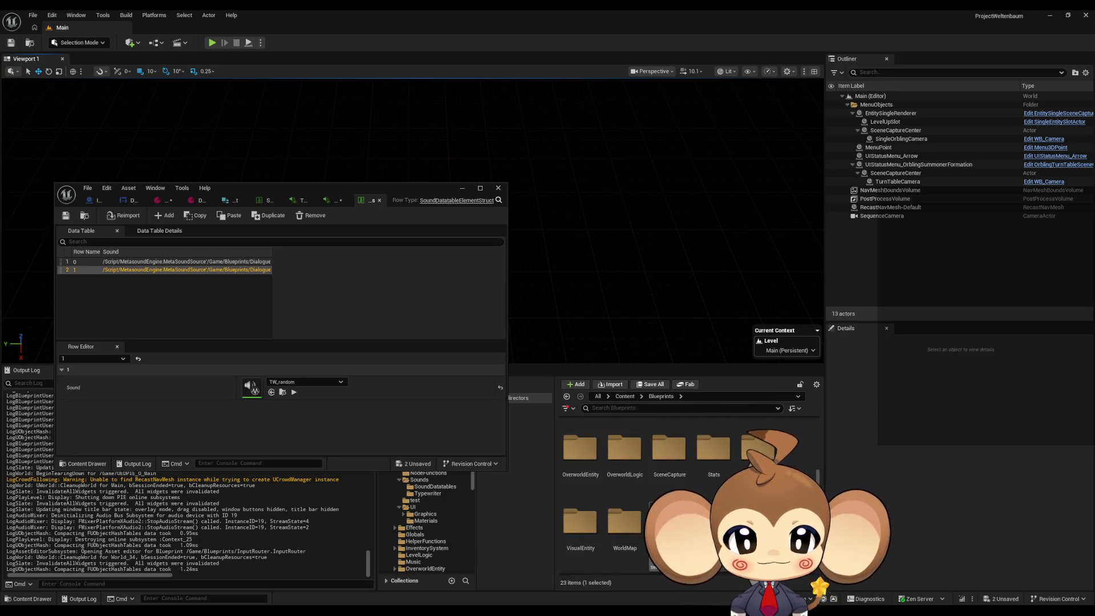
left_click(625, 396)
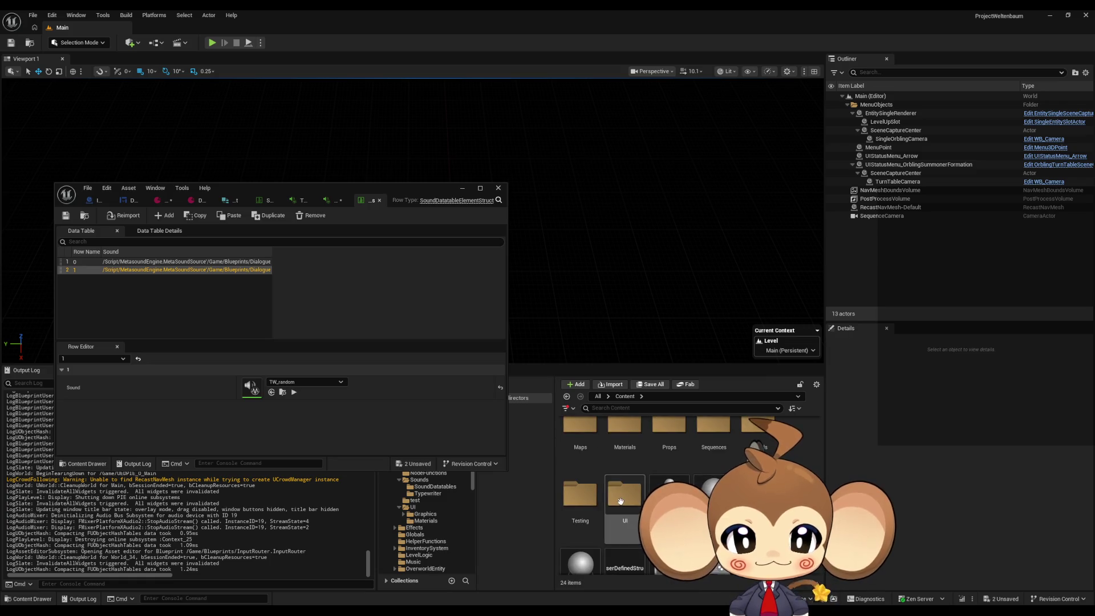
double_click(620, 502)
double_click(645, 433)
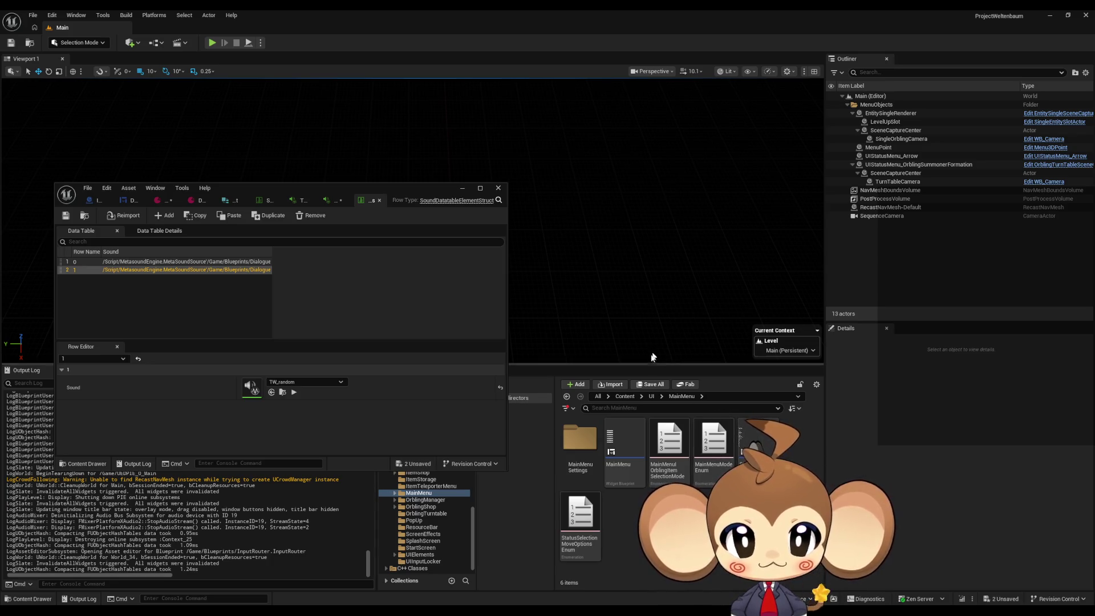
left_click(628, 446)
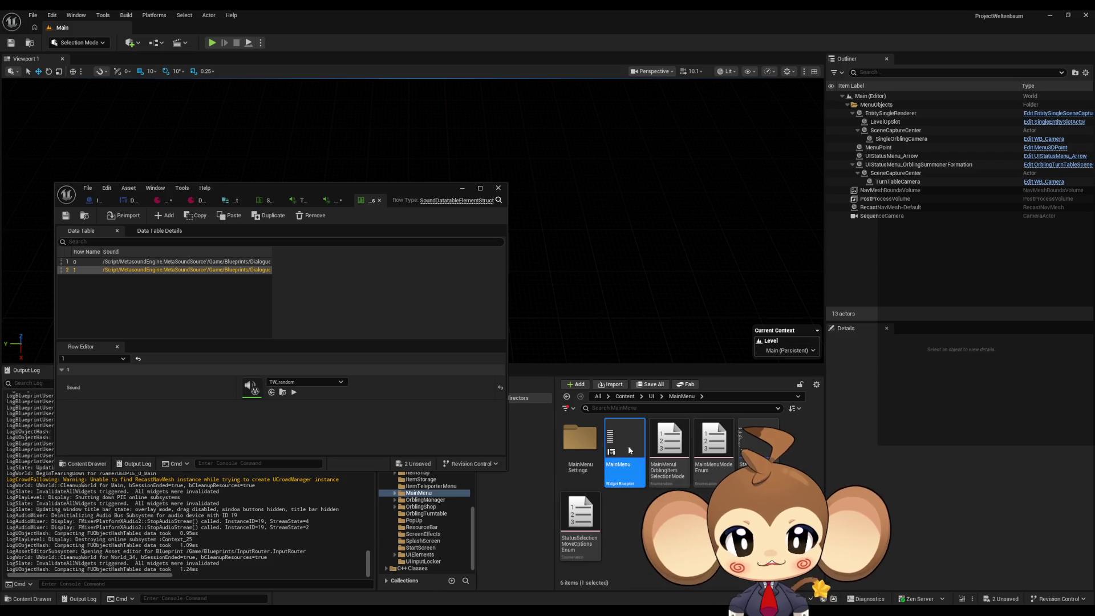
double_click(627, 445)
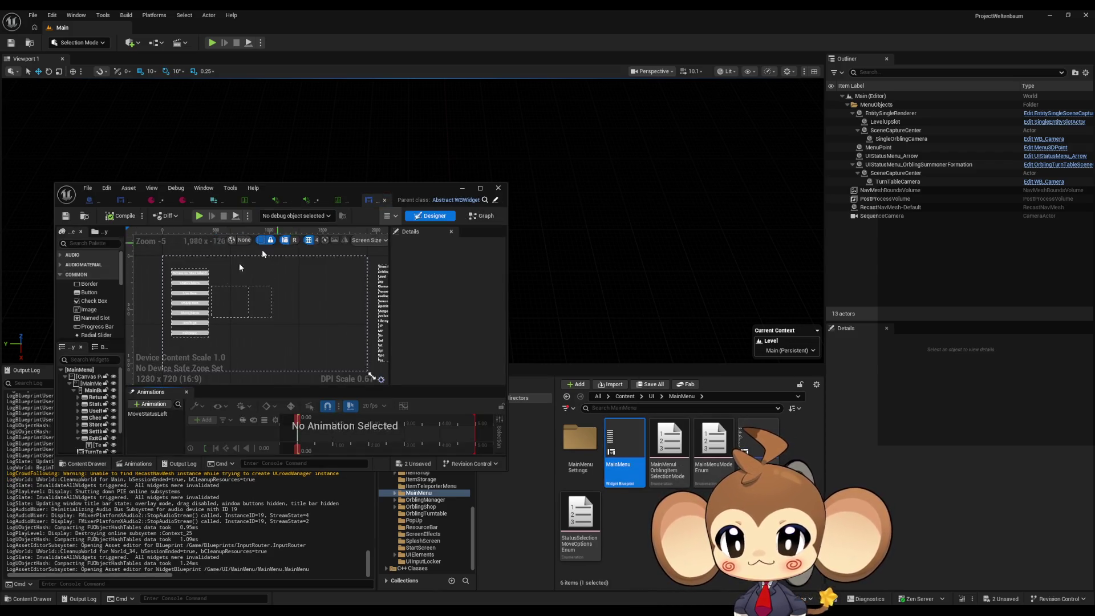
- Maximize the MainMenu blueprint, check its EventGraph's Quit Game node, then view DialogueMainWidget's ResetTagDefaults graph
left_click(239, 265)
left_click_drag(354, 191, 410, 187)
double_click(409, 187)
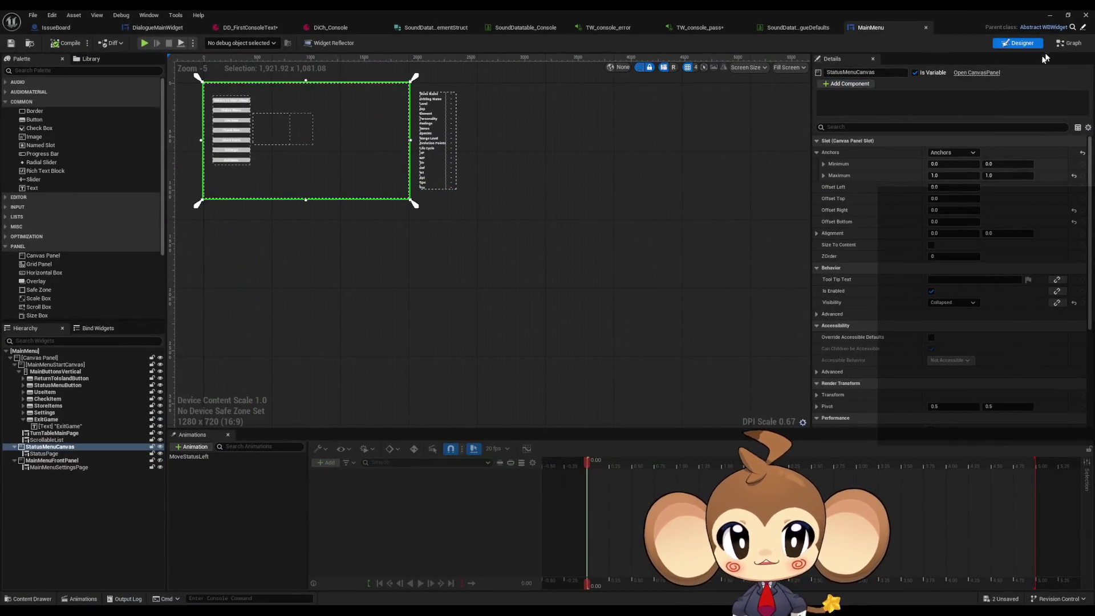
left_click(1067, 42)
left_click(49, 97)
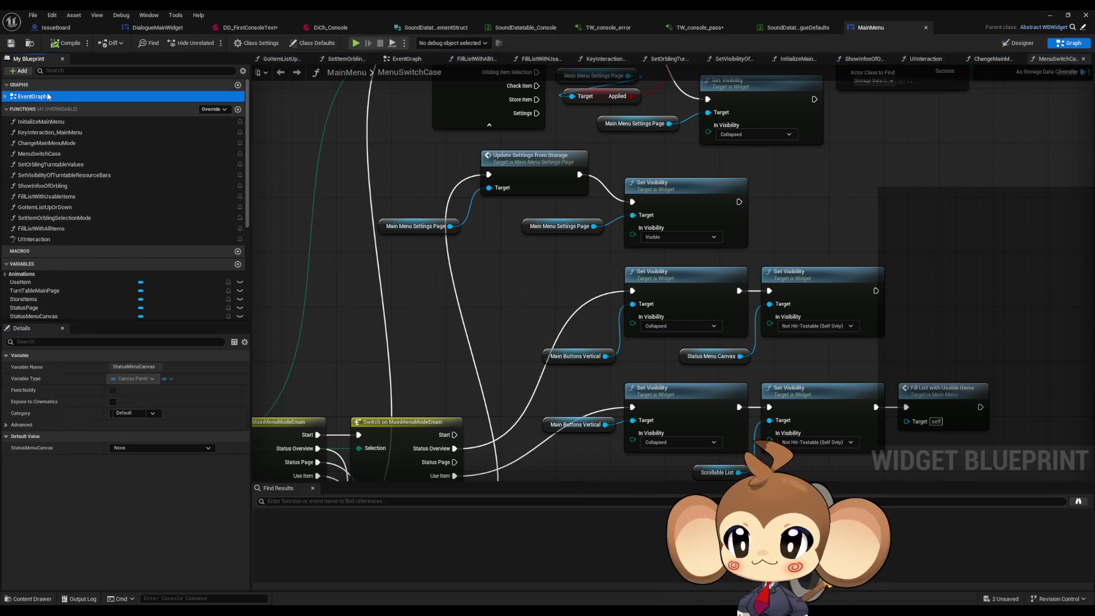
double_click(48, 97)
scroll(620, 334, "up", 8)
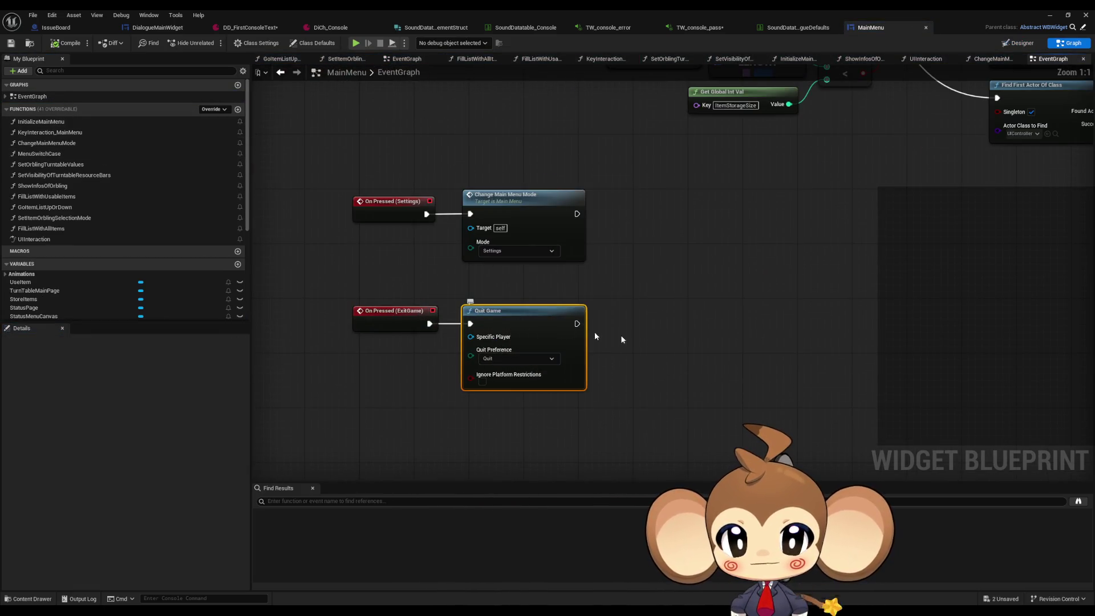
left_click(759, 355)
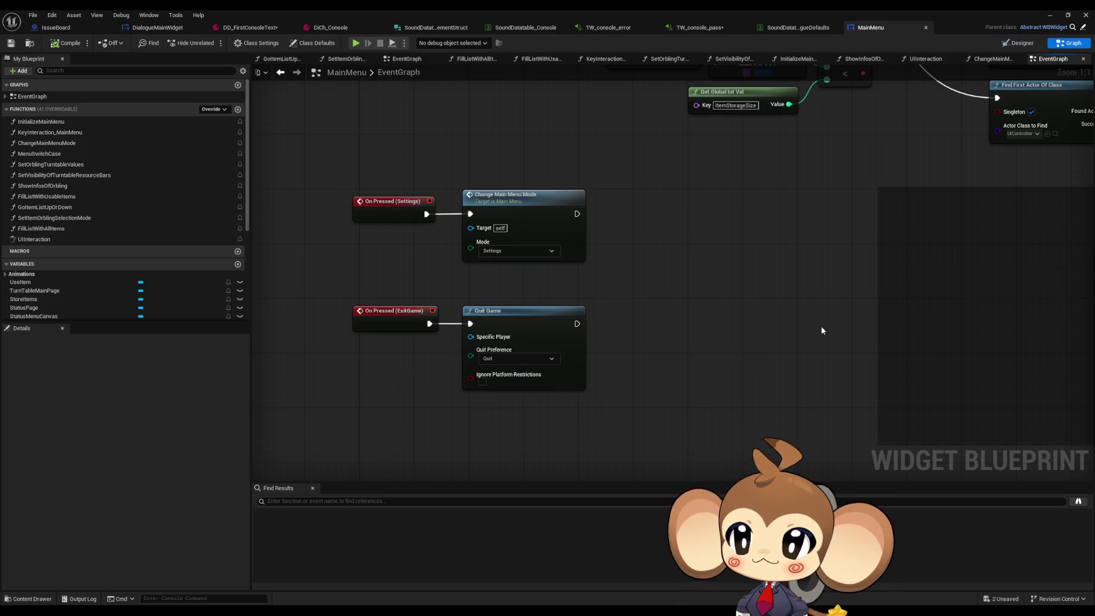
left_click(161, 31)
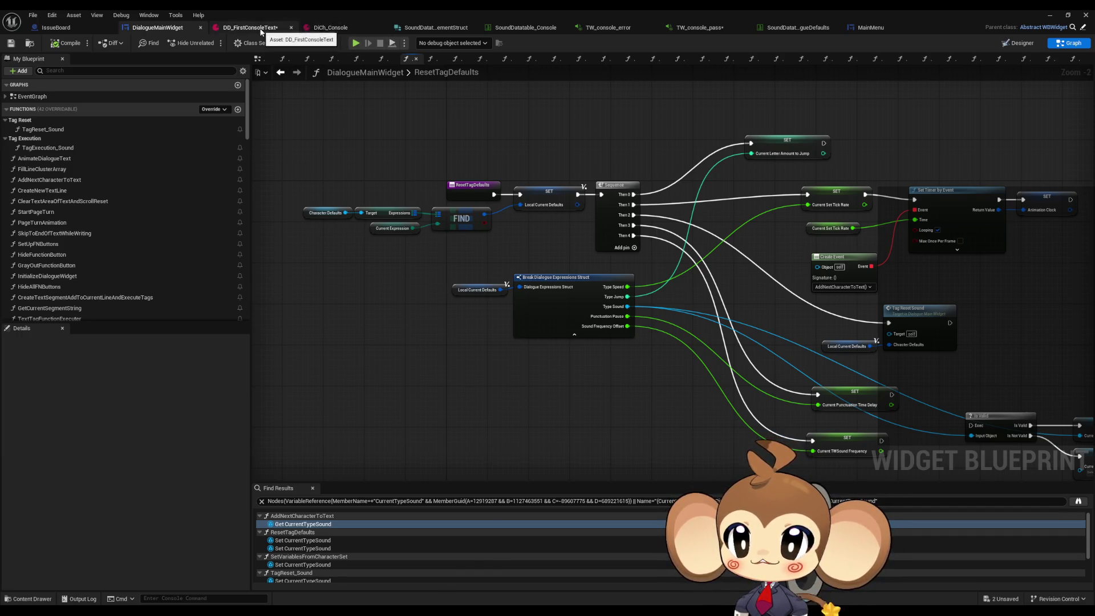
left_click(259, 28)
scroll(363, 266, "up", 15)
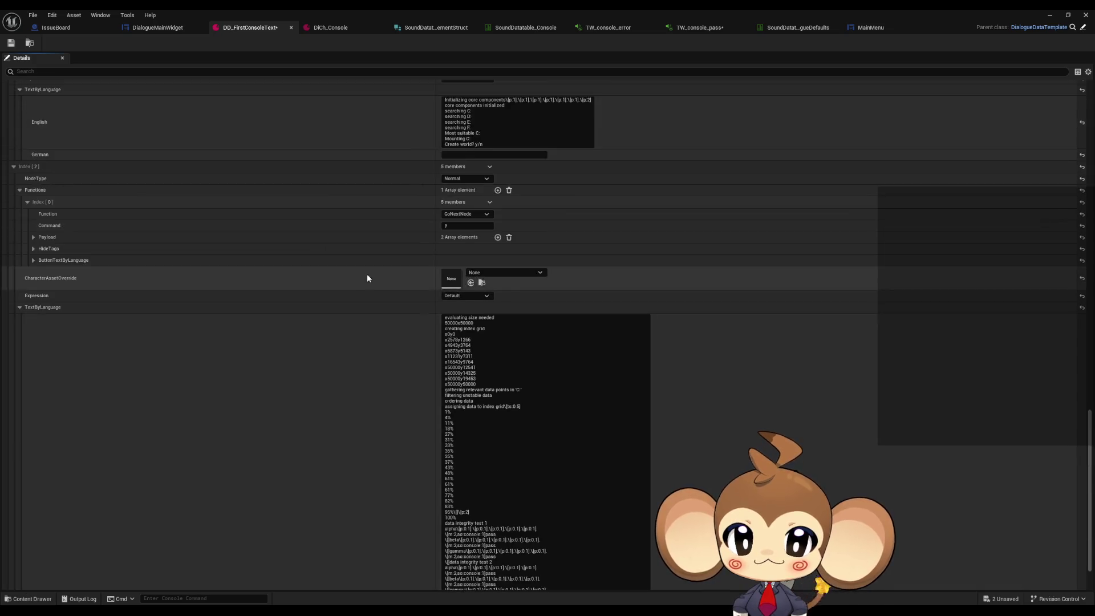
scroll(19, 402, "up", 8)
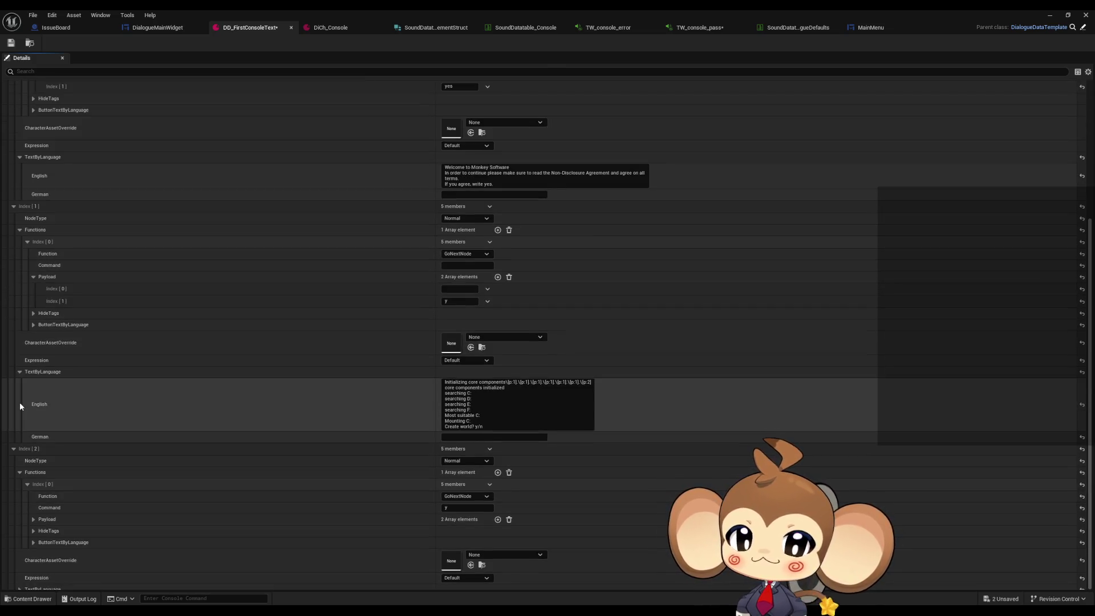
left_click(20, 371)
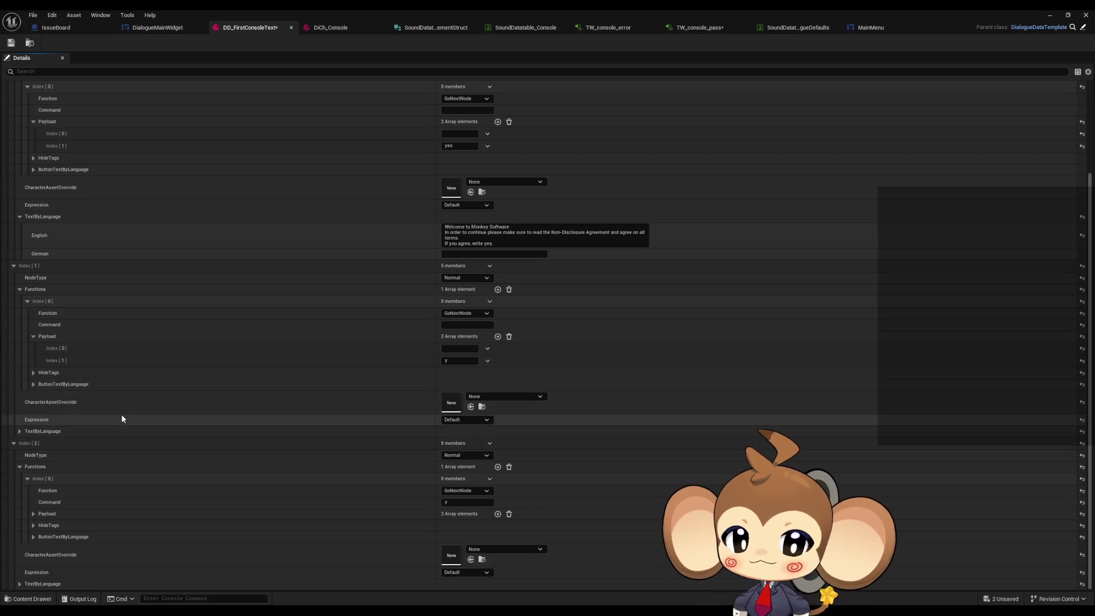
scroll(281, 293, "up", 1)
scroll(188, 276, "up", 3)
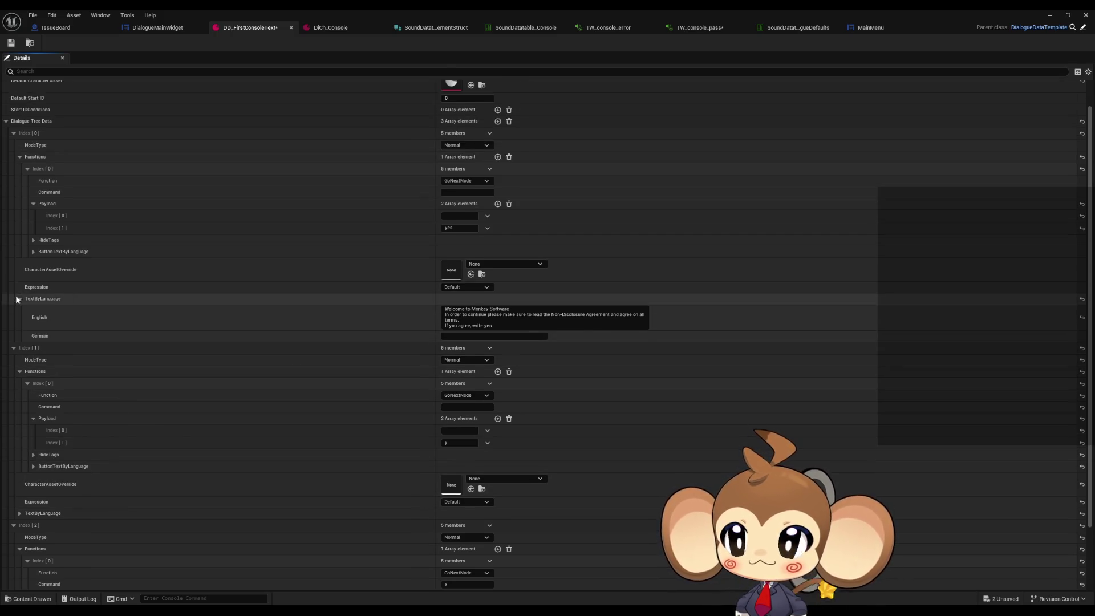
scroll(29, 308, "up", 2)
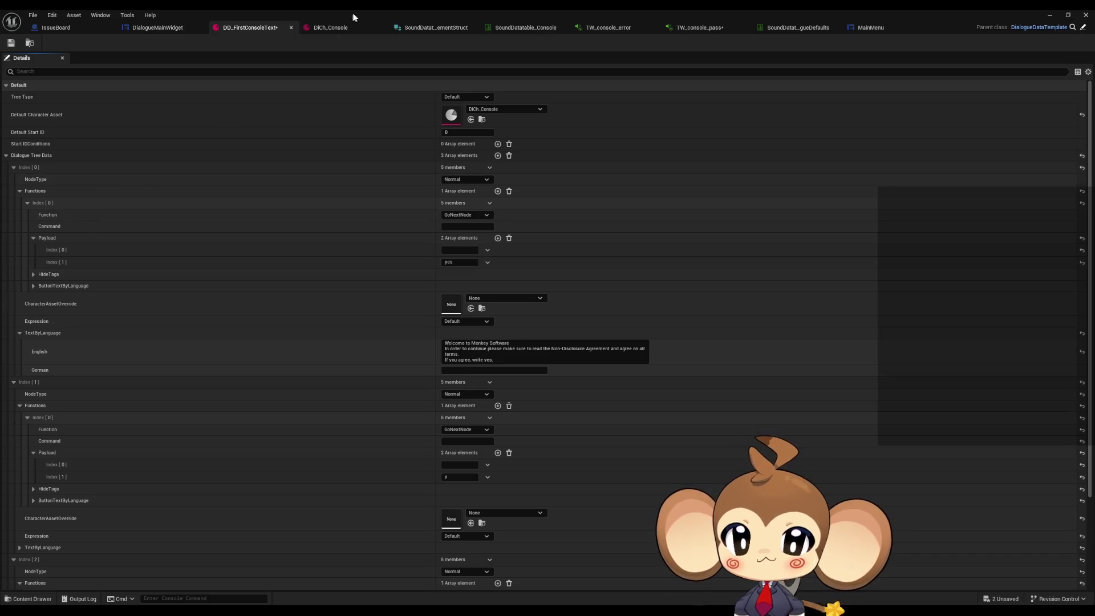
left_click(143, 28)
mouse_move(433, 322)
left_mouse_down()
mouse_move(462, 371)
mouse_move(434, 373)
mouse_move(439, 352)
left_mouse_up()
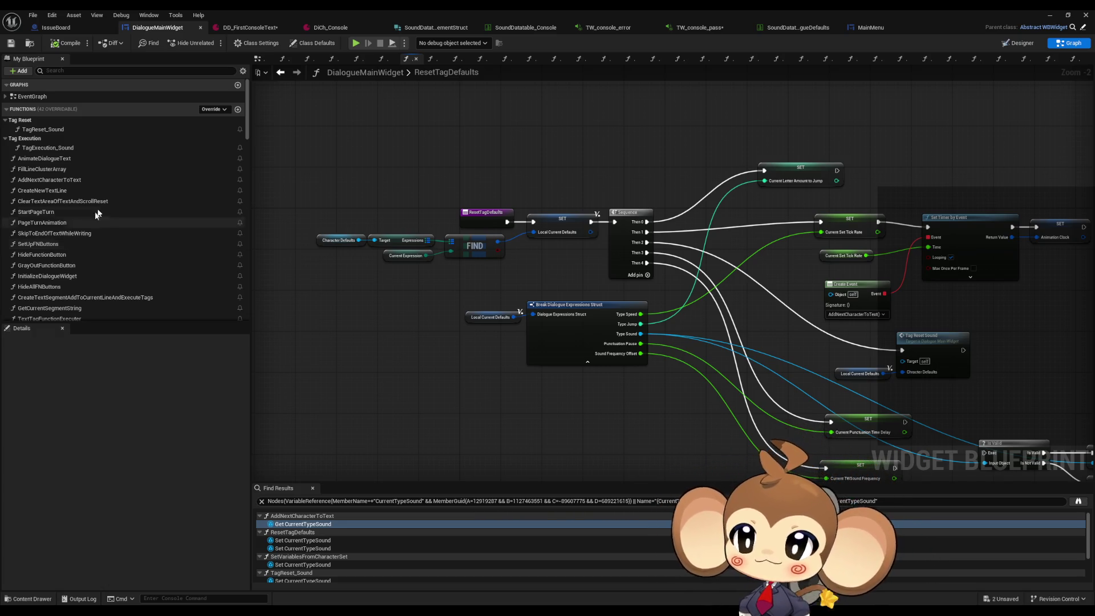
scroll(114, 211, "down", 10)
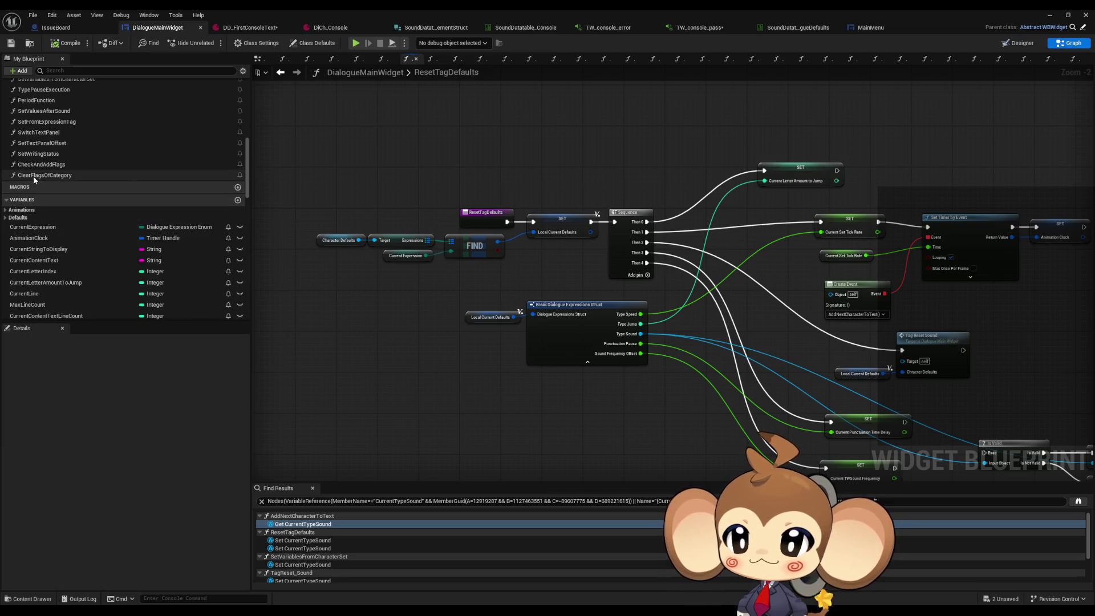
scroll(40, 188, "up", 2)
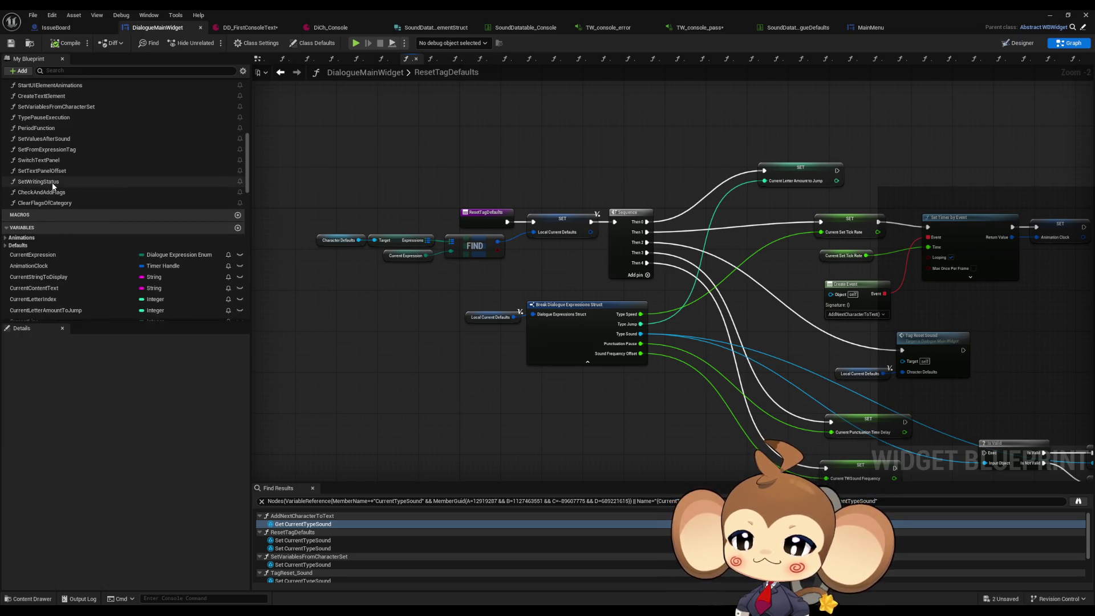
scroll(45, 191, "up", 1)
scroll(49, 192, "up", 2)
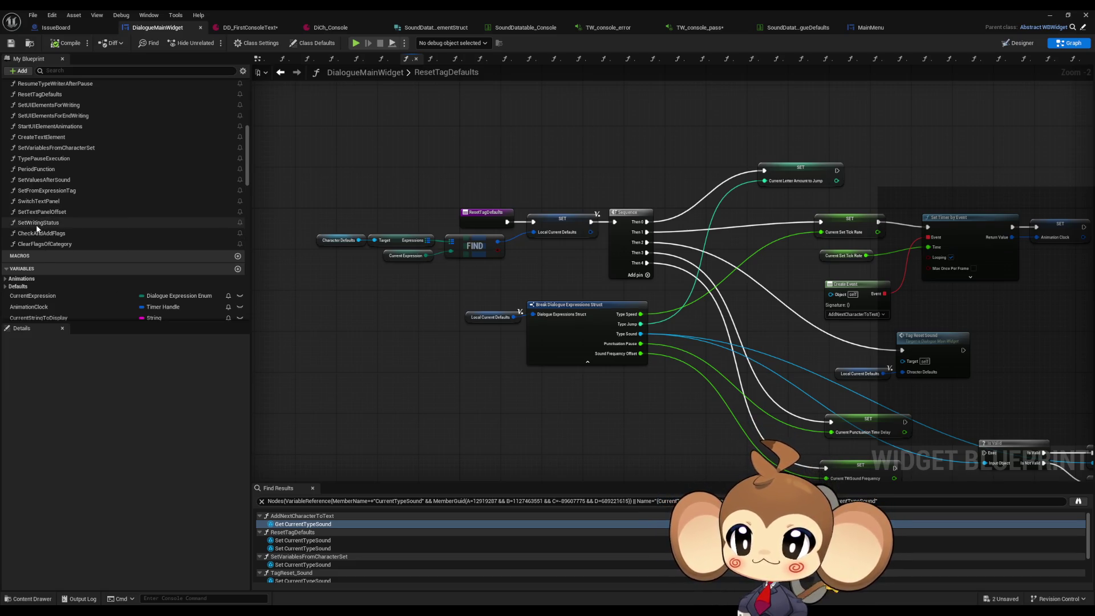
- Open the DialogueStateMachine blueprint from Content > Blueprints > DialogueSystem in a maximized editor
double_click(378, 9)
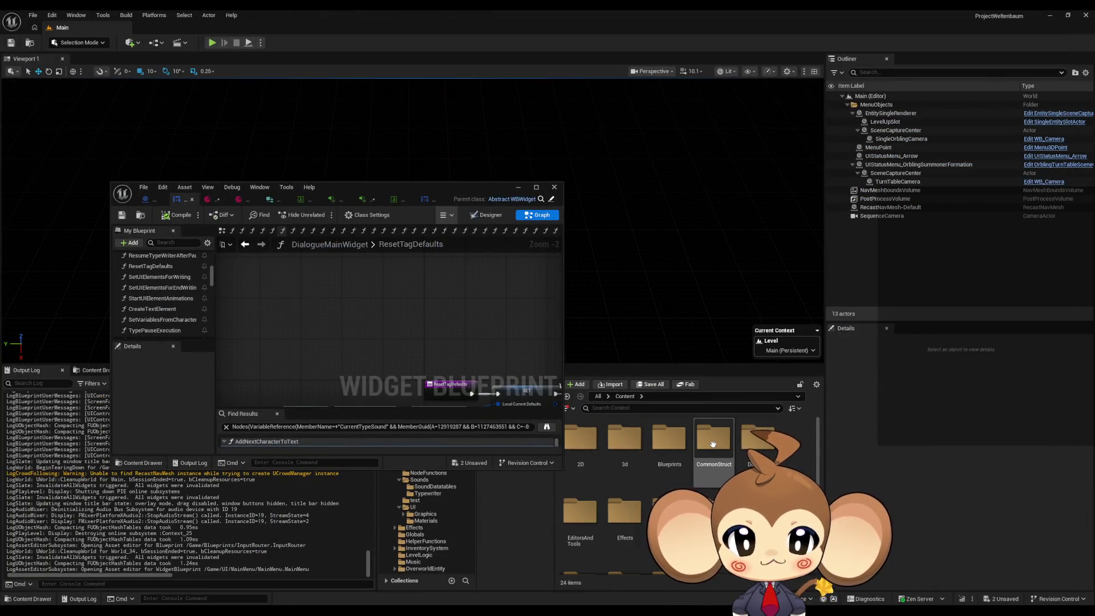
double_click(669, 440)
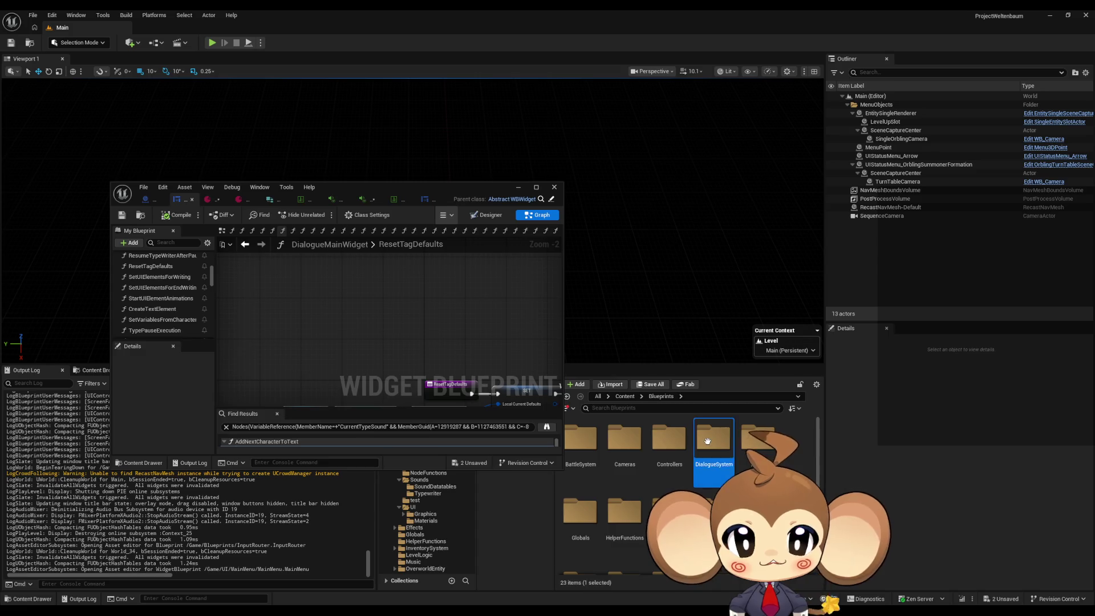
double_click(721, 450)
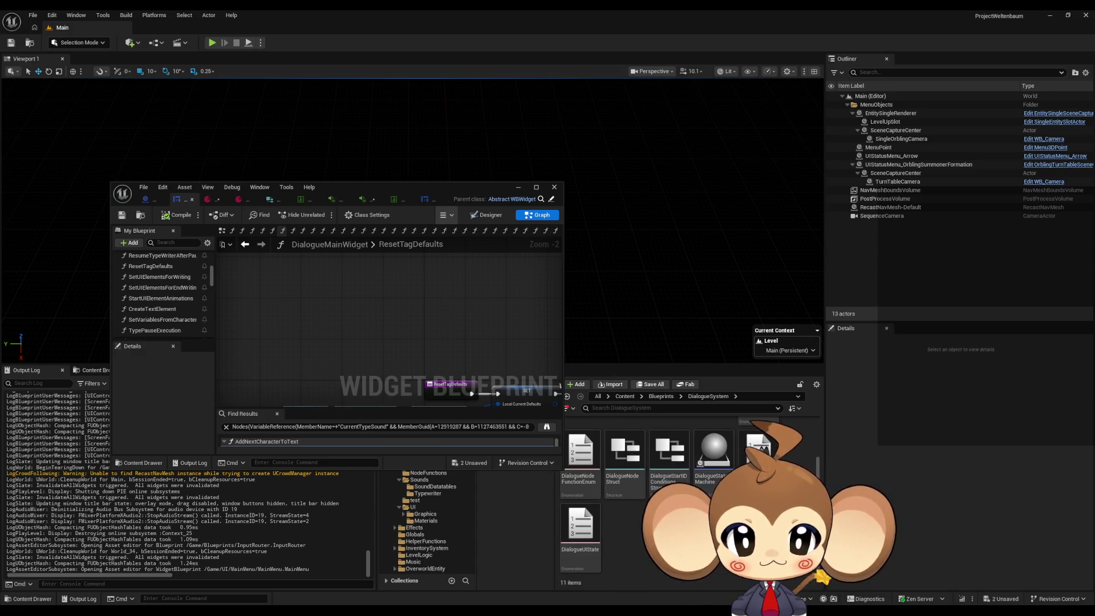
scroll(684, 485, "up", 2)
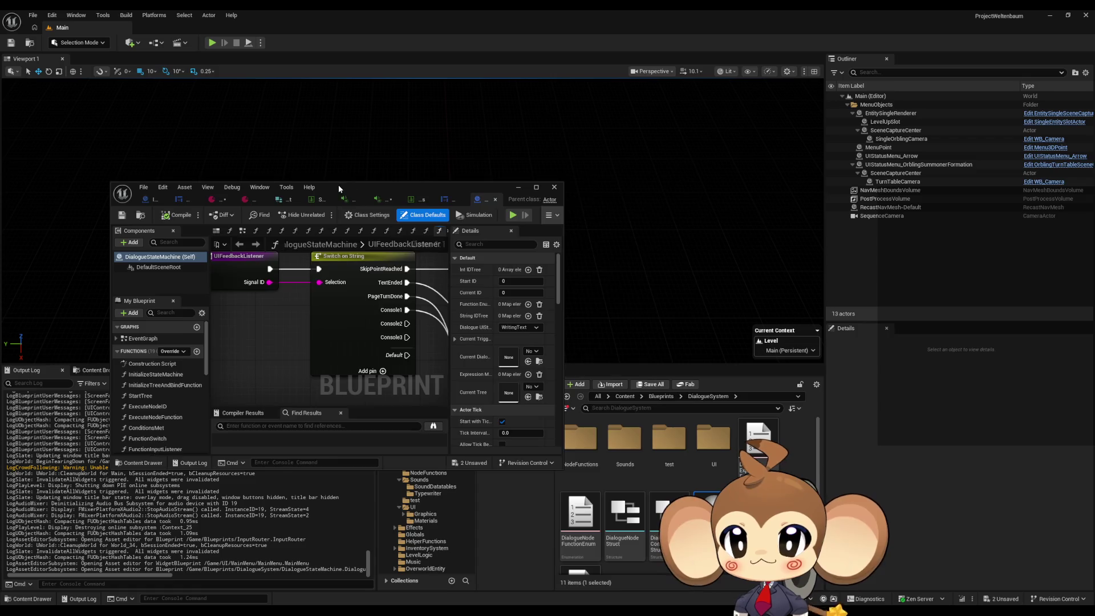
left_click_drag(337, 184, 470, 183)
double_click(470, 183)
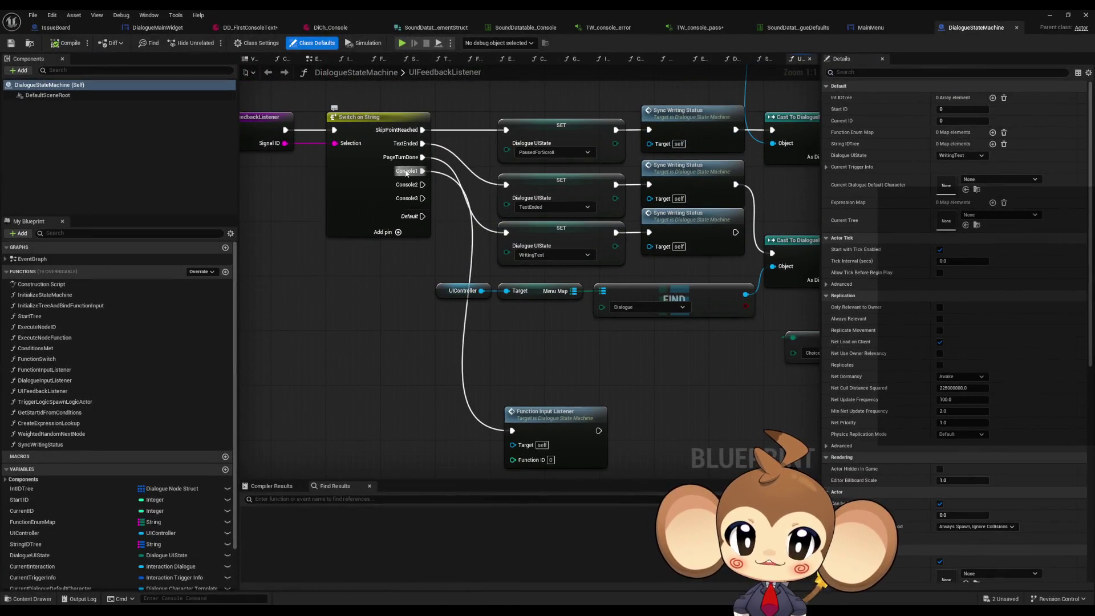
- Inspect how Console1 feeds the Function Input Listener in the UIFeedbackListener graph
left_click(562, 386)
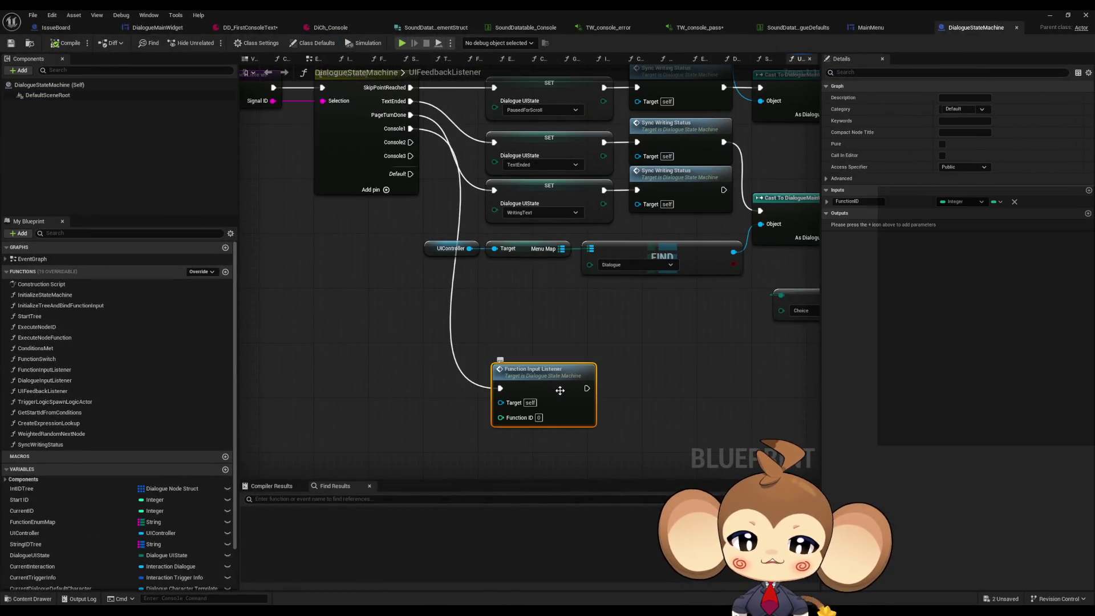
mouse_move(548, 389)
left_mouse_down()
mouse_move(672, 417)
mouse_move(593, 405)
left_mouse_up()
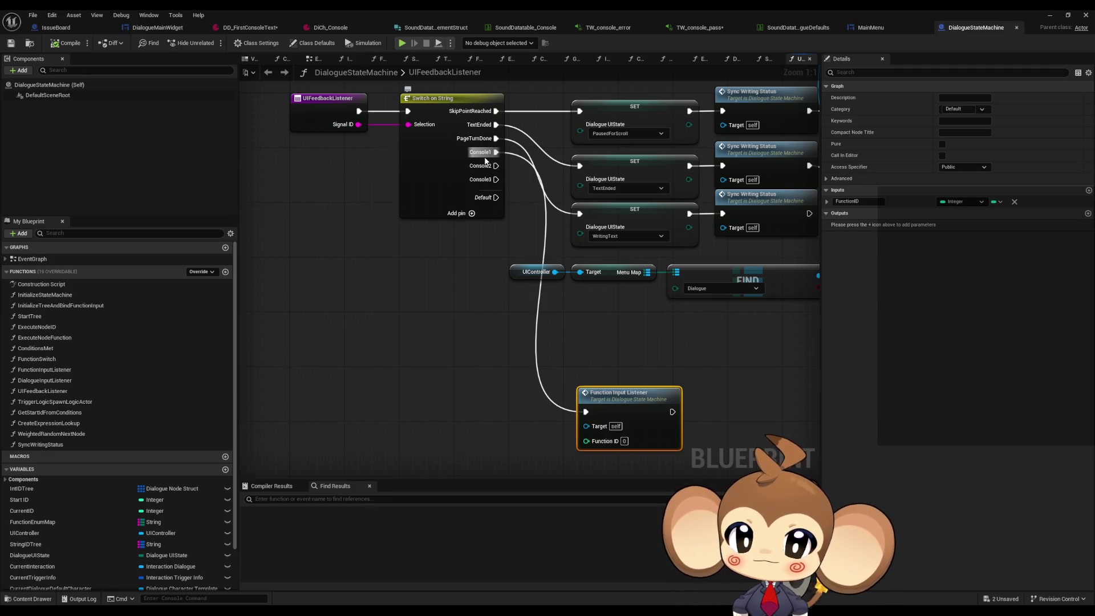
mouse_move(498, 166)
left_mouse_down()
mouse_move(446, 161)
mouse_move(470, 164)
left_mouse_up()
left_click(153, 31)
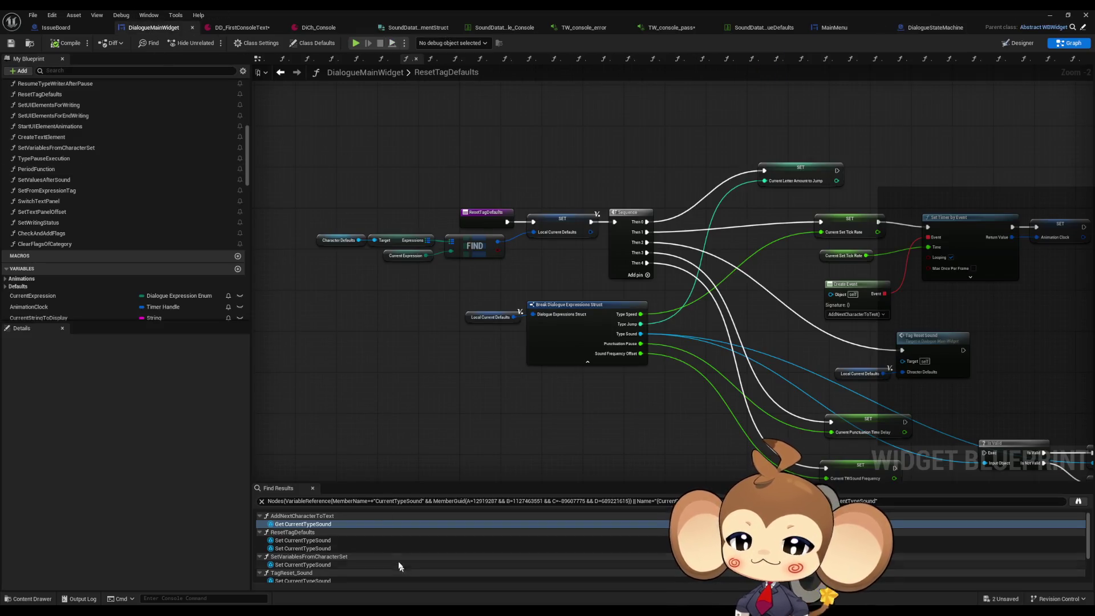
- Search DialogueMainWidget for 'console1' and frame the branch chain sending the Console1 feedback signal
left_click(337, 501)
type("consol")
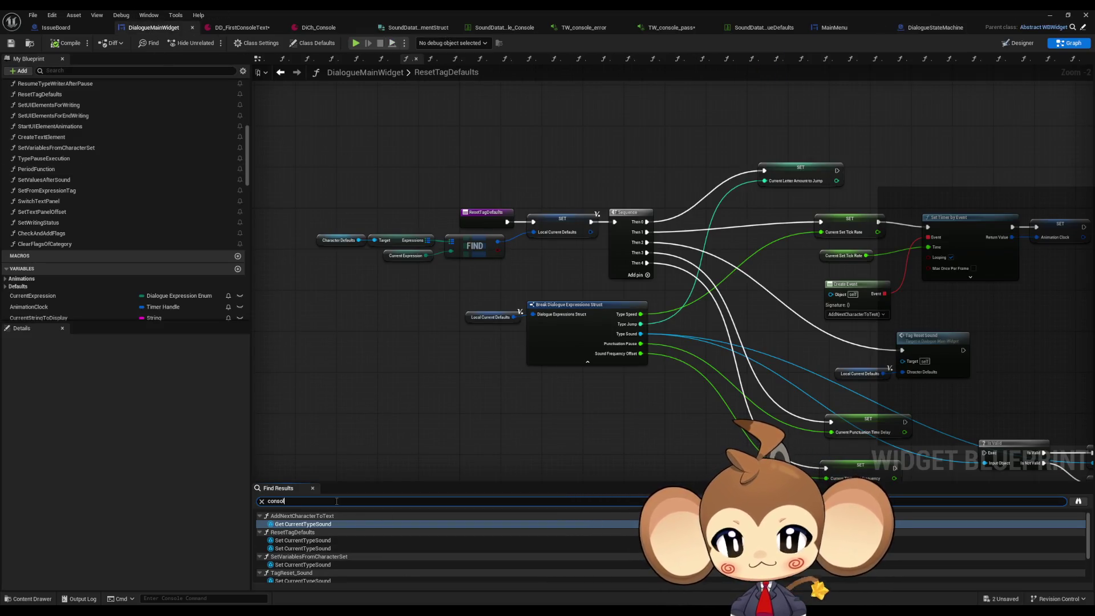
type("e")
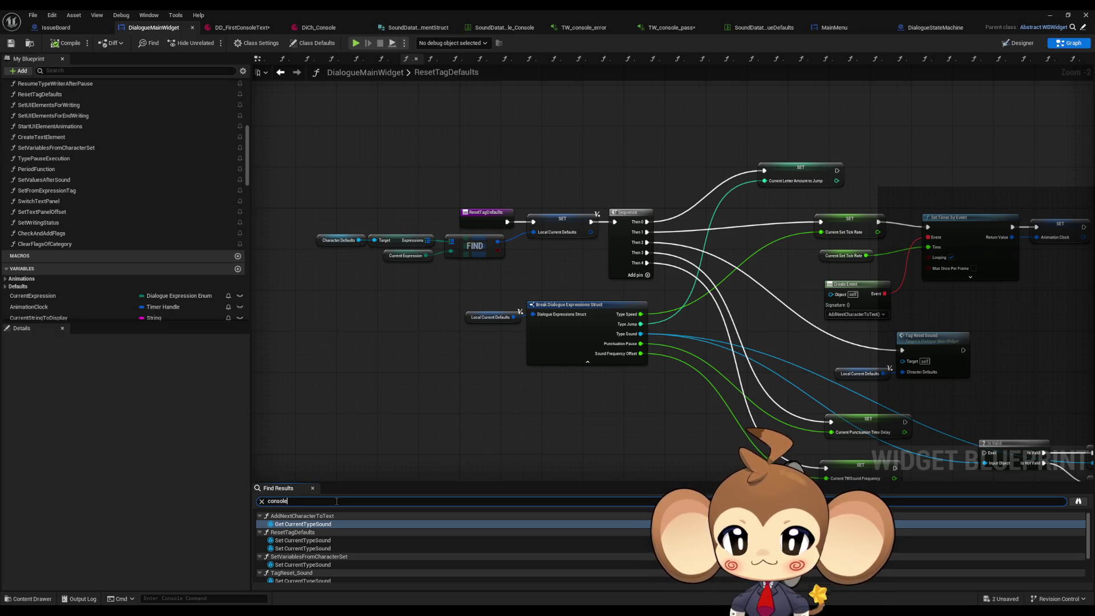
key("Return")
type("1")
key("Return")
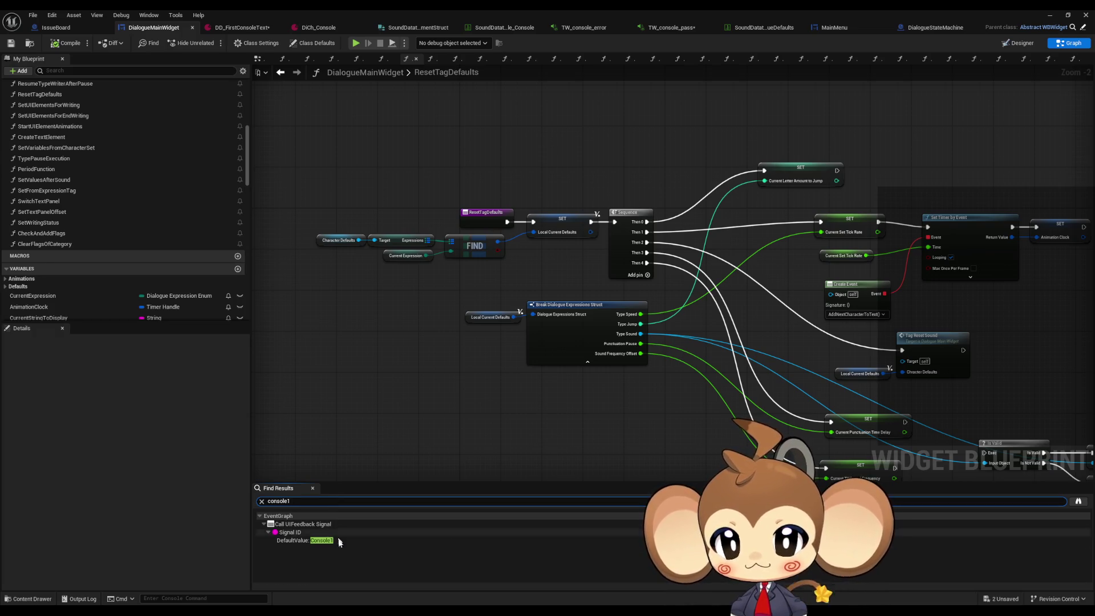
double_click(308, 539)
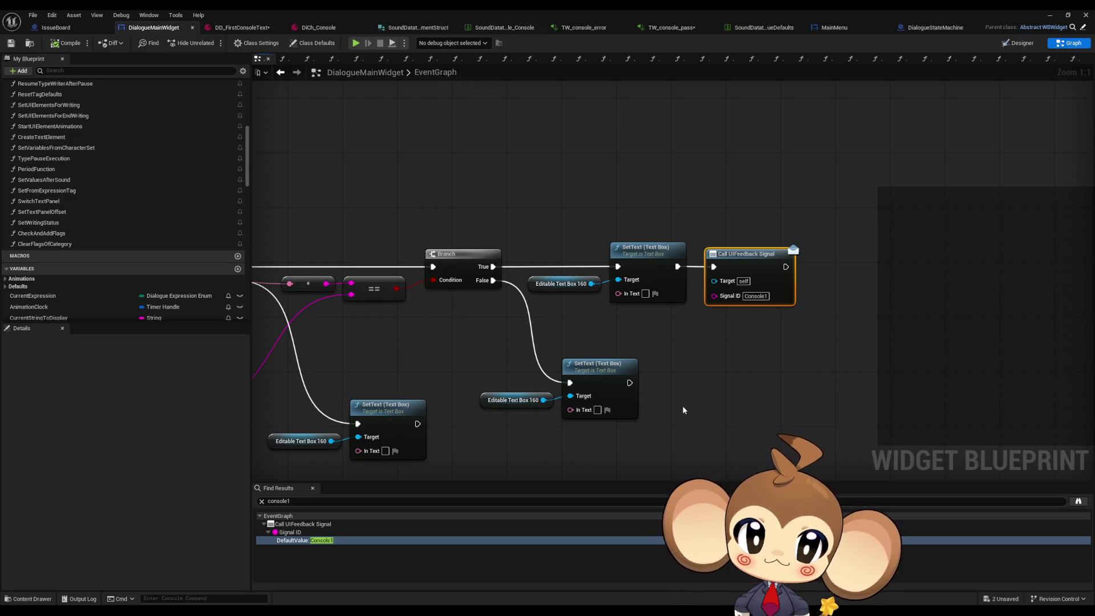
mouse_move(679, 406)
left_mouse_down()
mouse_move(740, 411)
mouse_move(783, 433)
mouse_move(799, 426)
mouse_move(697, 415)
mouse_move(748, 467)
mouse_move(669, 293)
mouse_move(979, 352)
mouse_move(1006, 429)
mouse_move(770, 324)
mouse_move(707, 279)
mouse_move(729, 320)
left_mouse_up()
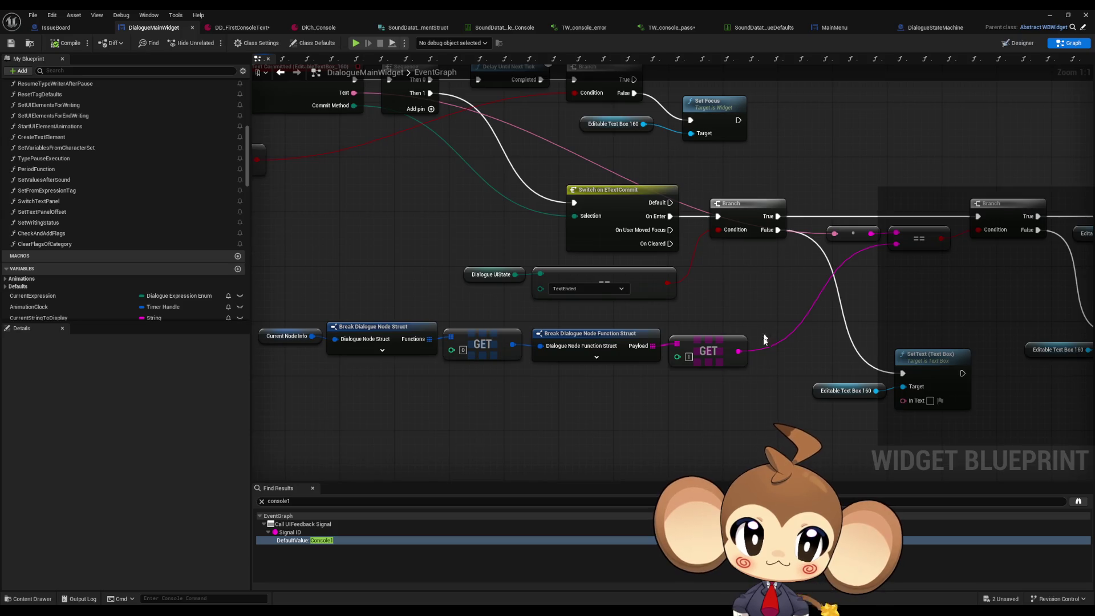
left_click_drag(643, 366, 268, 336)
scroll(515, 413, "down", 3)
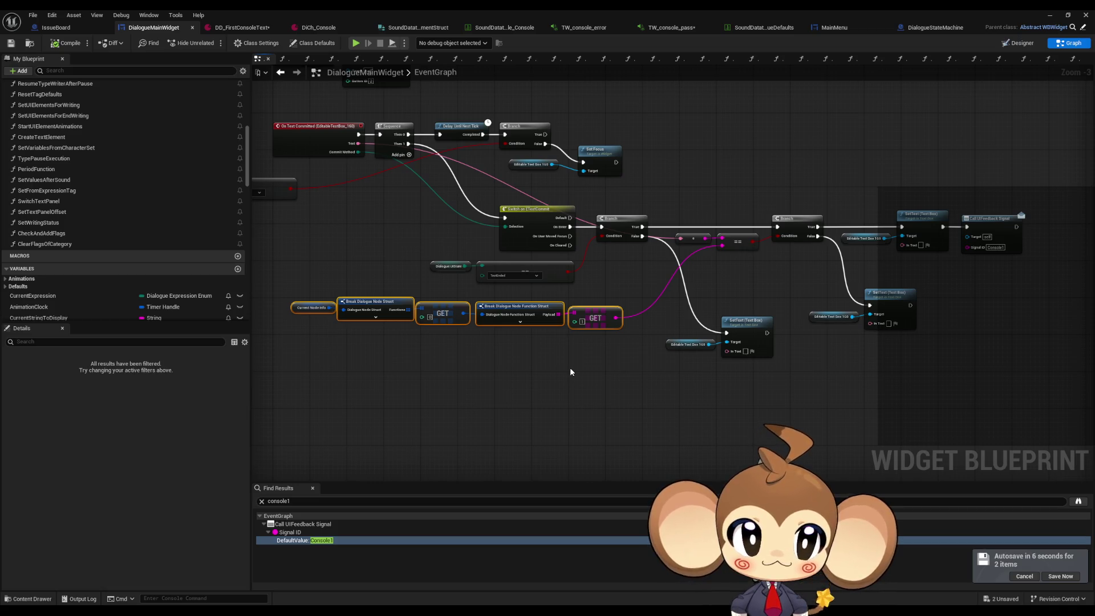
mouse_move(852, 277)
left_mouse_down()
mouse_move(709, 241)
mouse_move(750, 296)
mouse_move(748, 342)
left_mouse_up()
- Add a new Branch off the existing Branch's False output, routing its False to SetText
left_click_drag(676, 204, 718, 257)
type("branch")
key("Return")
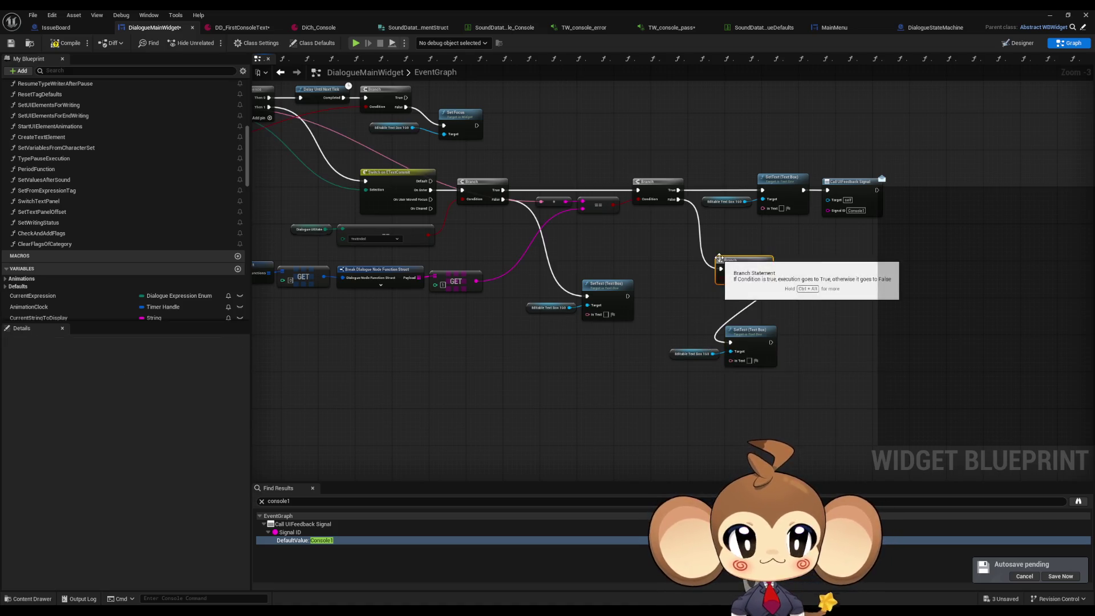
left_click_drag(766, 278, 730, 342)
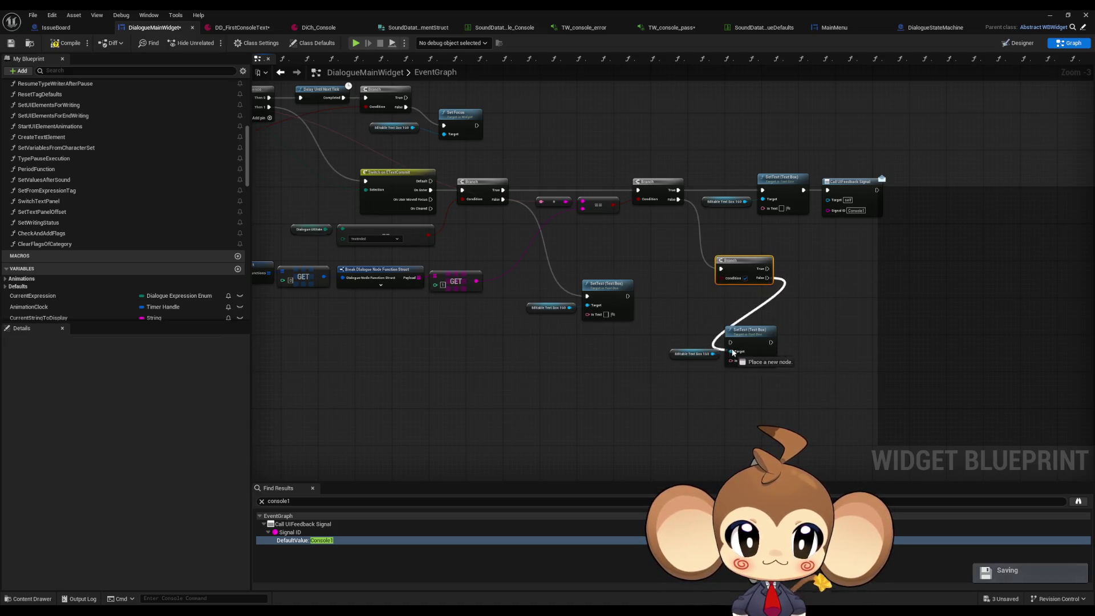
- Copy the GET/== payload comparison into the new Branch's Condition, fed by the committed text
mouse_move(518, 302)
left_mouse_down()
mouse_move(256, 251)
mouse_move(385, 244)
left_mouse_up()
left_click_drag(685, 301, 397, 244)
key("ctrl+c")
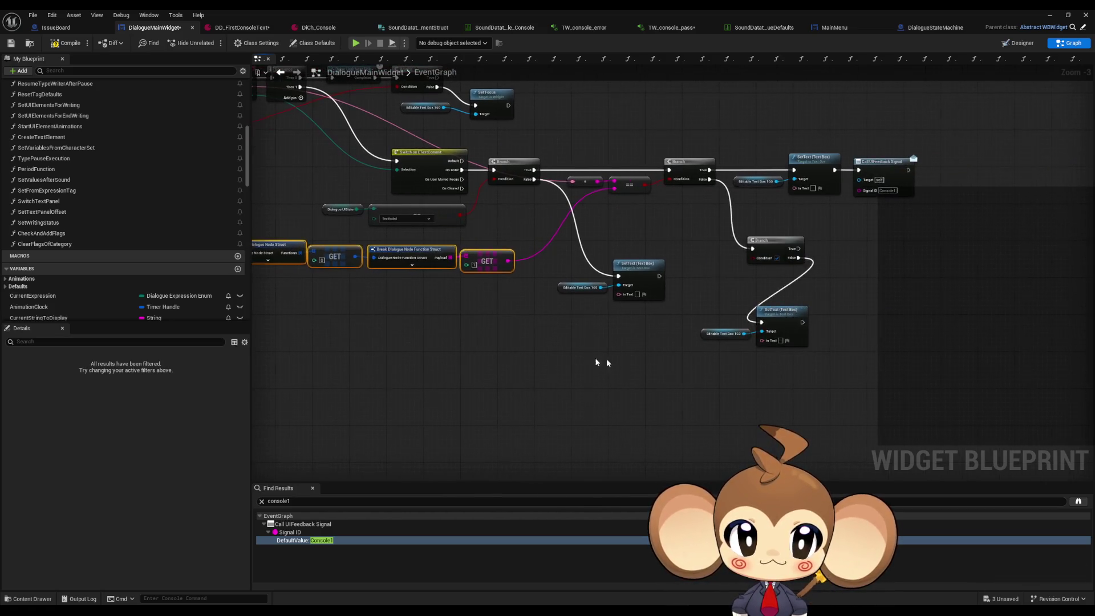
key("ctrl+v")
left_click(706, 388)
mouse_move(707, 353)
left_mouse_down()
mouse_move(713, 364)
mouse_move(752, 260)
left_mouse_up()
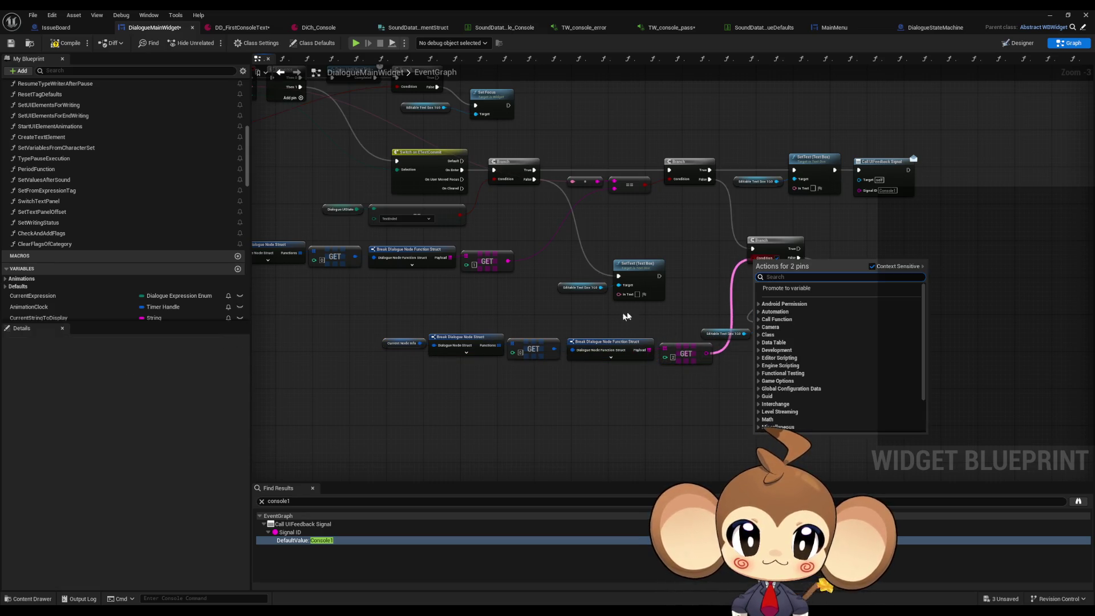
key("Escape")
mouse_move(406, 324)
left_mouse_down()
mouse_move(678, 372)
mouse_move(587, 363)
left_mouse_up()
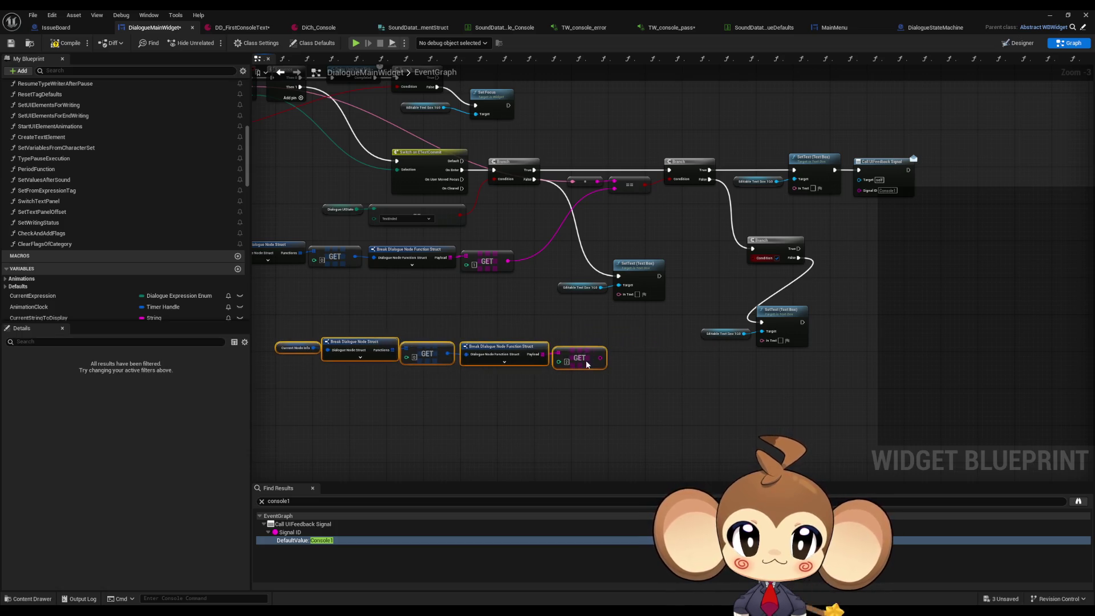
left_click_drag(627, 205, 676, 244)
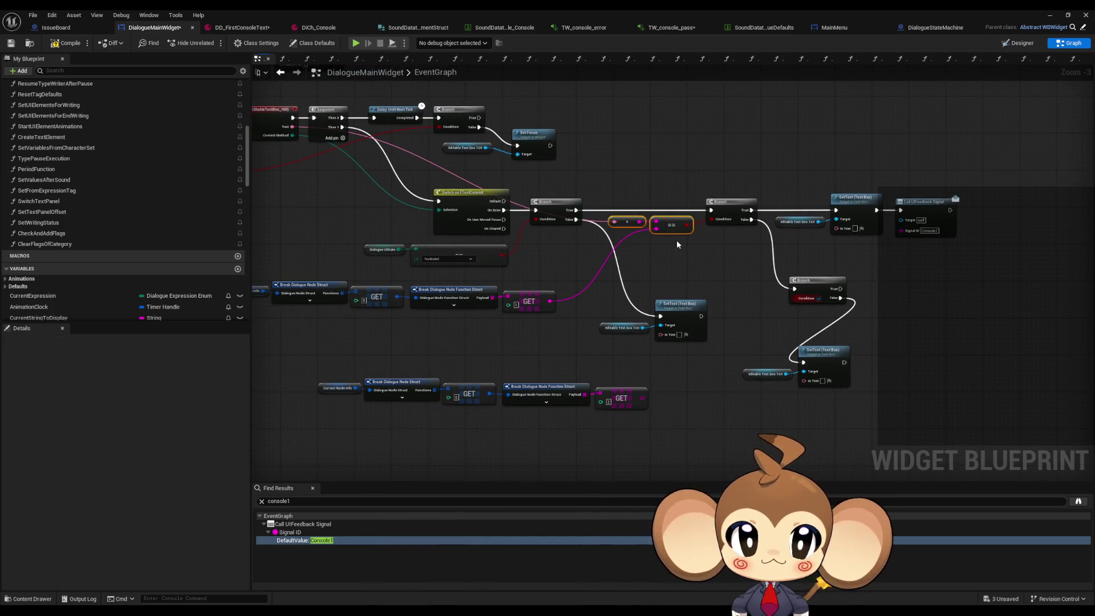
left_click_drag(744, 372, 794, 298)
left_click_drag(668, 369, 292, 127)
left_click_drag(722, 373, 701, 373)
- Duplicate SetText and Call UIFeedback Signal on the new Branch's True path with Signal ID Console2
left_click_drag(619, 180, 765, 248)
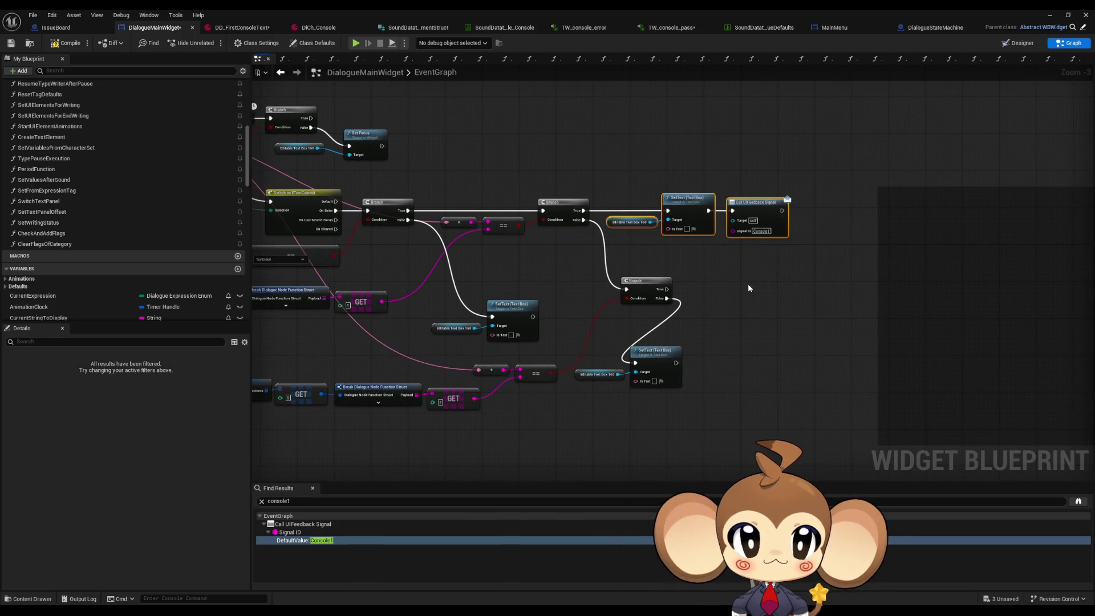
key("ctrl+d")
left_click_drag(666, 289, 747, 289)
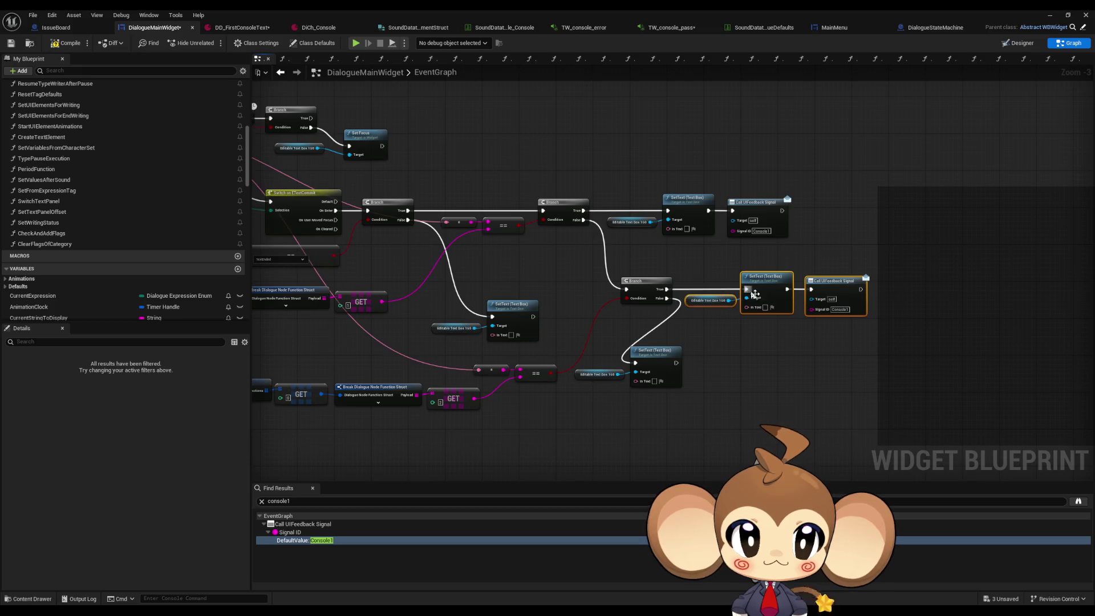
type("Console2")
key("Return")
left_click_drag(570, 341, 687, 393)
left_click_drag(656, 352, 719, 366)
left_click(672, 333)
left_click(249, 29)
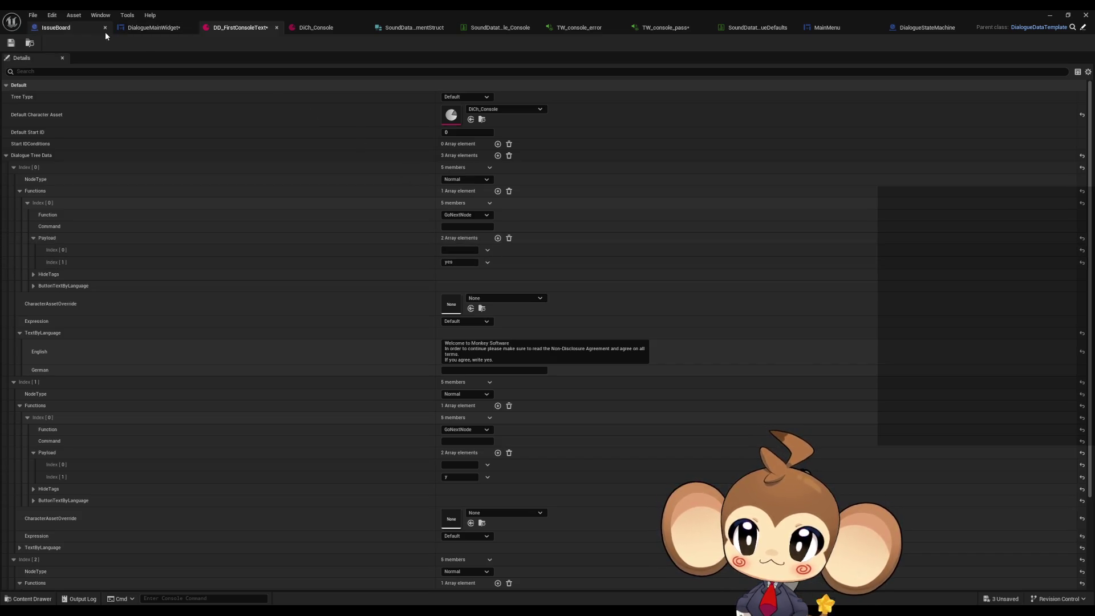
- Add a 'no' payload answer to the first node and append the disagree line to its English prompt
left_click(147, 30)
left_click_drag(351, 246, 536, 236)
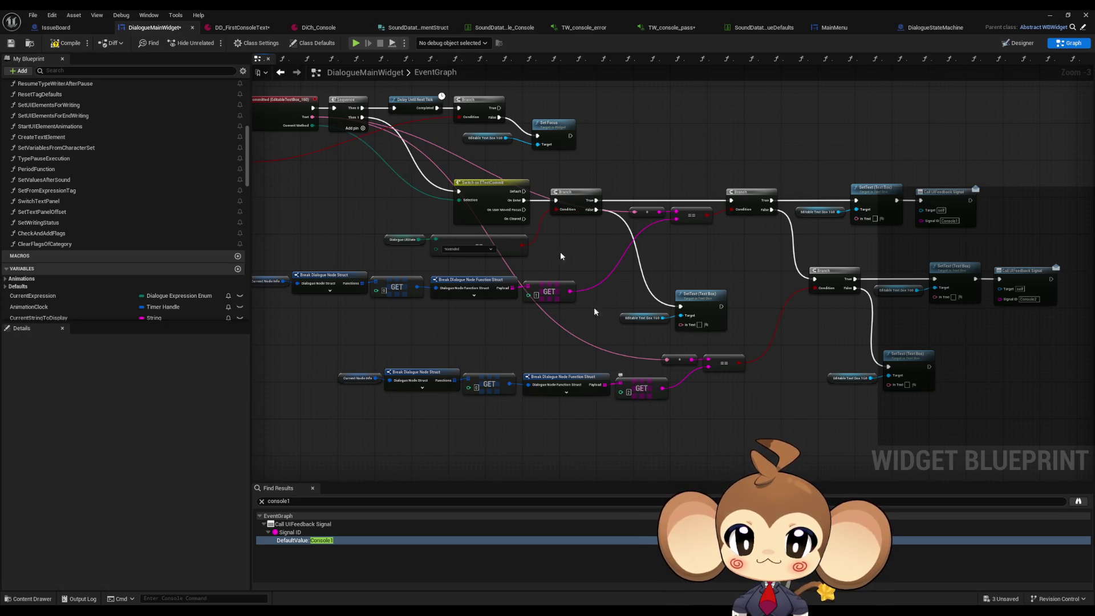
left_click(239, 27)
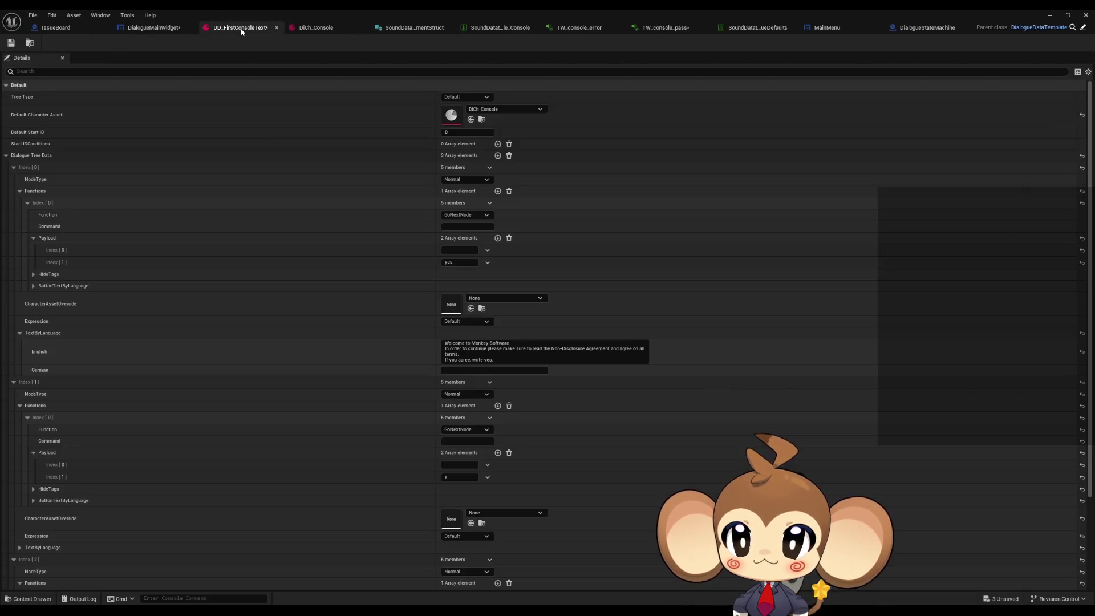
left_click(497, 237)
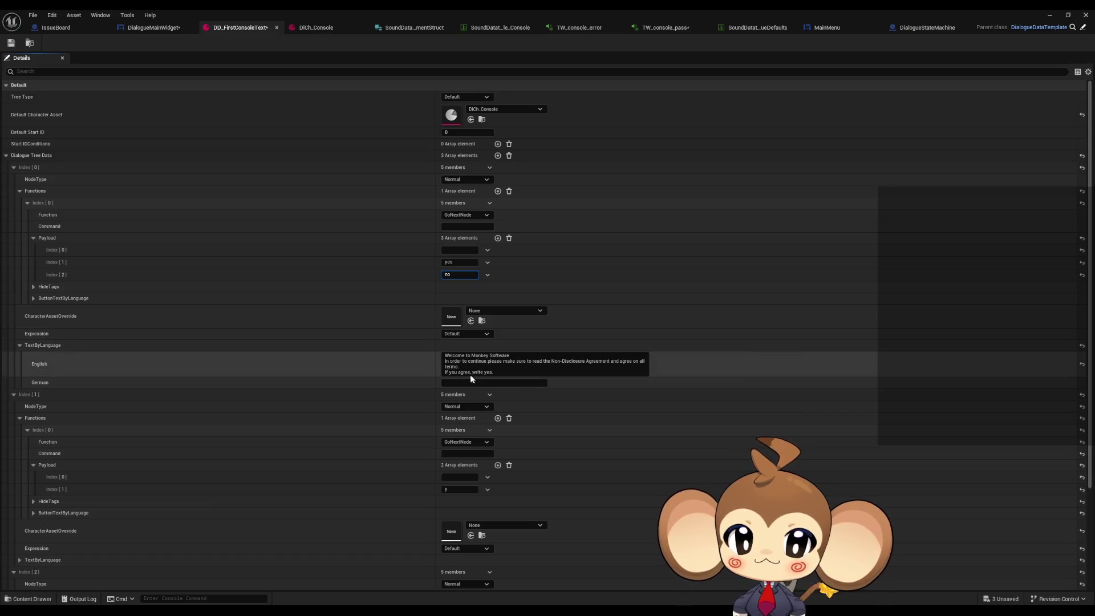
left_click(502, 372)
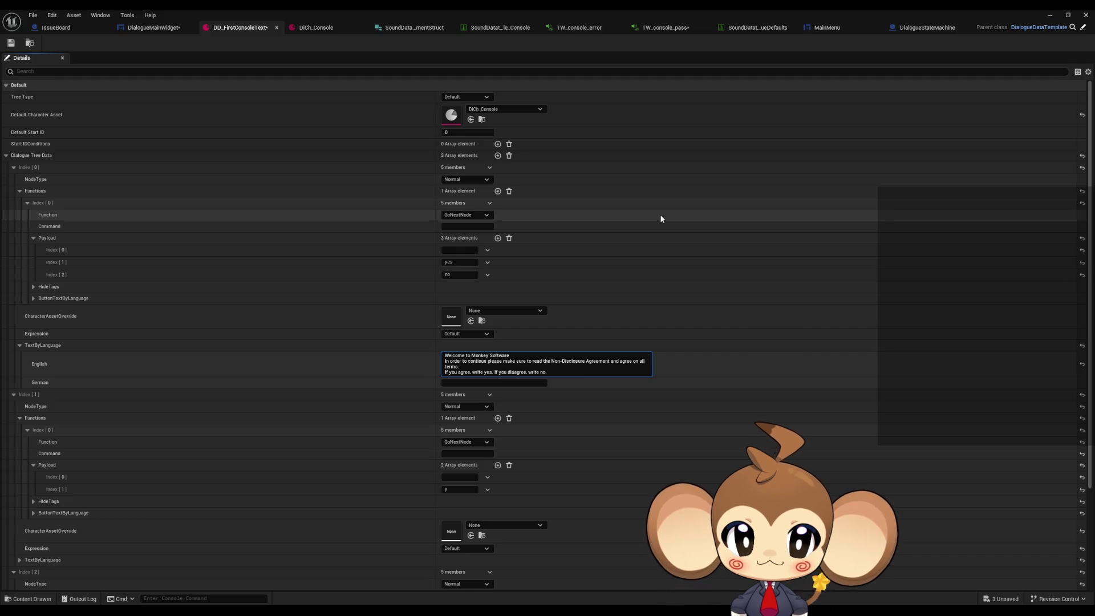
- Give the second and third nodes a third payload answer 'n' and save DD_FirstConsoleText
scroll(342, 325, "down", 3)
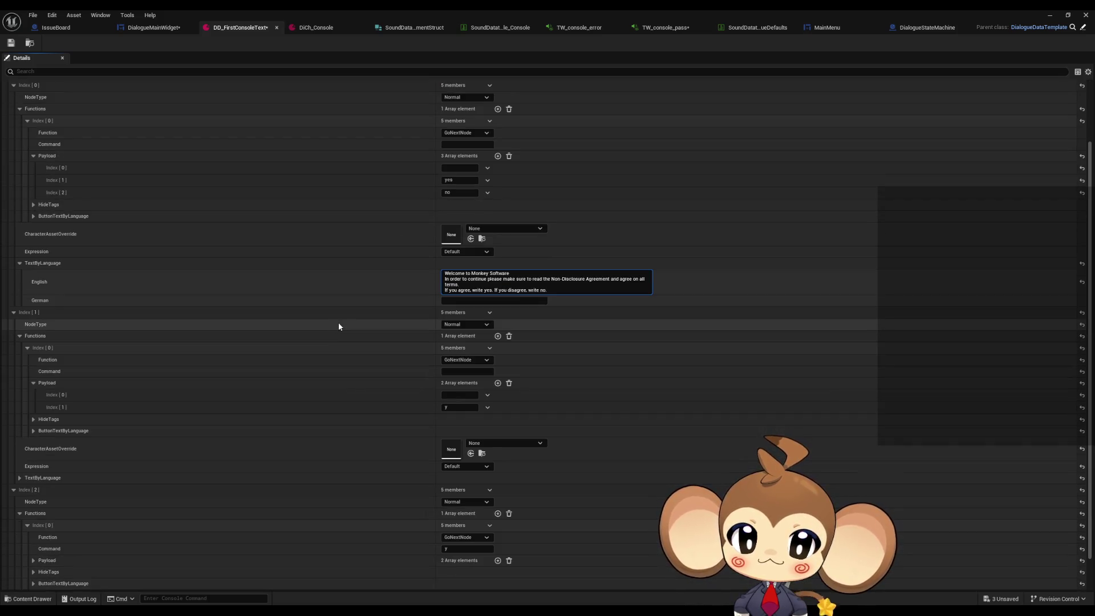
scroll(337, 323, "down", 2)
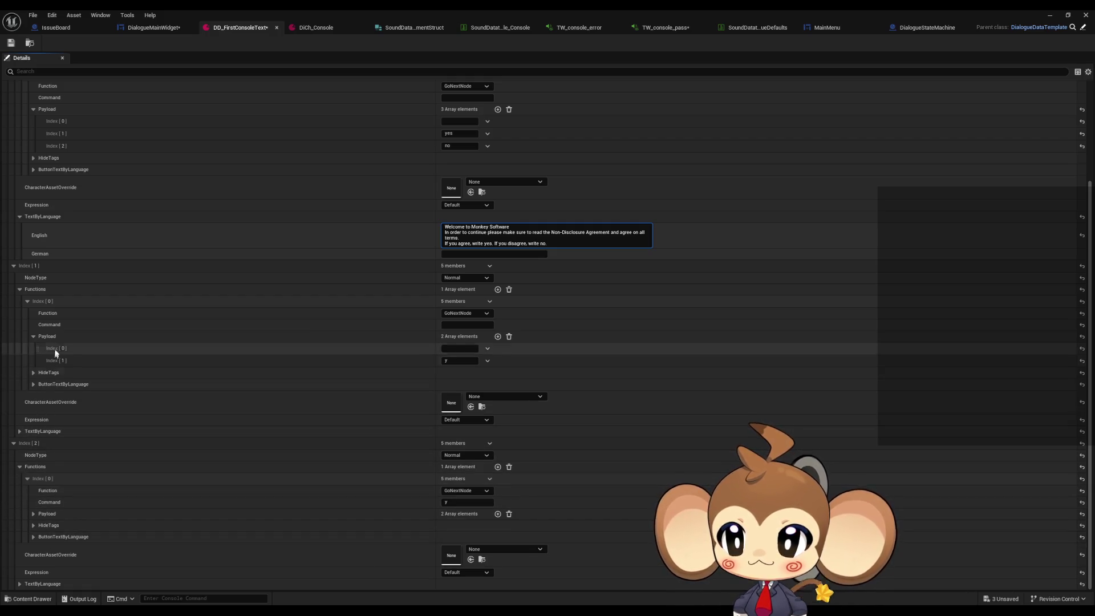
left_click(497, 336)
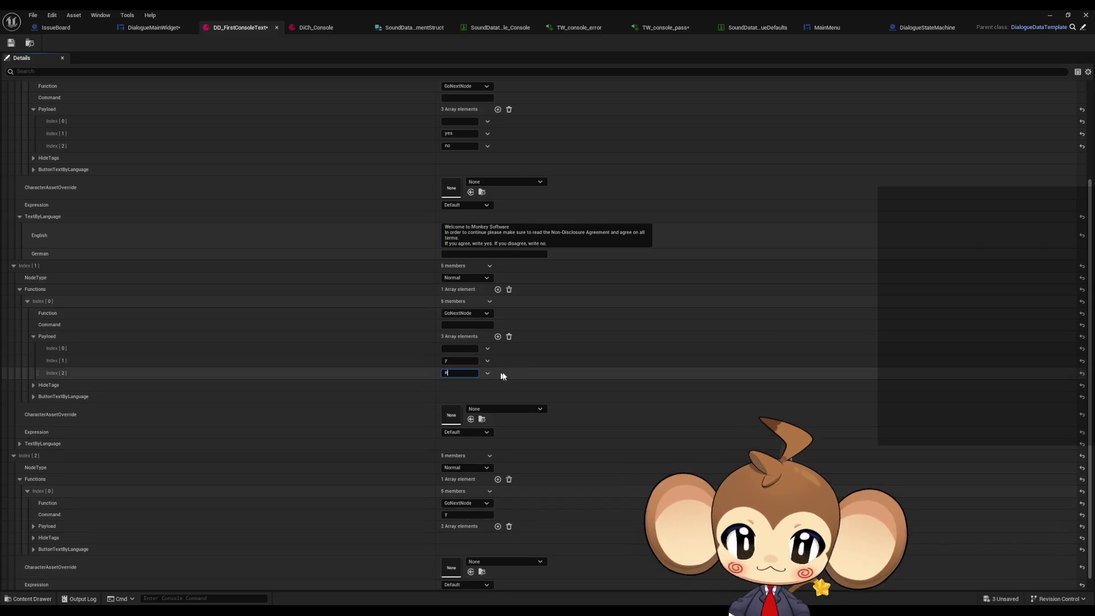
scroll(502, 376, "down", 1)
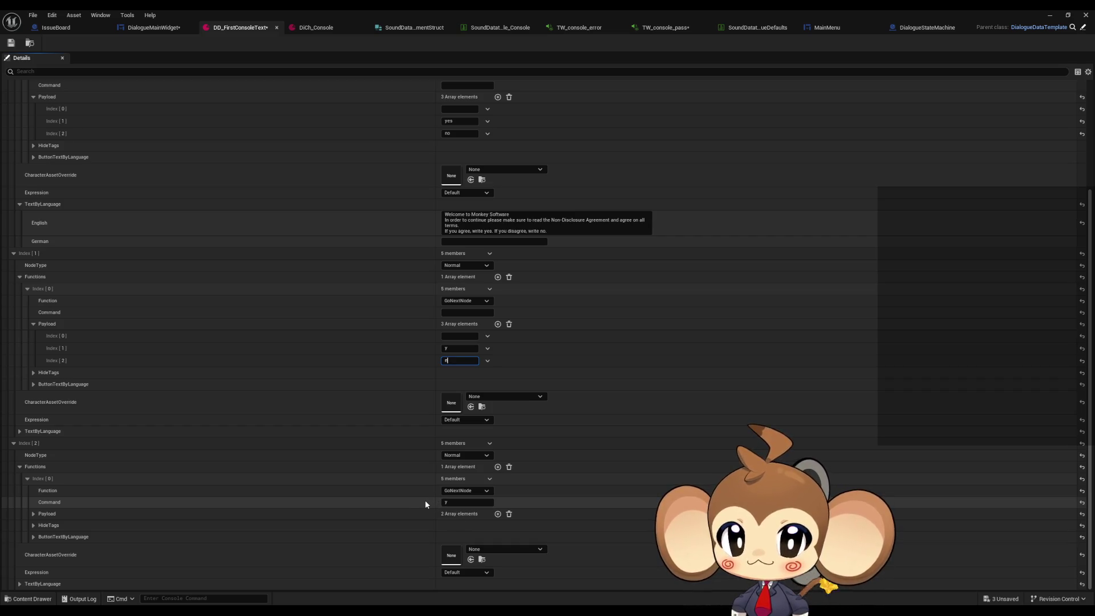
left_click(34, 513)
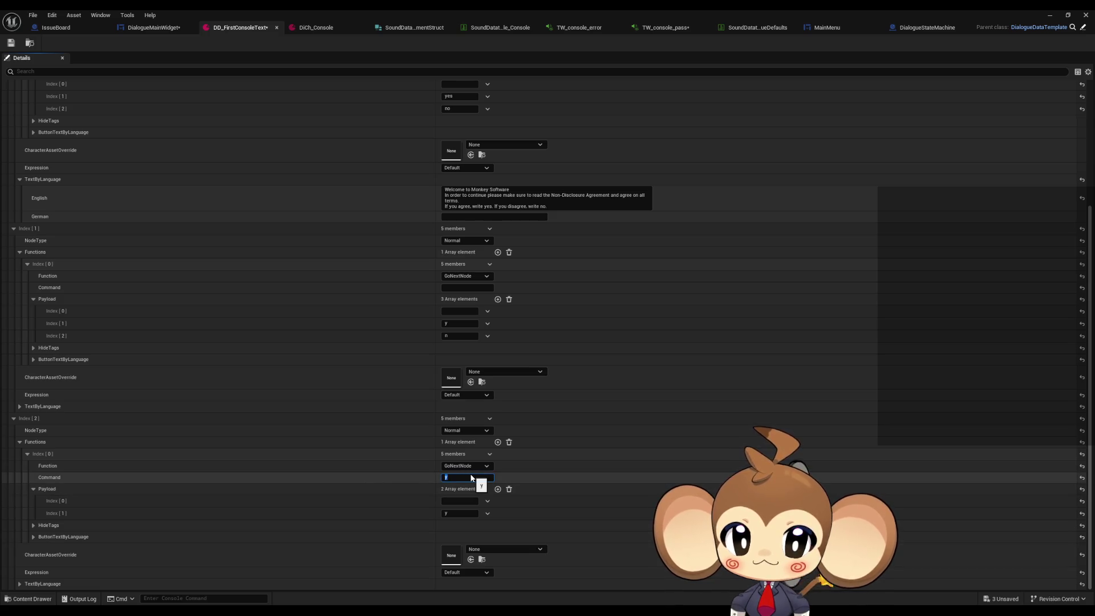
left_click(497, 489)
type("n")
left_click(15, 48)
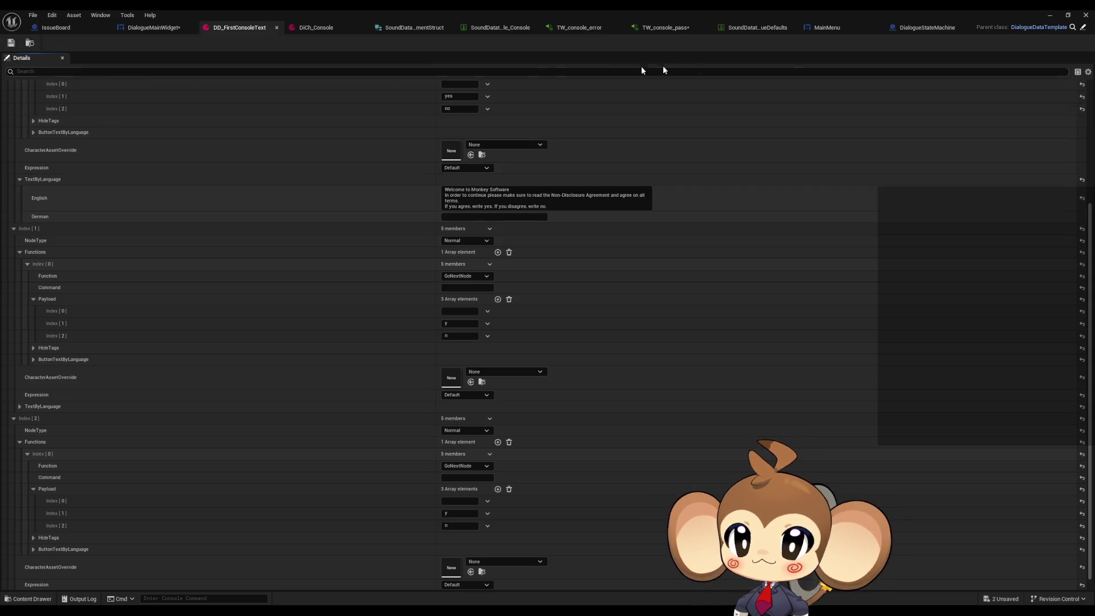
left_click(1048, 18)
left_click(210, 43)
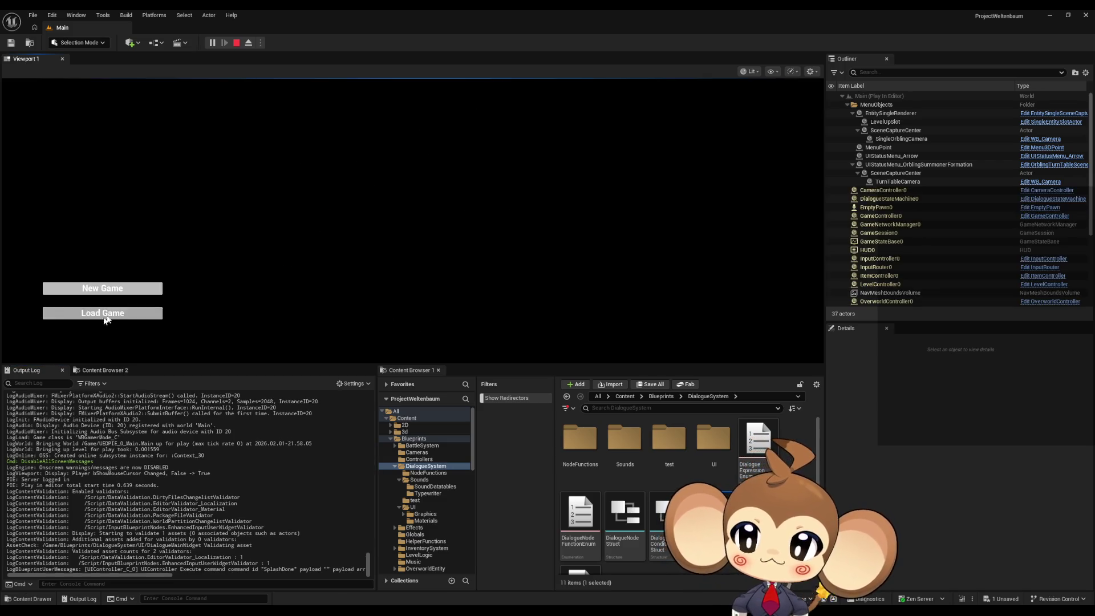
left_click(108, 310)
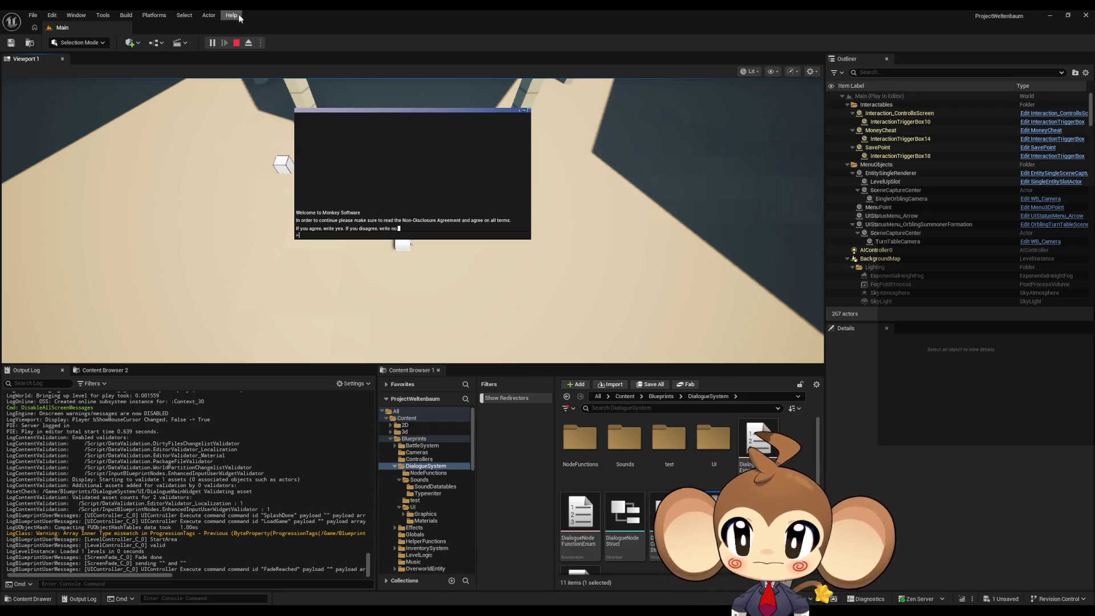
left_click(233, 45)
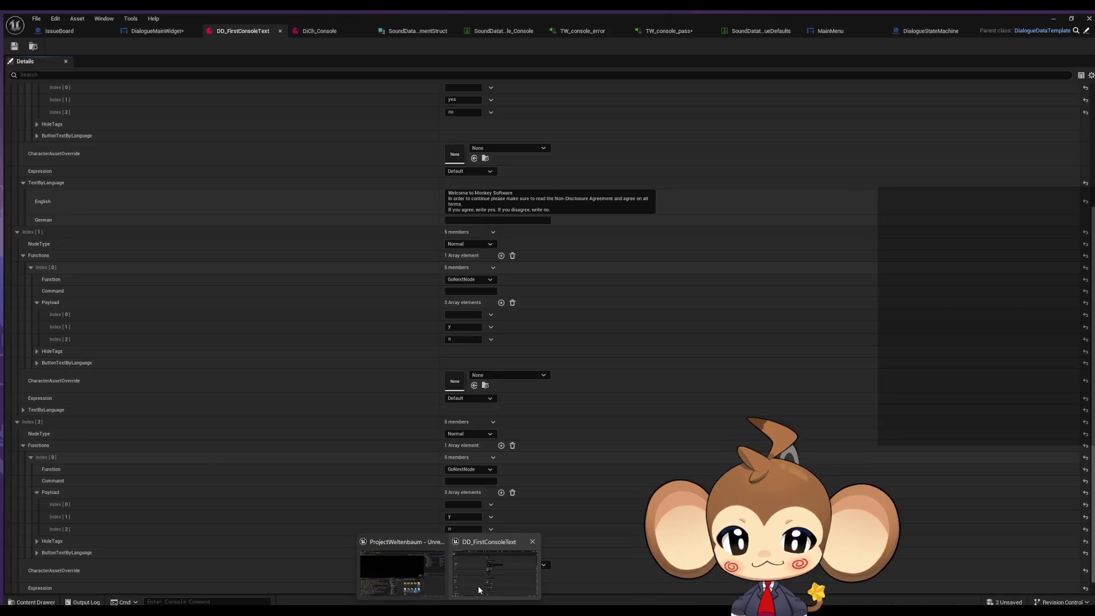
left_click(478, 584)
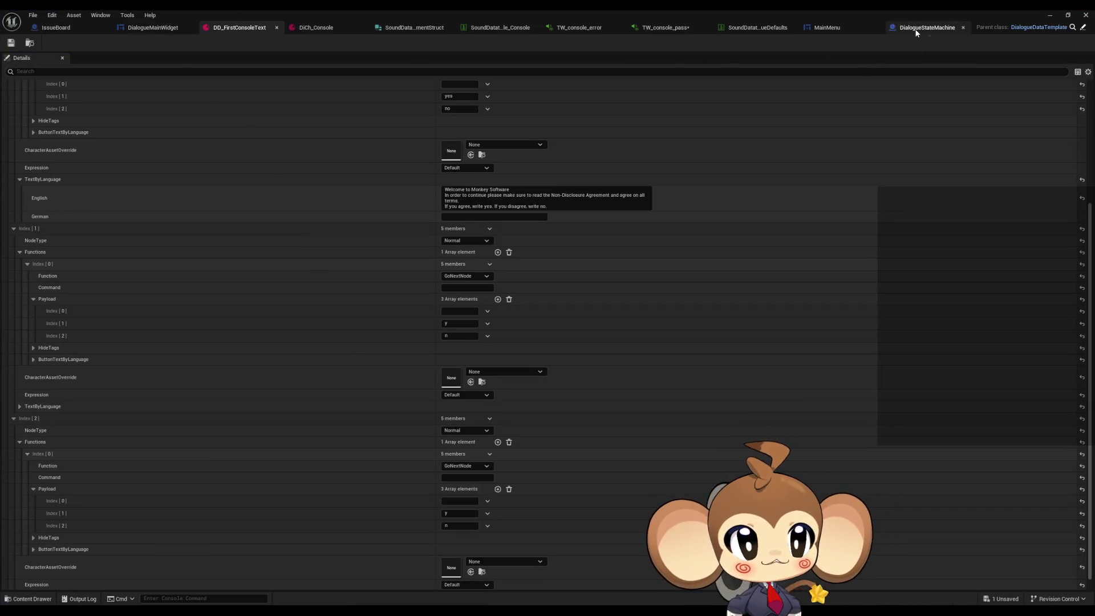
- Open the DialogueStateMachine graph and inspect its Function Input Listener node
left_click(827, 27)
left_click(946, 27)
left_click(685, 249)
scroll(638, 330, "down", 2)
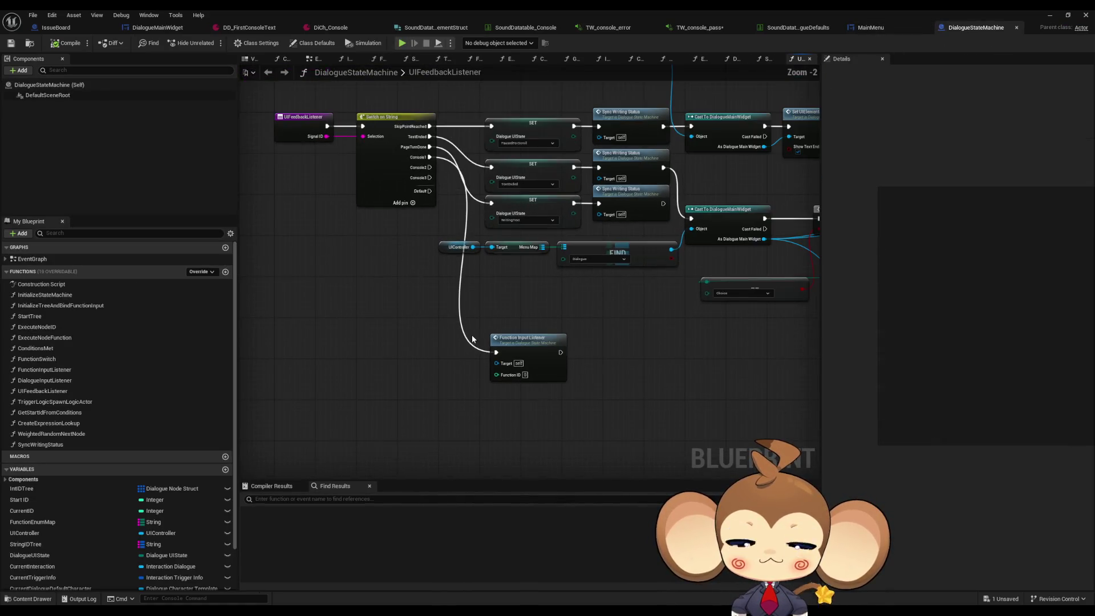
scroll(472, 339, "up", 2)
left_click(592, 391)
scroll(546, 354, "down", 2)
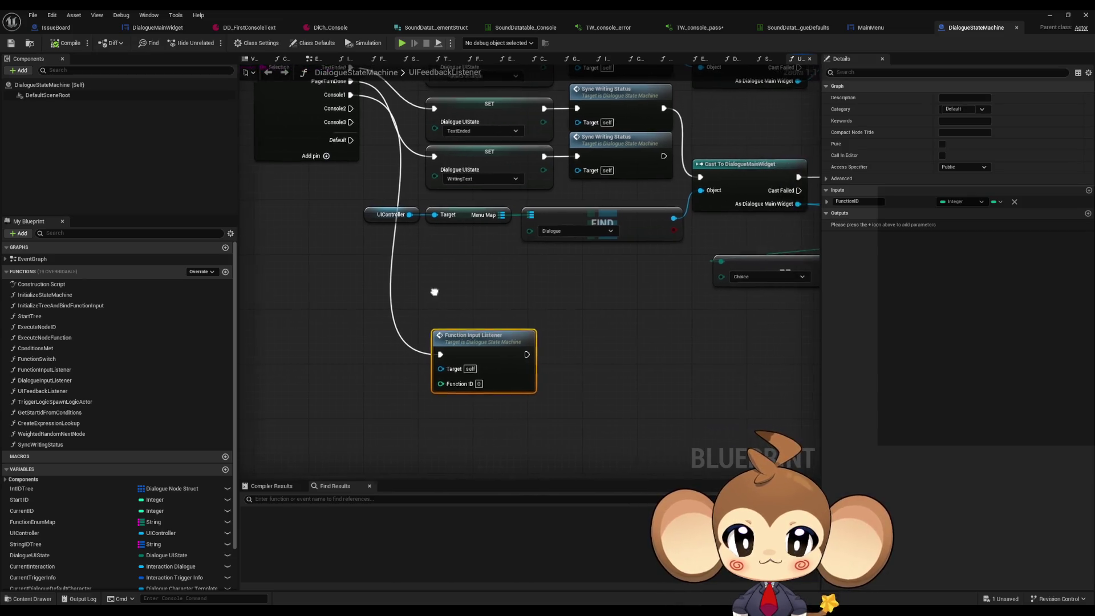
left_click(519, 377)
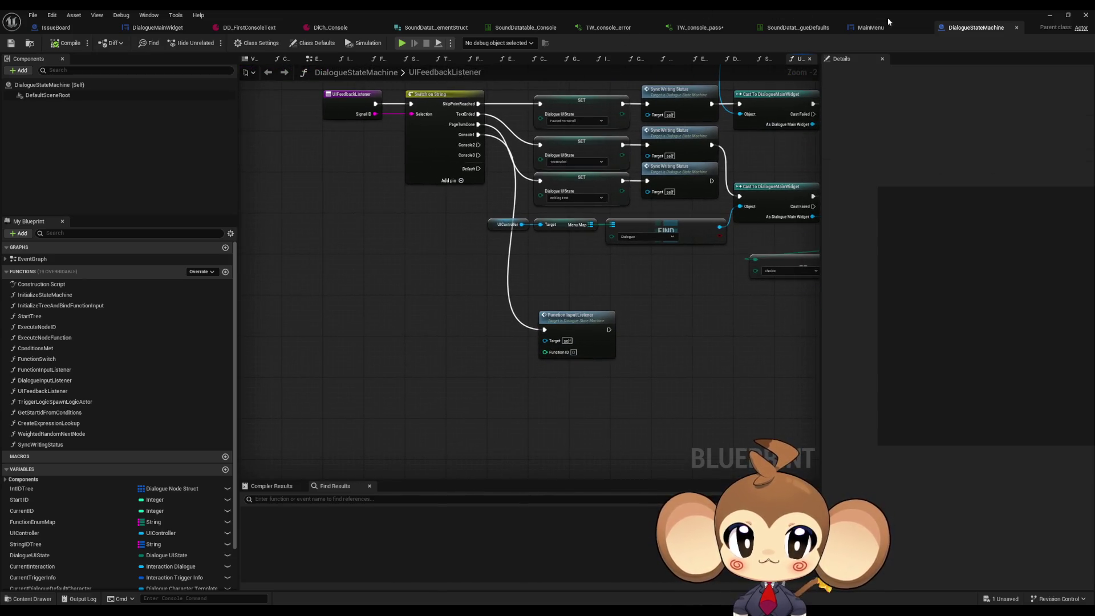
- Copy Quit Game from the MainMenu graph into UIFeedbackListener and wire Console2 to it
left_click(868, 28)
left_click(511, 311)
key("ctrl+c")
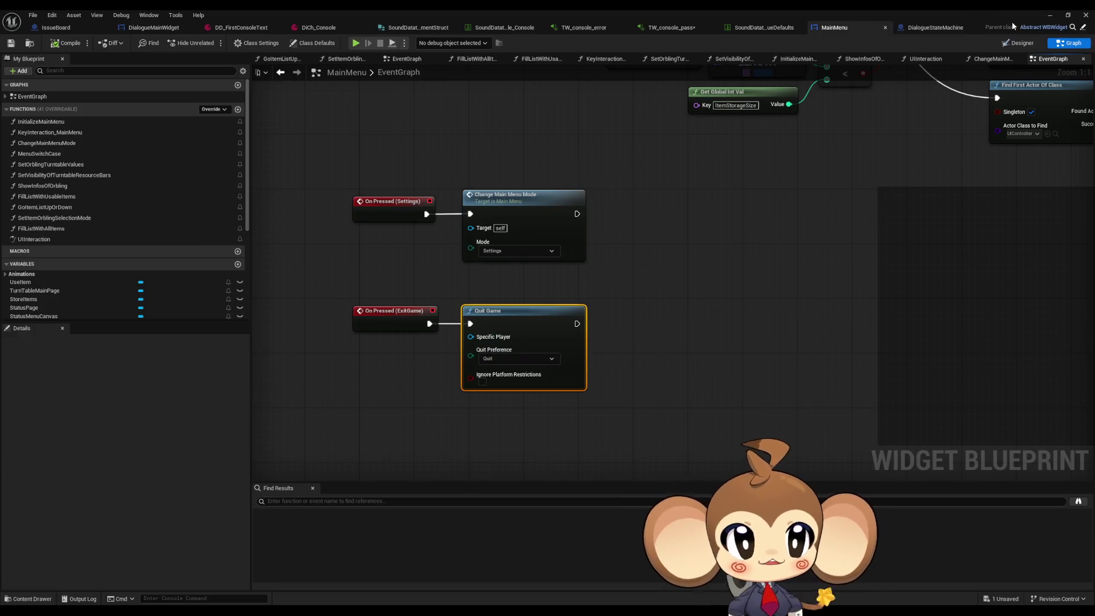
left_click(935, 27)
key("ctrl+v")
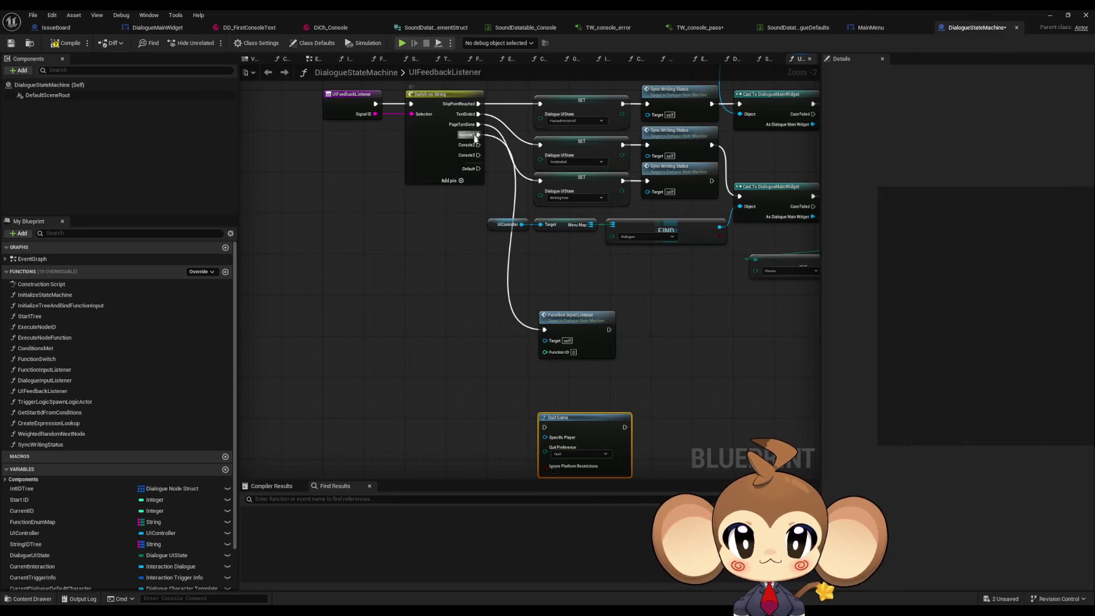
mouse_move(478, 144)
left_mouse_down()
mouse_move(459, 140)
mouse_move(528, 423)
mouse_move(533, 366)
left_mouse_up()
left_click(667, 331)
left_click(1086, 15)
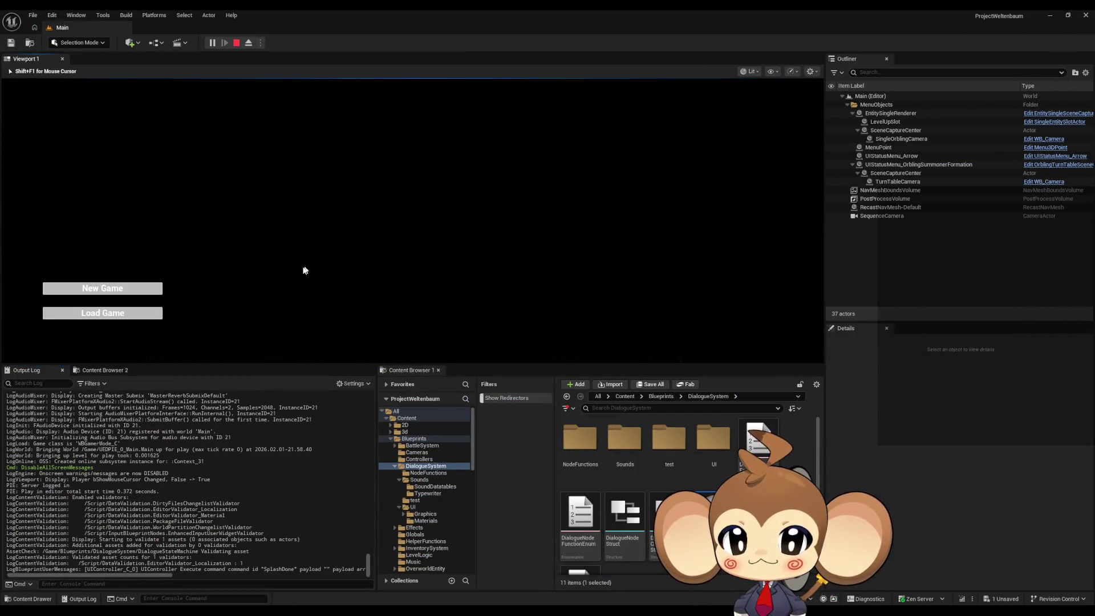
- Load the game and answer no at the NDA prompt, which quits the game
left_click(102, 314)
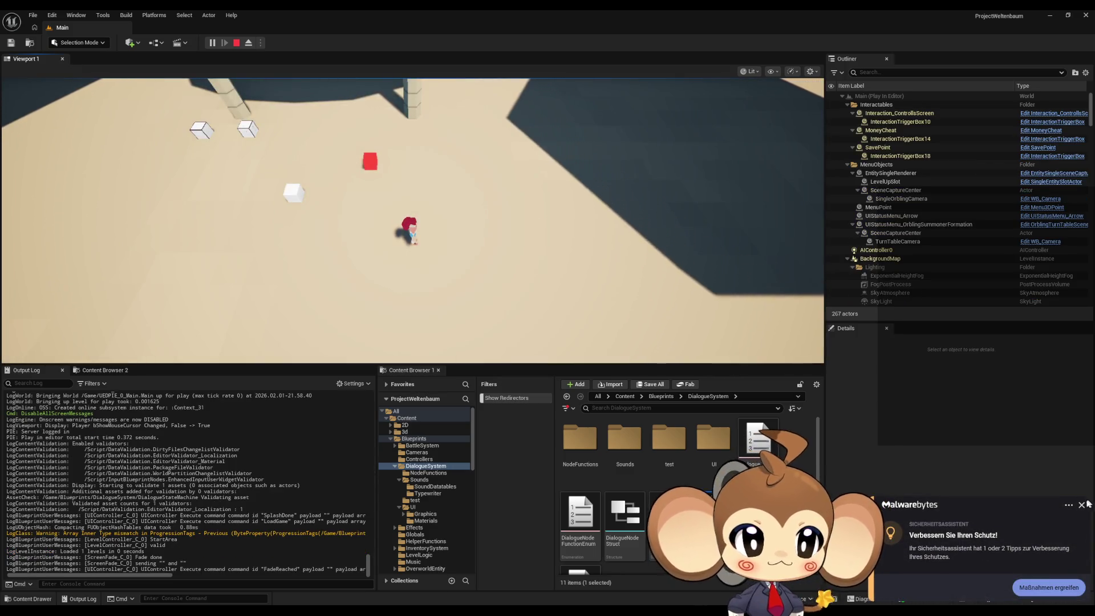
left_click(1082, 504)
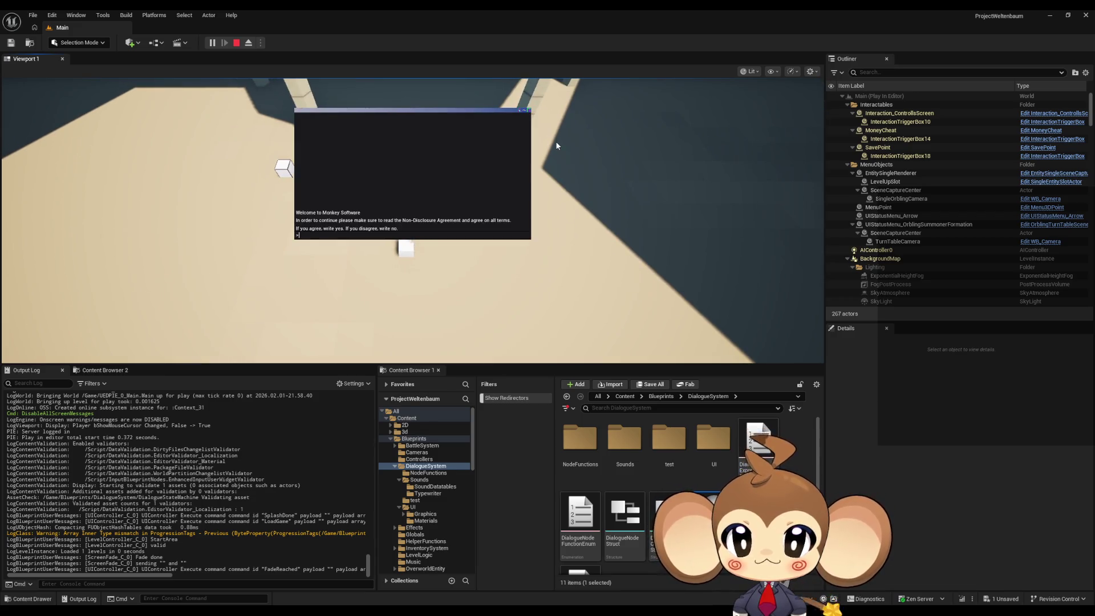
key("Return")
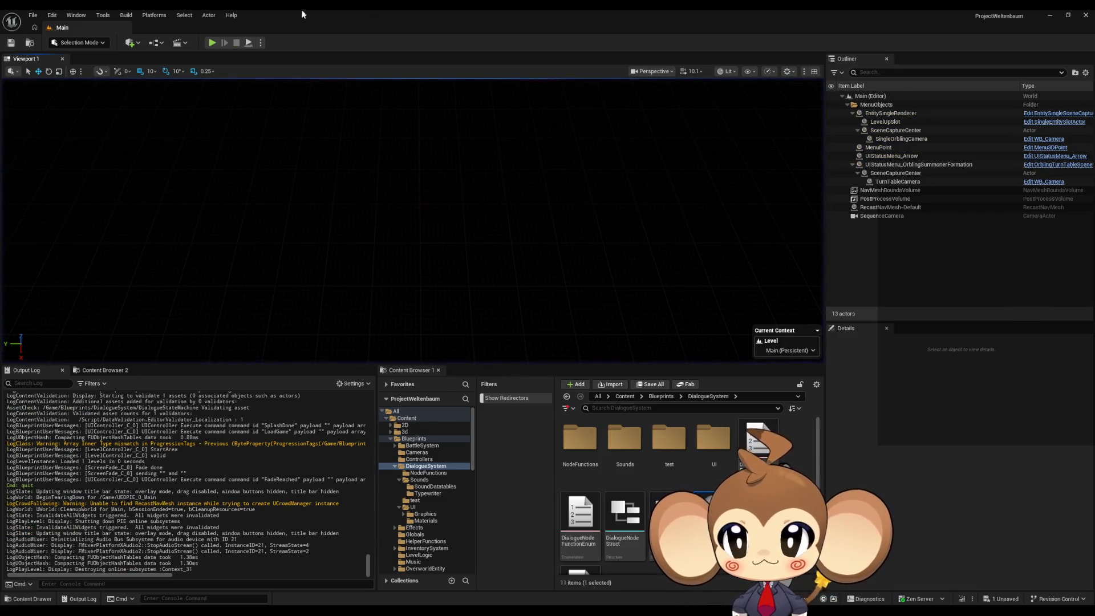
- Replay, answer yes at the NDA prompt, end the session, and start a fresh play session
left_click(409, 262)
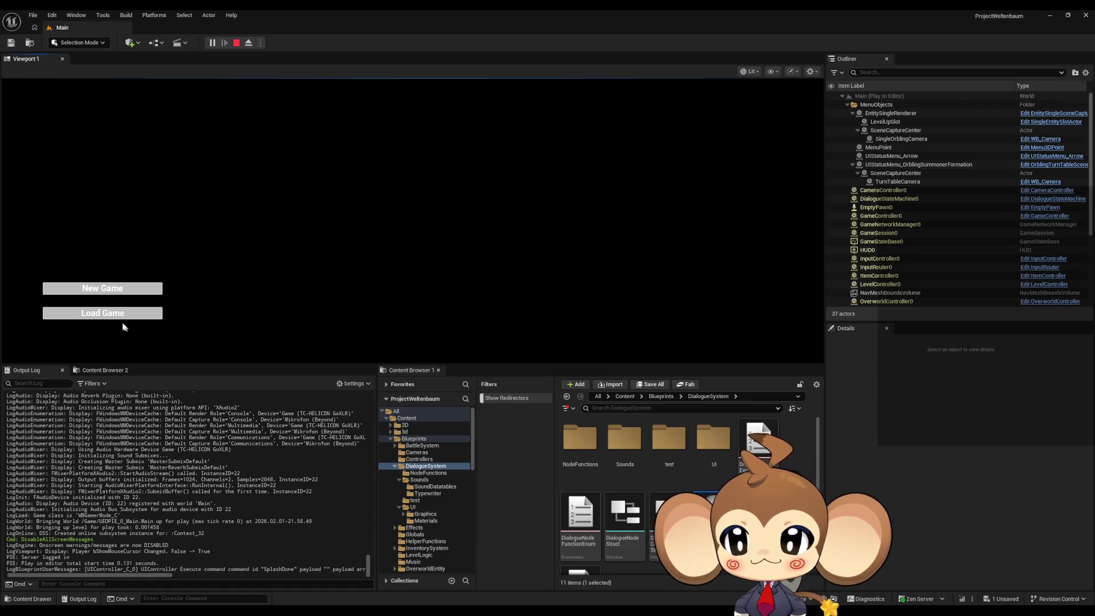
left_click(120, 313)
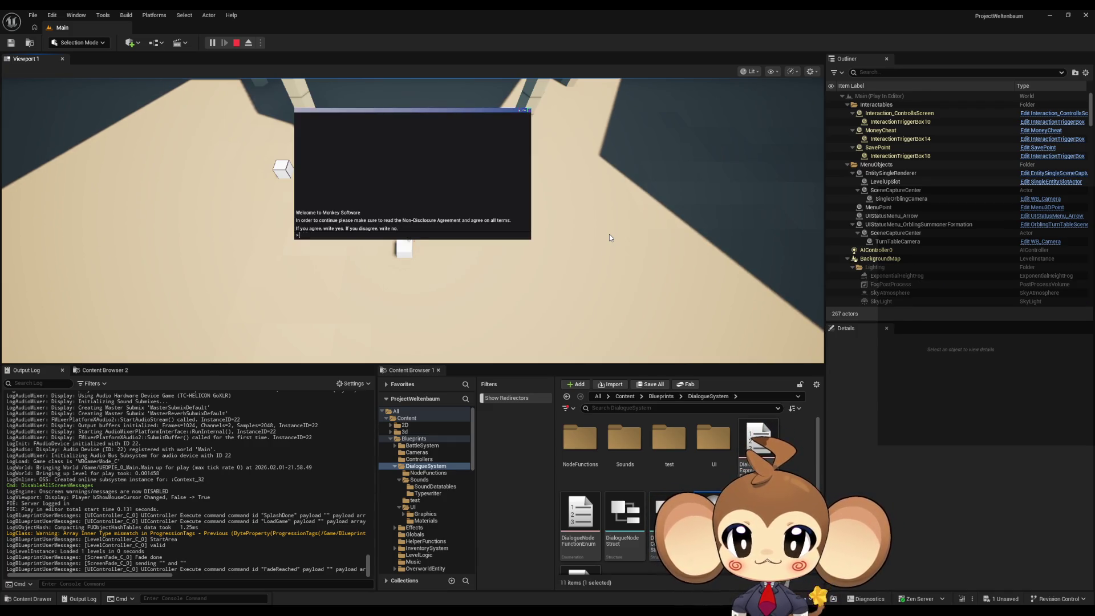
key("Return")
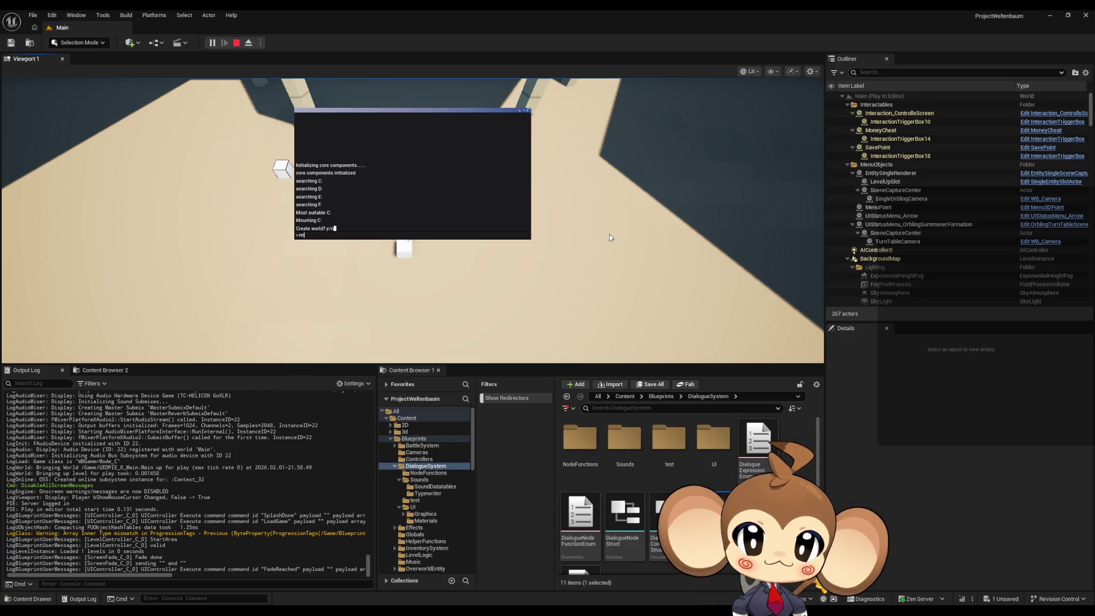
key("BackSpace")
key("BackSpace")
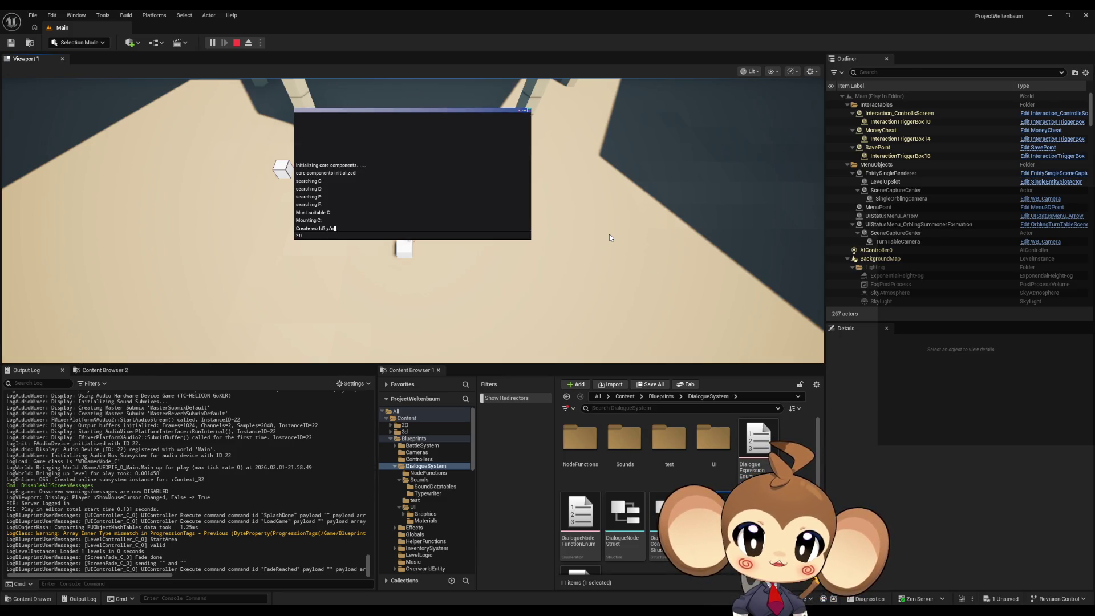
key("Return")
left_click(211, 42)
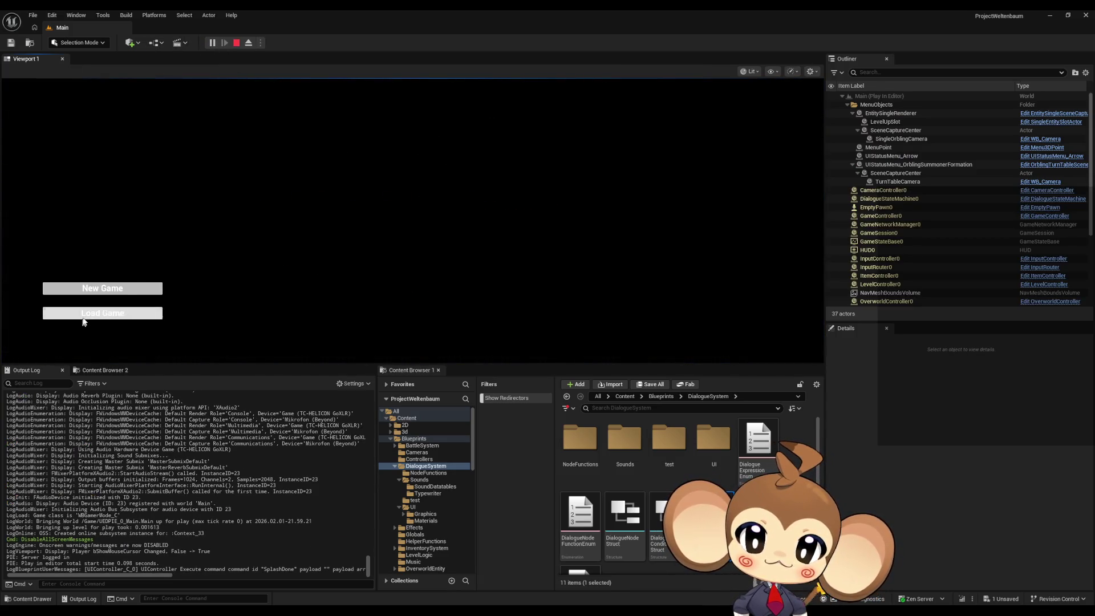
- Load the game, answer yes then y to create the world, and stop play after the progress output
left_click(105, 312)
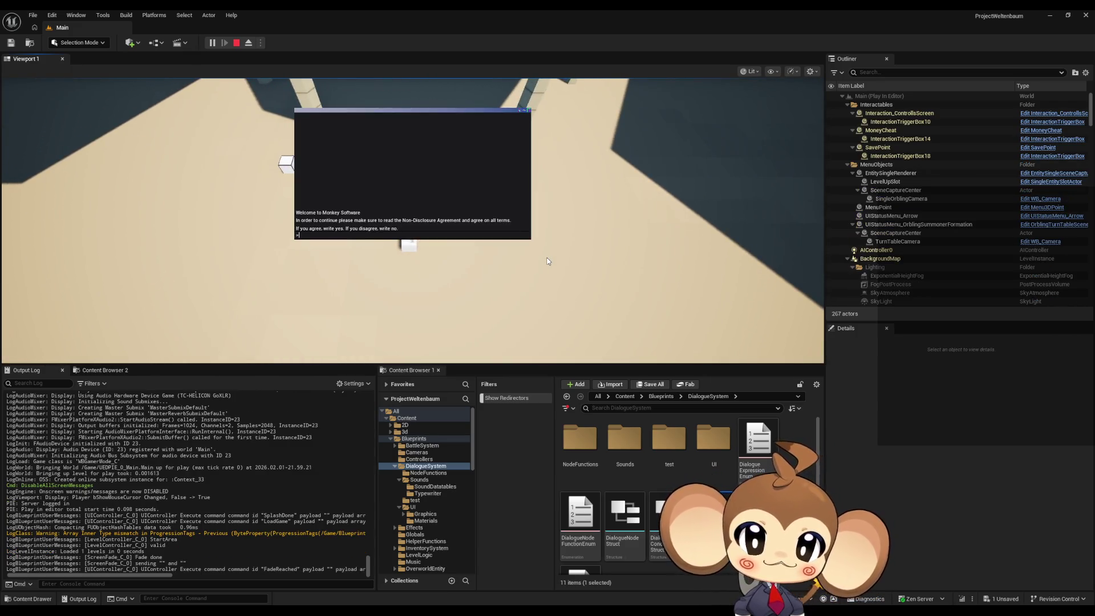
type("s")
key("Return")
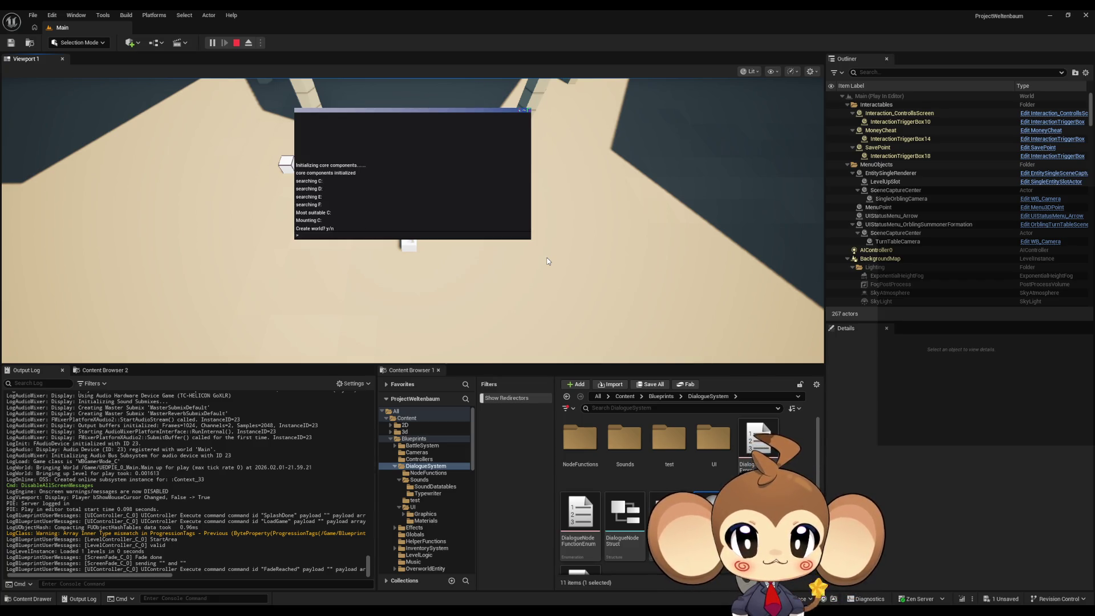
type("y")
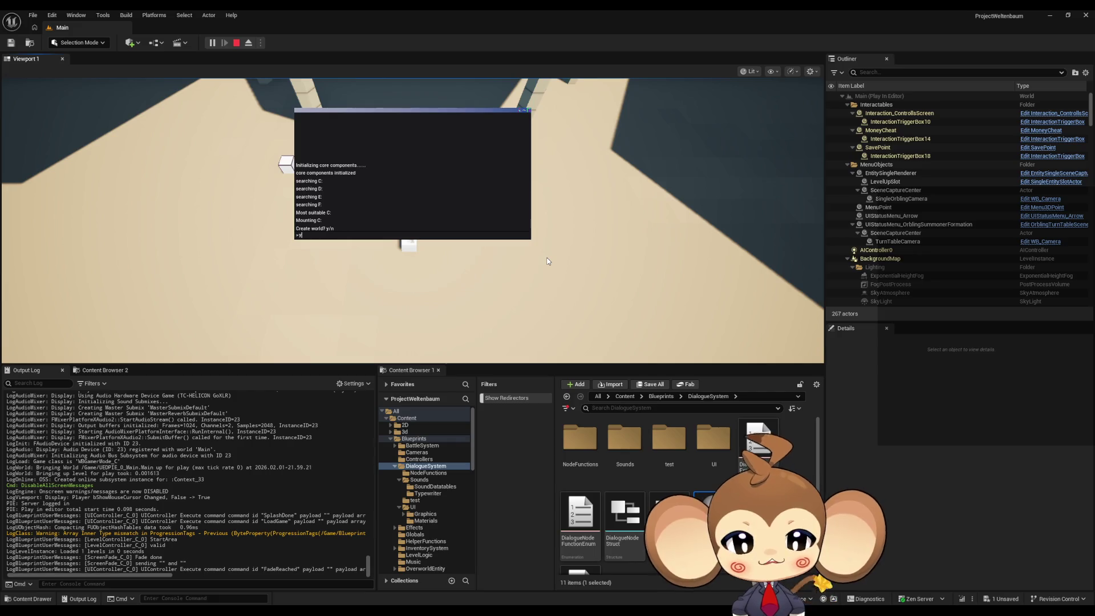
key("Return")
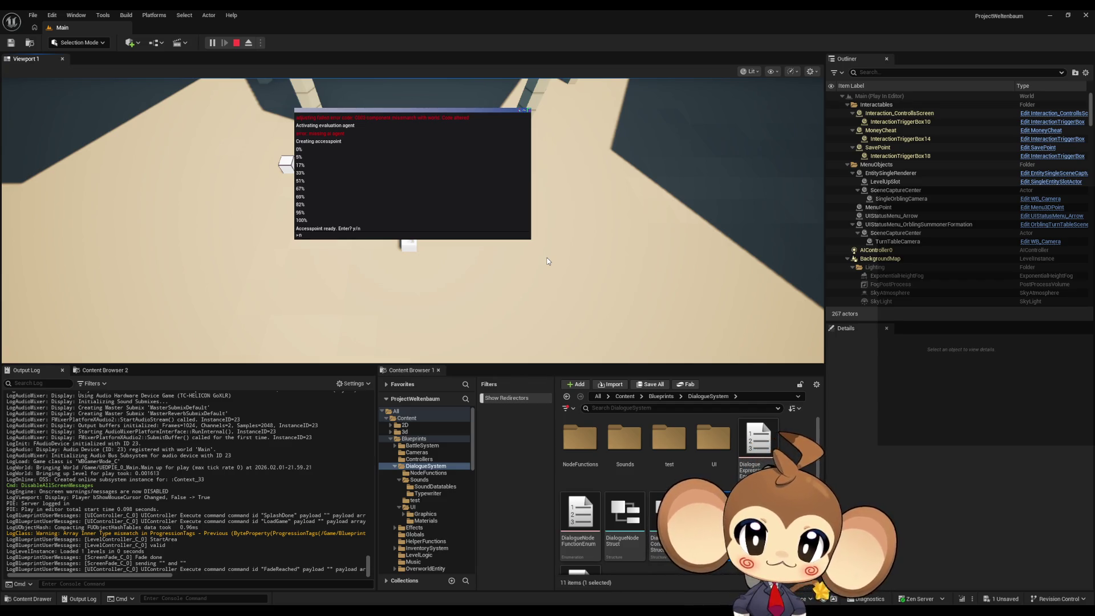
key("Return")
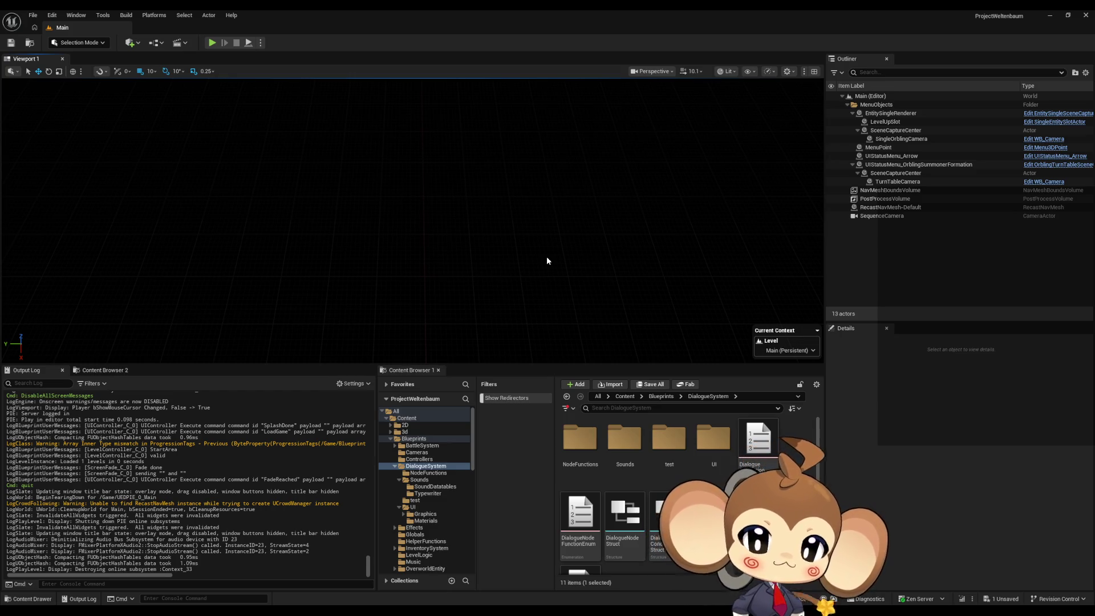
- Delete the 'add "no" possibility' note from the IssueBoard graph
mouse_move(448, 587)
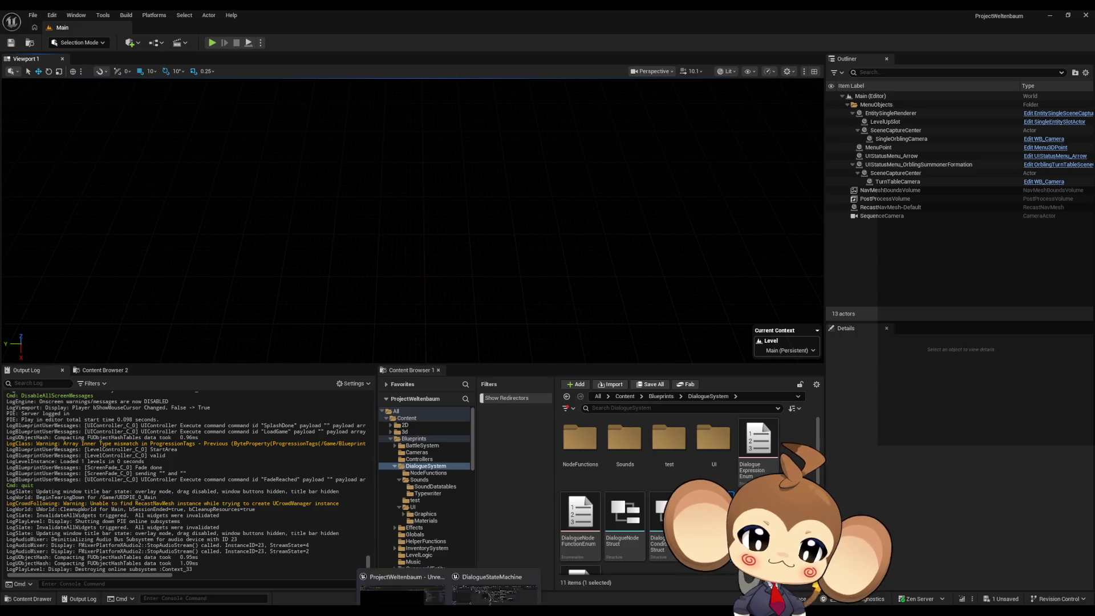
left_click(495, 579)
scroll(456, 300, "down", 5)
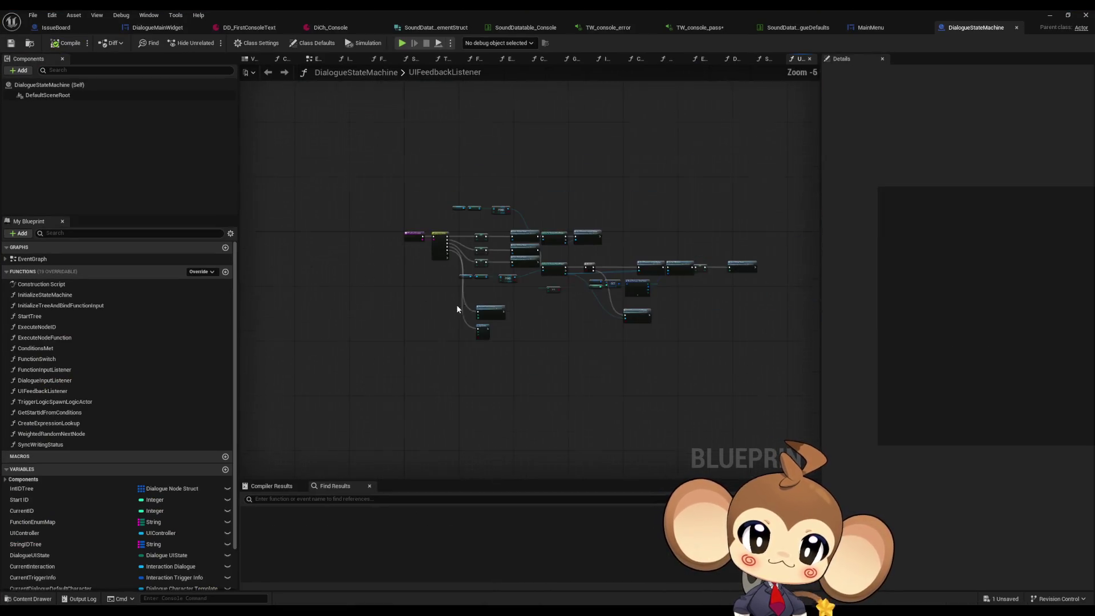
scroll(508, 262, "up", 3)
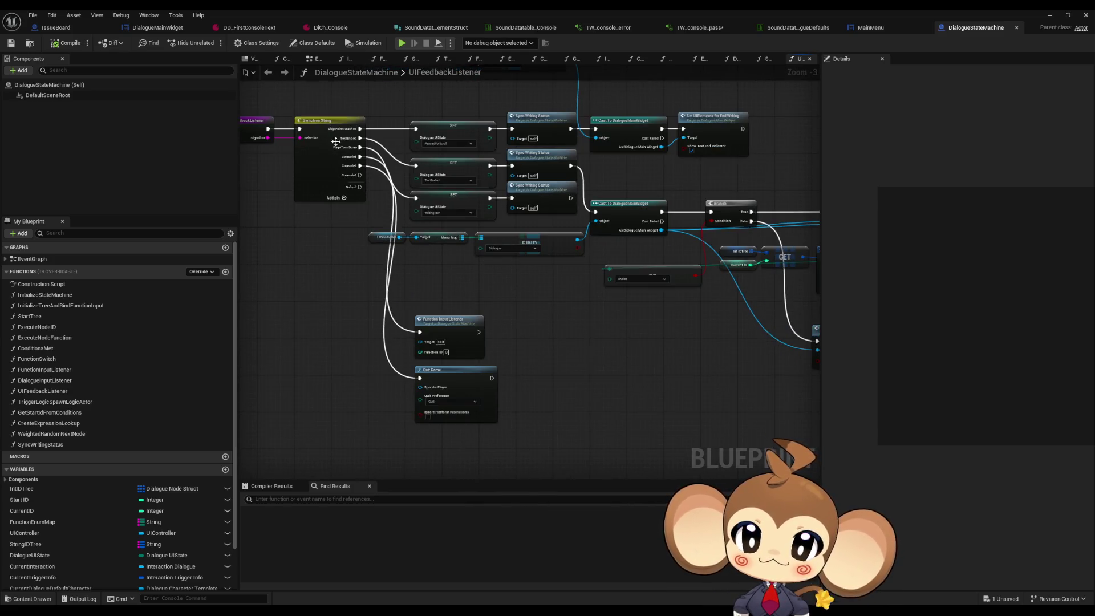
left_click(56, 28)
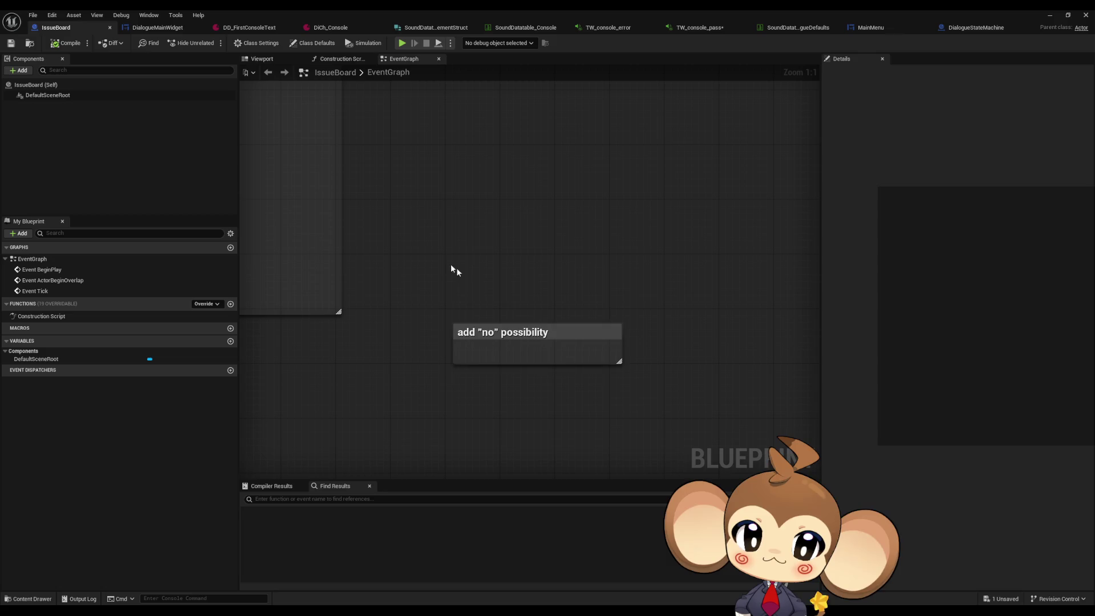
left_click_drag(452, 268, 610, 381)
key("Delete")
- Check the y value in DD_FirstConsoleText's payload Index[1], then return to IssueBoard
scroll(599, 387, "down", 4)
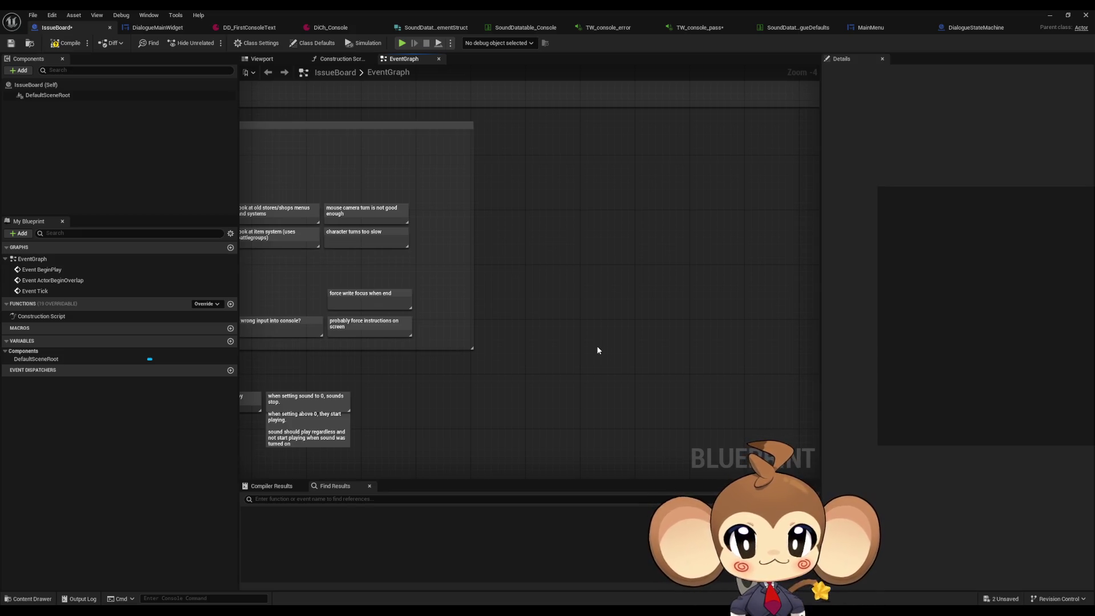
left_click(235, 27)
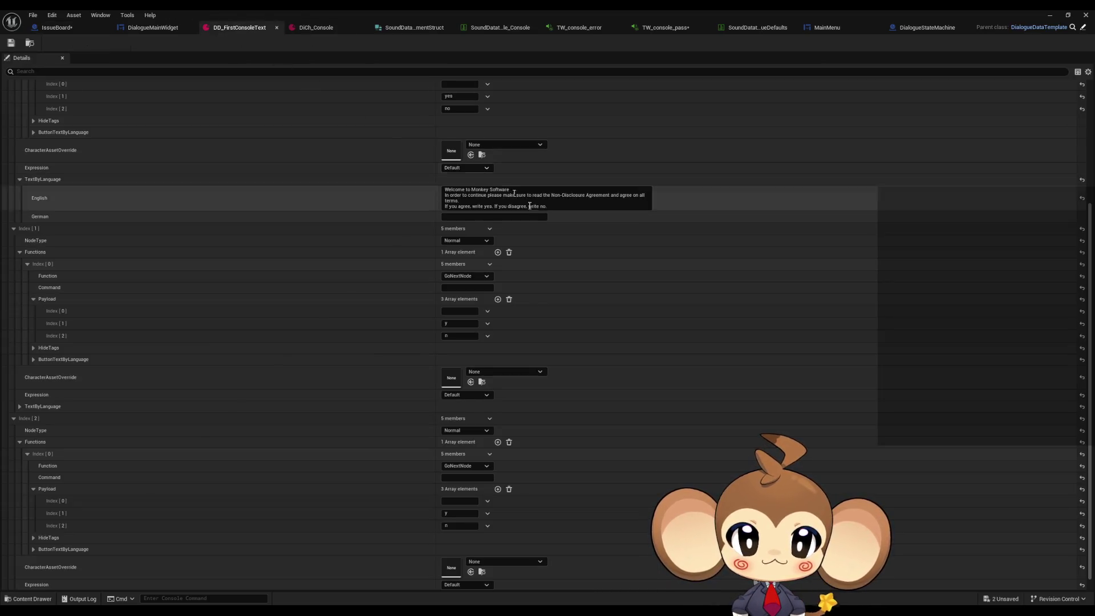
left_click(450, 324)
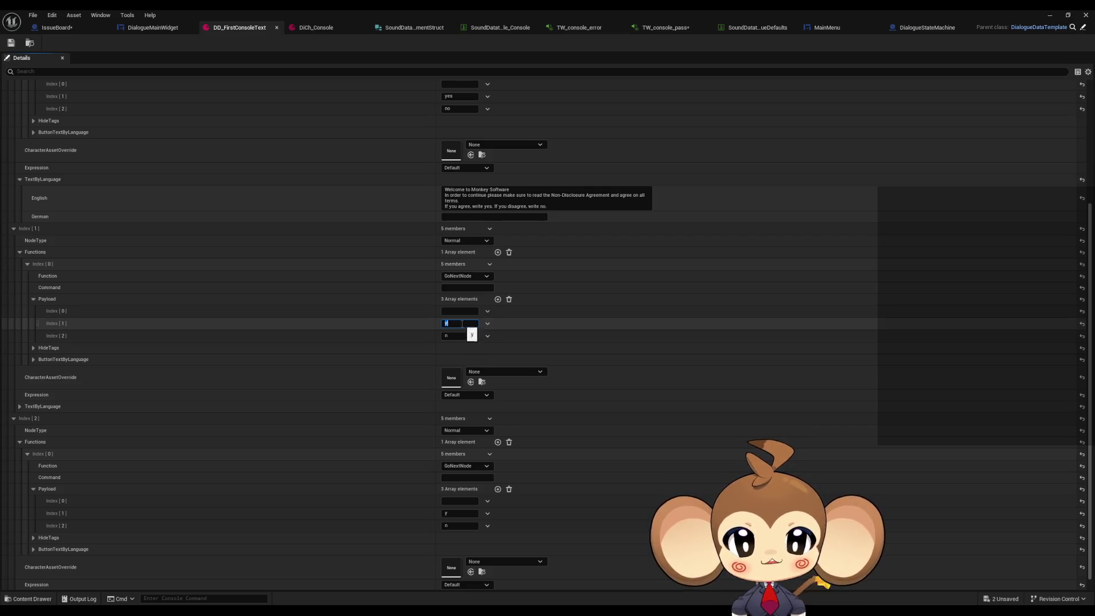
left_click(454, 323)
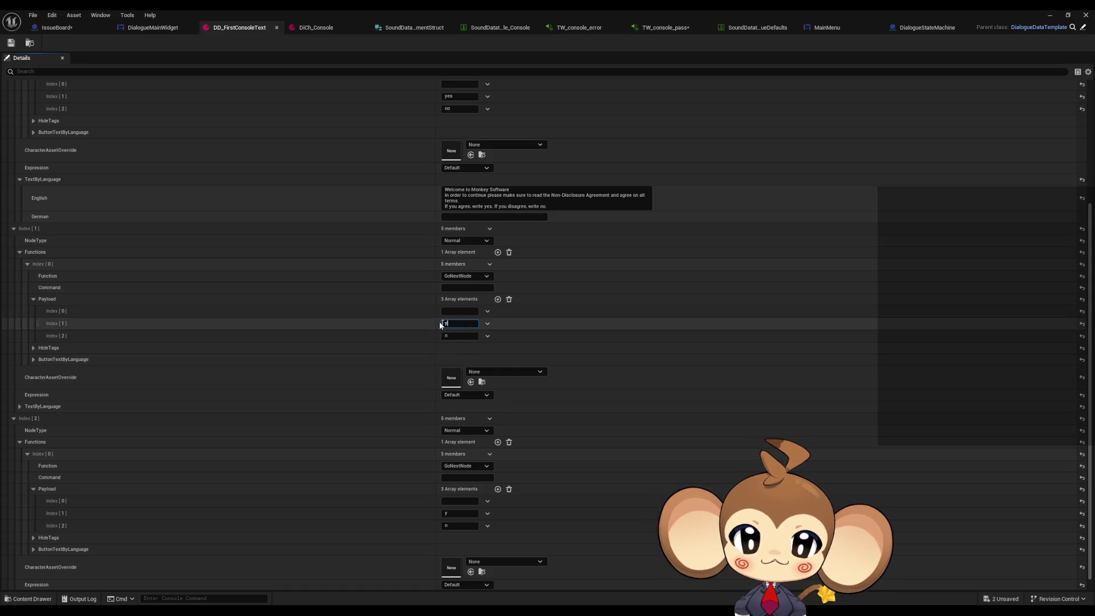
left_click(74, 25)
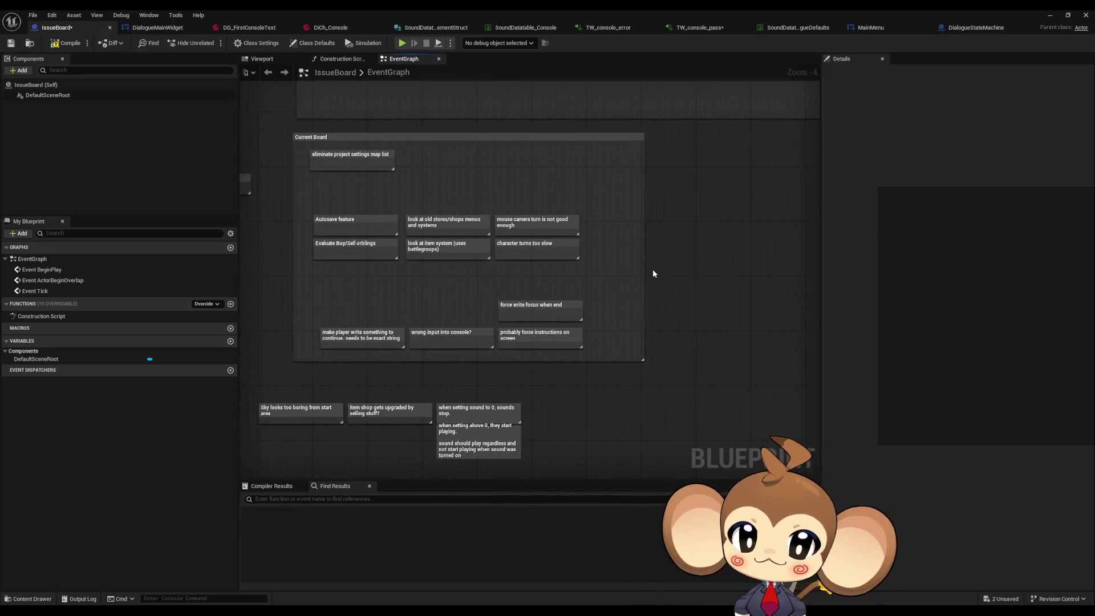
scroll(665, 320, "down", 4)
scroll(545, 340, "up", 2)
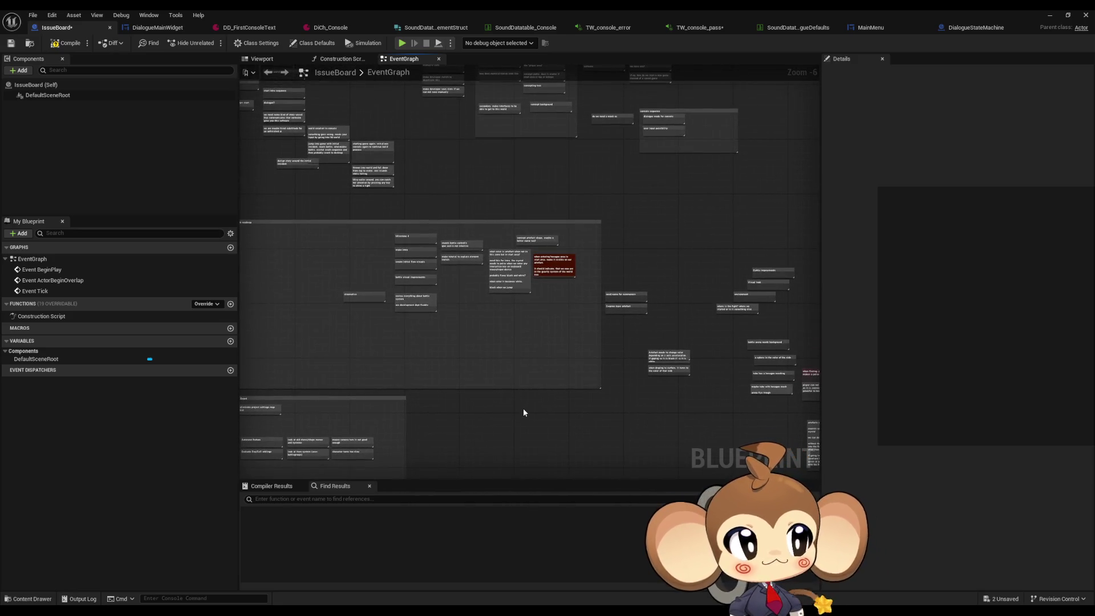
left_click_drag(445, 393, 533, 476)
scroll(433, 290, "up", 2)
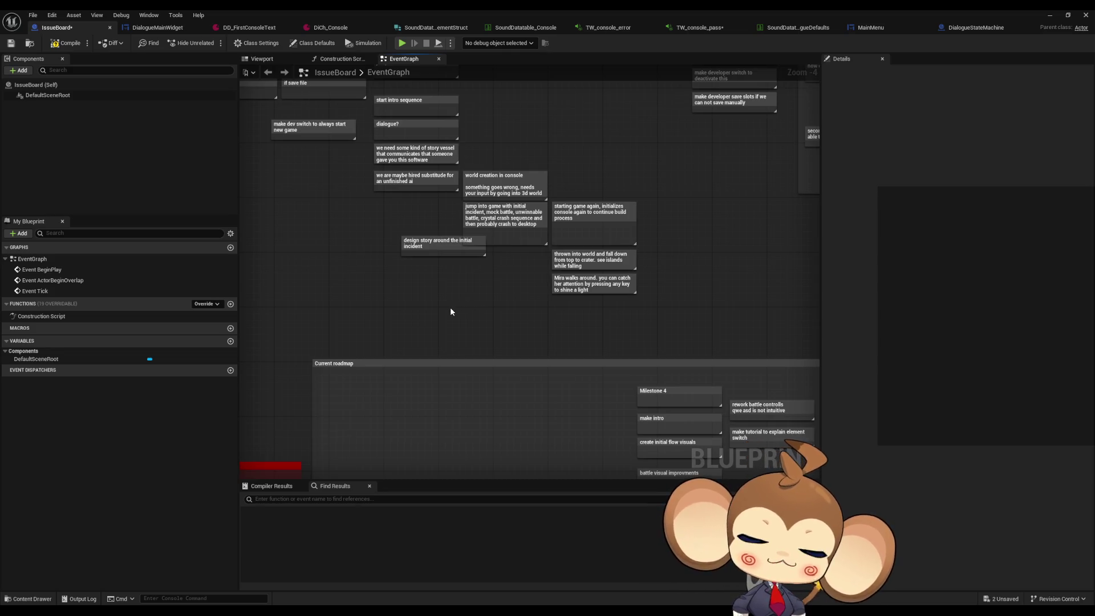
left_click_drag(442, 313, 484, 322)
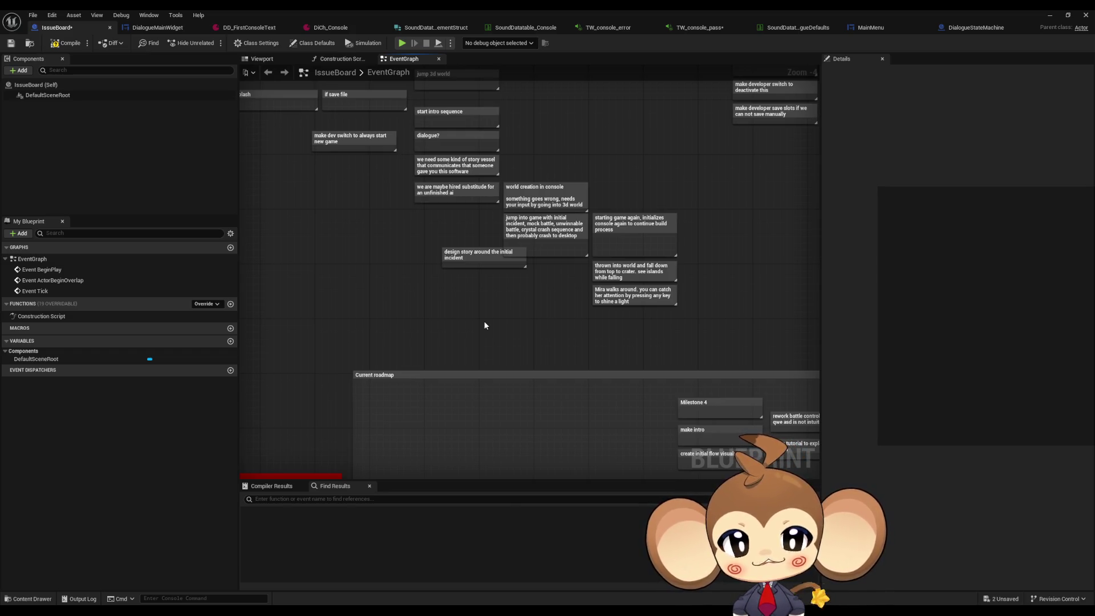
scroll(426, 377, "up", 2)
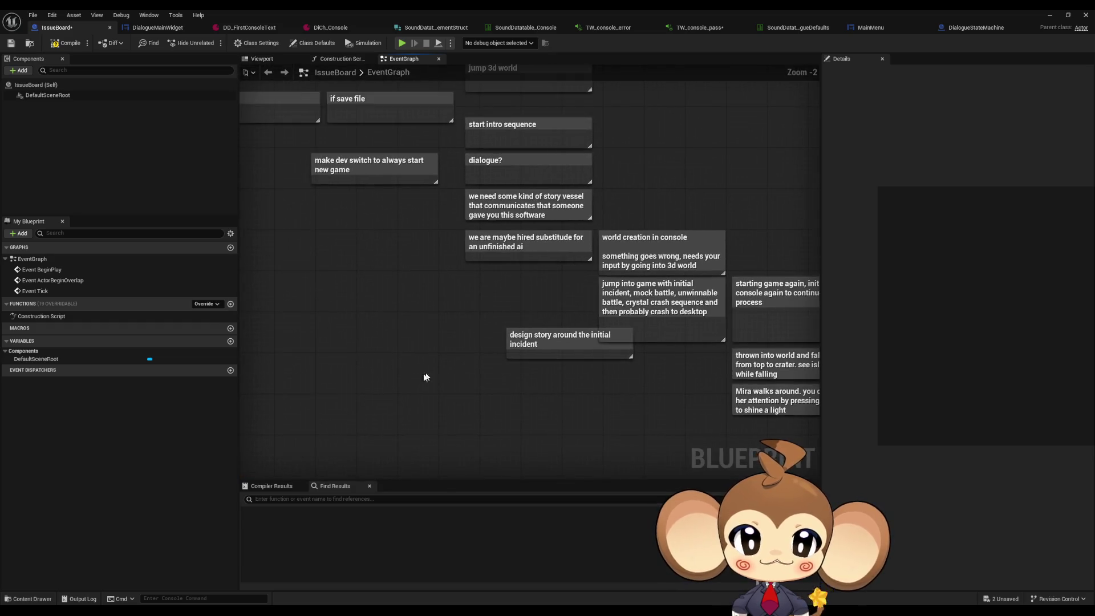
scroll(481, 320, "down", 1)
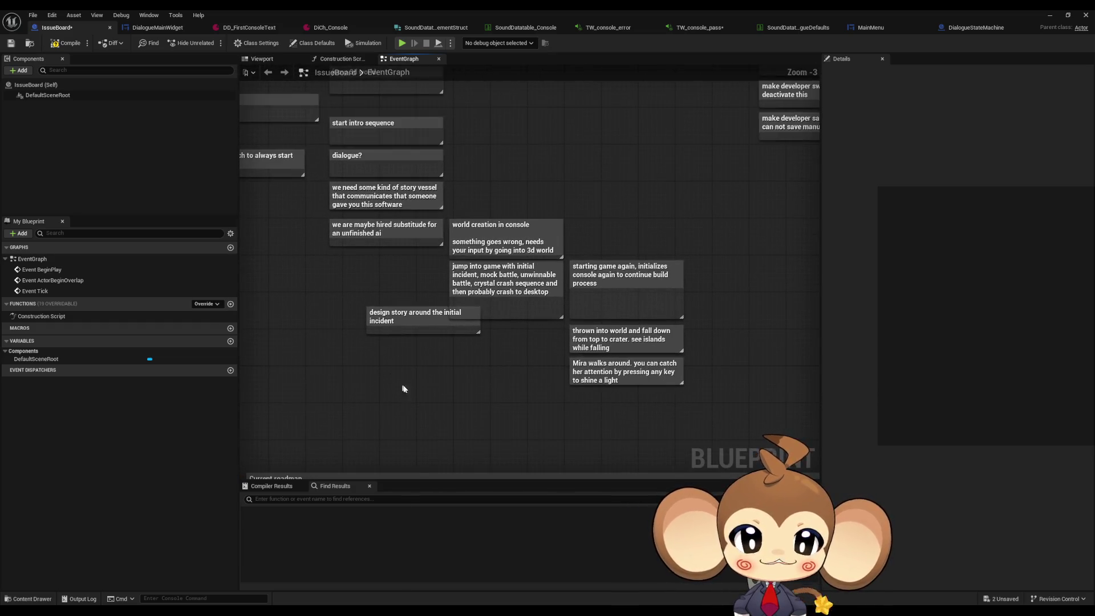
scroll(444, 399, "down", 1)
scroll(428, 386, "down", 1)
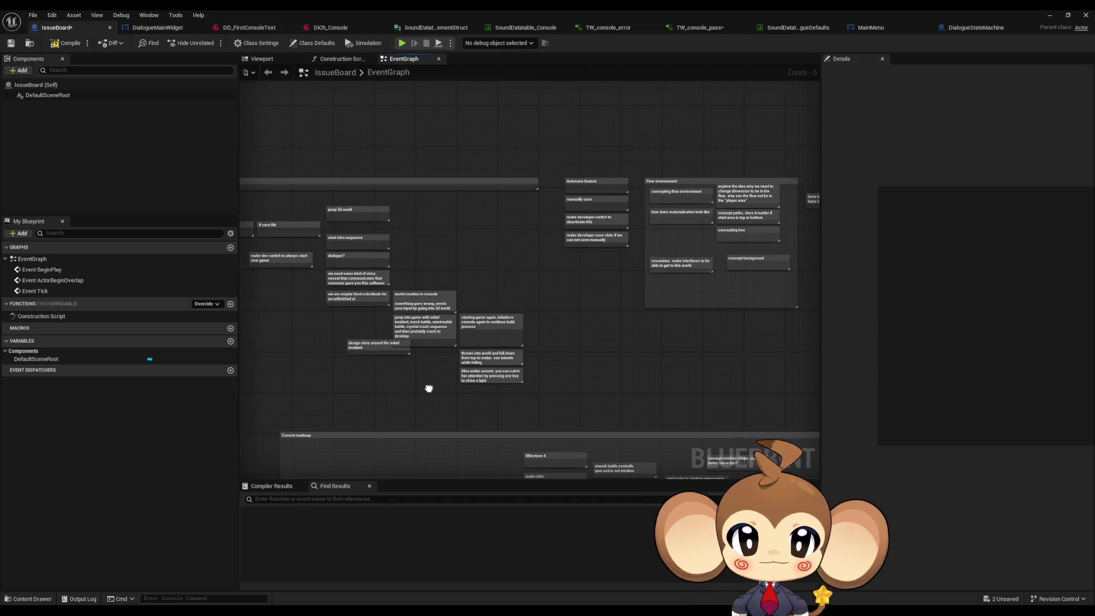
type("c")
type("c")
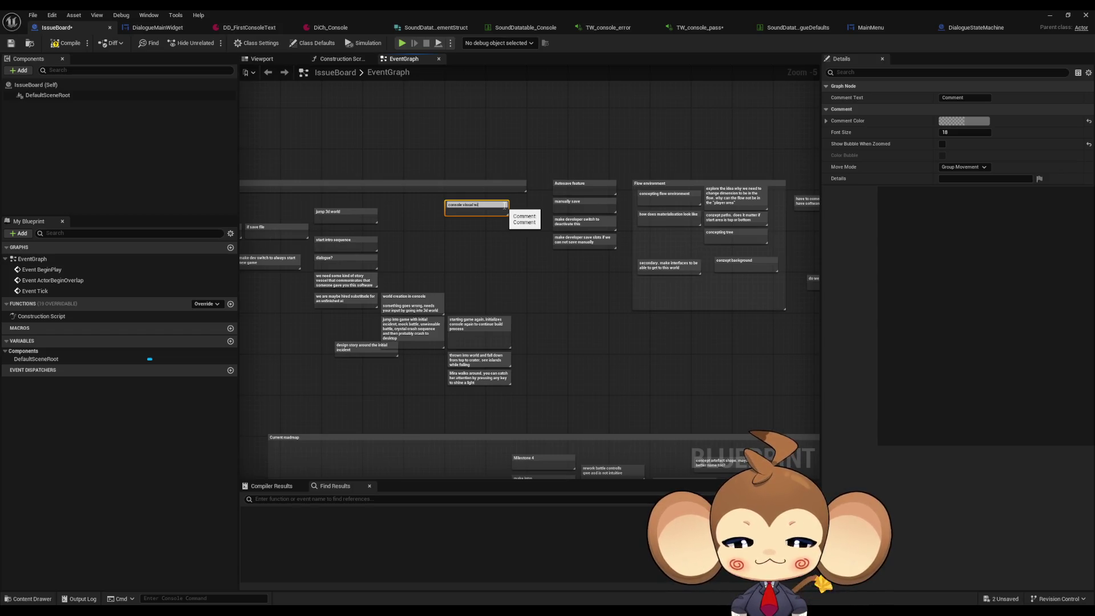
type("s")
- Confirm the 'console visual windows' comment title and pan the board across the surrounding notes
key("Return")
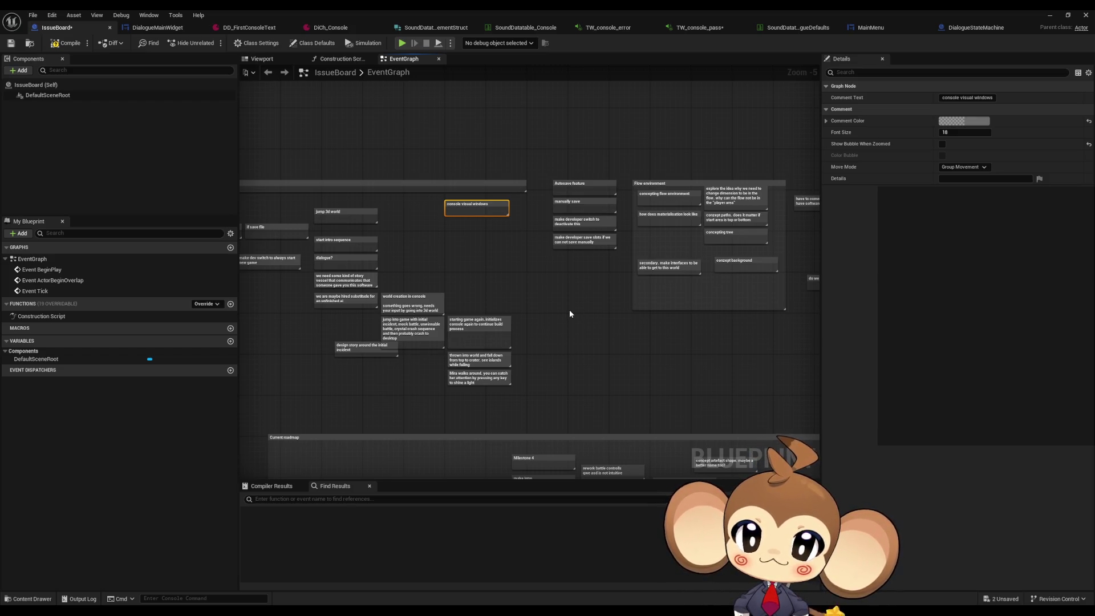
mouse_move(569, 313)
left_mouse_down()
mouse_move(635, 328)
mouse_move(658, 309)
left_mouse_up()
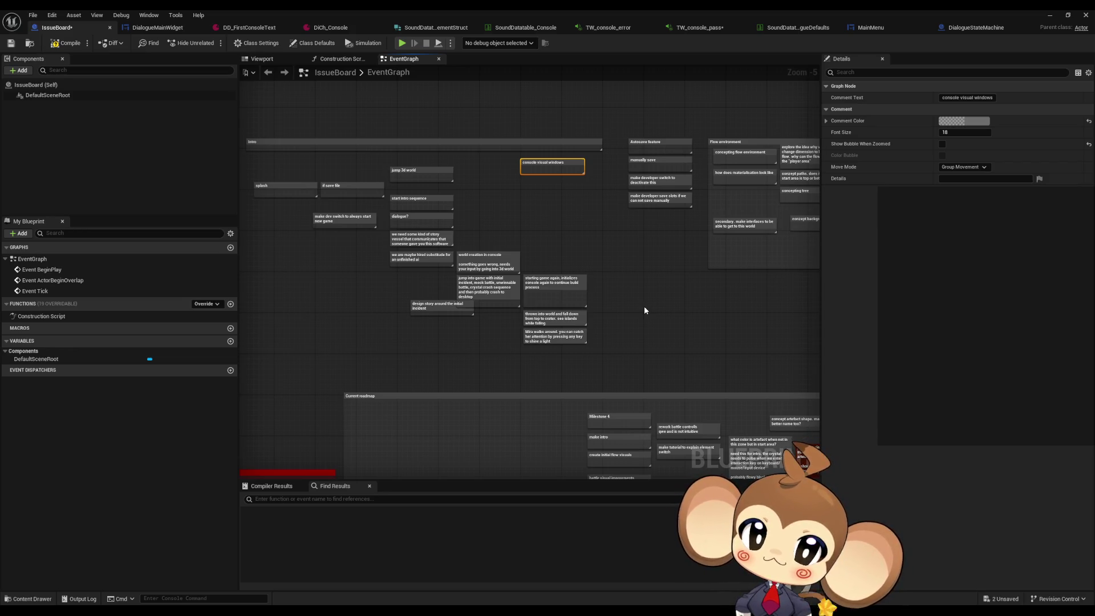
scroll(644, 310, "up", 4)
left_click_drag(693, 315, 695, 317)
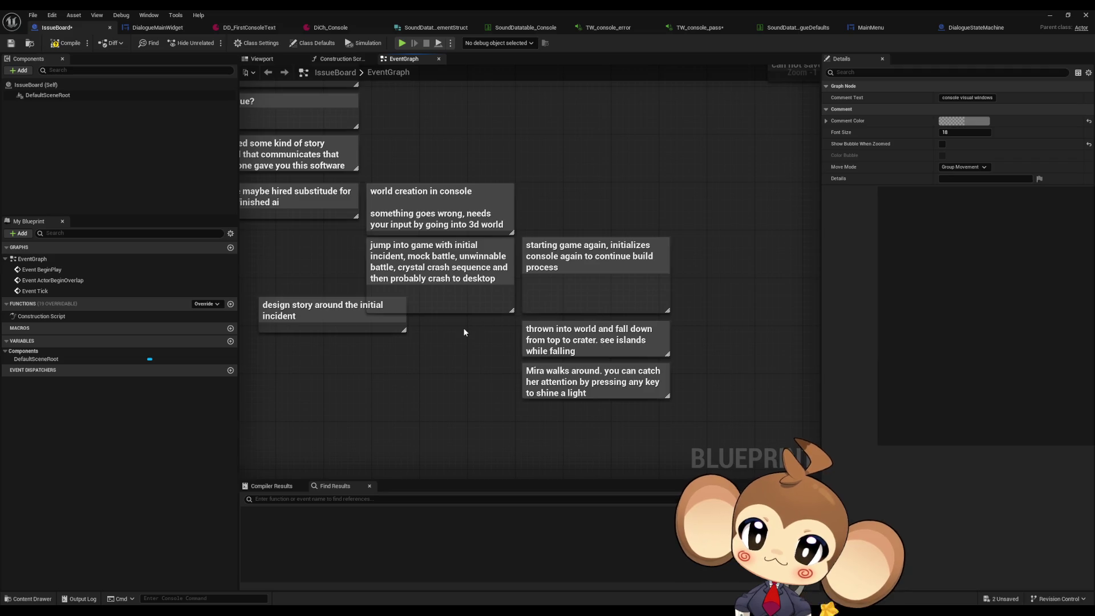
left_click_drag(383, 317, 516, 315)
left_click(552, 374)
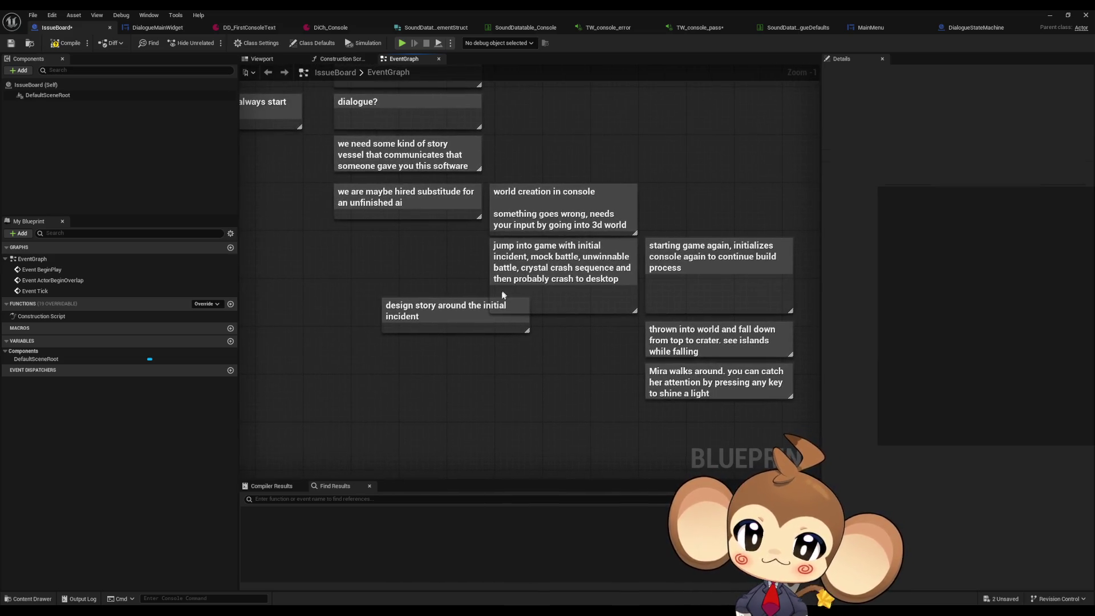
scroll(471, 356, "down", 1)
left_click_drag(471, 356, 581, 363)
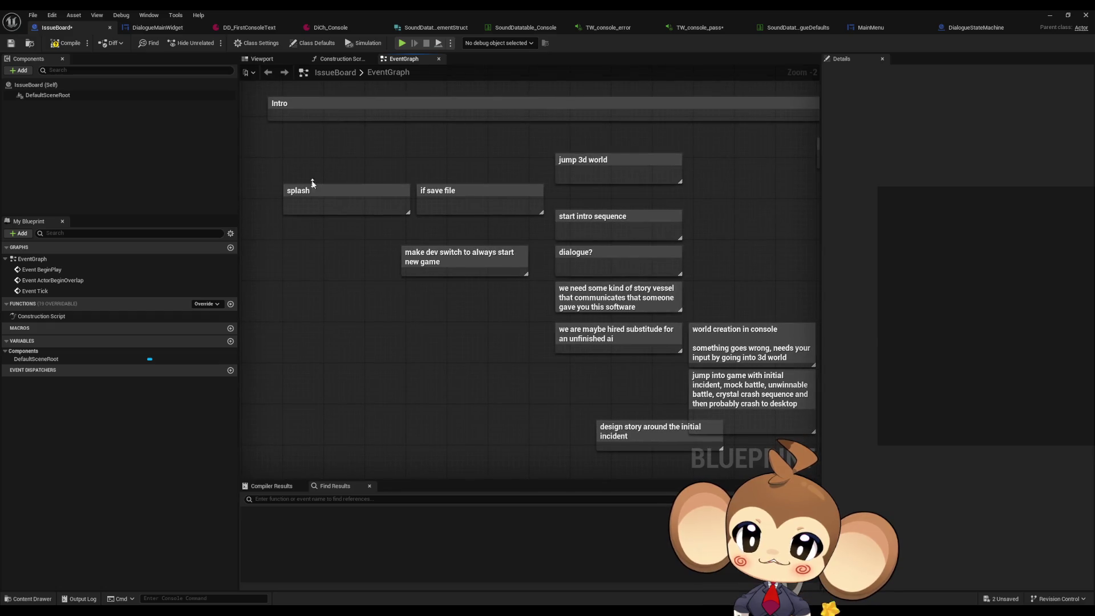
left_click(350, 205)
left_click(476, 200)
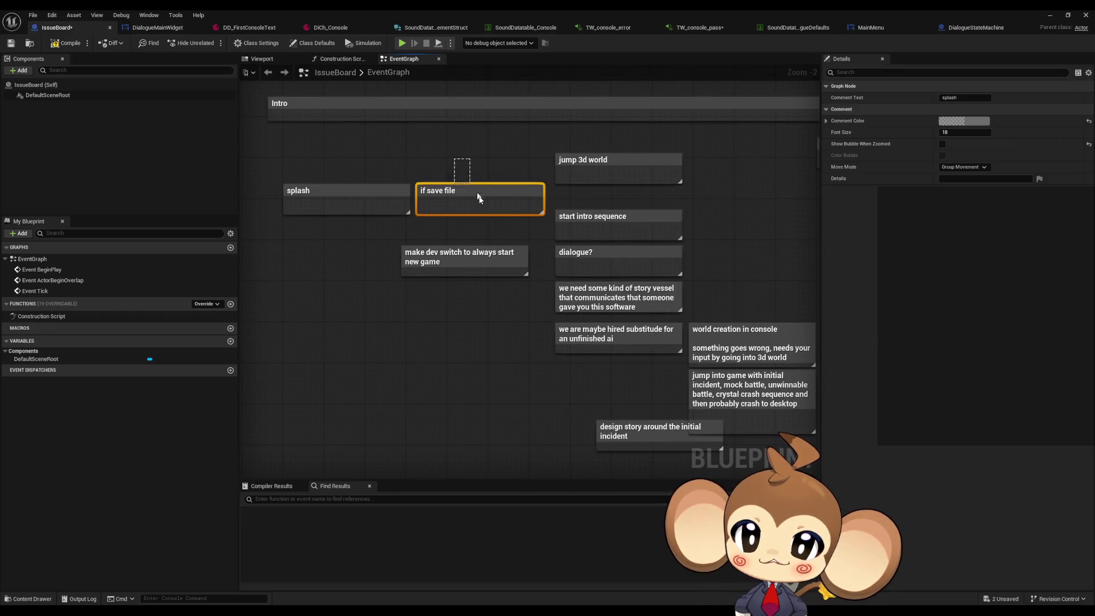
left_click_drag(511, 235, 467, 239)
left_click(604, 186)
left_click_drag(611, 197, 585, 169)
left_click(362, 228)
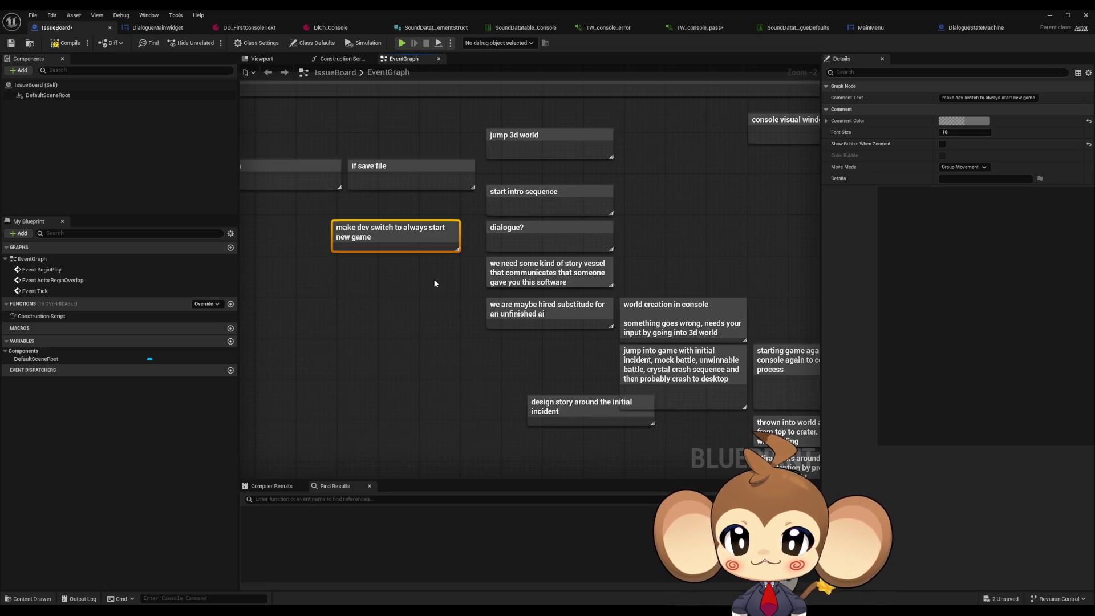
left_click(544, 194)
left_click_drag(642, 227, 568, 196)
left_click(511, 210)
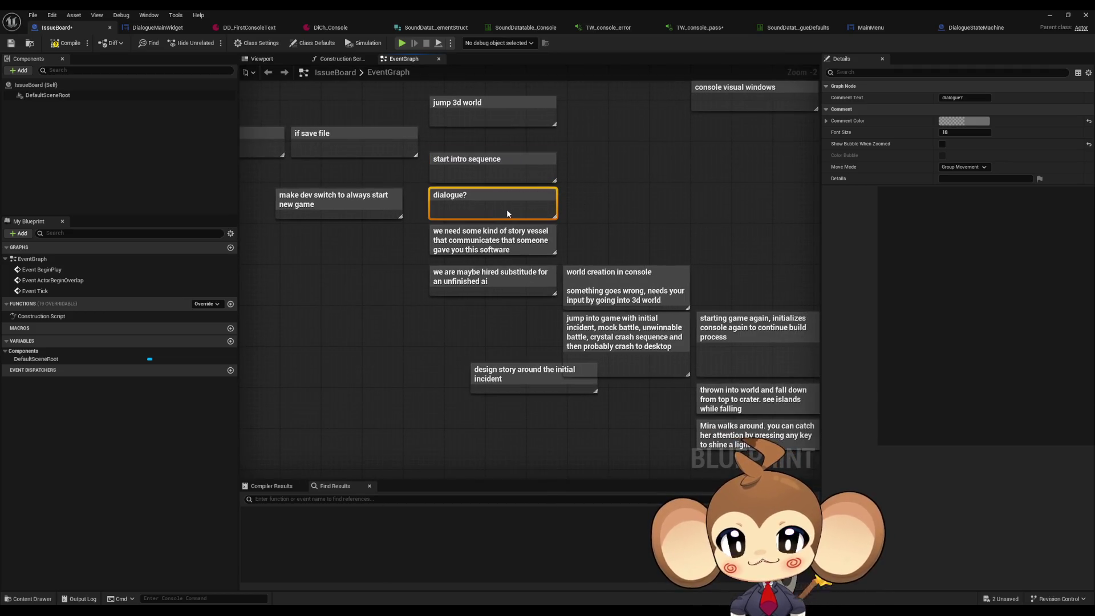
left_click(507, 249)
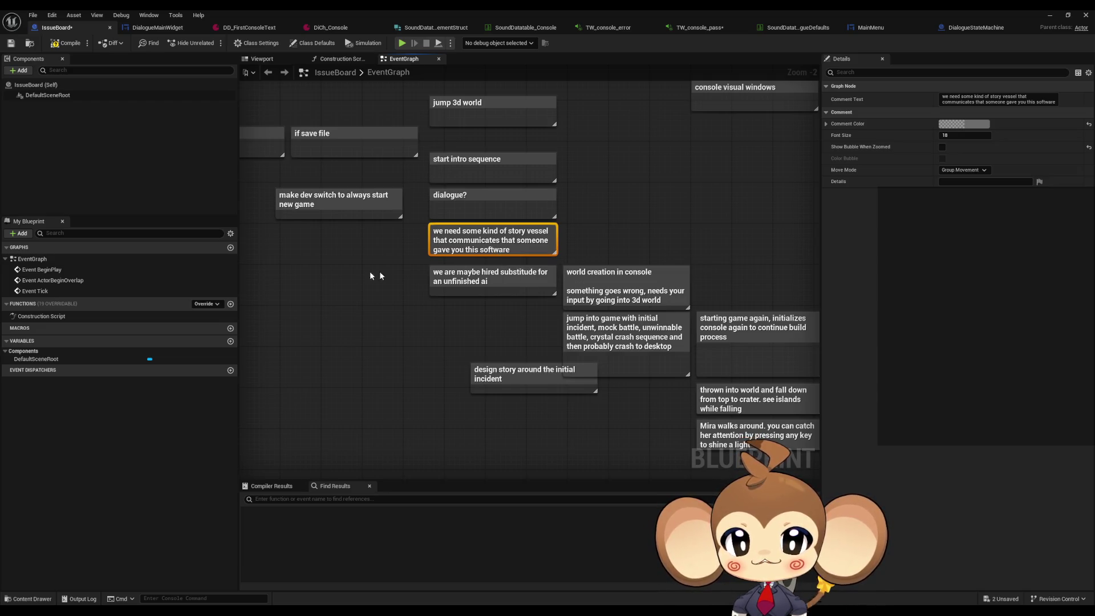
left_click(516, 289)
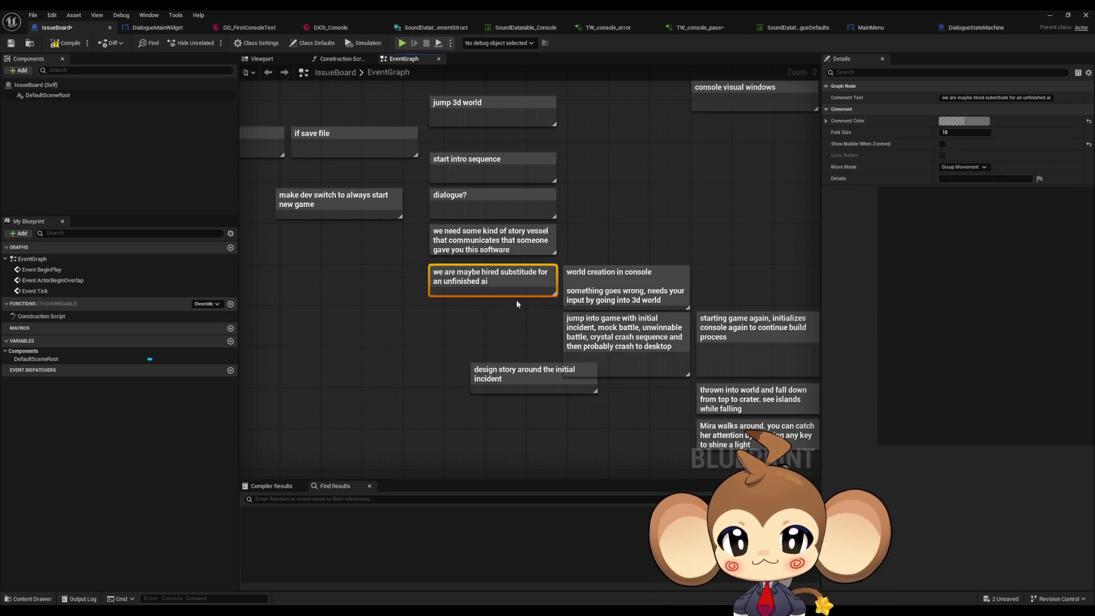
left_click_drag(515, 299, 446, 292)
left_click(604, 268)
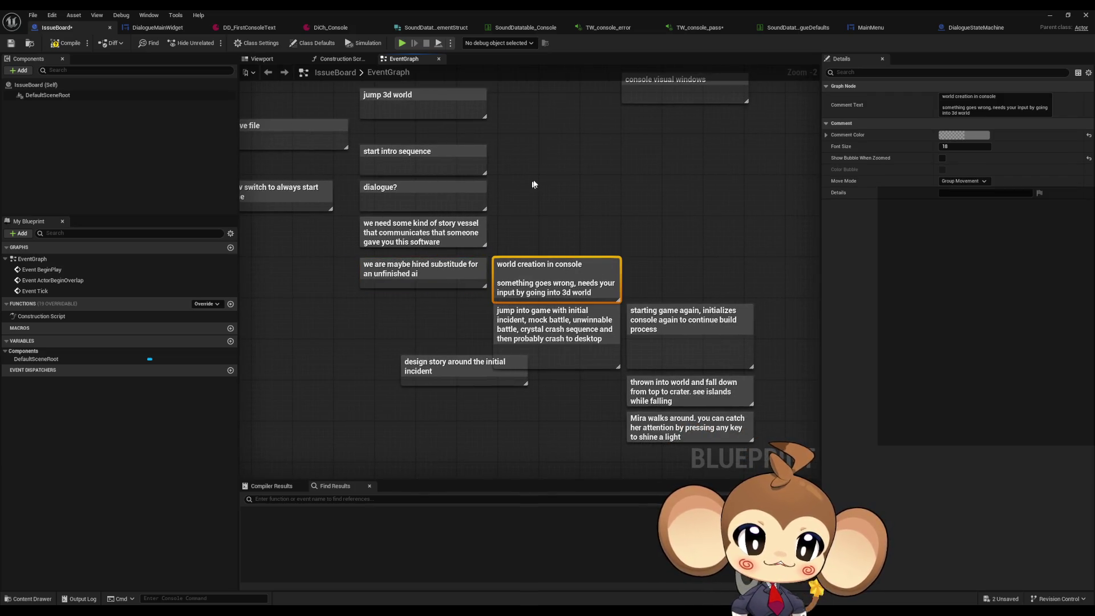
left_click_drag(588, 204, 585, 160)
left_click(569, 263)
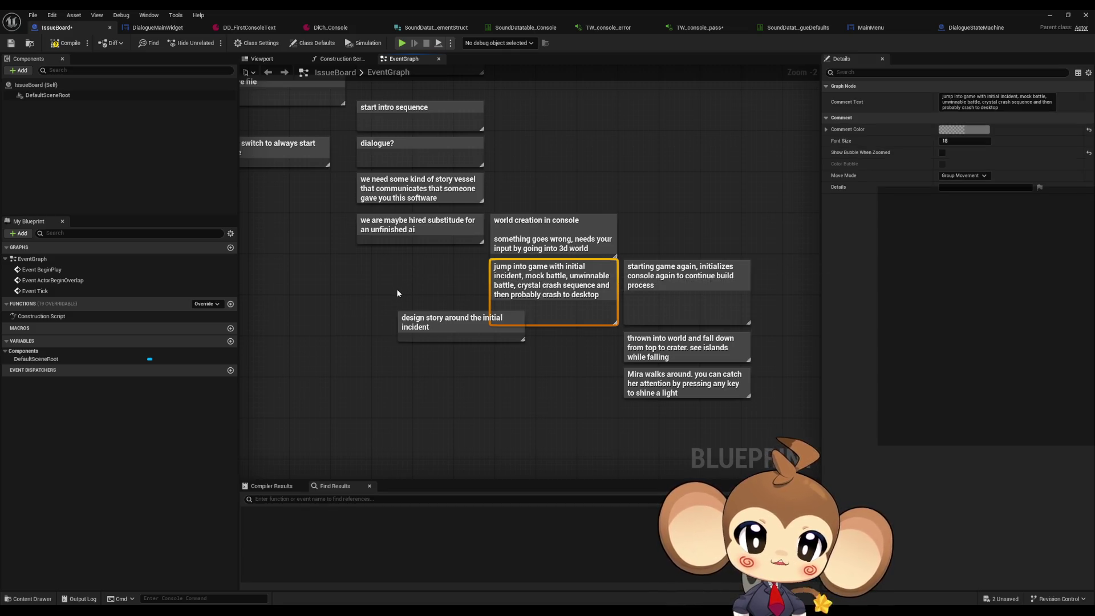
left_click_drag(395, 292, 386, 294)
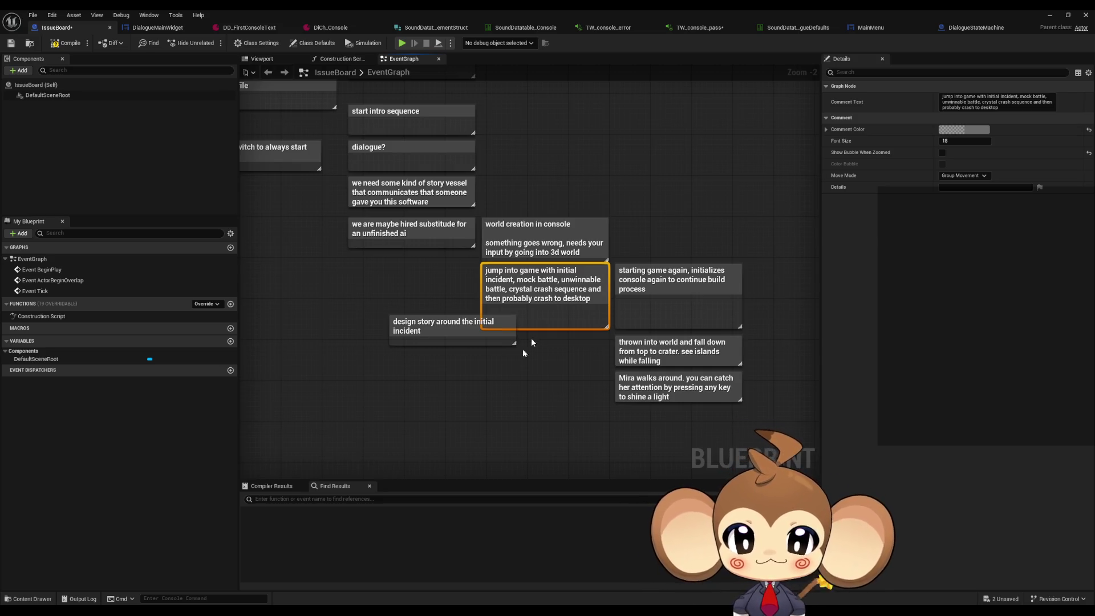
left_click_drag(378, 305, 422, 375)
left_click(418, 379)
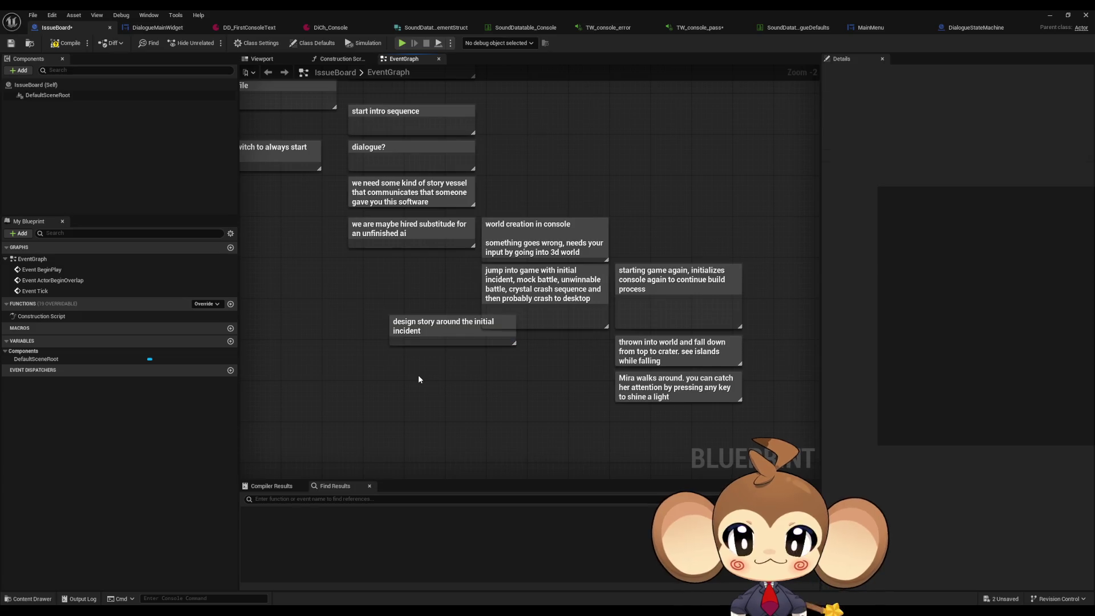
- Launch play-in-editor, load the game, walk left to the white cube and interact to open the NDA console
left_click(1053, 16)
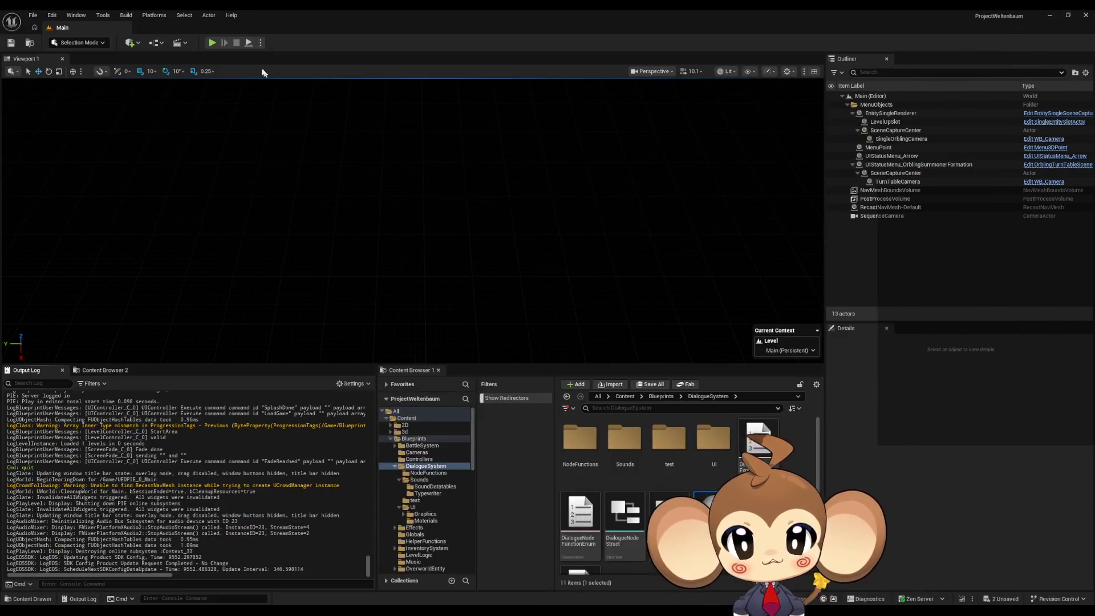
left_click(212, 43)
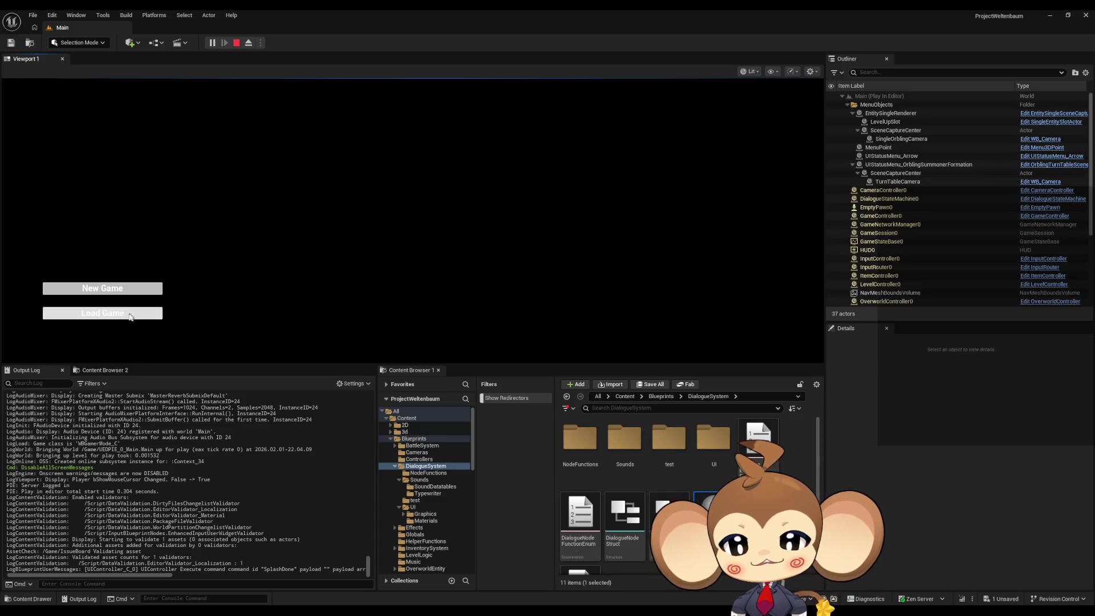
left_click(103, 312)
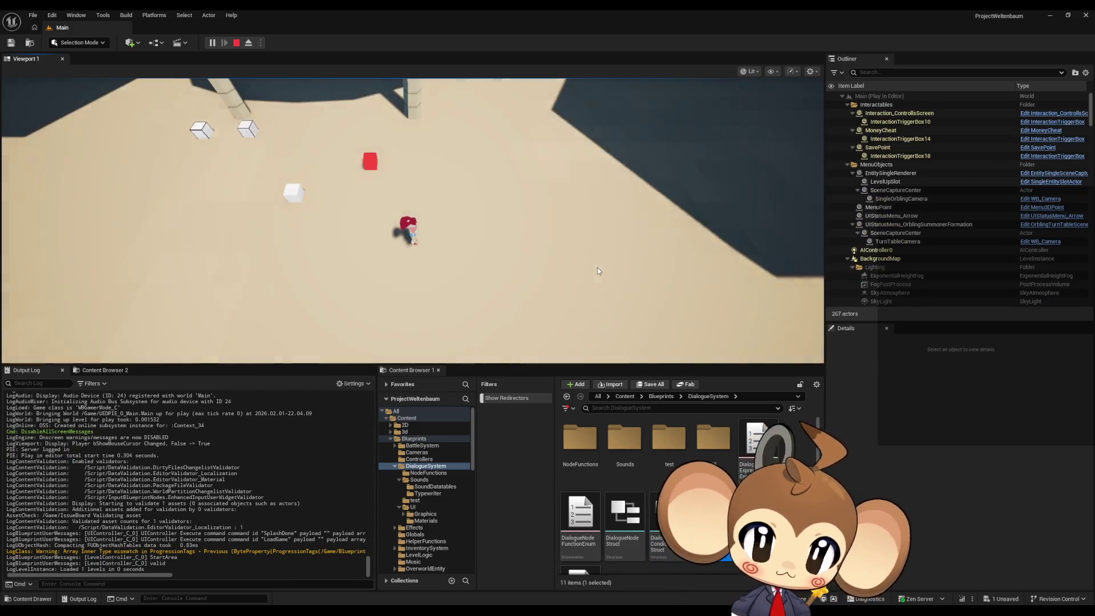
key("a")
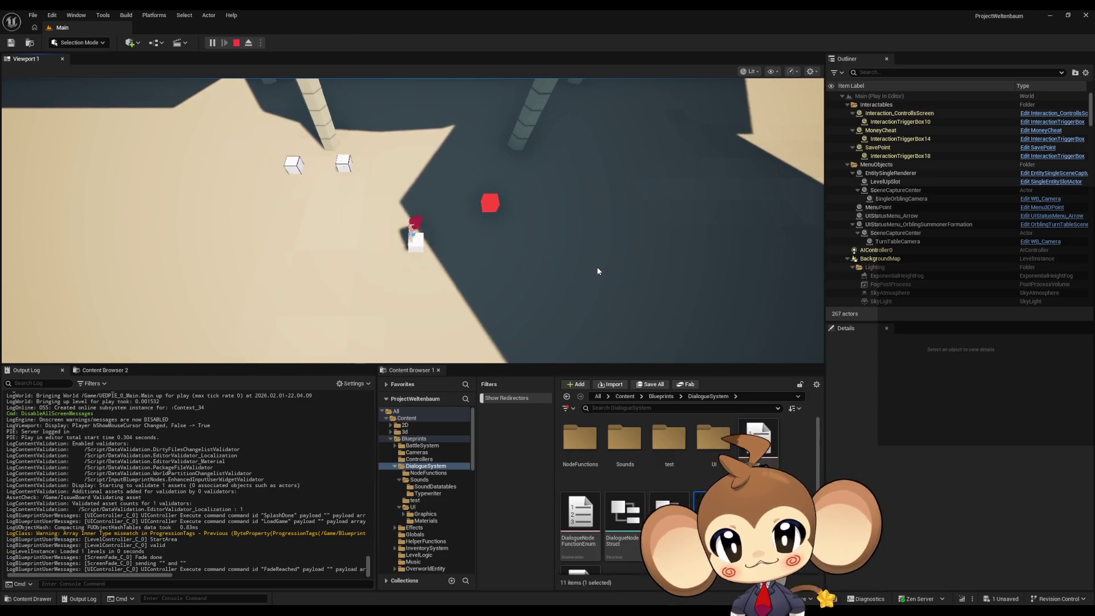
key("e")
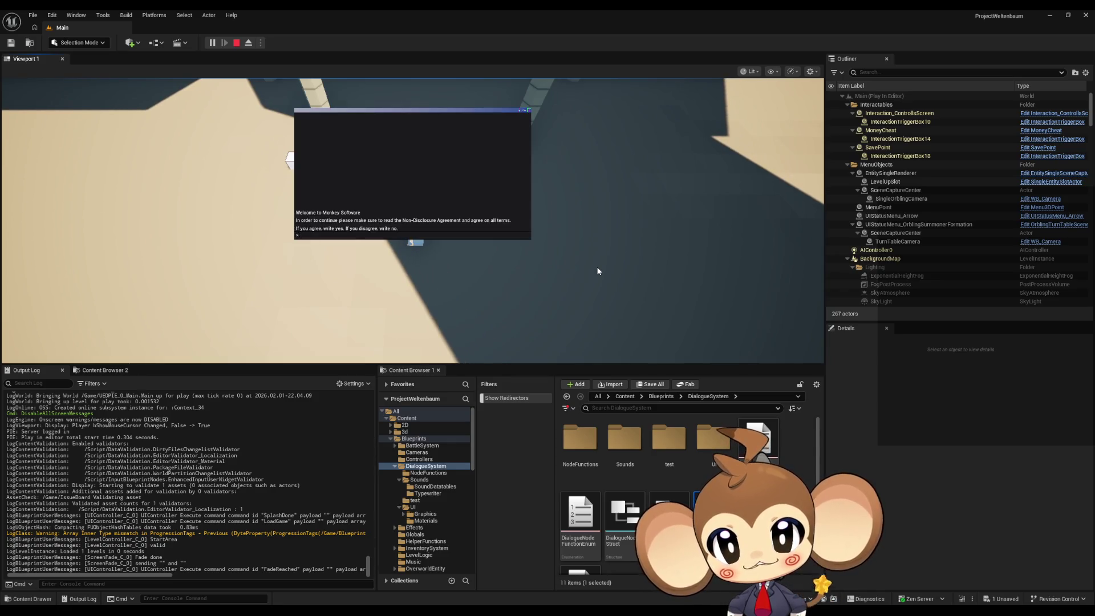